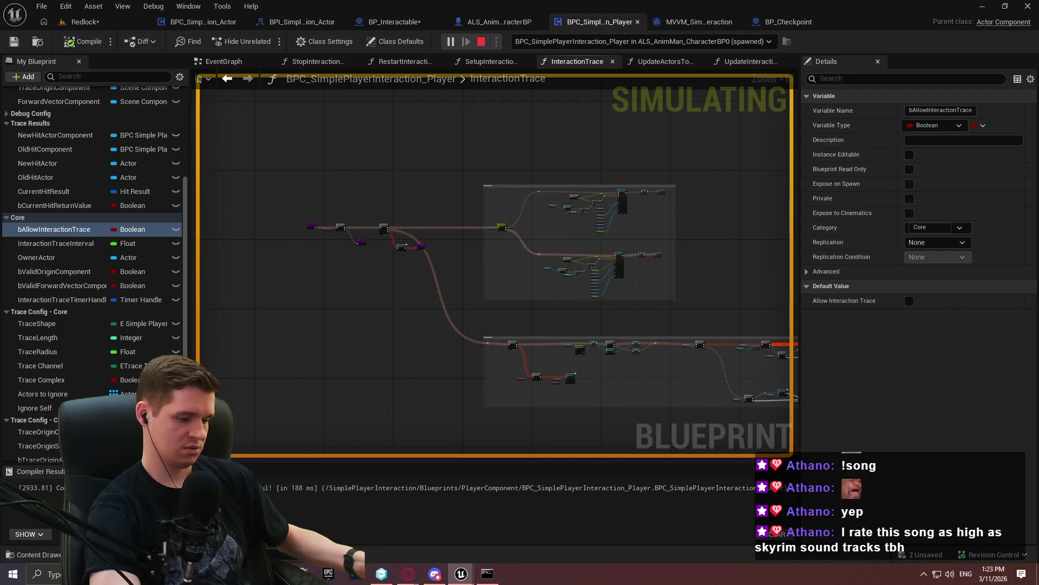
# Stop the running simulation and switch to the ALS_AnimMan_CharacterBP blueprint
pyautogui.press('Escape')
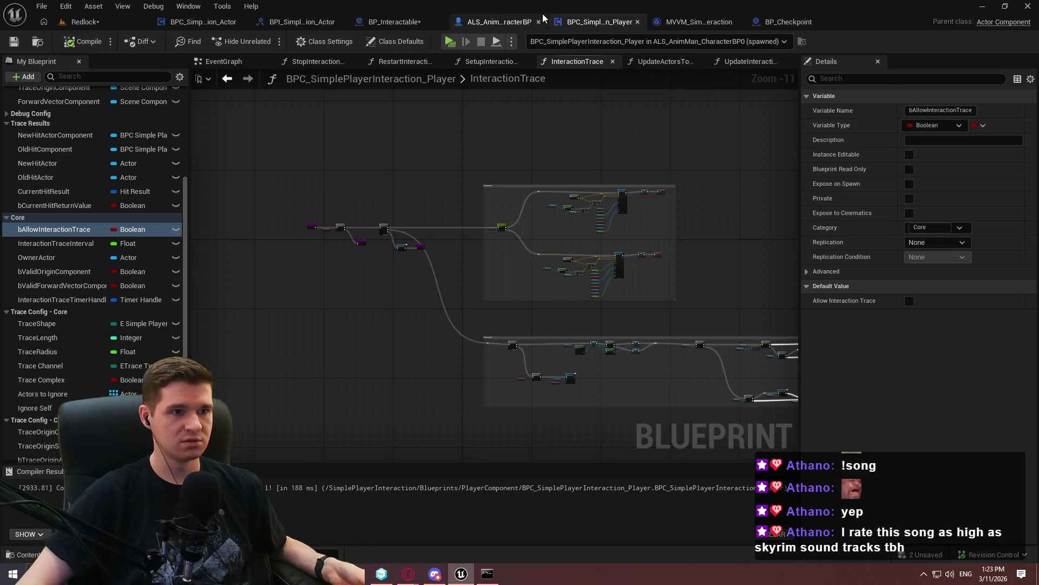
pyautogui.click(519, 20)
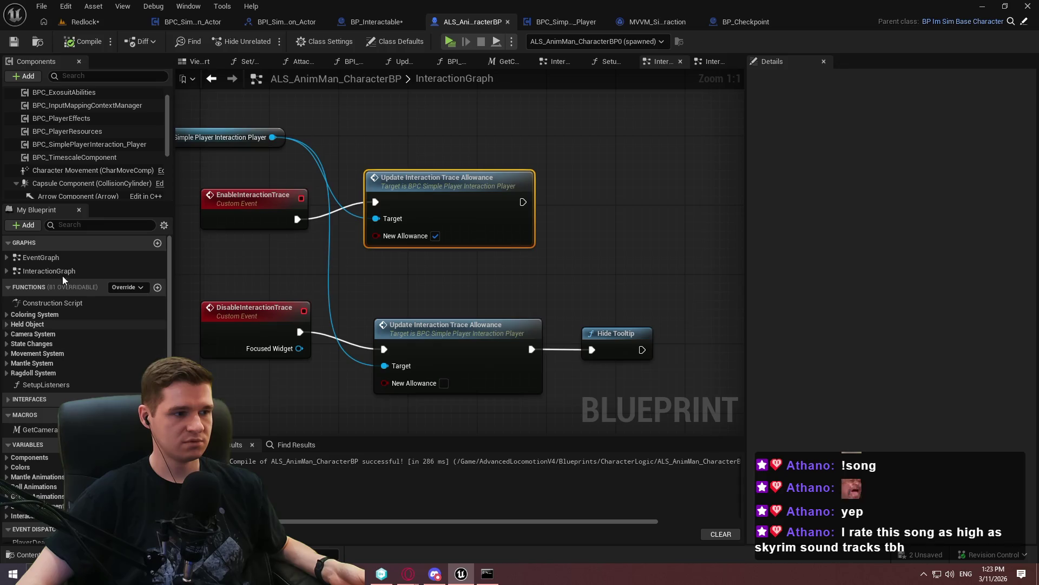
pyautogui.scroll(-8, 499, 342)
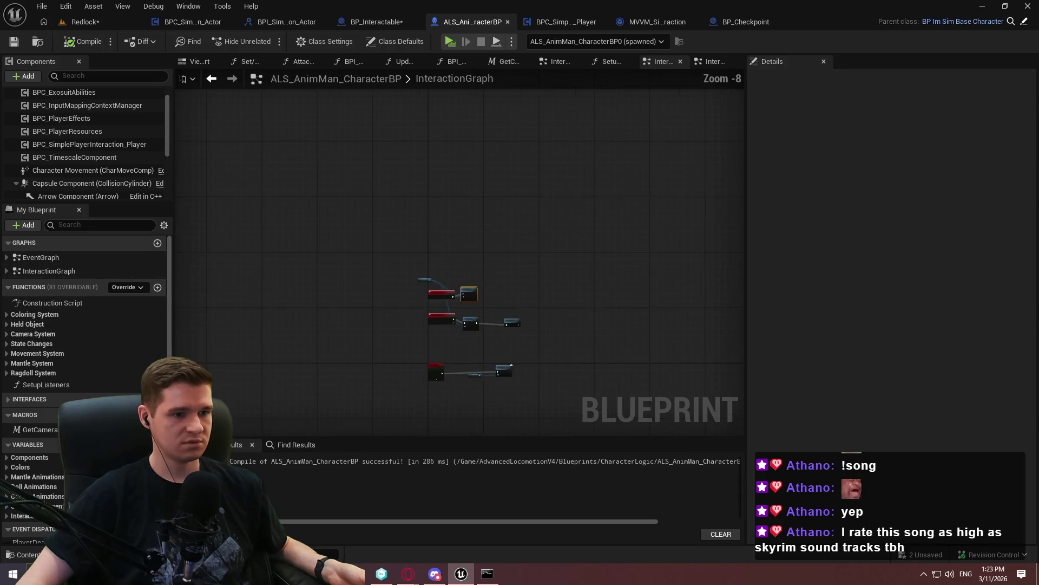
# Frame the TraceSetupFinished_AddInteractionMappingContext event and Add Mapping Context node in EventGraph, then minimize the editor
pyautogui.doubleClick(40, 258)
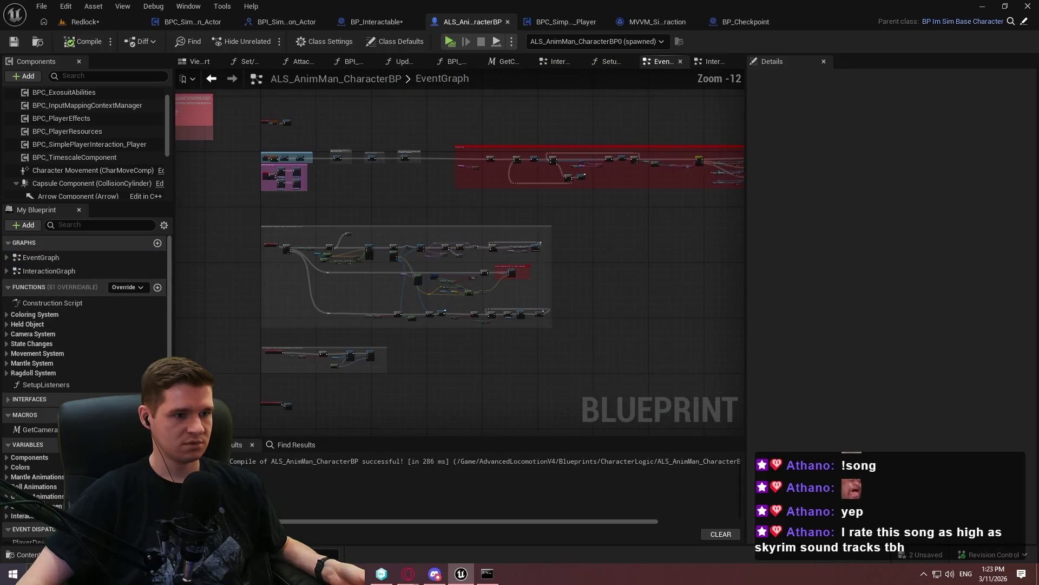
pyautogui.scroll(5, 309, 223)
pyautogui.scroll(3, 417, 256)
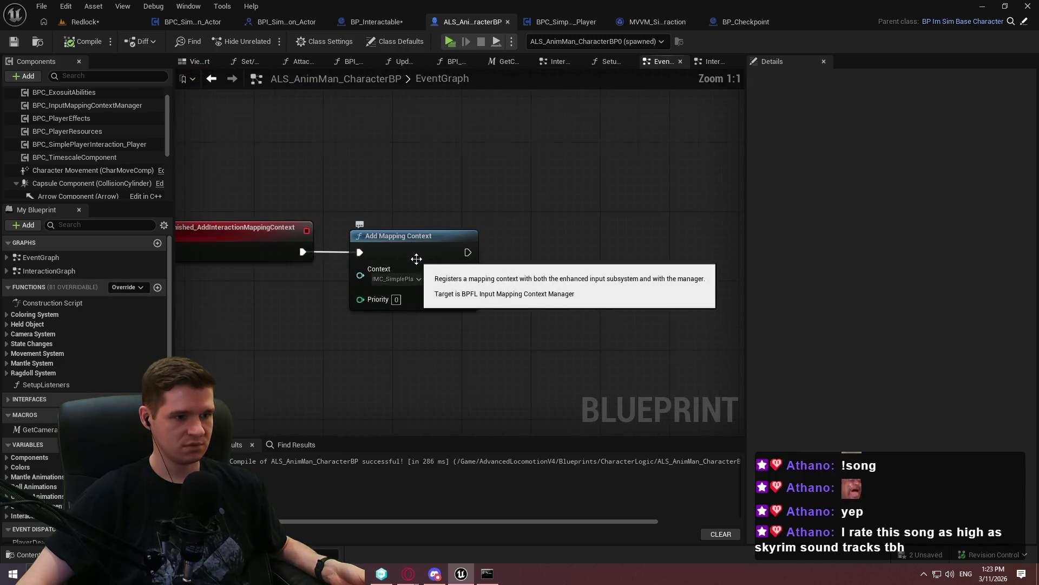
pyautogui.moveTo(283, 269); pyautogui.dragTo(441, 311)
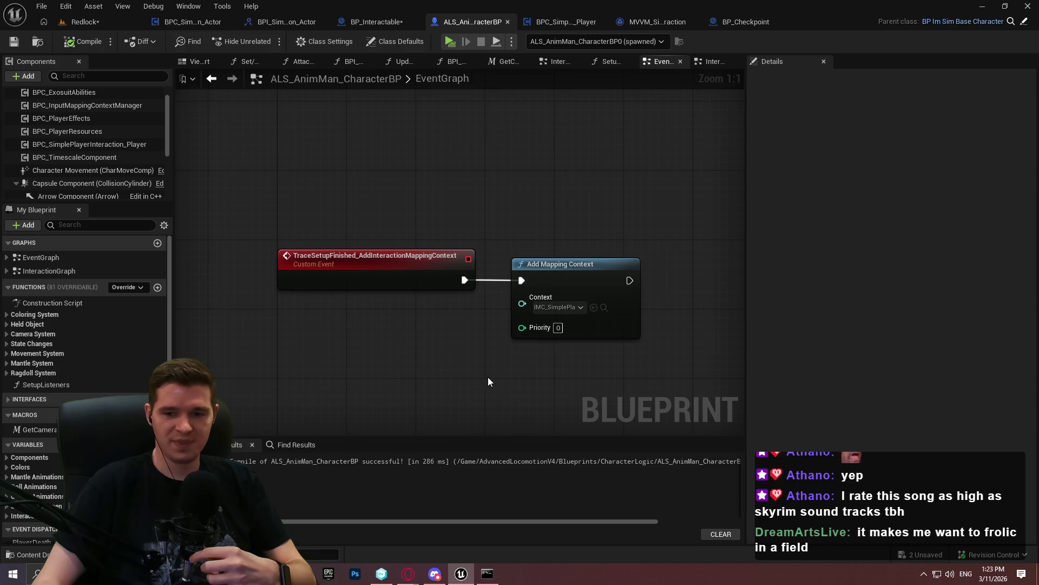
pyautogui.click(982, 7)
# Launch Cauldron Chronicles from the desktop's Games fence
pyautogui.click(985, 5)
pyautogui.moveTo(977, 39)
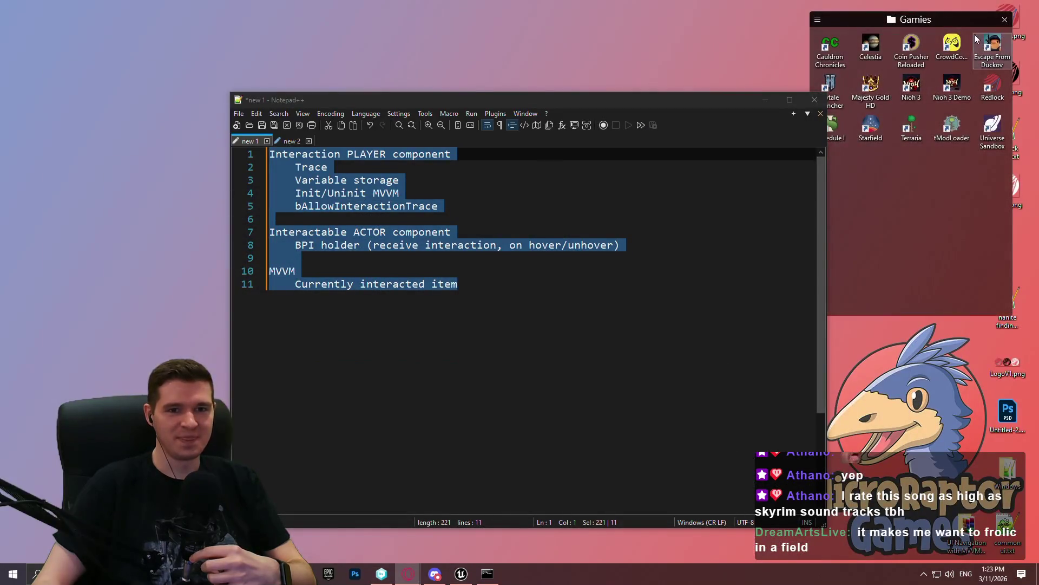
pyautogui.doubleClick(840, 51)
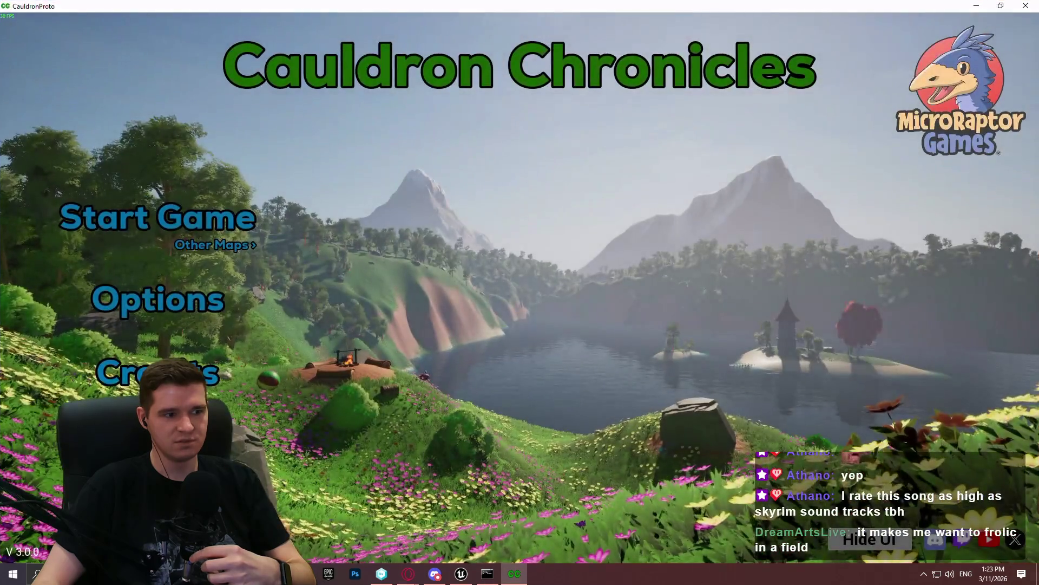
# Lower the game's Master Volume to 0.42 and close Settings
pyautogui.click(167, 313)
pyautogui.scroll(-2, 320, 325)
pyautogui.moveTo(348, 433); pyautogui.dragTo(307, 431)
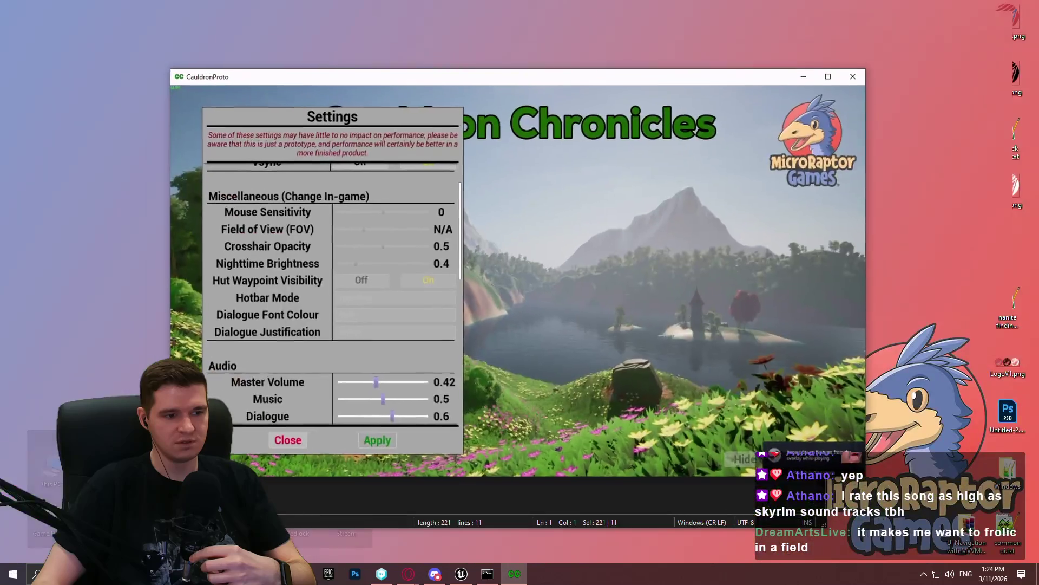
pyautogui.doubleClick(555, 77)
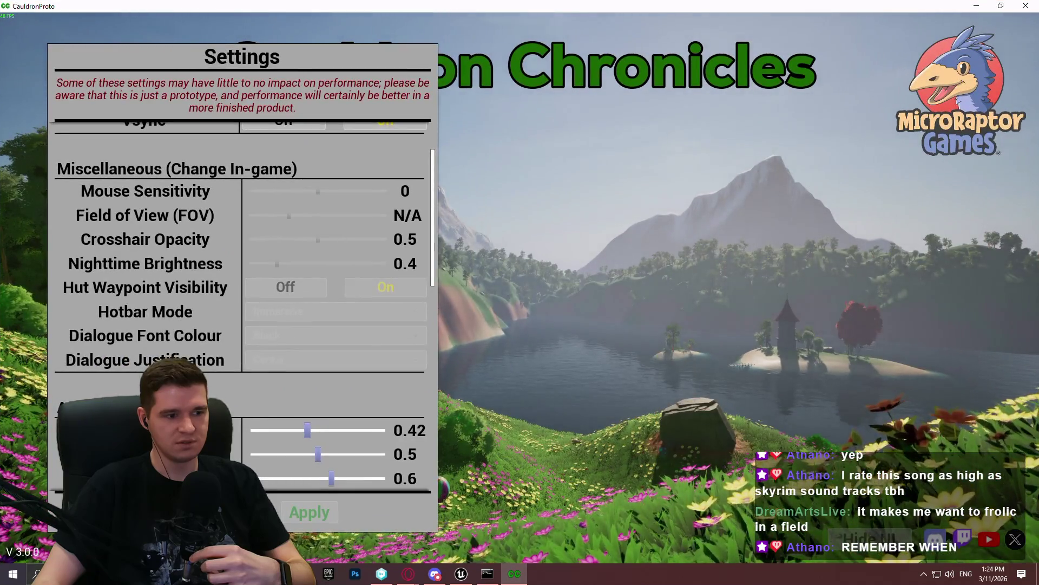
pyautogui.press('Escape')
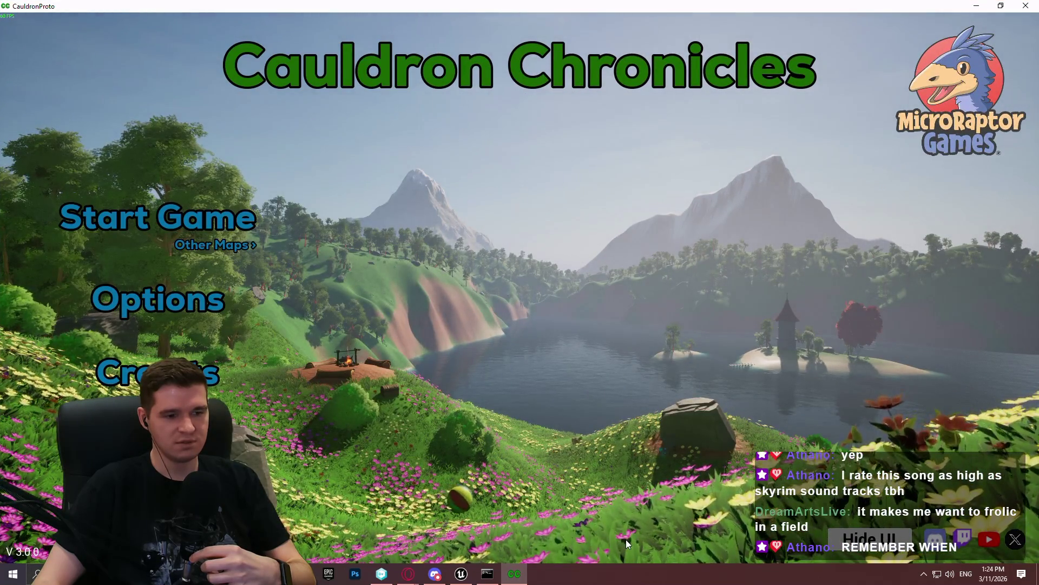
# Spawn and nudge several beach balls on the menu hillside
pyautogui.click(482, 507)
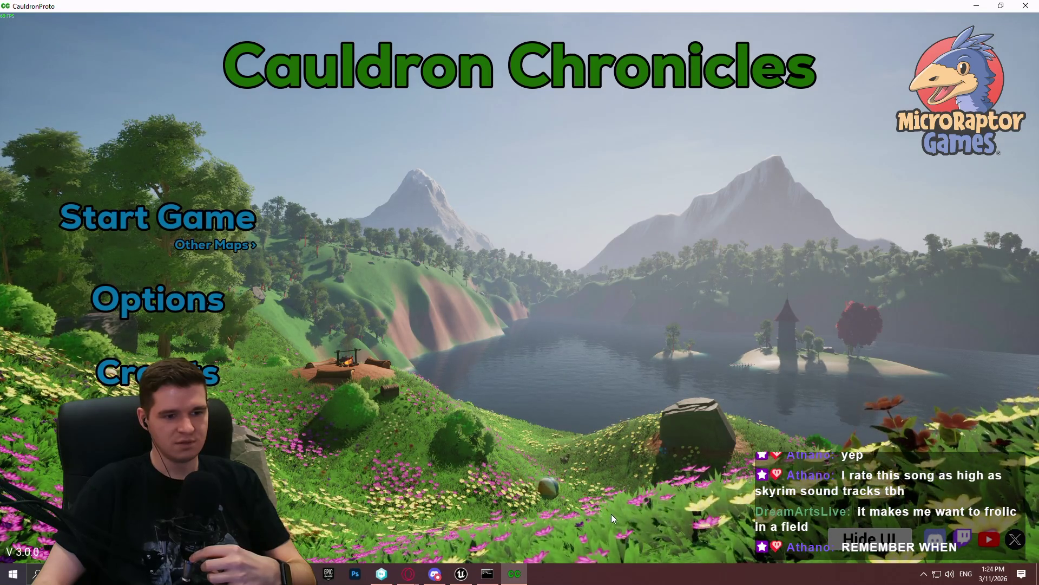
pyautogui.click(603, 485)
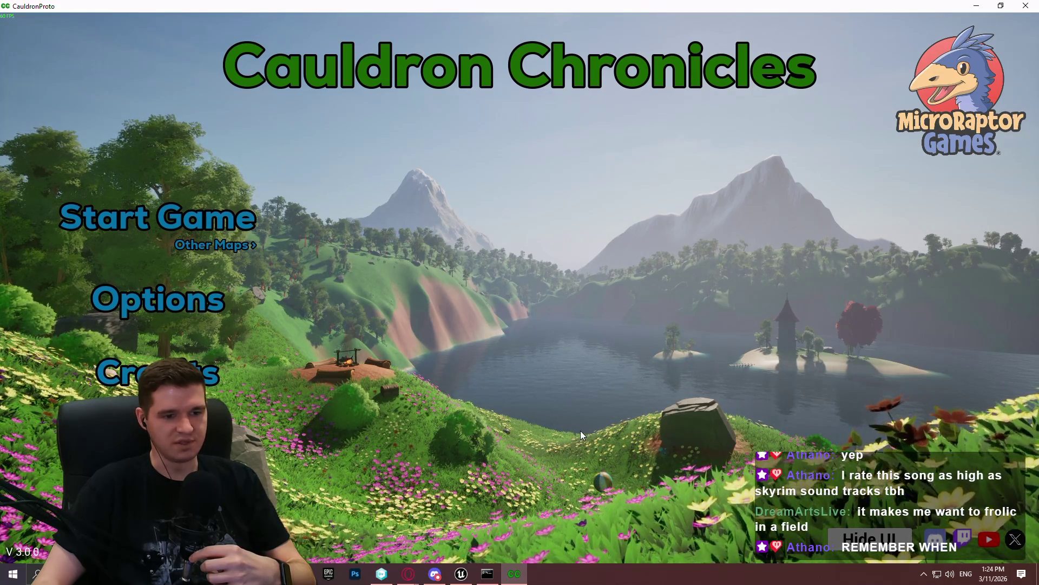
pyautogui.click(610, 448)
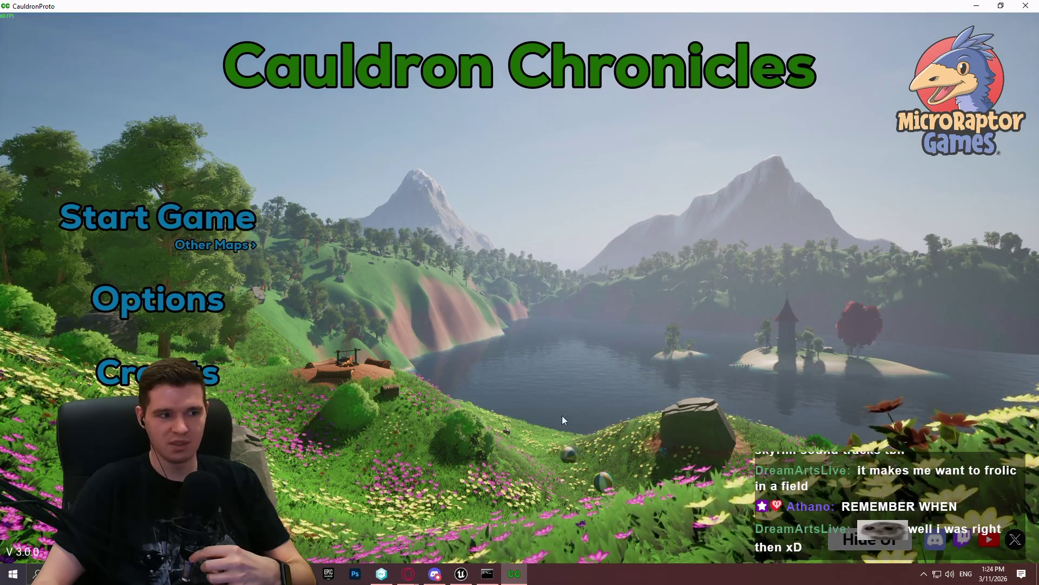
pyautogui.click(584, 448)
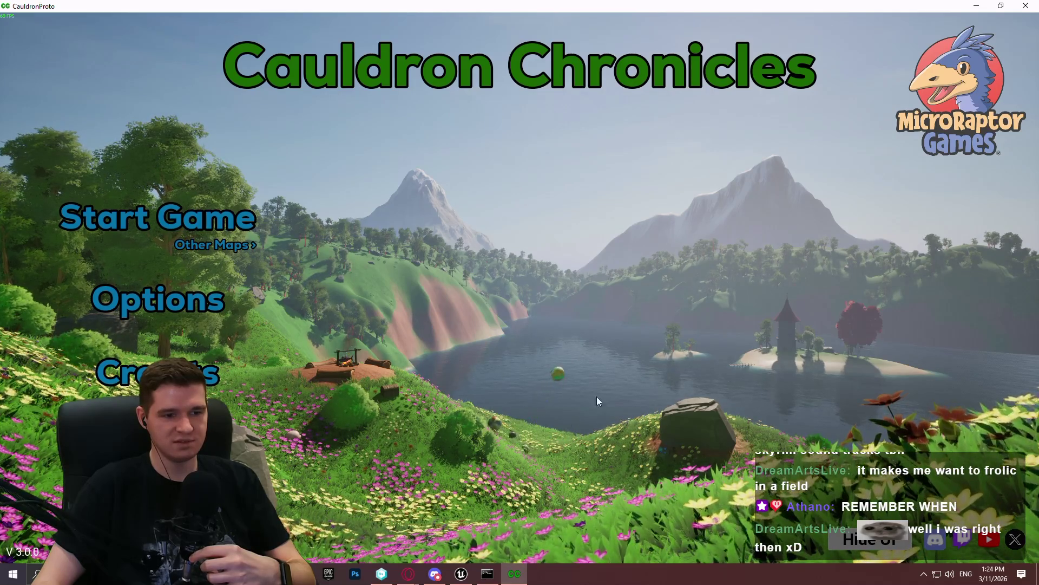
pyautogui.click(395, 492)
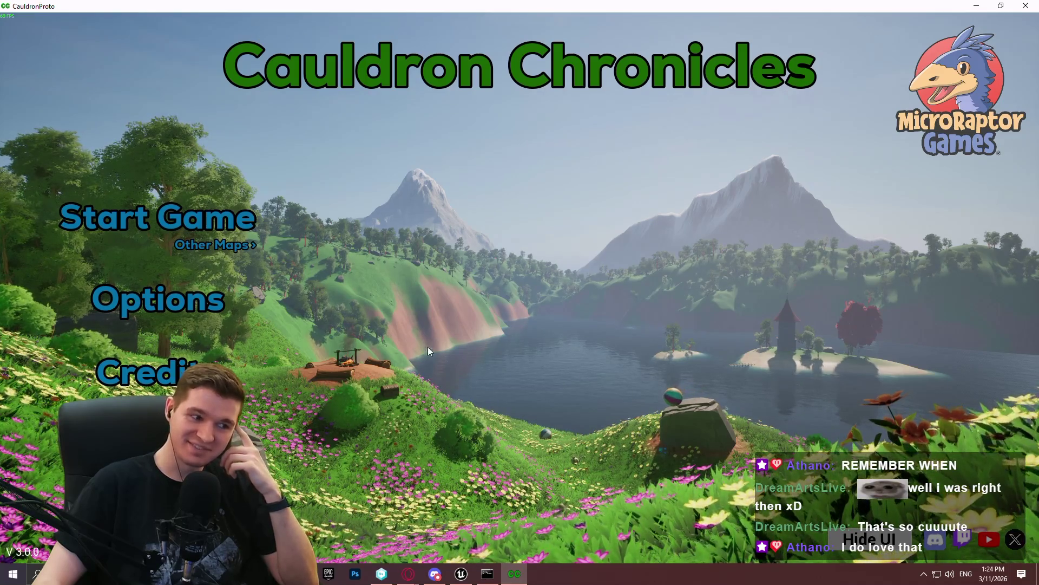
# Hide the menu UI, launch the nearby balls into the air, and quit the game
pyautogui.click(869, 539)
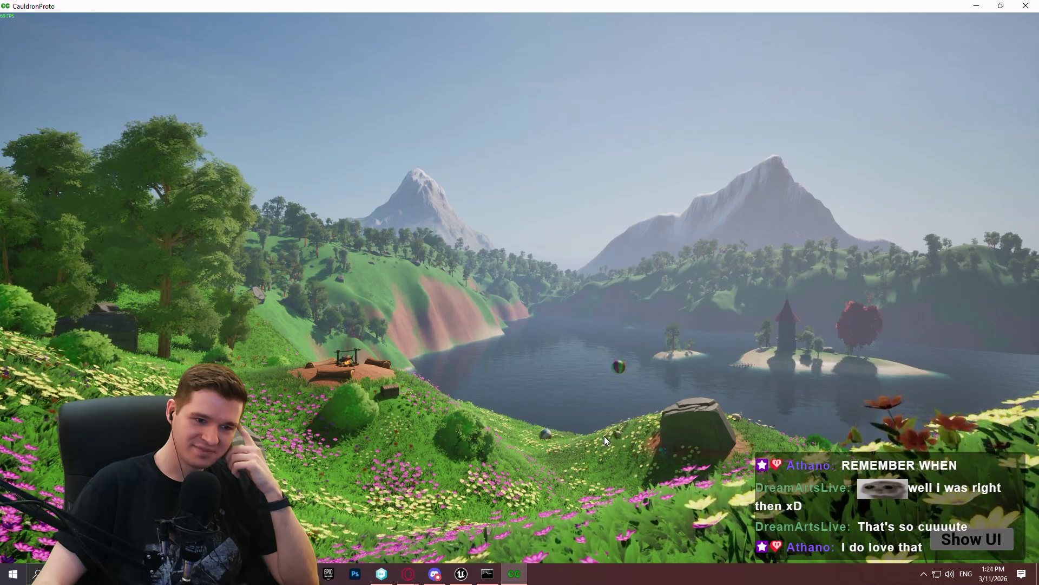
pyautogui.click(543, 437)
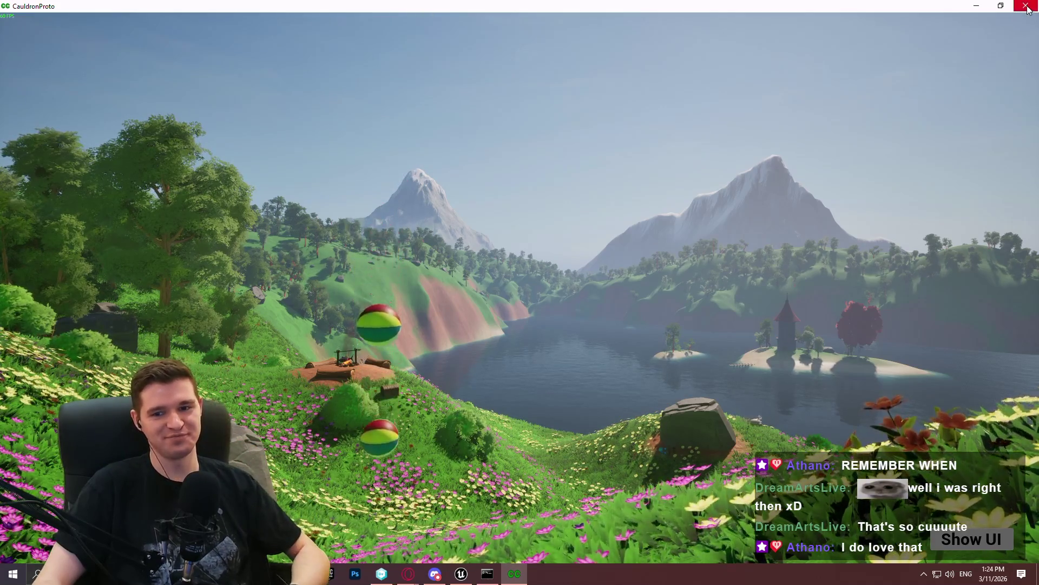
pyautogui.hotkey('alt', 'F4')
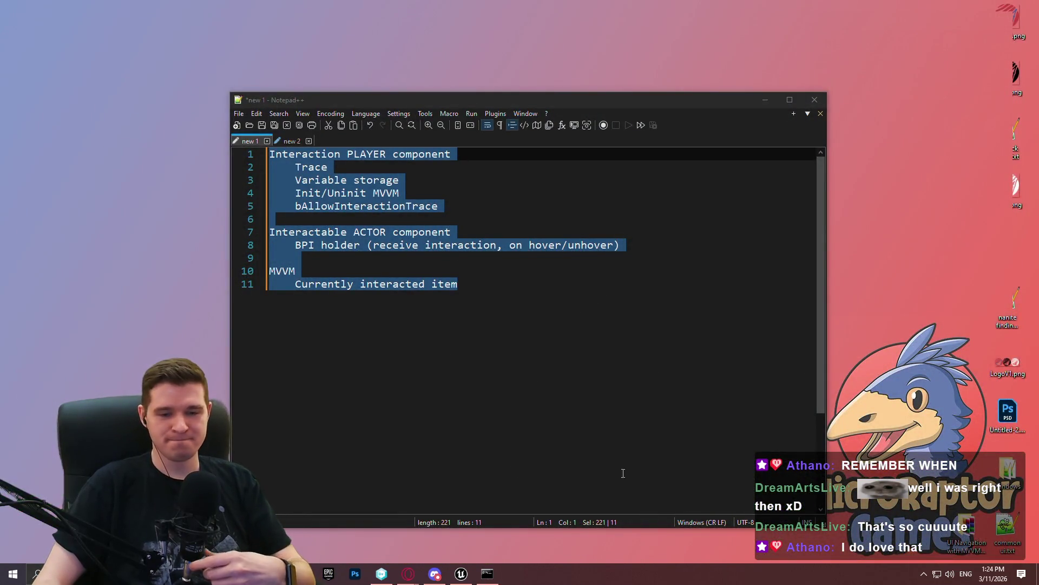
# Add a breakpoint to the Add Mapping Context node in the character blueprint
pyautogui.click(461, 574)
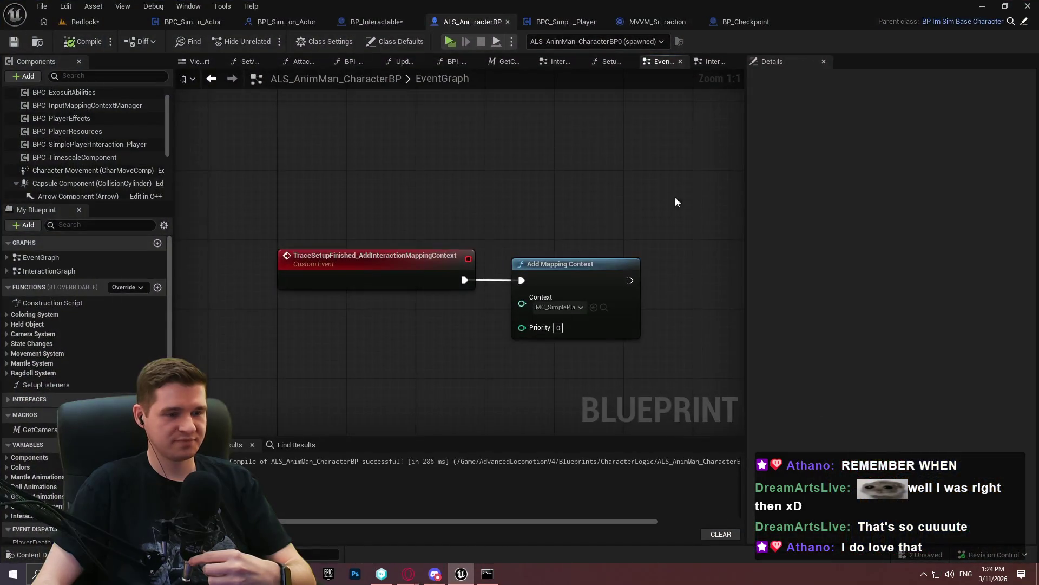
pyautogui.scroll(-1, 608, 217)
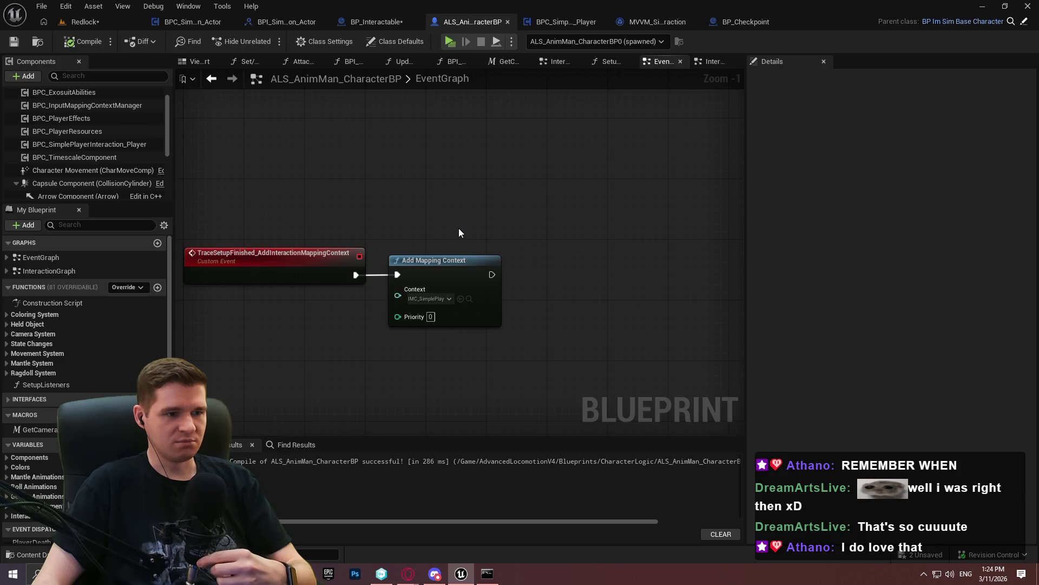
pyautogui.rightClick(425, 288)
pyautogui.click(475, 493)
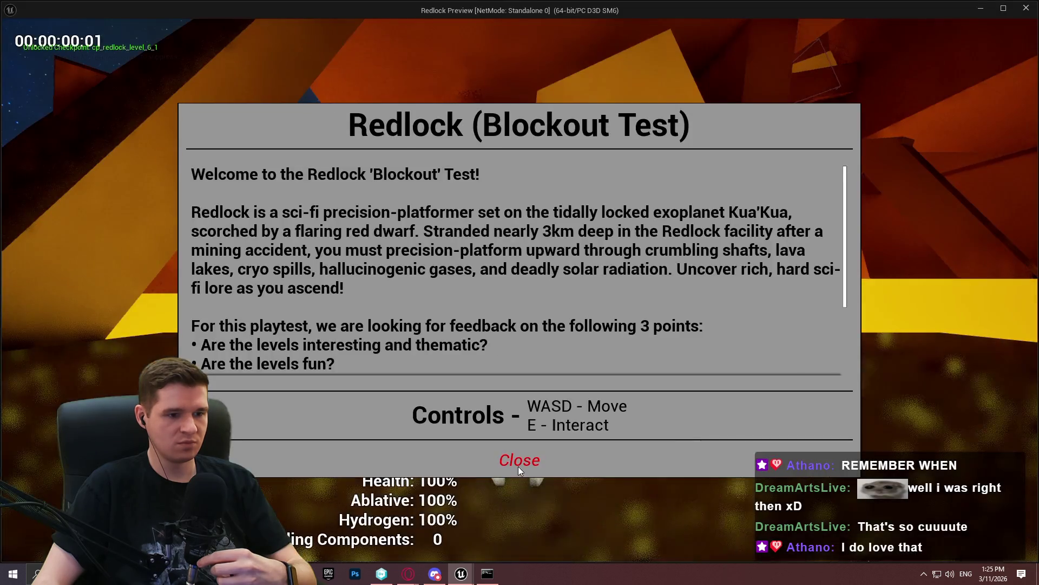
# Run a brief standalone play test, then switch to BPC_SimplePlayerInteraction_Player
pyautogui.click(518, 462)
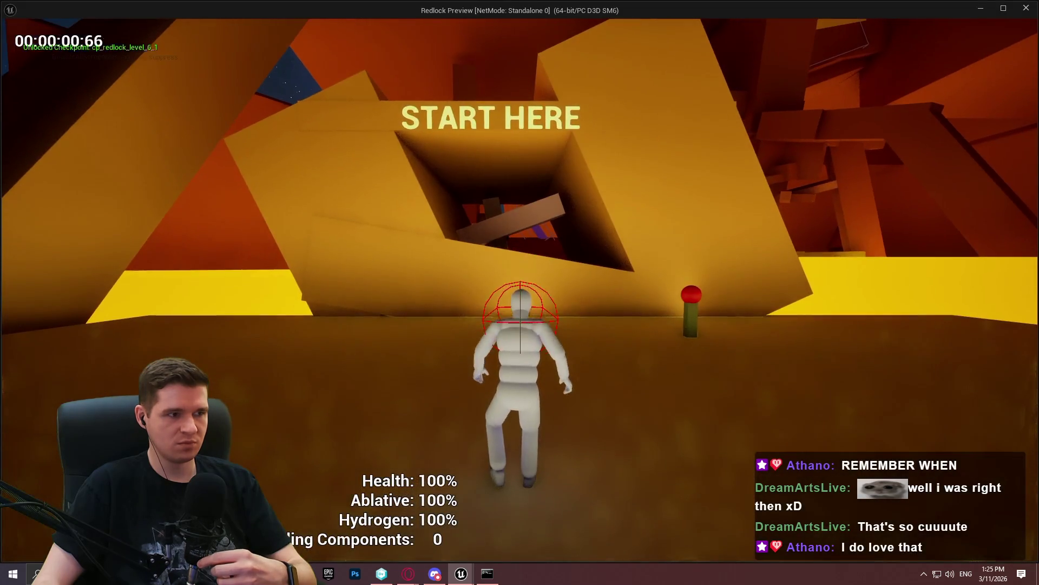
pyautogui.press('Escape')
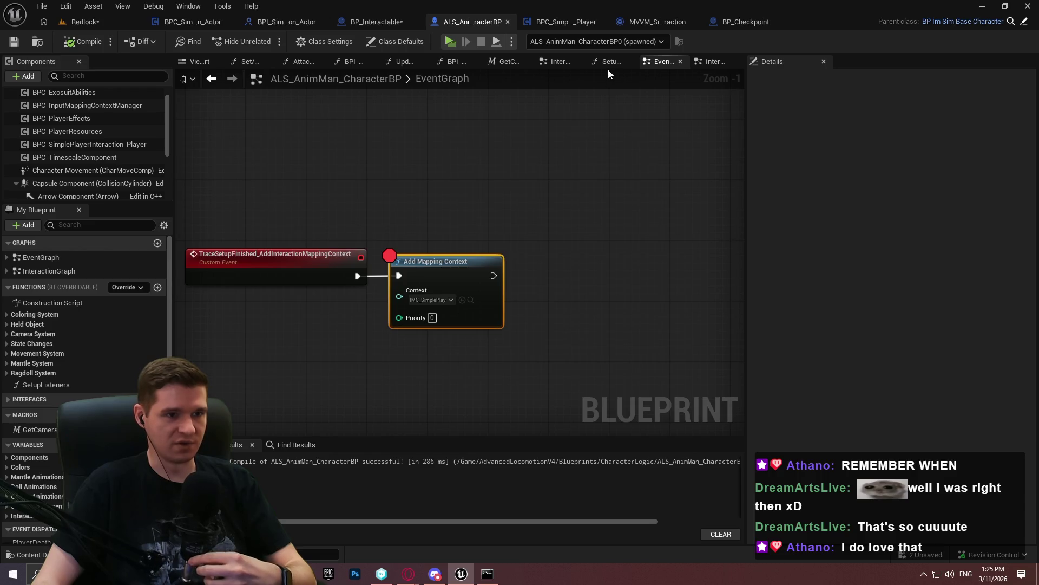
pyautogui.click(548, 23)
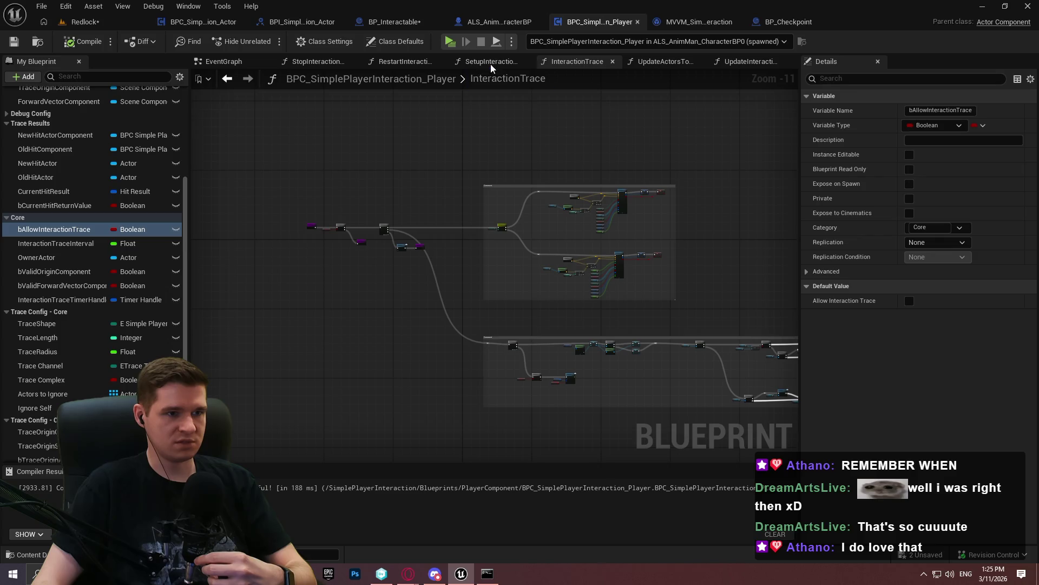
# Breakpoint Initial Interaction Setup in the component's Begin Play chain and start simulating
pyautogui.click(224, 61)
pyautogui.scroll(5, 482, 197)
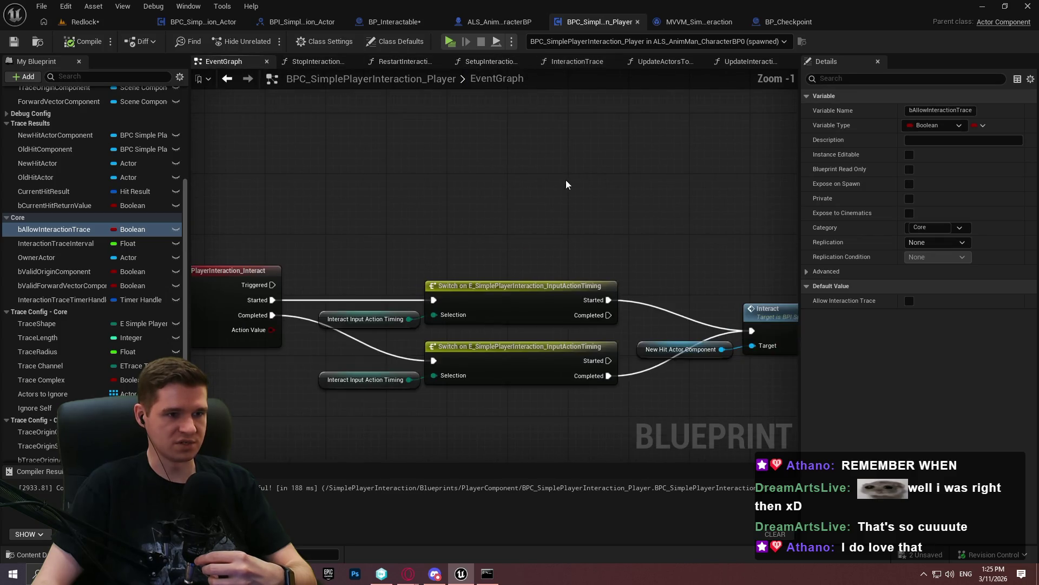
pyautogui.moveTo(522, 164)
pyautogui.mouseDown()
pyautogui.moveTo(515, 324)
pyautogui.moveTo(515, 209)
pyautogui.moveTo(457, 204)
pyautogui.moveTo(472, 167)
pyautogui.moveTo(395, 368)
pyautogui.moveTo(488, 255)
pyautogui.mouseUp()
pyautogui.scroll(1, 395, 368)
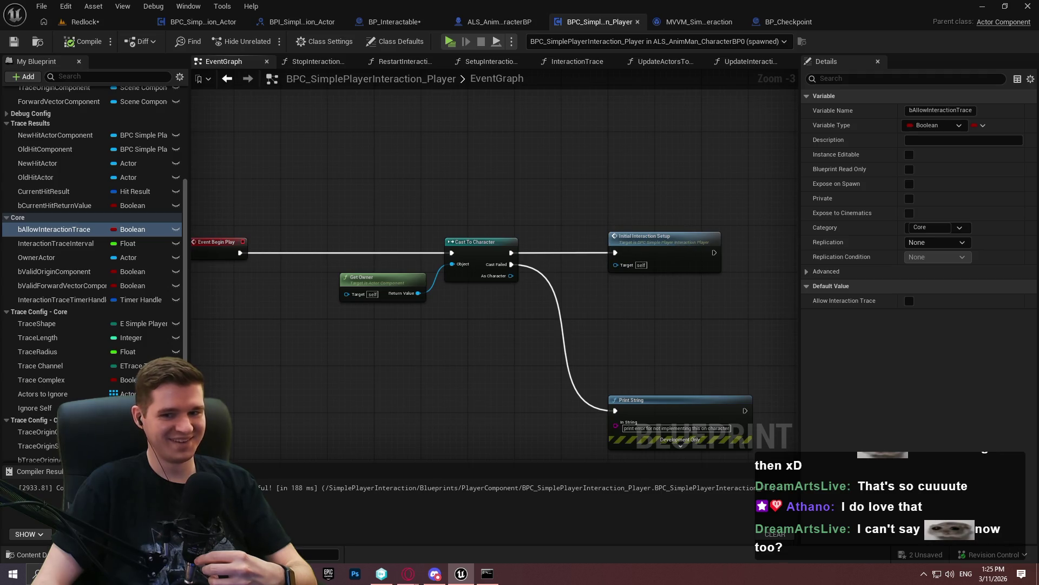
pyautogui.rightClick(656, 240)
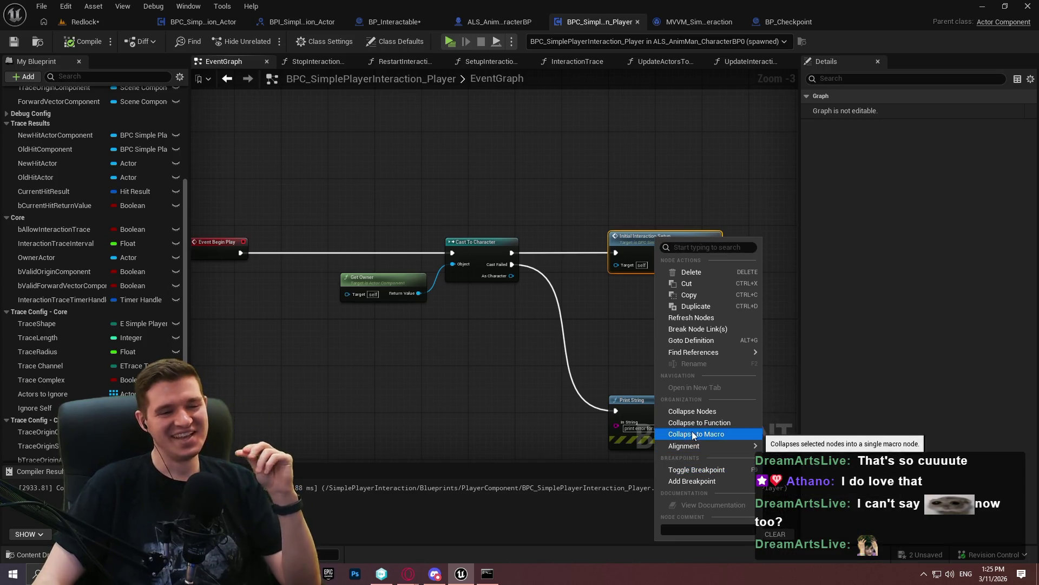
pyautogui.press('Escape')
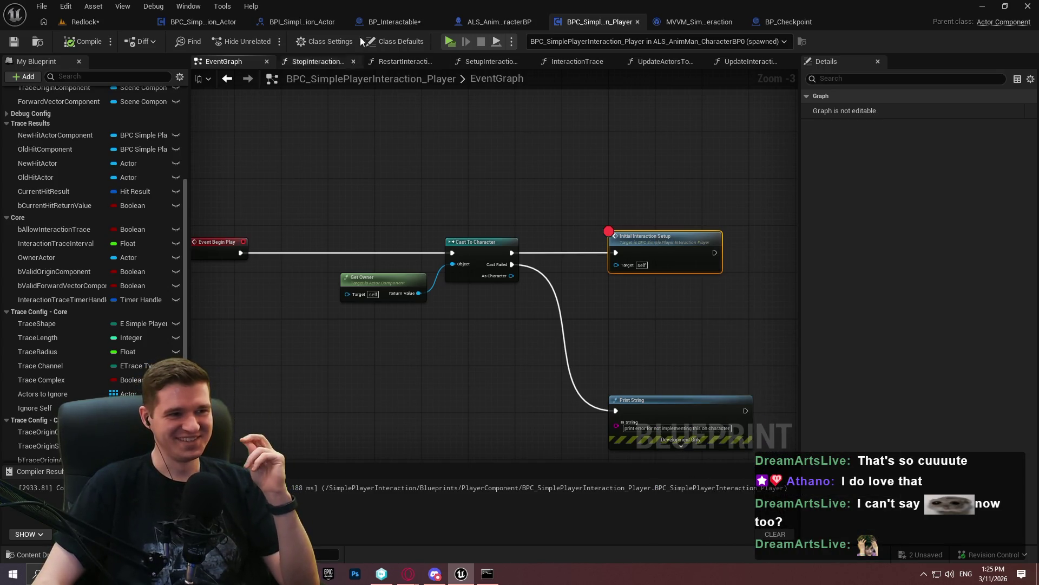
pyautogui.click(455, 41)
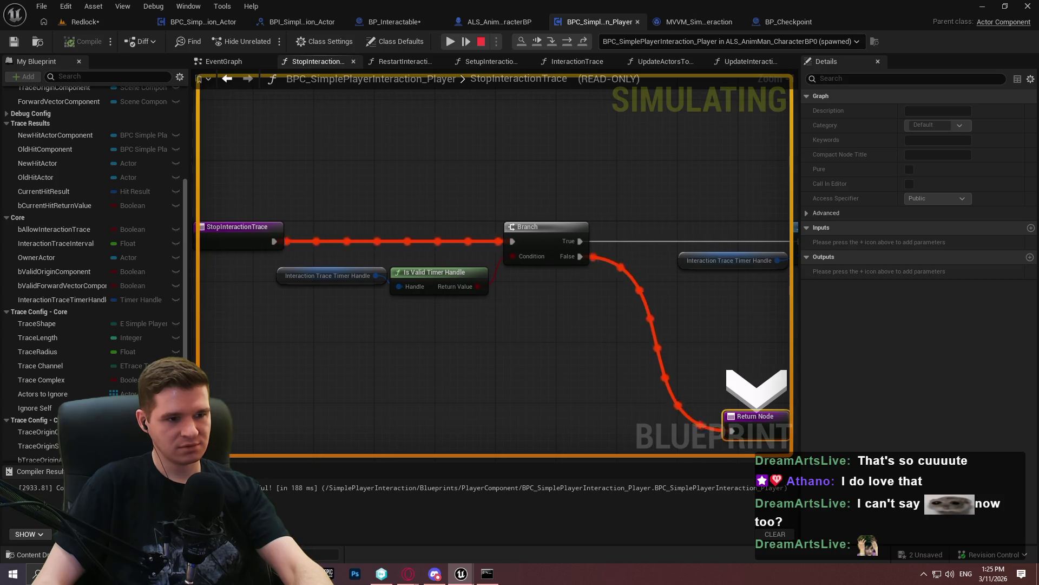
# Step through SetupInteractionTrace's socket checks and timer setup with F10/F11
pyautogui.press('F10')
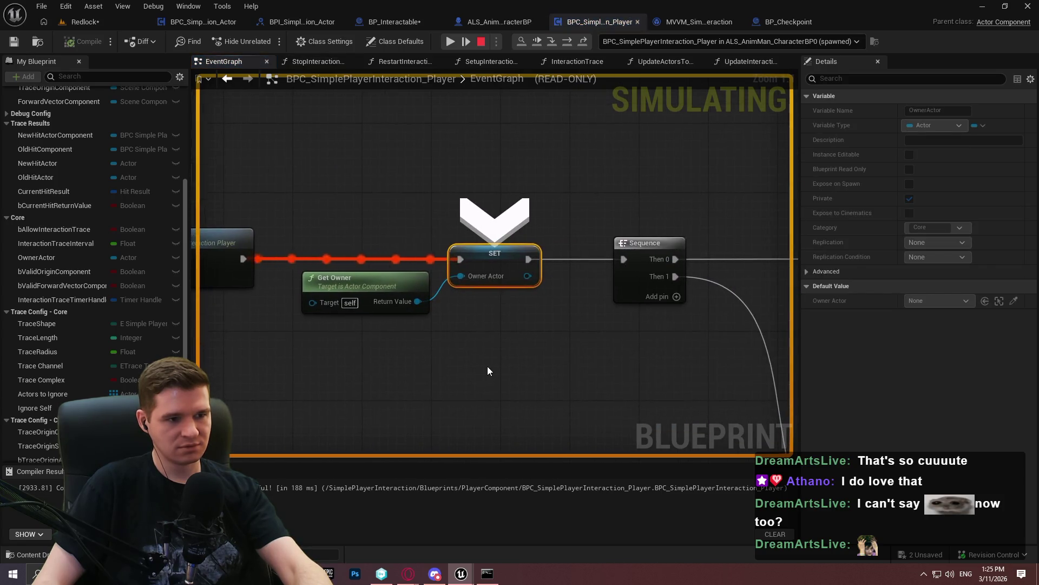
pyautogui.press('F11')
pyautogui.press('F11')
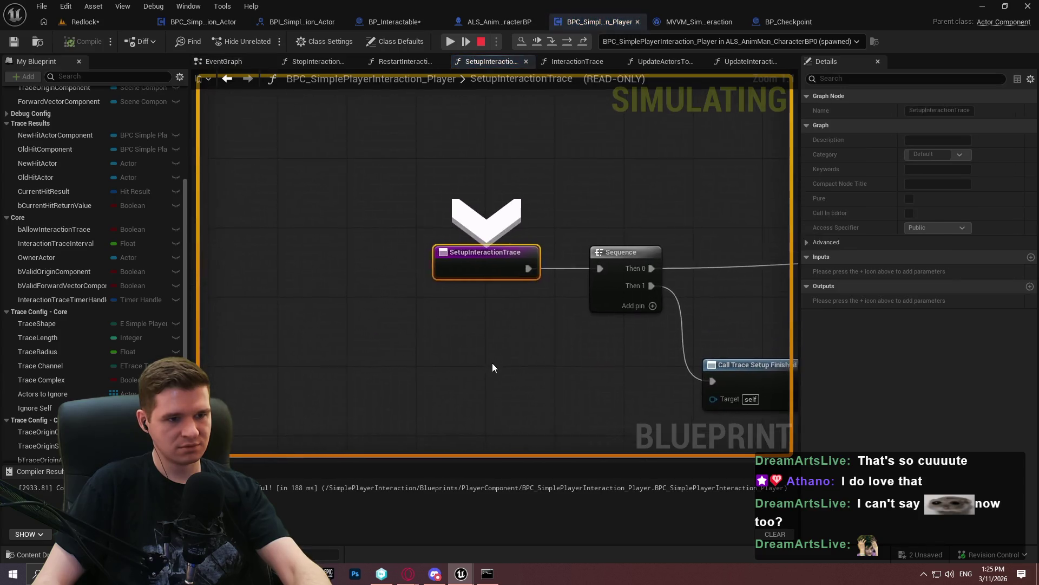
pyautogui.press('F11')
pyautogui.press('F11')
pyautogui.press('F11')
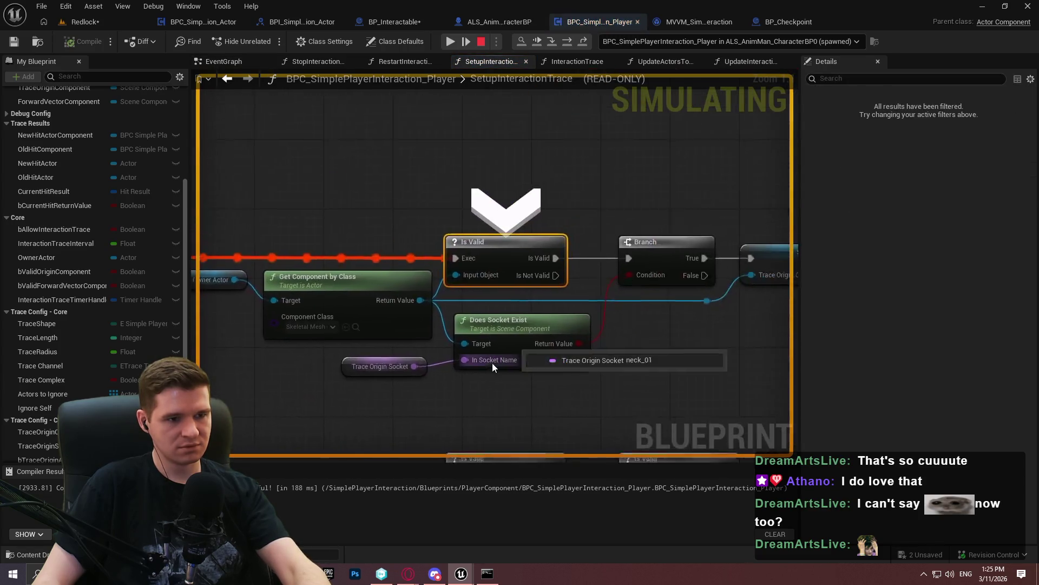
pyautogui.press('F11')
pyautogui.press('F11')
pyautogui.press('F11')
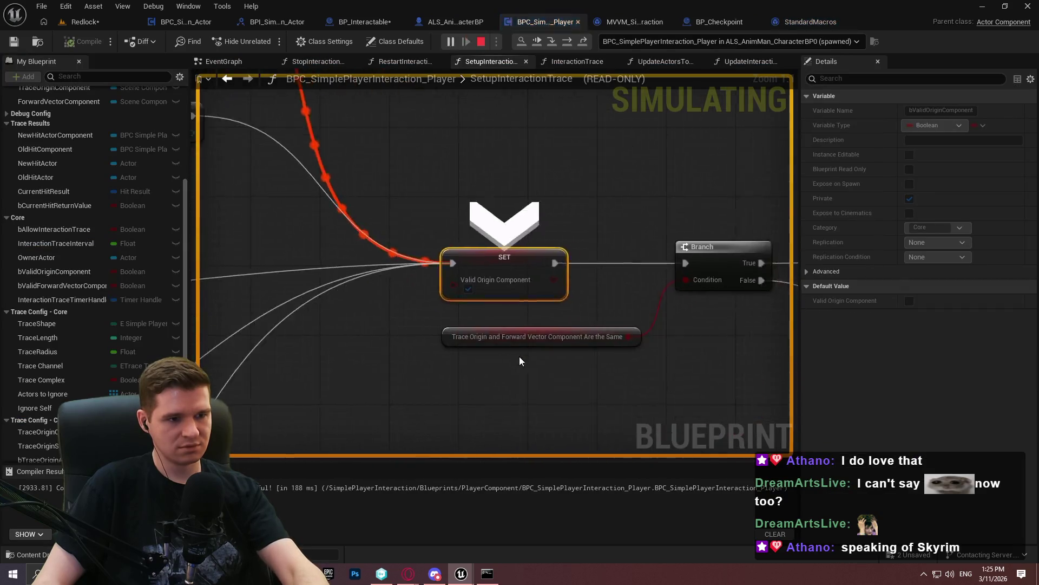
pyautogui.press('F11')
pyautogui.press('F11')
pyautogui.press('F11')
pyautogui.press('F11')
pyautogui.press('F11')
pyautogui.press('F11')
pyautogui.press('F11')
pyautogui.press('F11')
pyautogui.press('F11')
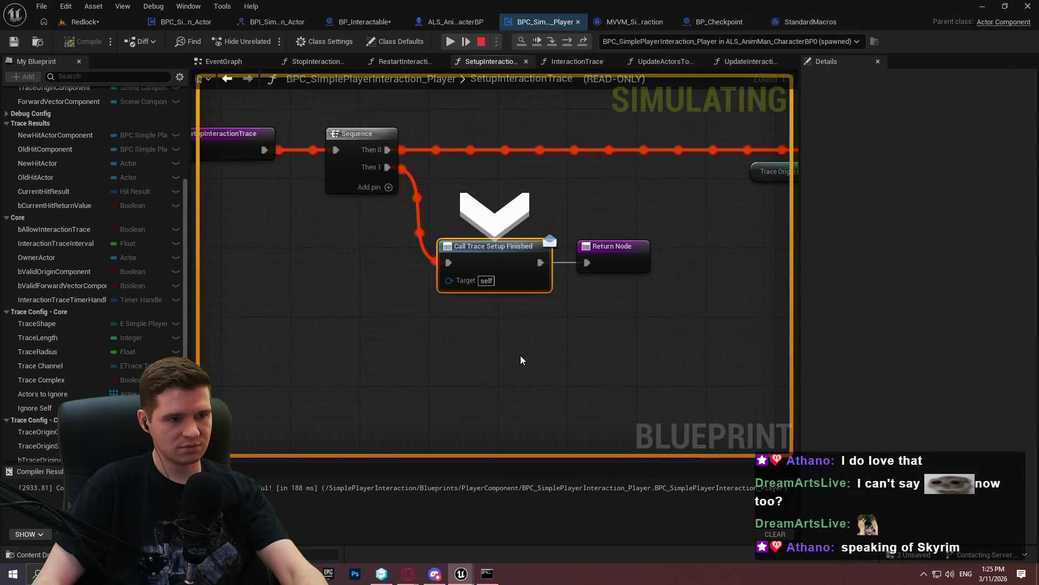
pyautogui.press('F11')
pyautogui.press('F11')
pyautogui.press('F11')
pyautogui.press('F11')
pyautogui.press('F11')
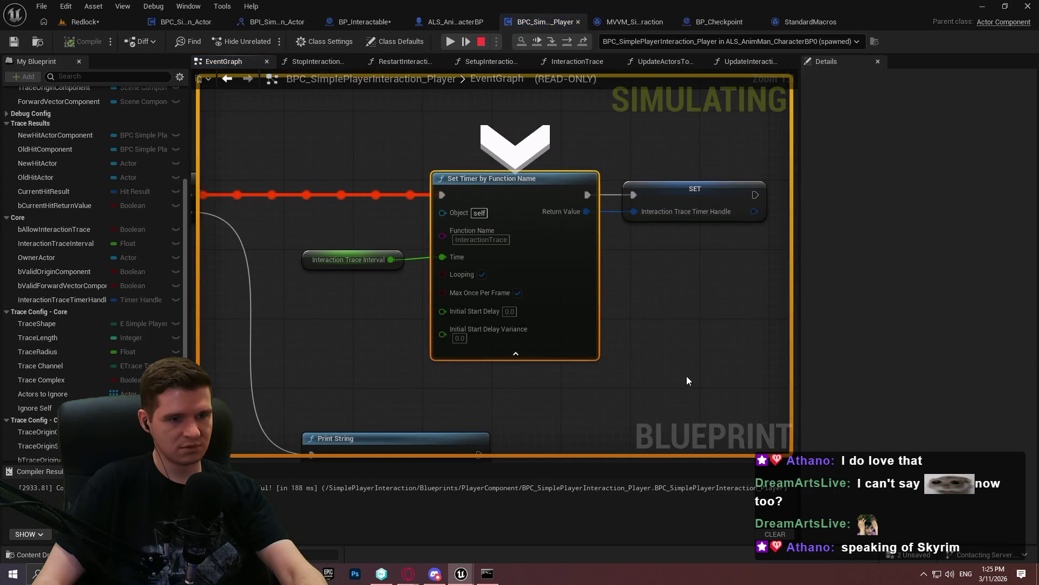
pyautogui.press('F11')
pyautogui.press('F11')
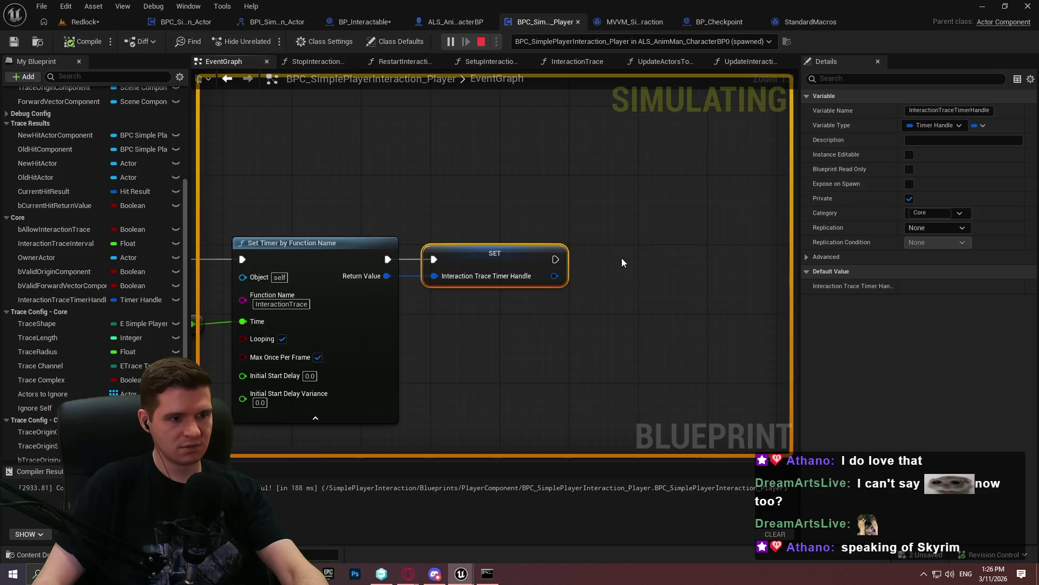
# Frame the Sequence, SET and AND nodes, then switch to ALS_AnimMan_CharacterBP
pyautogui.scroll(-5, 601, 312)
pyautogui.moveTo(326, 251); pyautogui.dragTo(510, 248)
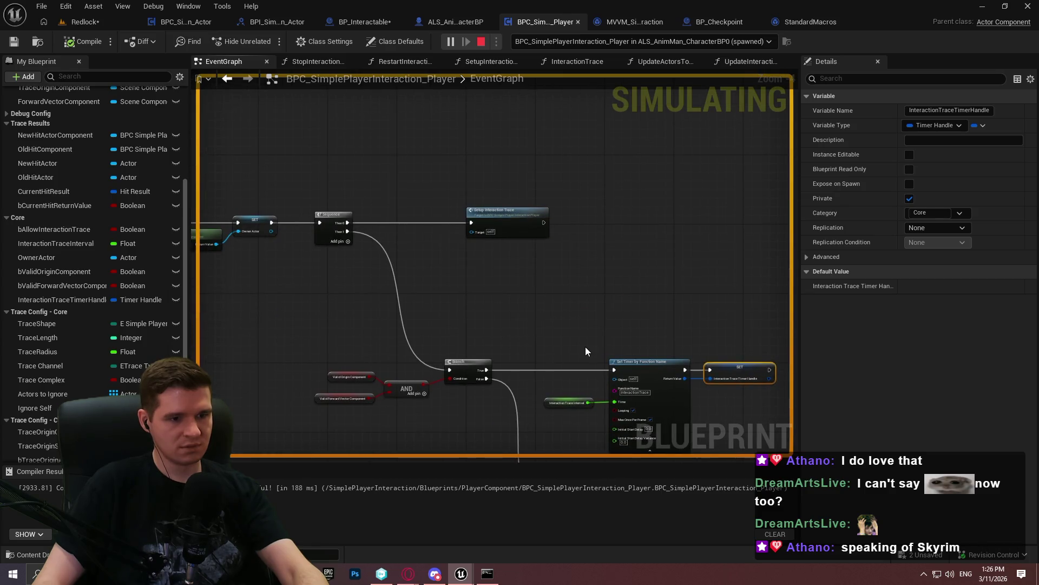
pyautogui.scroll(2, 586, 351)
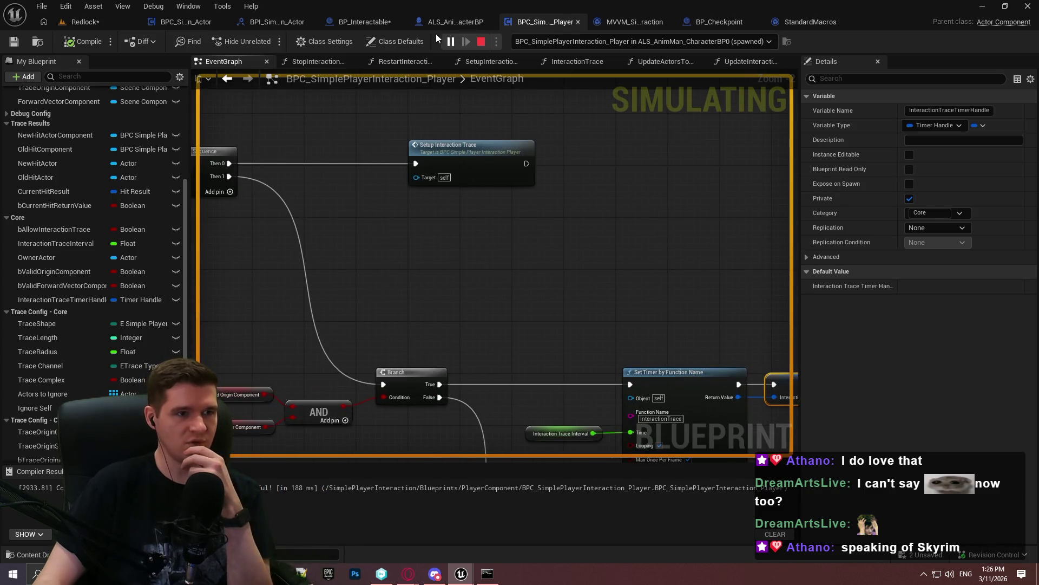
pyautogui.click(456, 22)
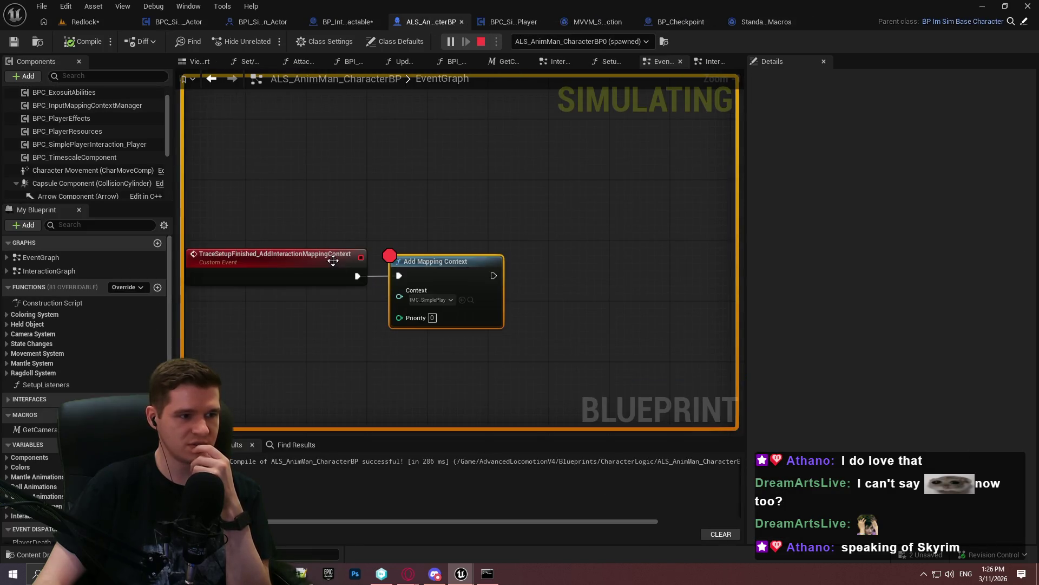
# Inspect the character's SetupListeners function and InteractionGraph
pyautogui.scroll(-4, 464, 174)
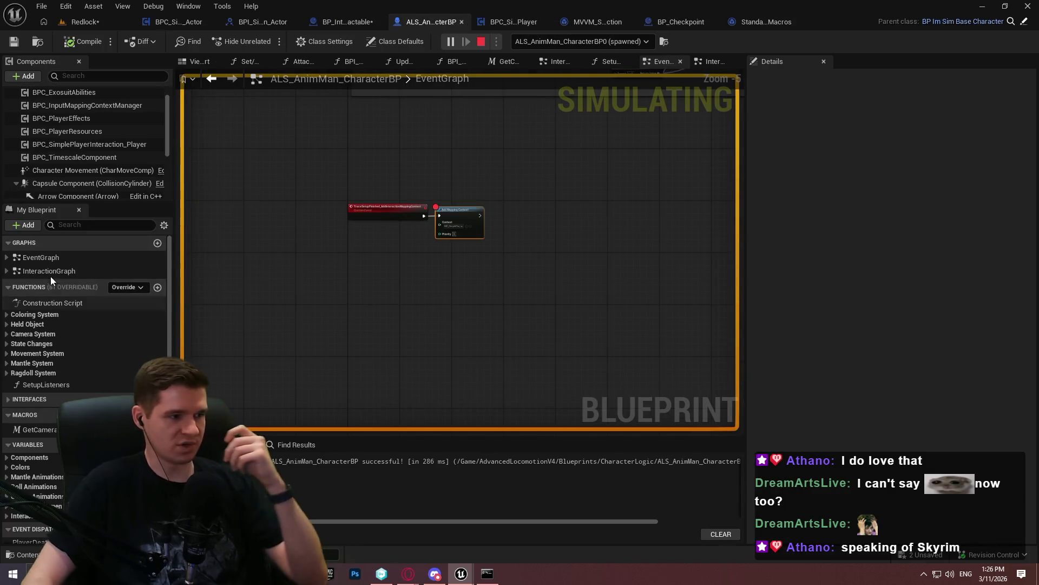
pyautogui.doubleClick(55, 385)
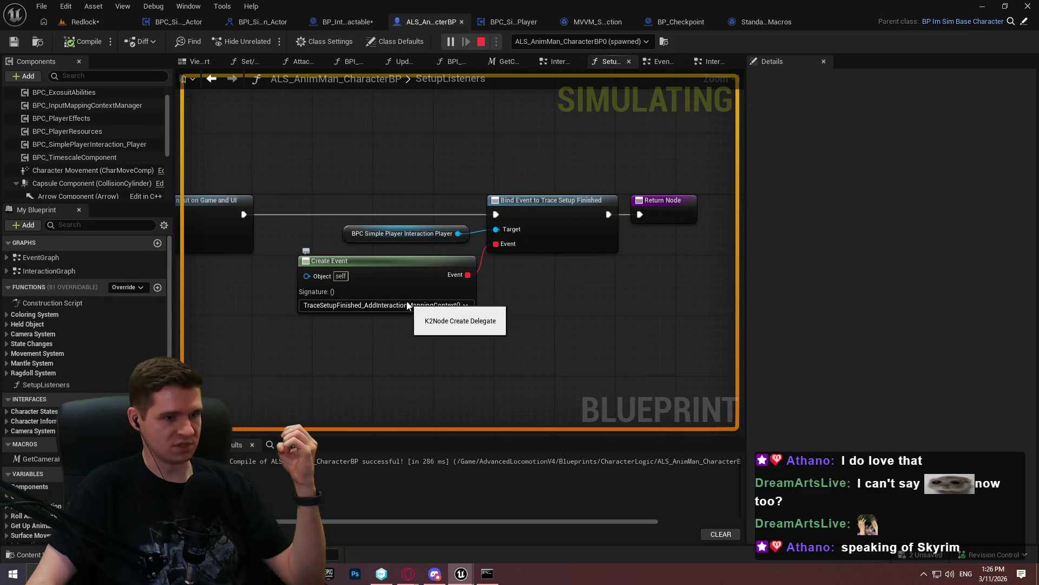
pyautogui.doubleClick(45, 269)
pyautogui.scroll(10, 227, 146)
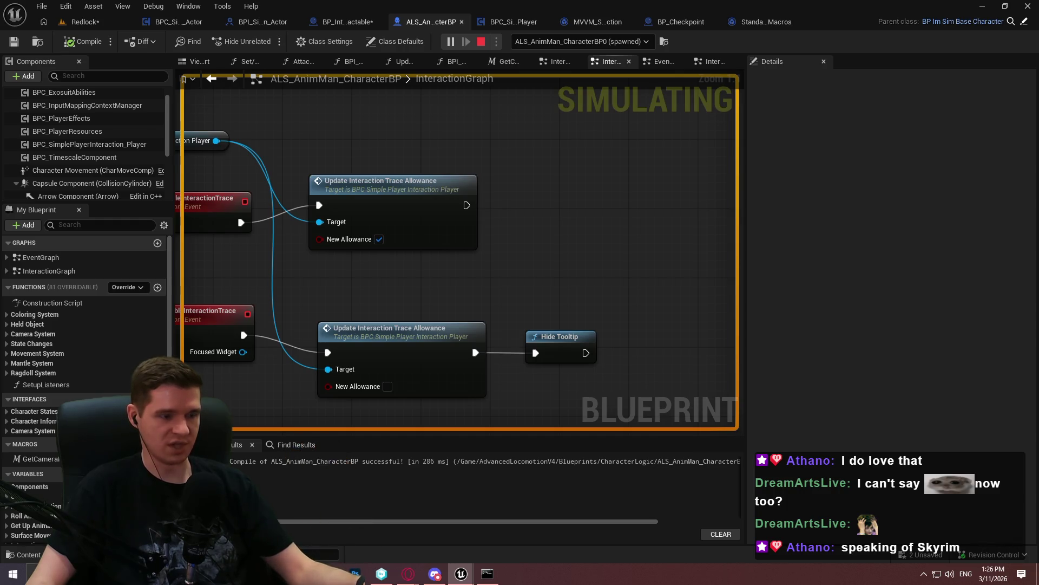
# Open the InteractionTrace function in BPC_SimplePlayerInteraction_Player during the simulation
pyautogui.press('super')
pyautogui.press('super')
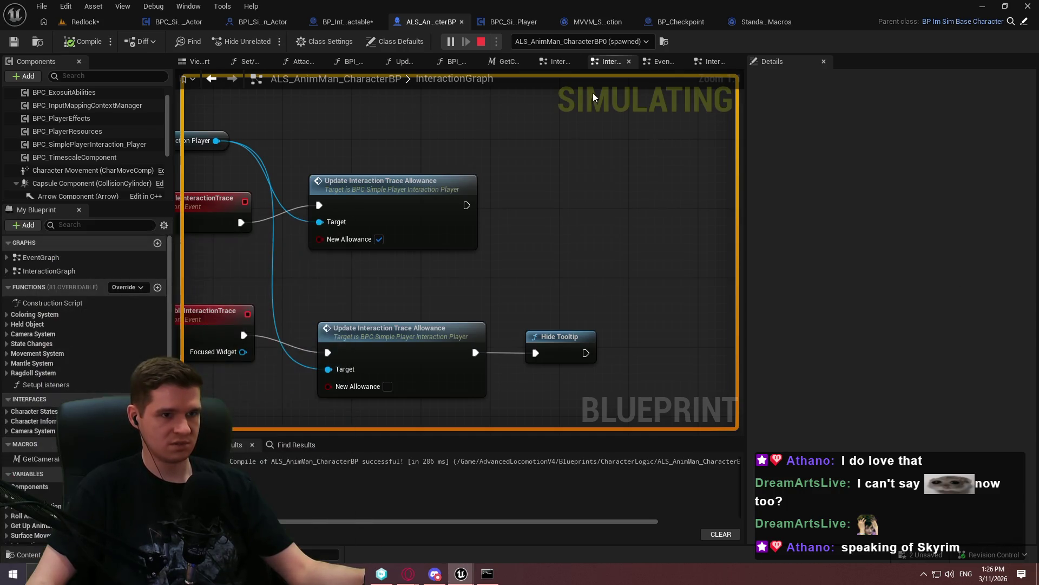
pyautogui.click(503, 21)
pyautogui.scroll(-6, 471, 184)
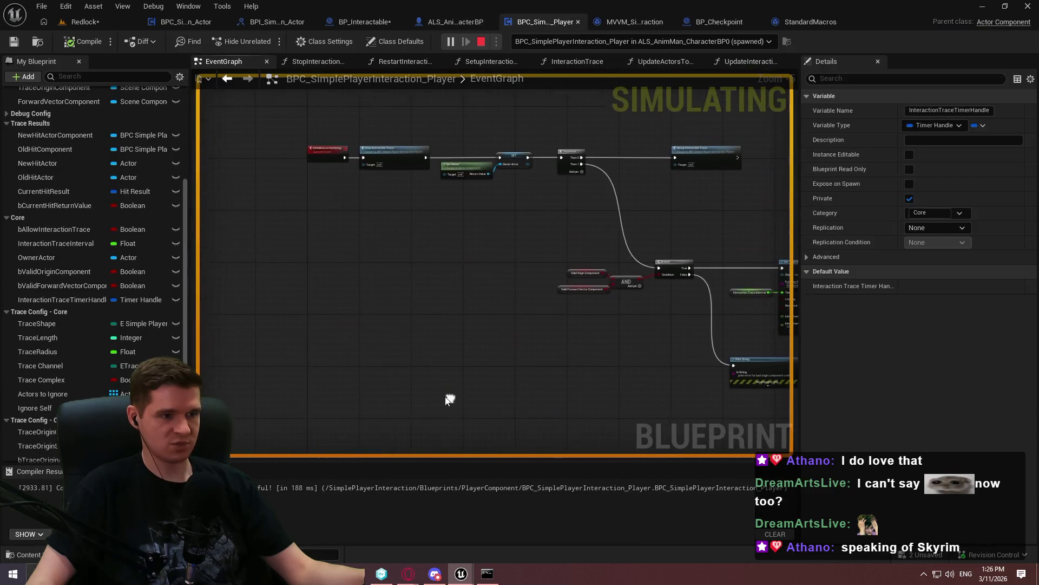
pyautogui.scroll(4, 321, 158)
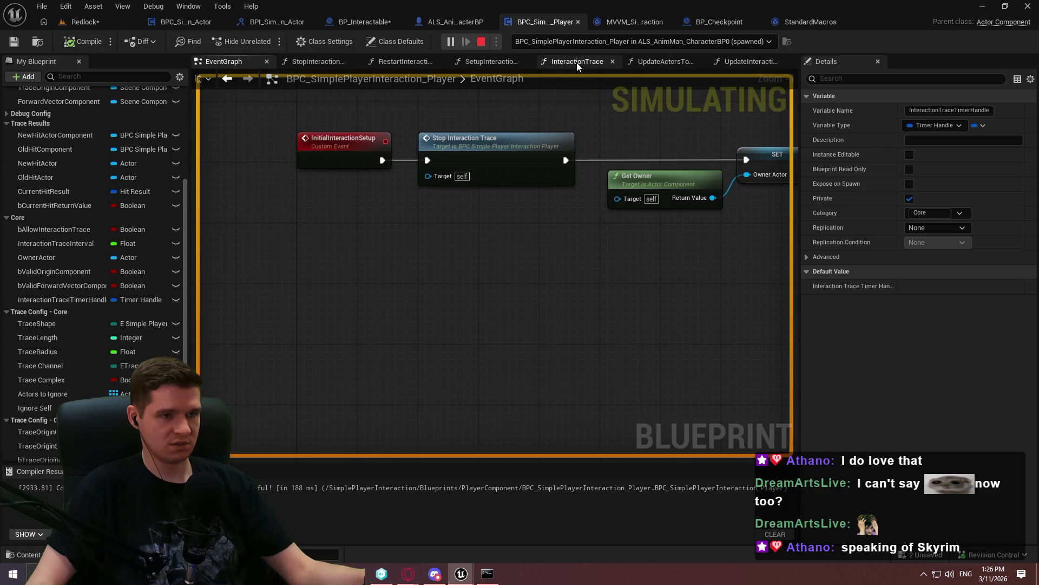
pyautogui.click(577, 62)
pyautogui.scroll(3, 379, 246)
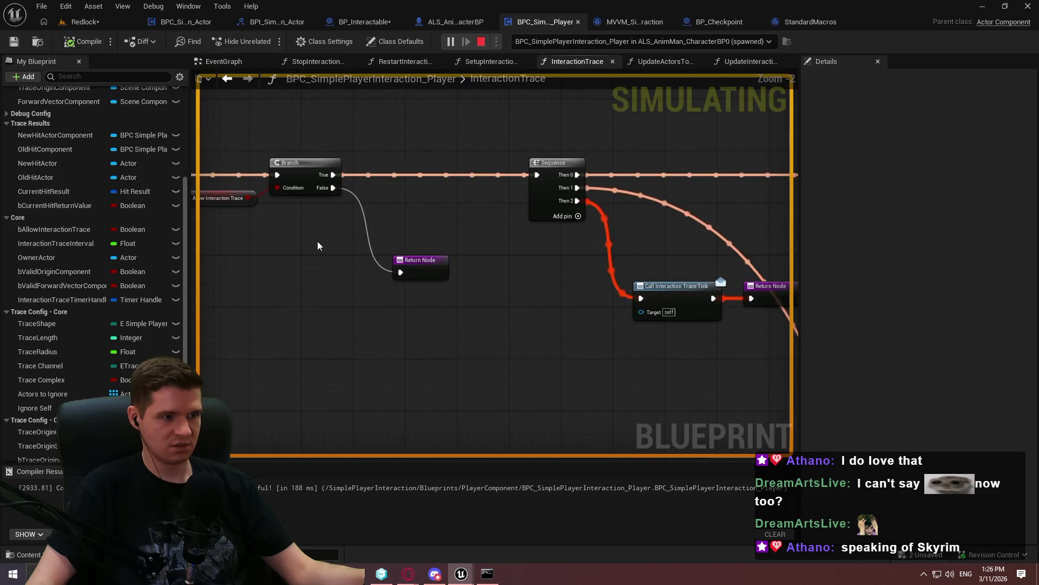
# Restart play and remove the breakpoint from Initial Interaction Setup, then resume the game
pyautogui.press('Escape')
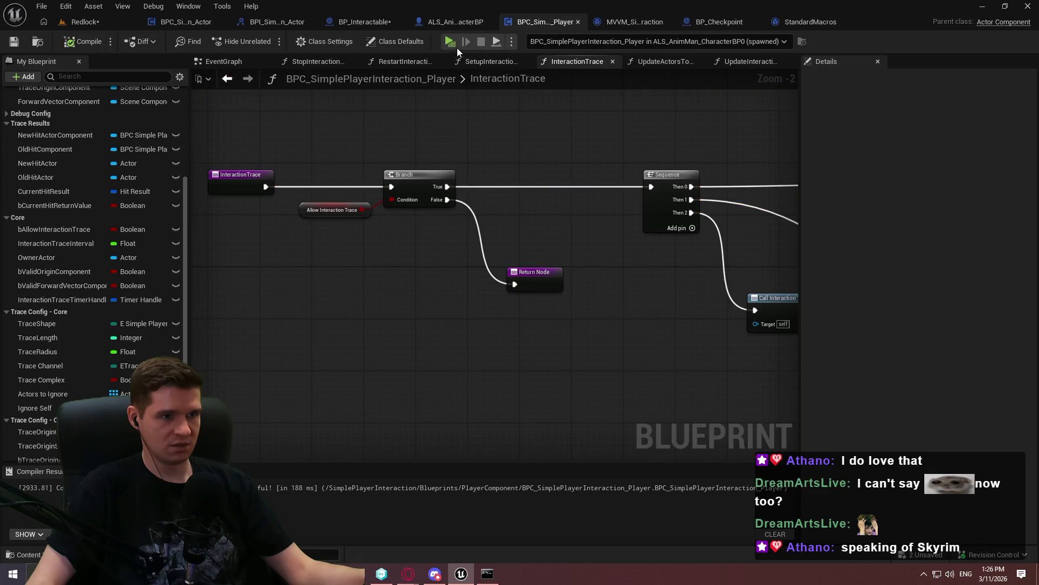
pyautogui.hotkey('alt', 'p')
pyautogui.rightClick(492, 248)
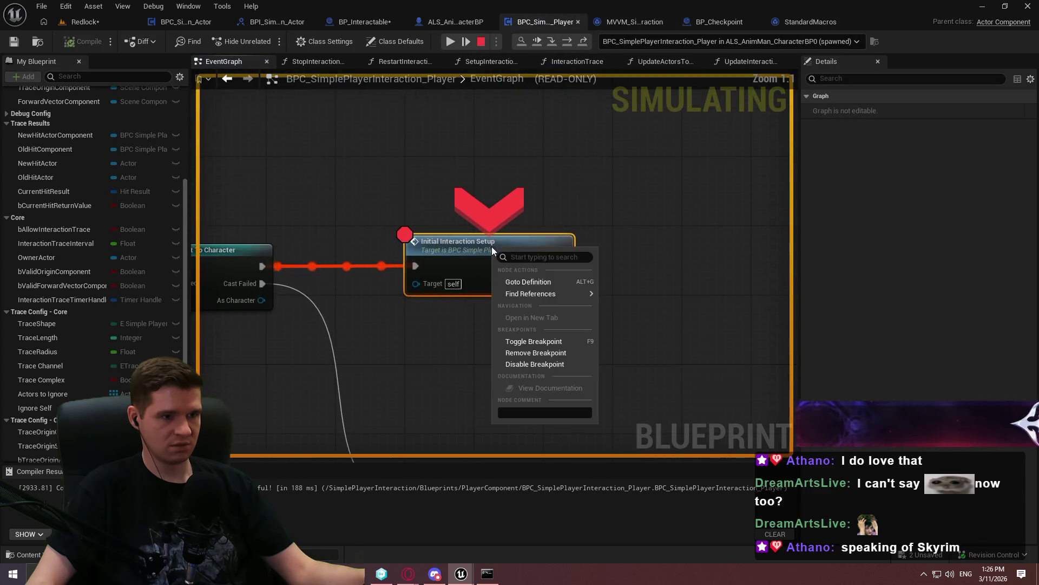
pyautogui.click(529, 357)
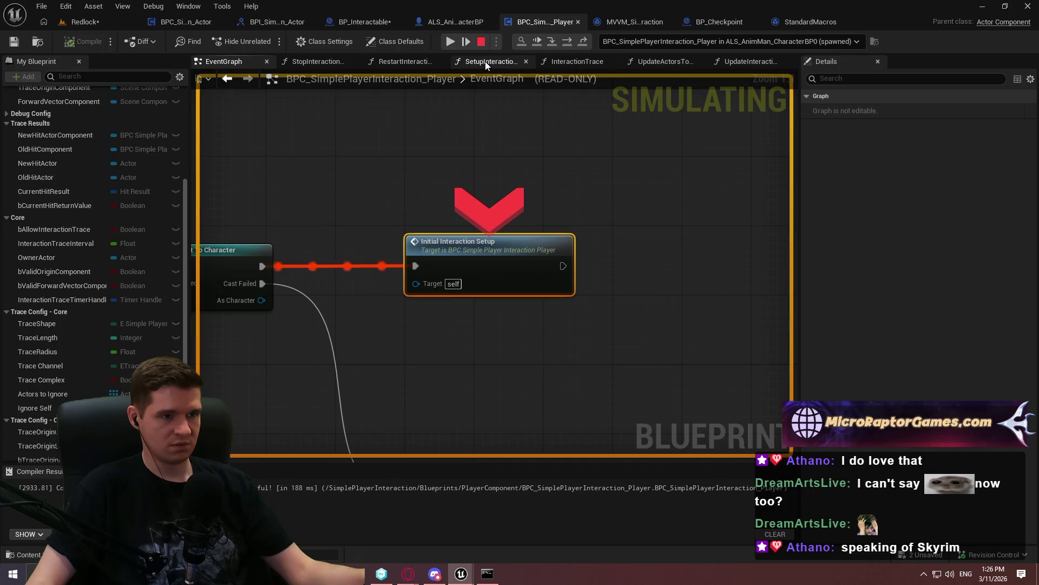
pyautogui.click(565, 66)
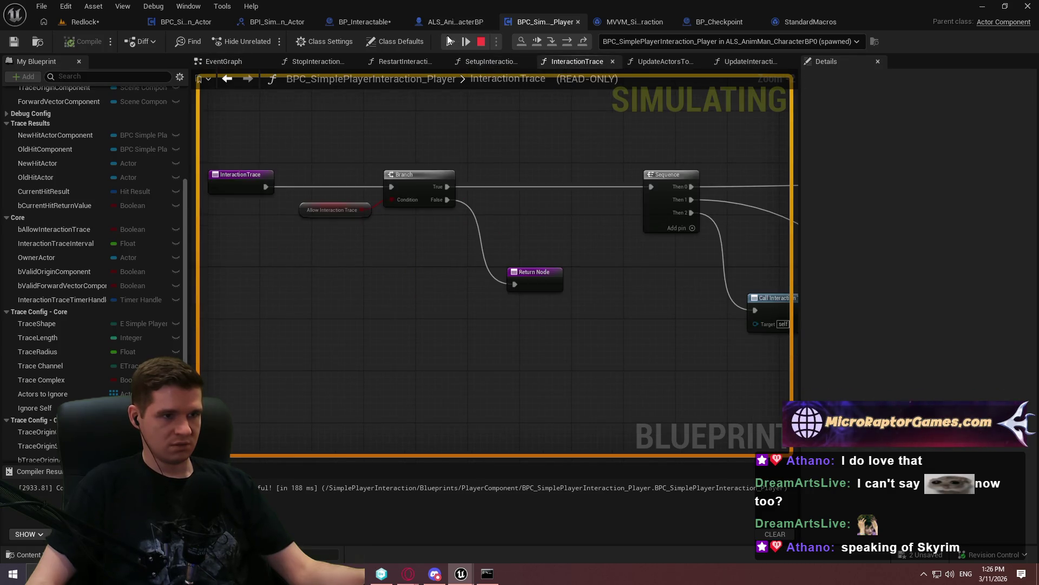
pyautogui.click(451, 44)
pyautogui.hotkey('alt', 'Tab')
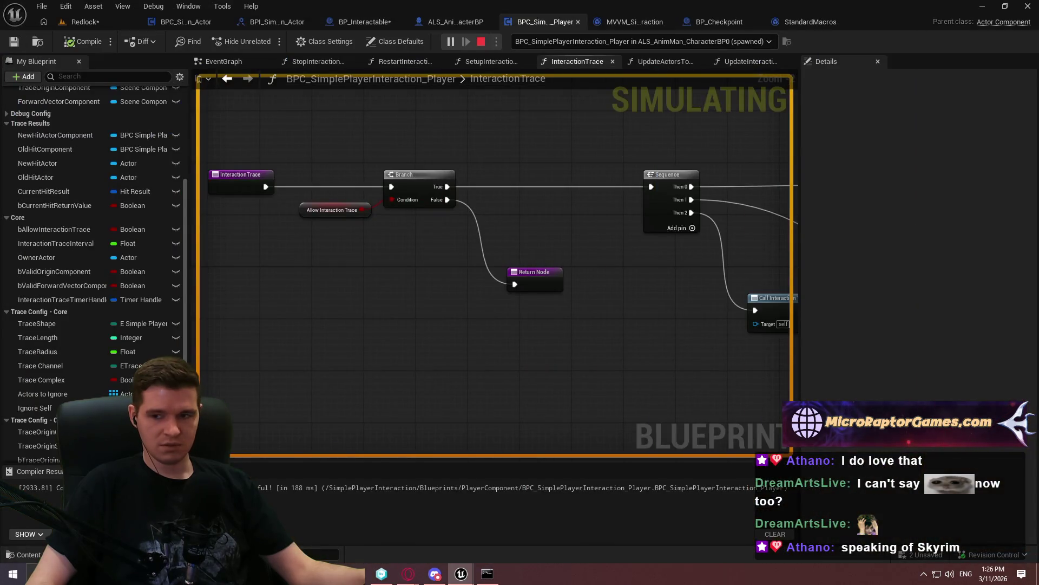
# Show the EventGraph's interact input Switch nodes feeding Interact, and stop the play session
pyautogui.press('super')
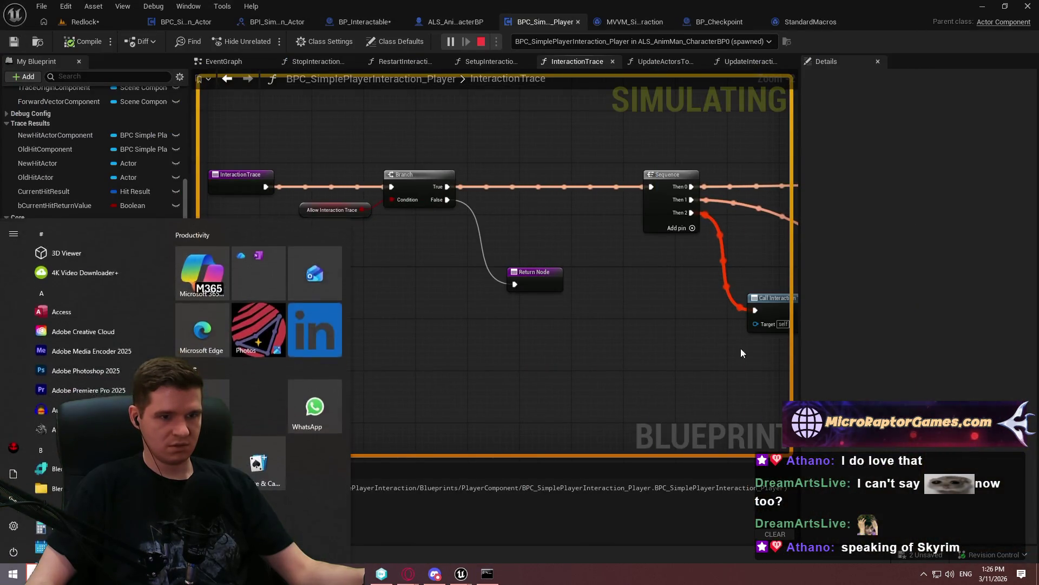
pyautogui.click(741, 349)
pyautogui.scroll(-1, 684, 337)
pyautogui.scroll(-4, 333, 268)
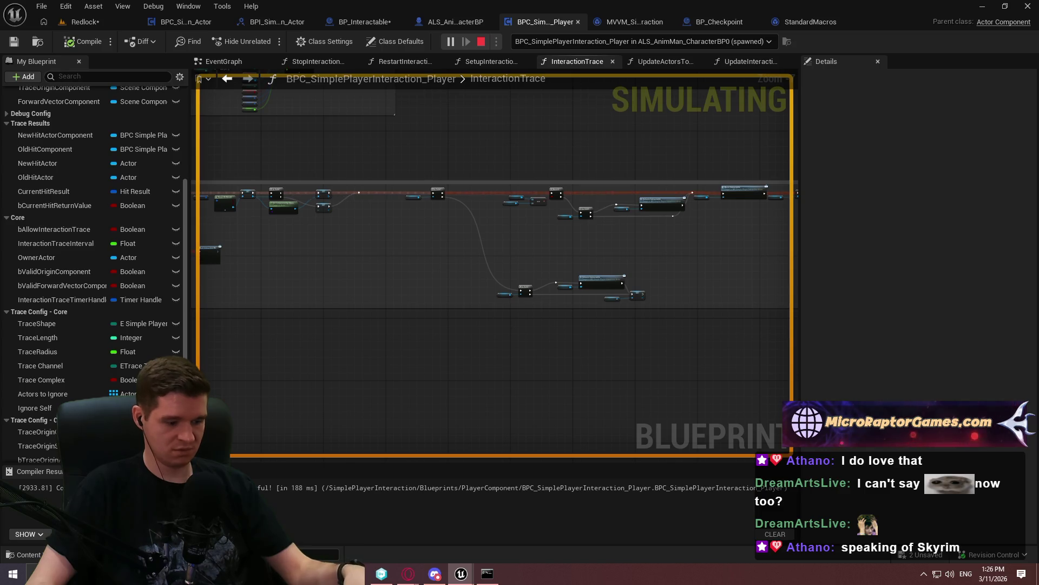
pyautogui.press('super')
pyautogui.press('super')
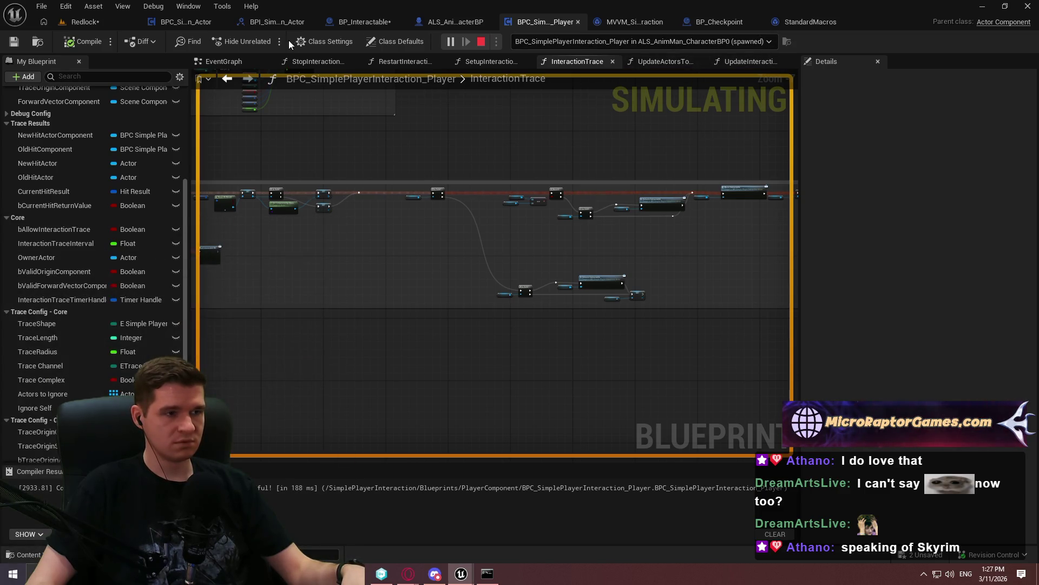
pyautogui.click(218, 59)
pyautogui.scroll(-5, 496, 222)
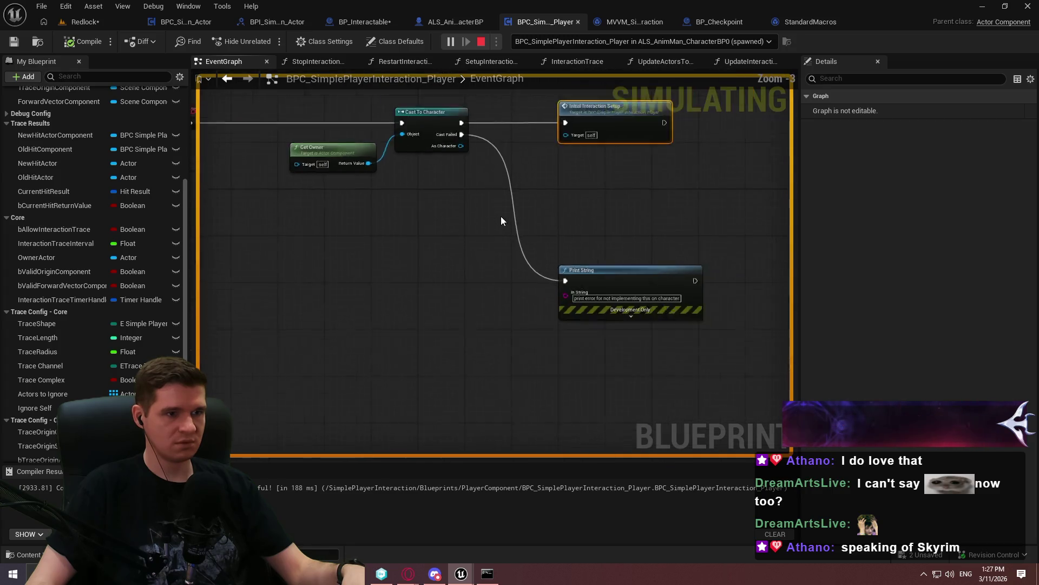
pyautogui.scroll(-2, 485, 446)
pyautogui.scroll(3, 706, 233)
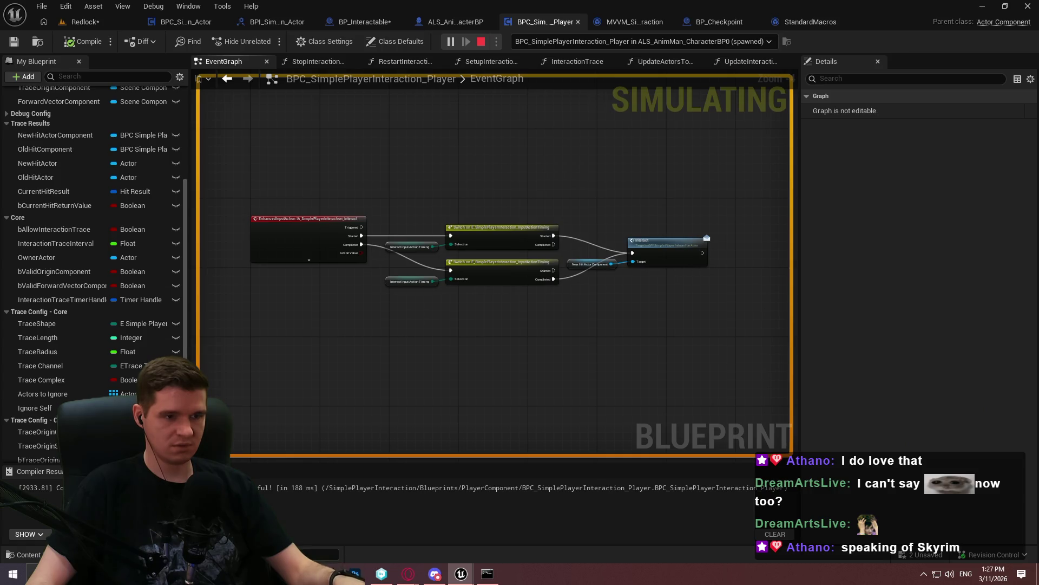
pyautogui.press('Escape')
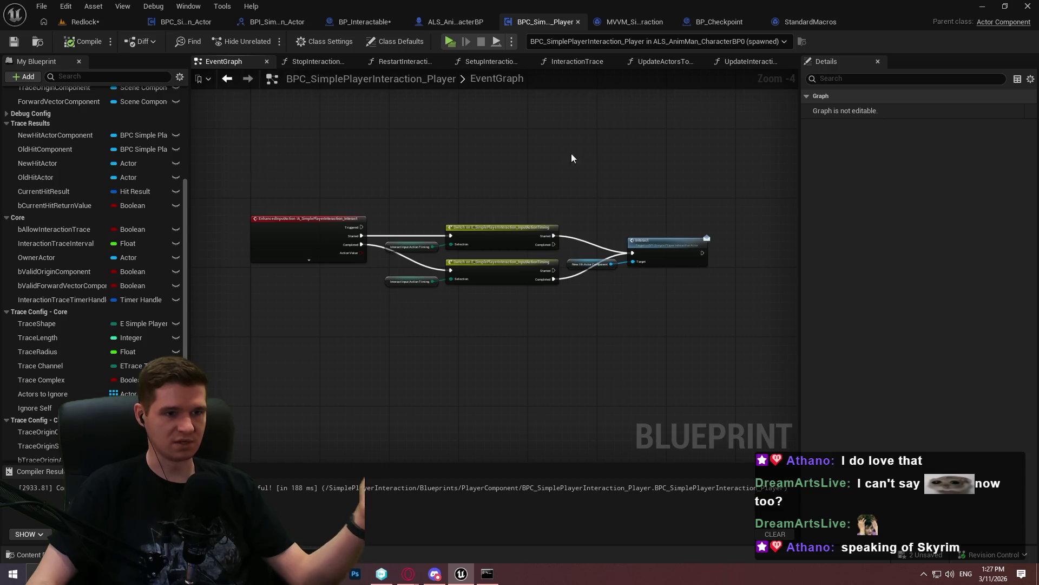
pyautogui.scroll(4, 581, 261)
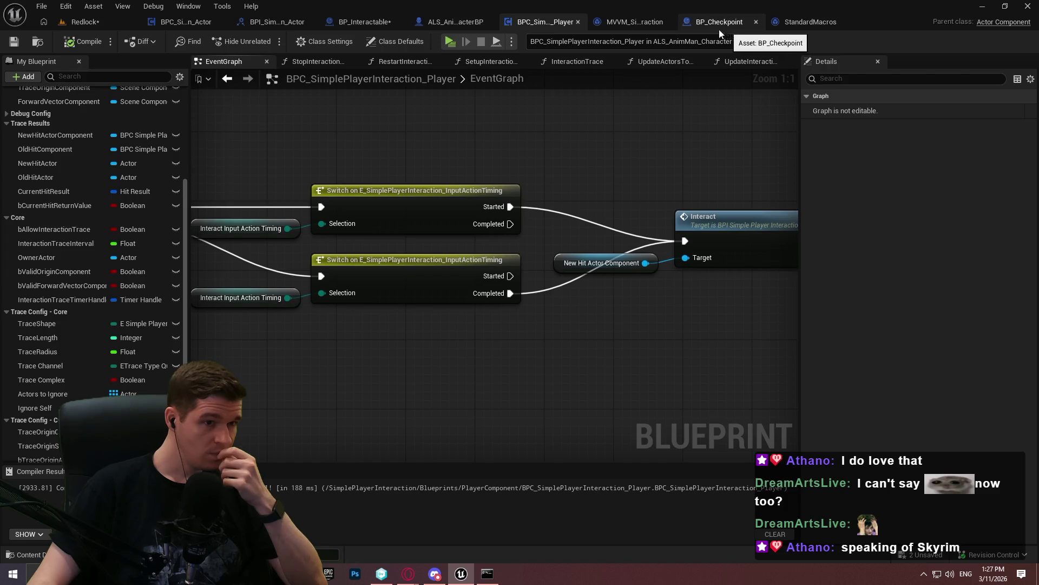
pyautogui.click(352, 21)
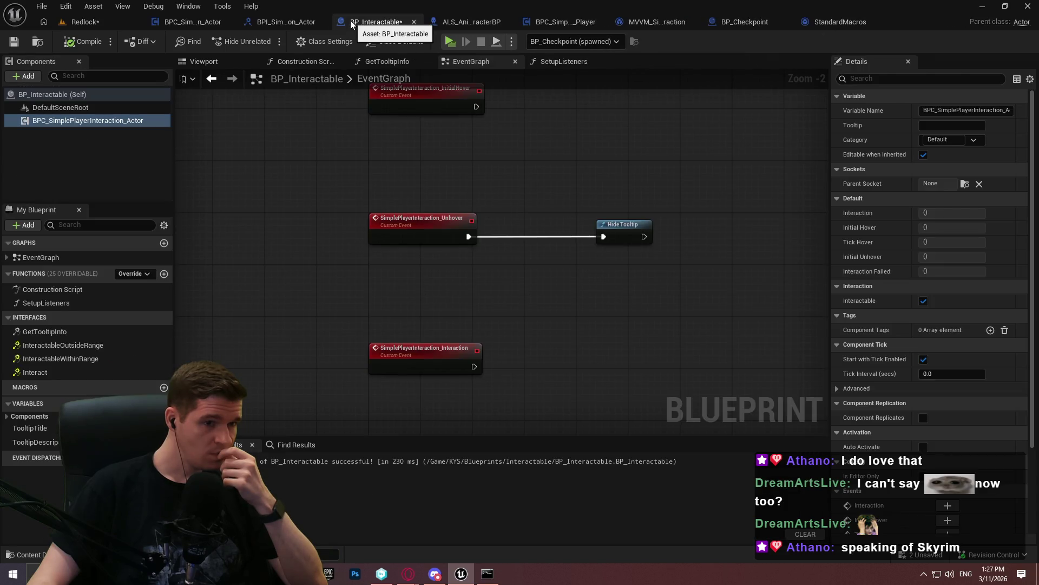
pyautogui.click(89, 22)
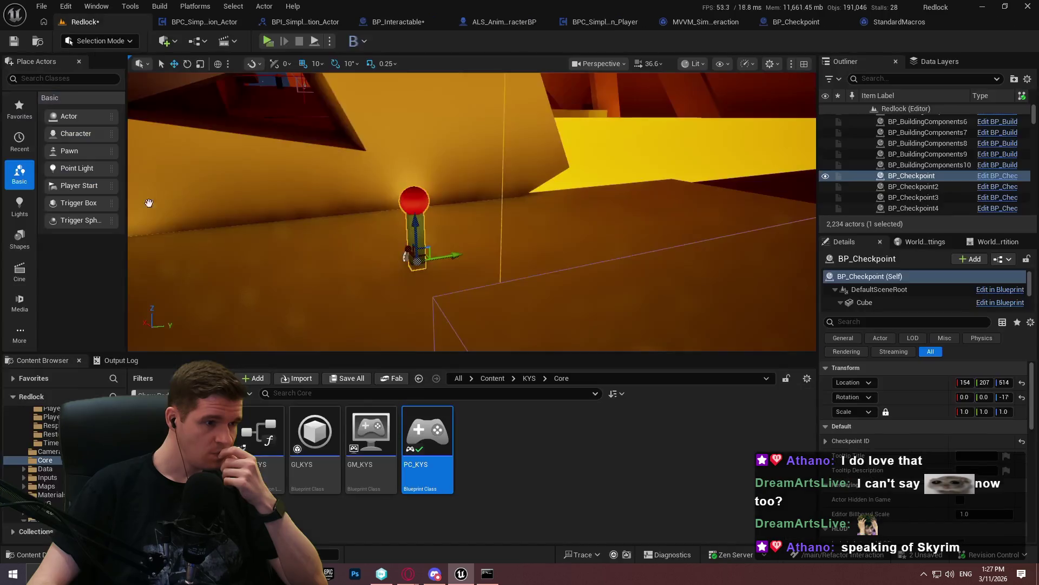
pyautogui.click(124, 362)
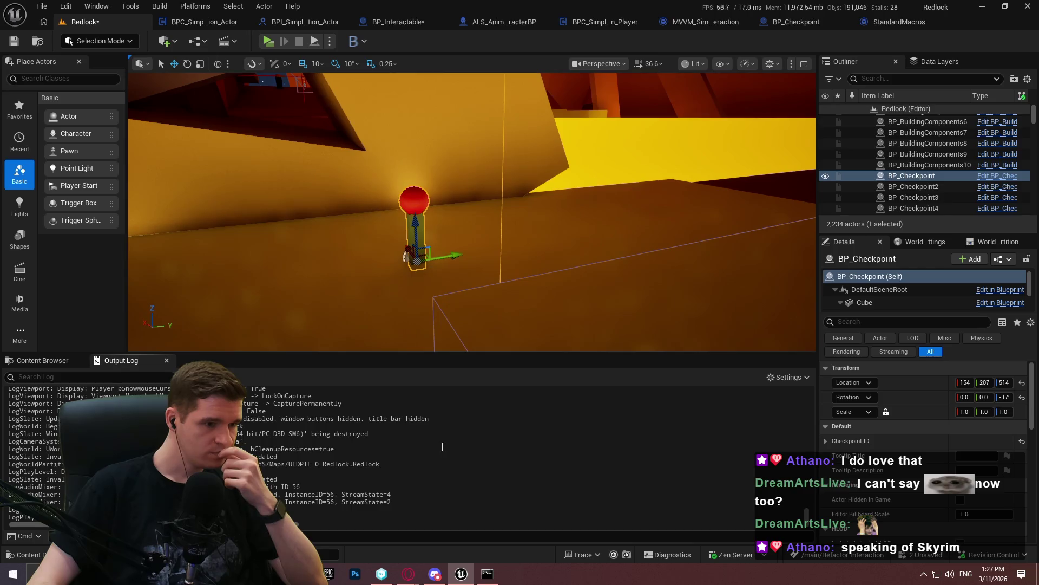
pyautogui.scroll(10, 448, 440)
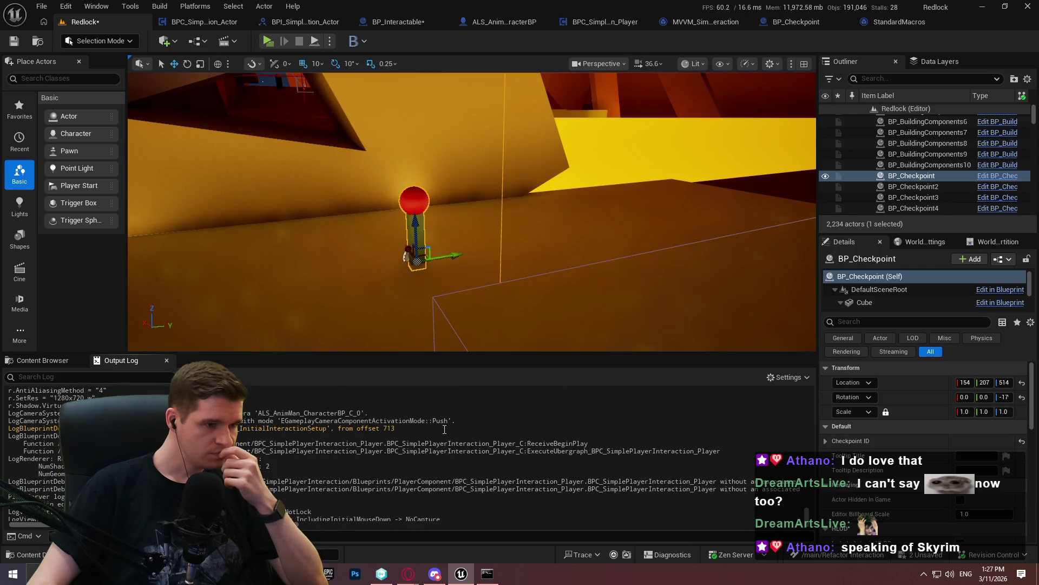
pyautogui.scroll(-1, 445, 429)
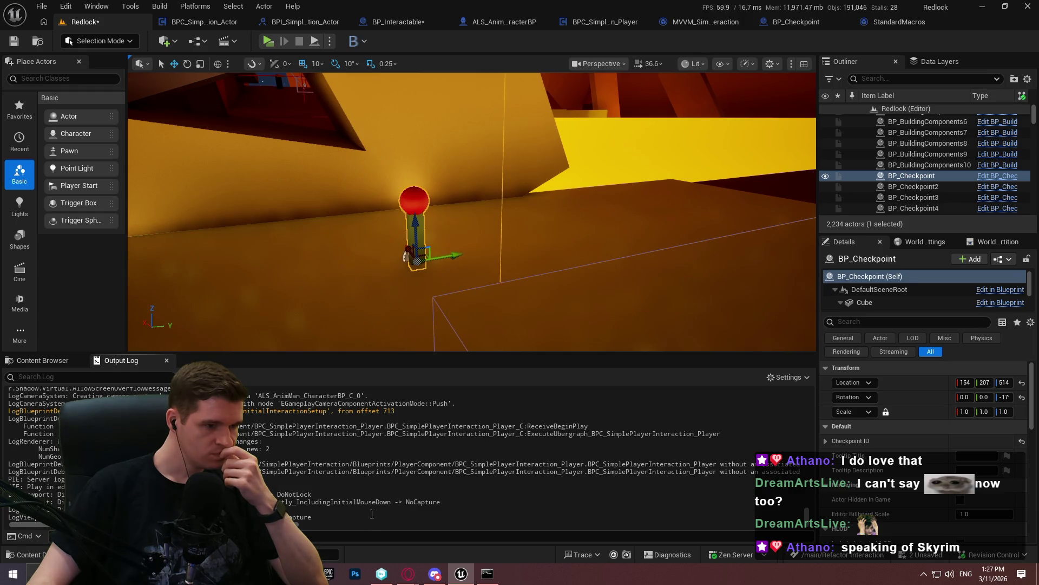
pyautogui.scroll(4, 397, 449)
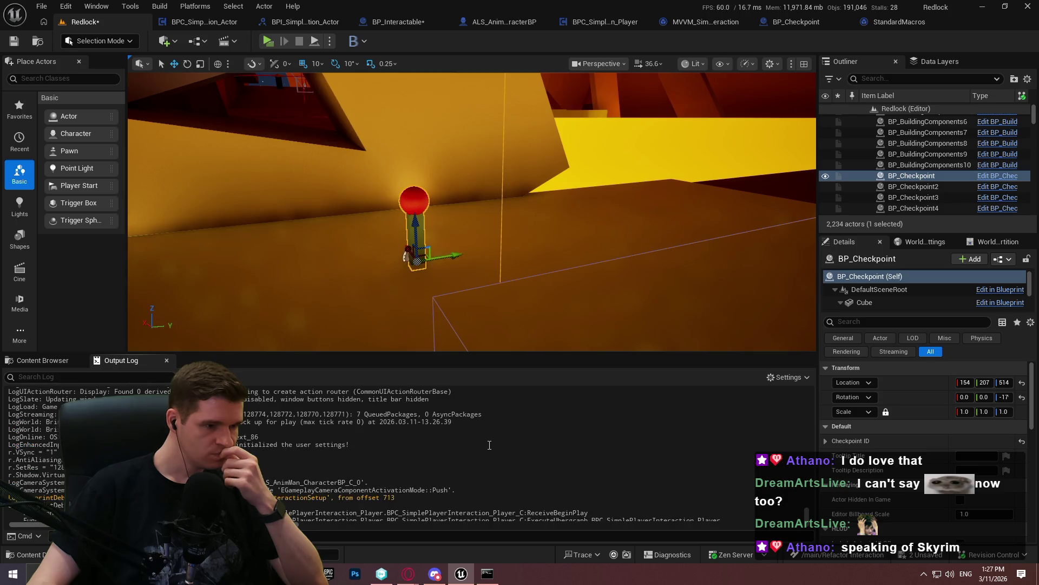
pyautogui.scroll(-10, 806, 518)
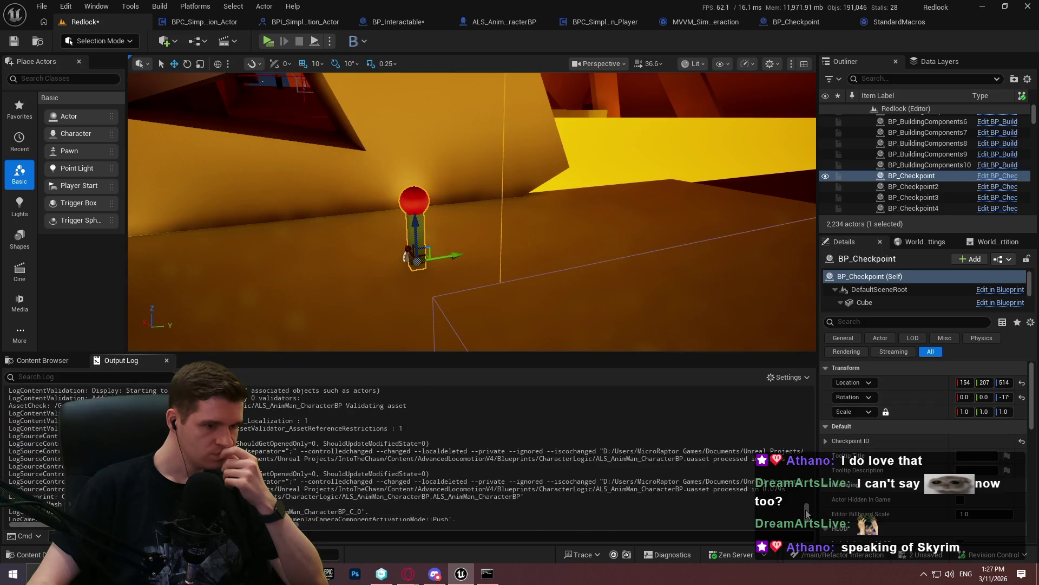
pyautogui.scroll(5, 804, 518)
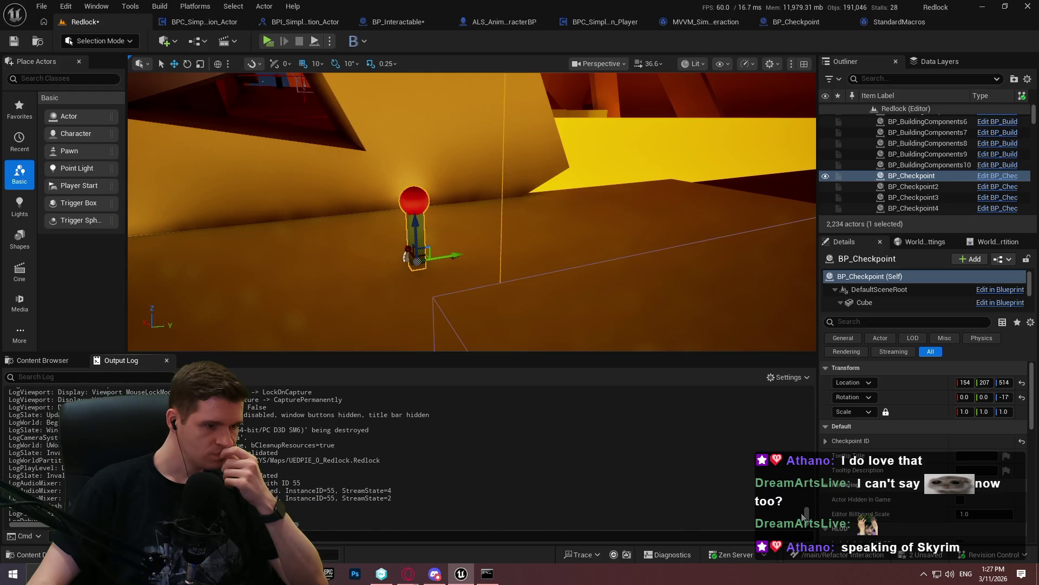
pyautogui.scroll(-6, 804, 518)
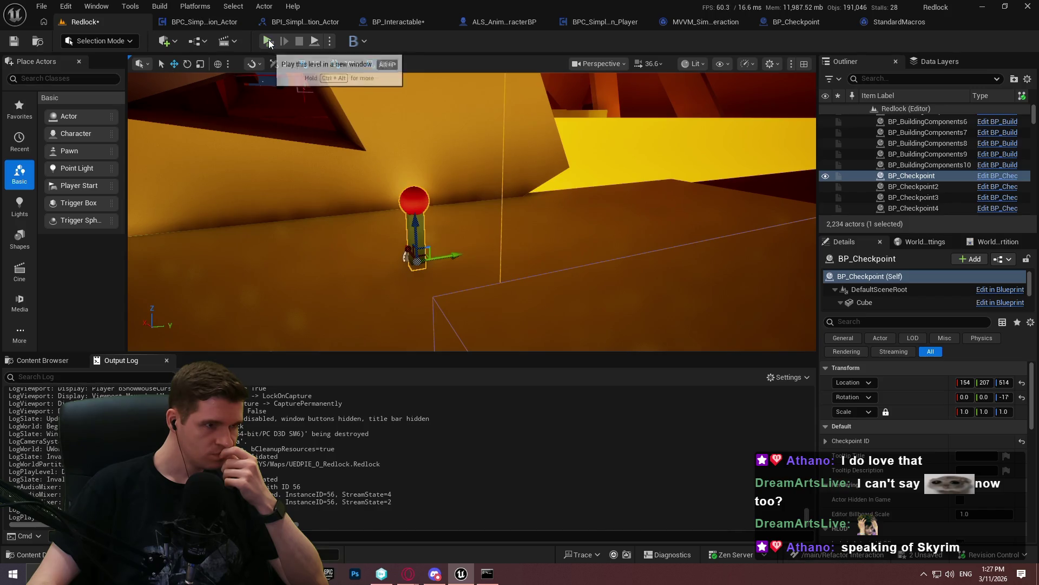
pyautogui.click(268, 41)
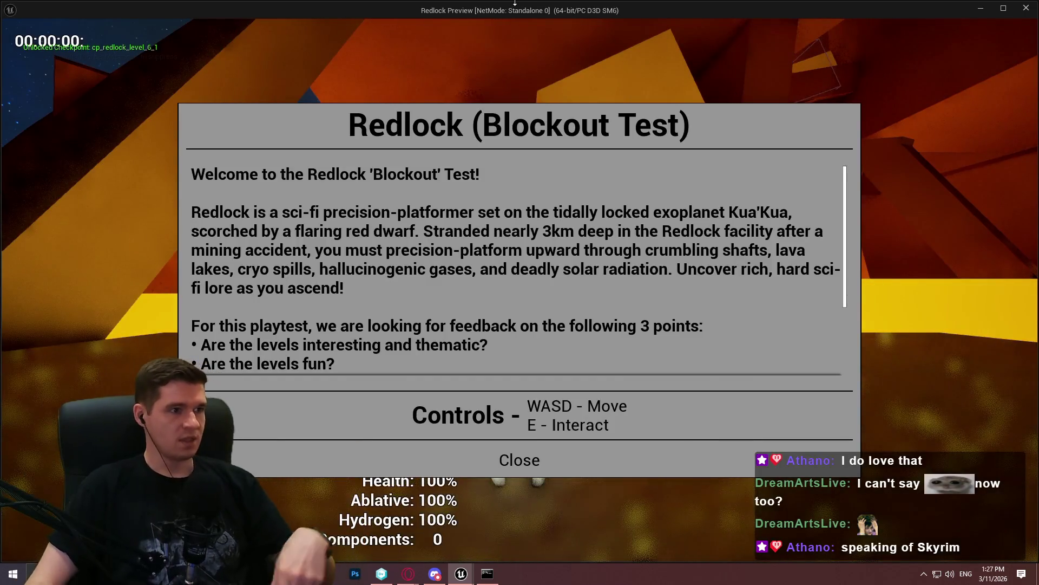
pyautogui.doubleClick(506, 4)
pyautogui.click(572, 5)
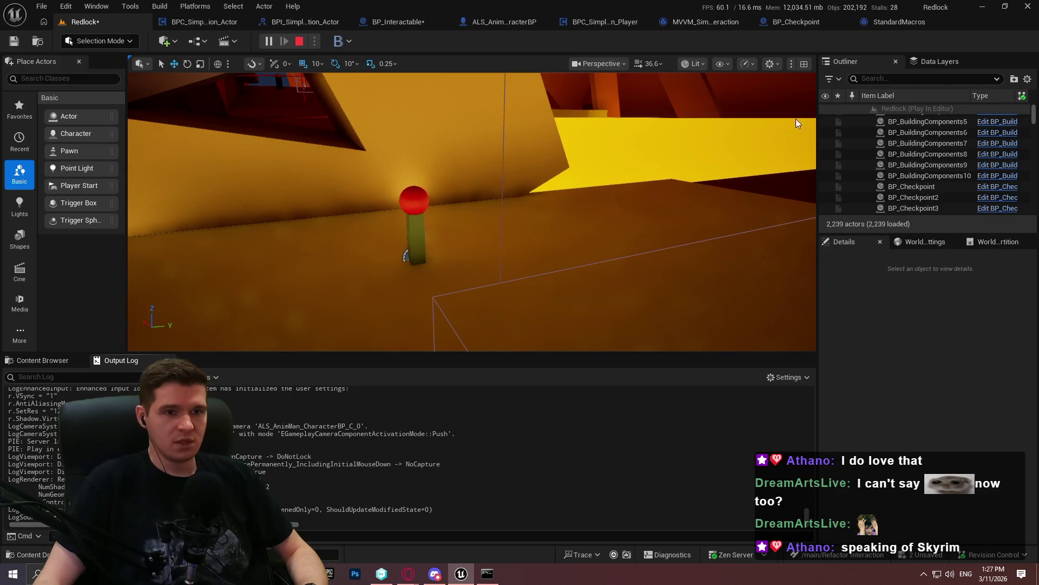
pyautogui.press('Escape')
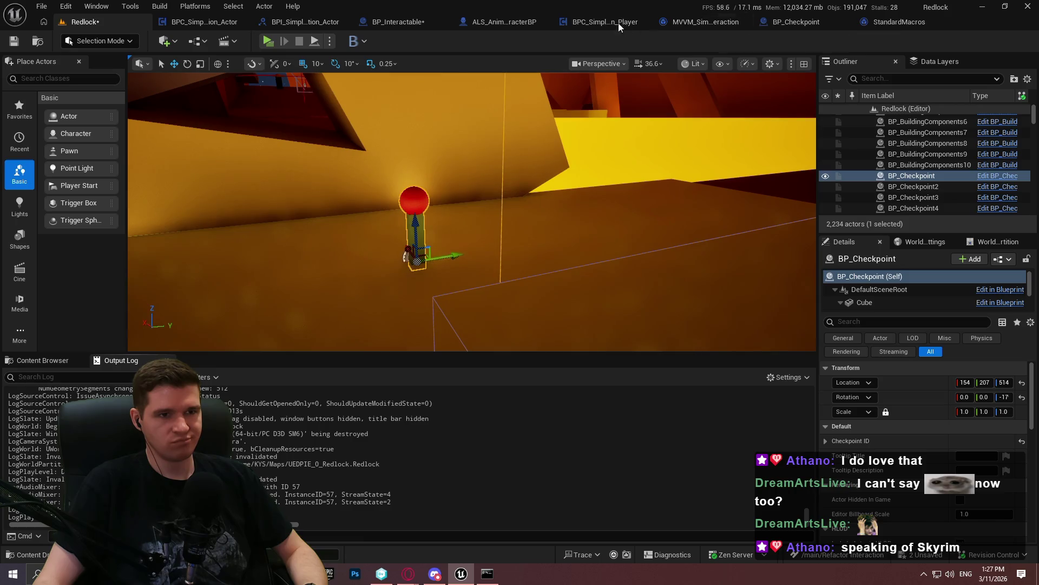
pyautogui.click(573, 17)
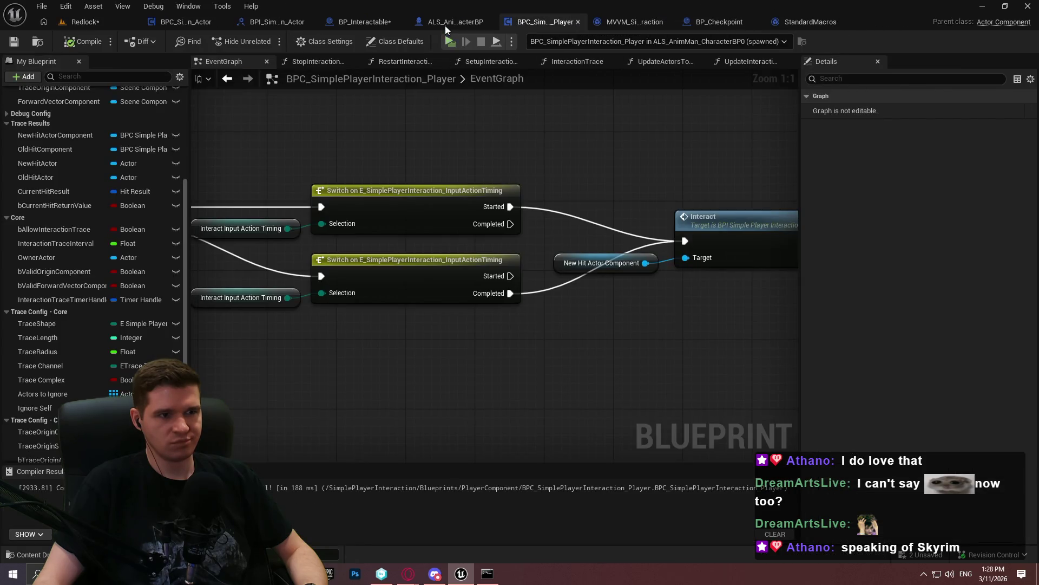
pyautogui.click(369, 20)
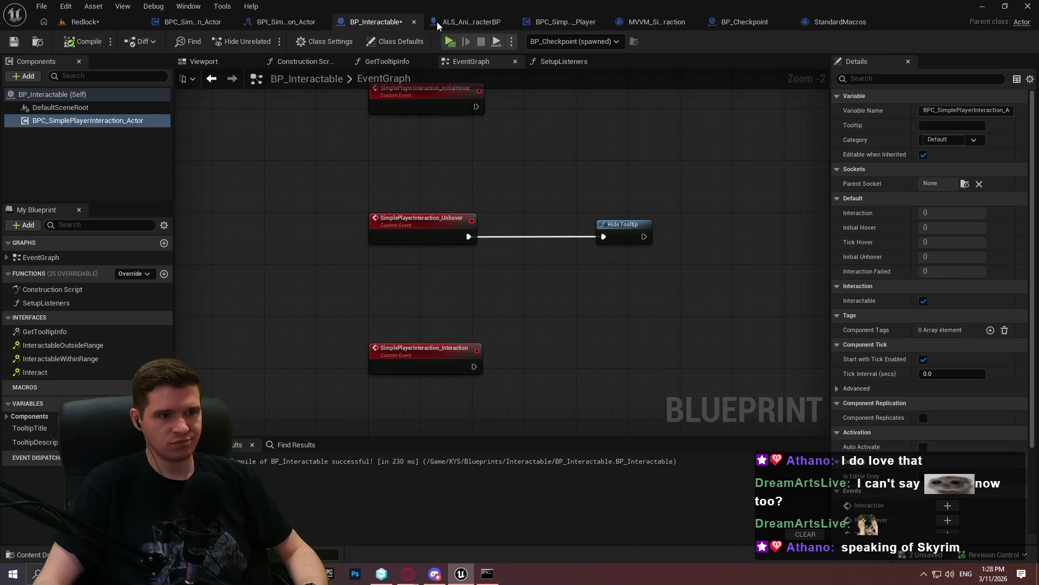
pyautogui.click(438, 22)
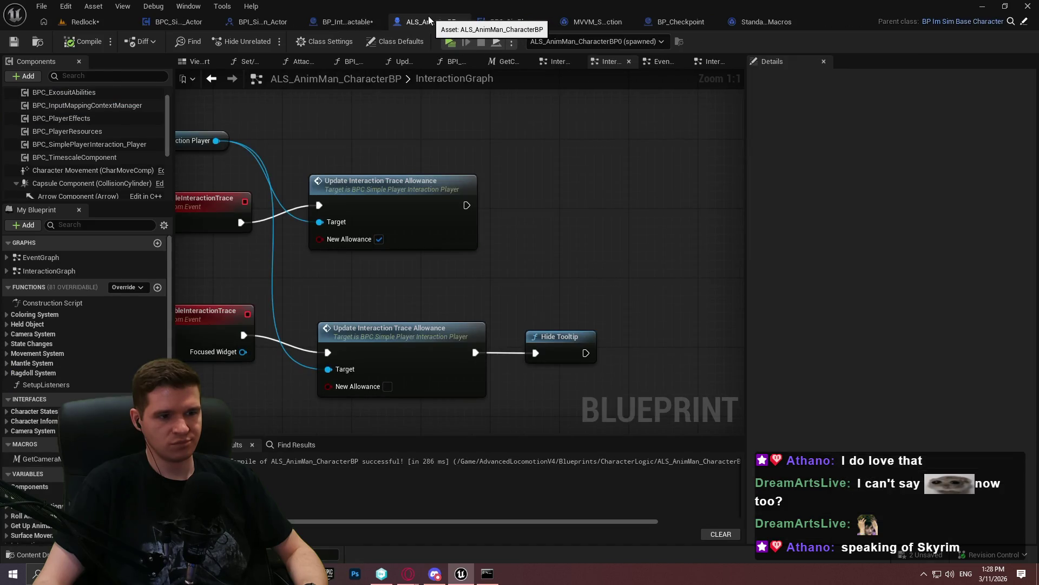
pyautogui.click(337, 23)
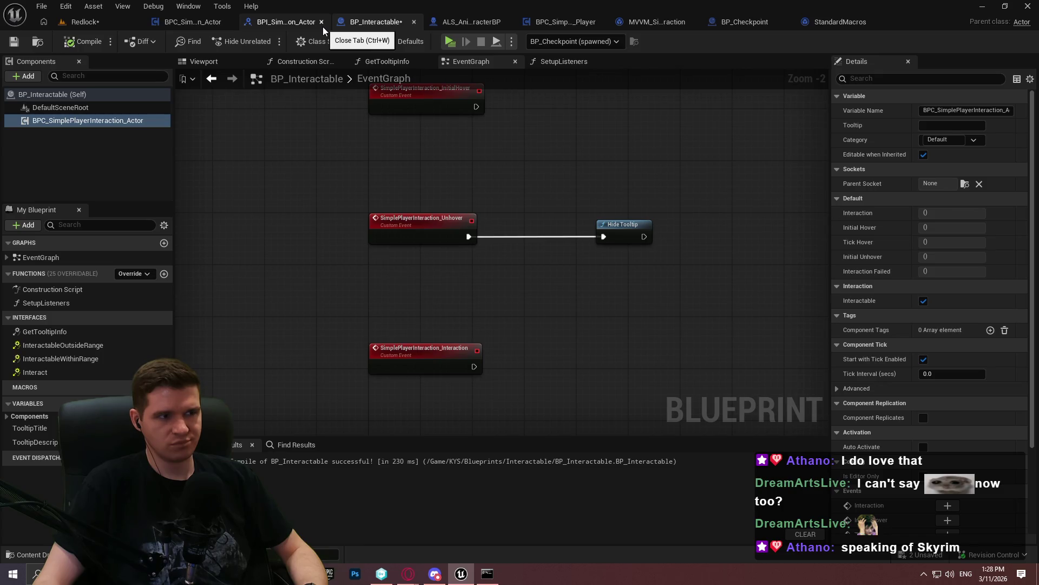
pyautogui.click(445, 22)
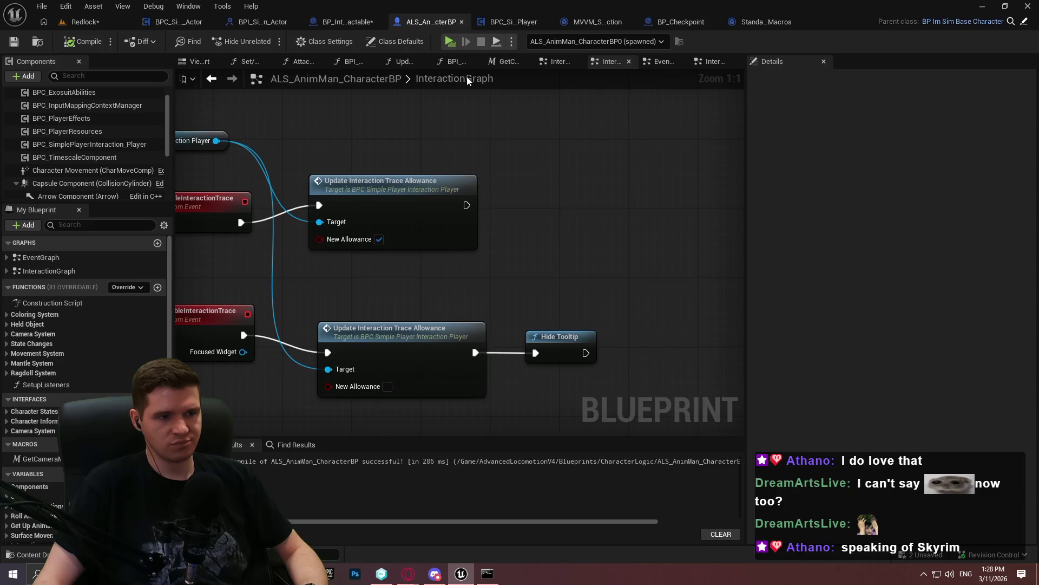
pyautogui.scroll(-6, 523, 244)
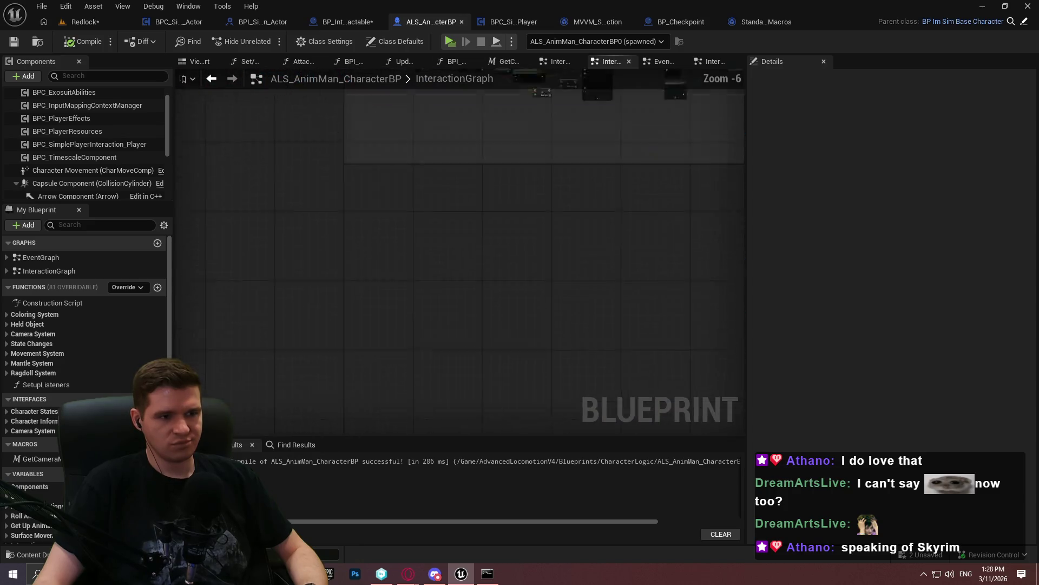
pyautogui.scroll(5, 422, 277)
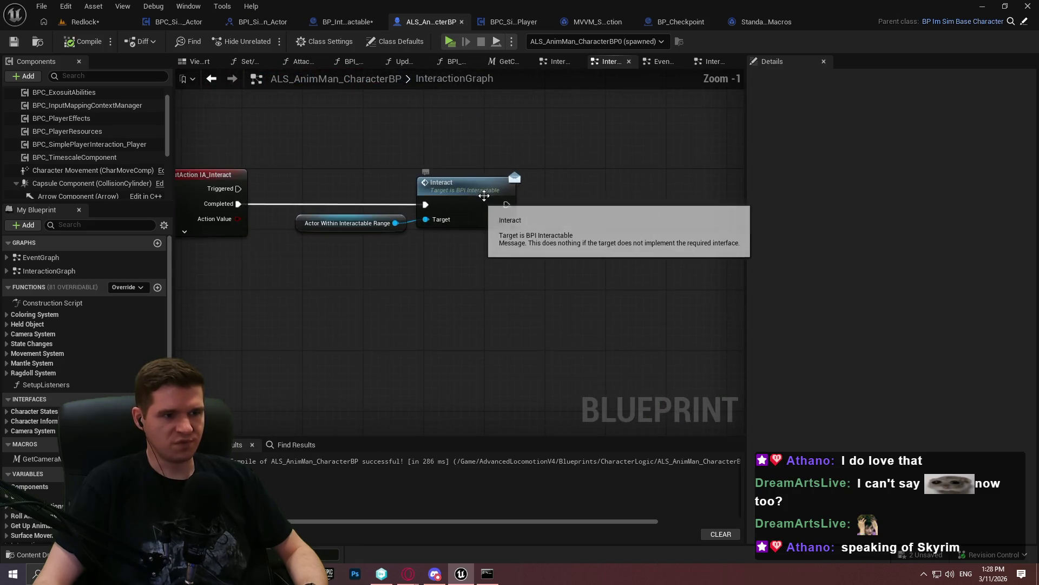
pyautogui.click(661, 61)
pyautogui.scroll(-5, 508, 261)
pyautogui.scroll(6, 451, 203)
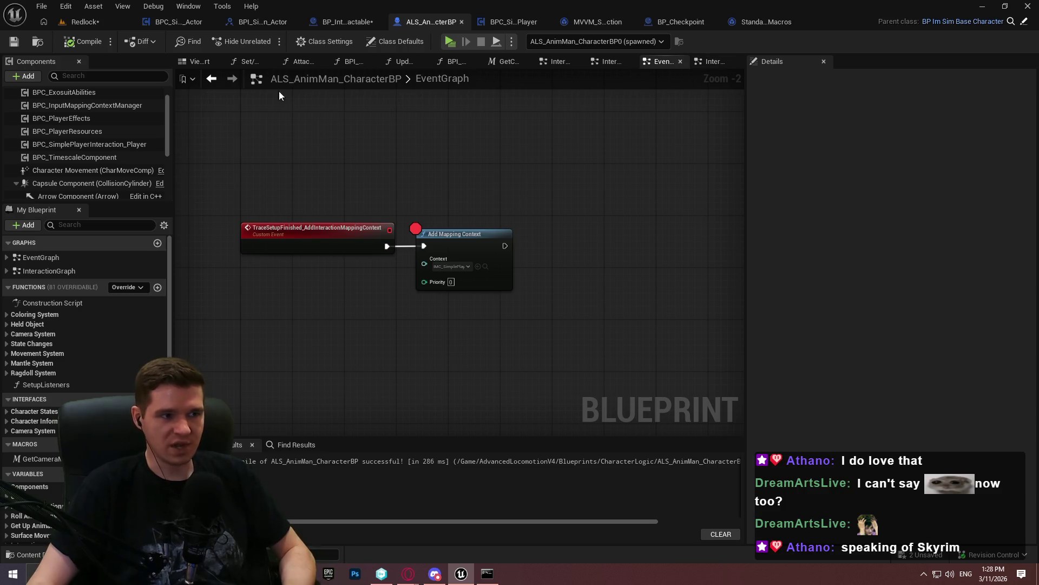
pyautogui.doubleClick(53, 388)
pyautogui.scroll(5, 583, 245)
pyautogui.click(569, 251)
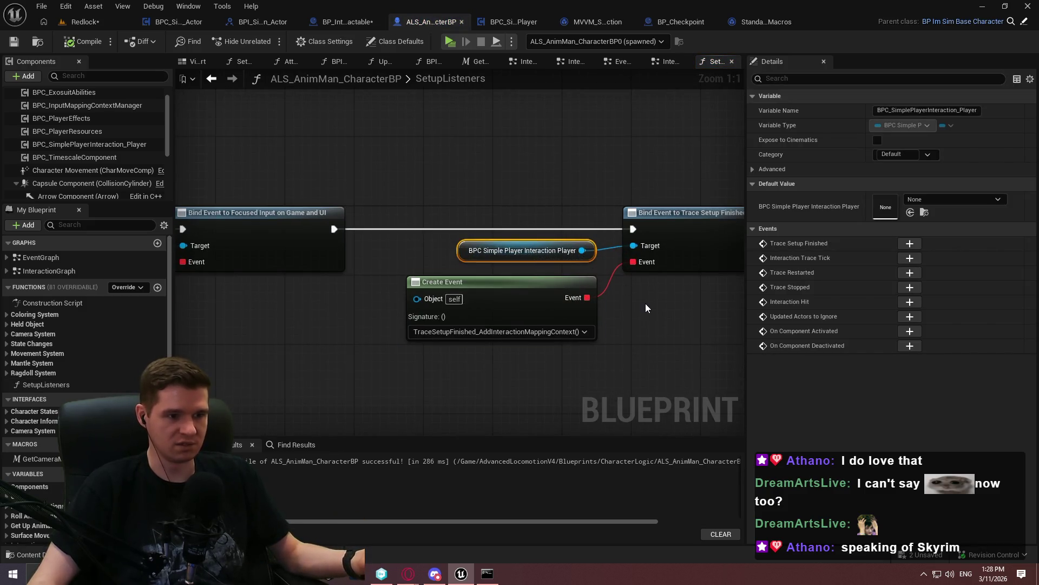
pyautogui.click(670, 312)
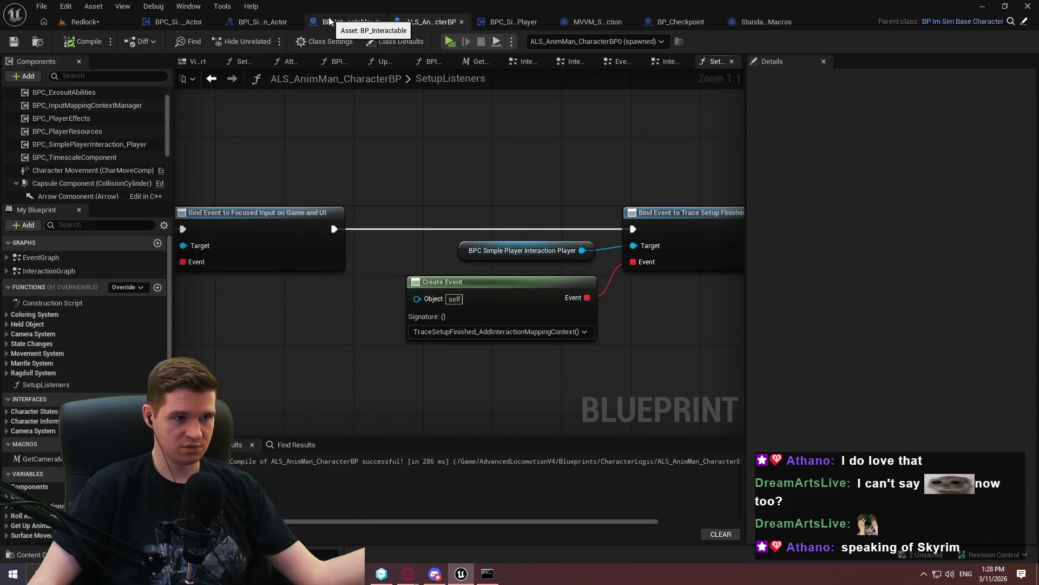
pyautogui.click(519, 21)
pyautogui.scroll(-3, 534, 143)
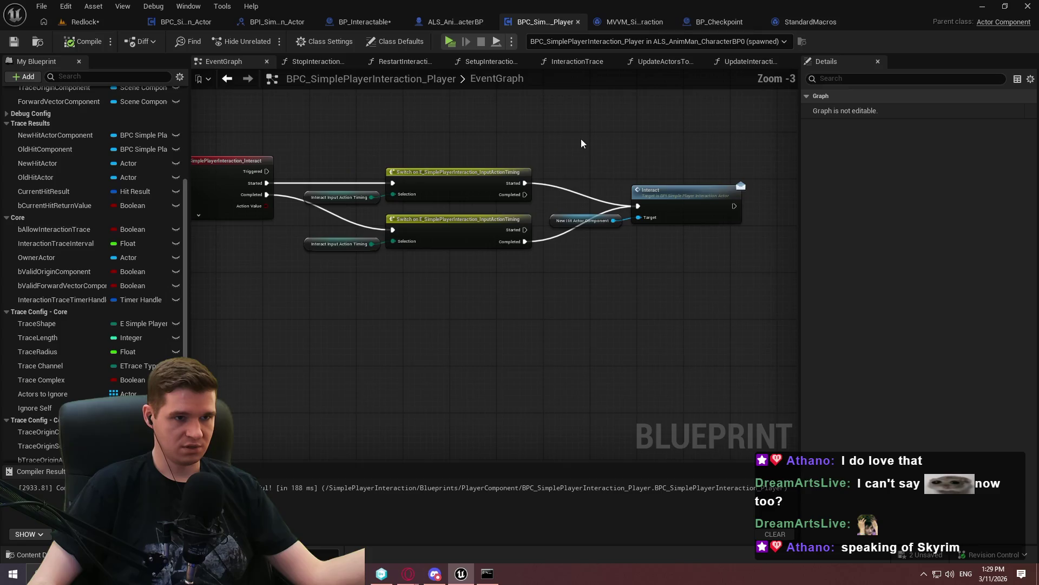
# Insert a 0.2 s Delay between Event Begin Play and Cast To Character, compile, and play-test
pyautogui.scroll(5, 563, 359)
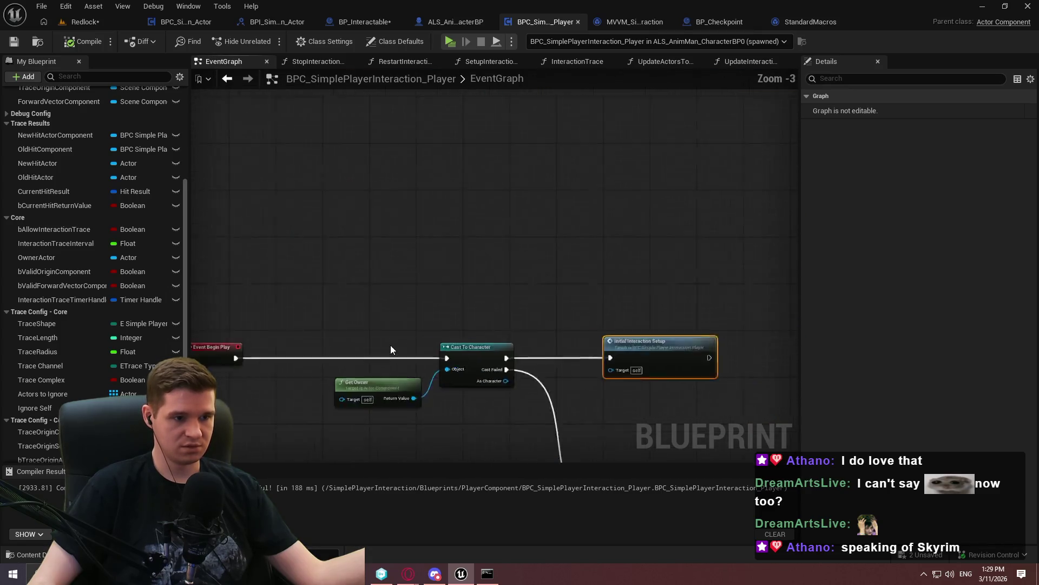
pyautogui.moveTo(287, 265); pyautogui.dragTo(355, 239)
pyautogui.write('delay')
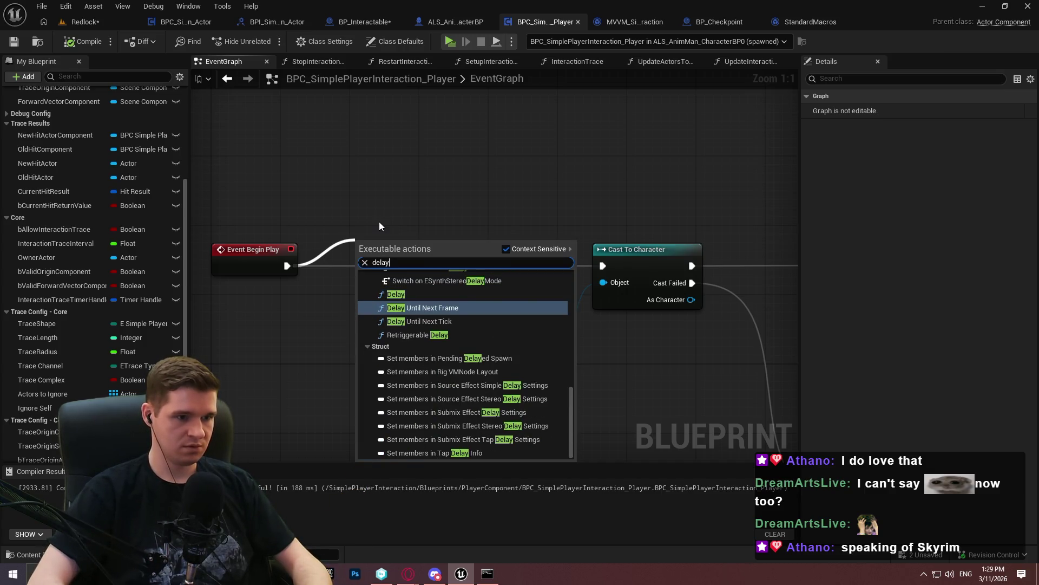
pyautogui.press('Up')
pyautogui.press('Return')
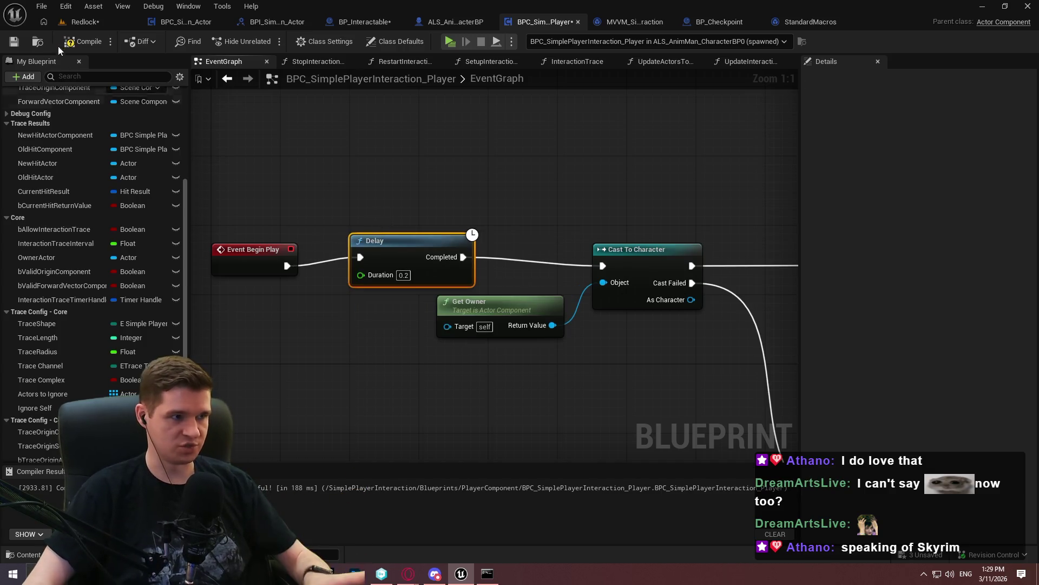
pyautogui.click(84, 45)
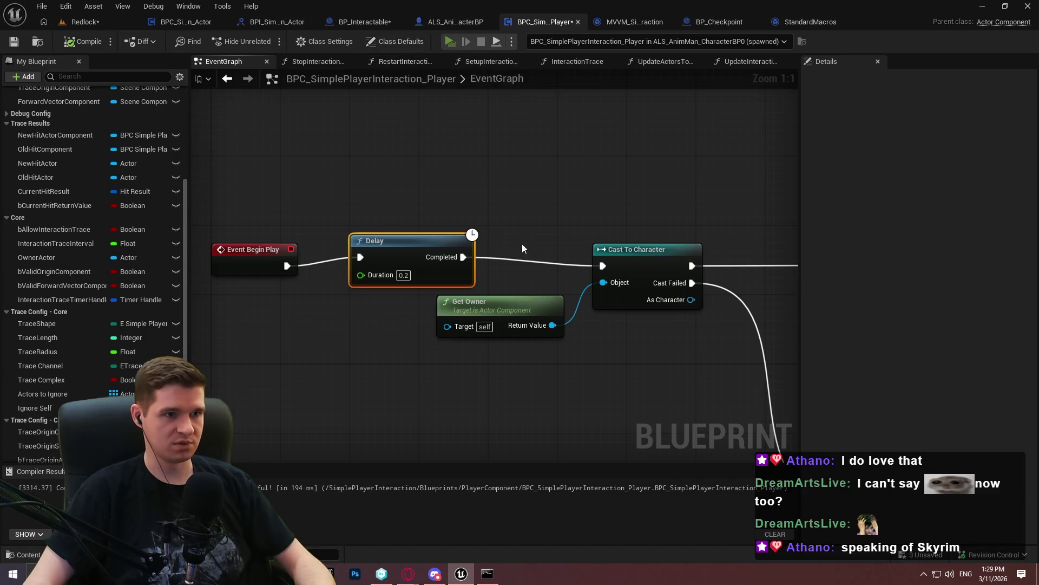
pyautogui.hotkey('alt', 'p')
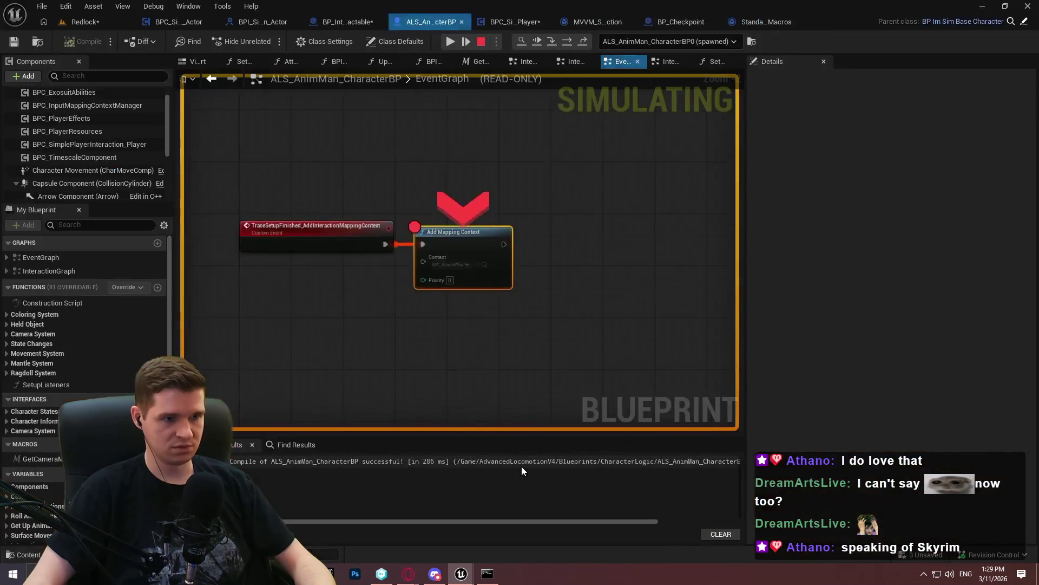
# Remove the Add Mapping Context breakpoint, resume and try the checkpoint, then stop playing
pyautogui.rightClick(471, 233)
pyautogui.click(511, 336)
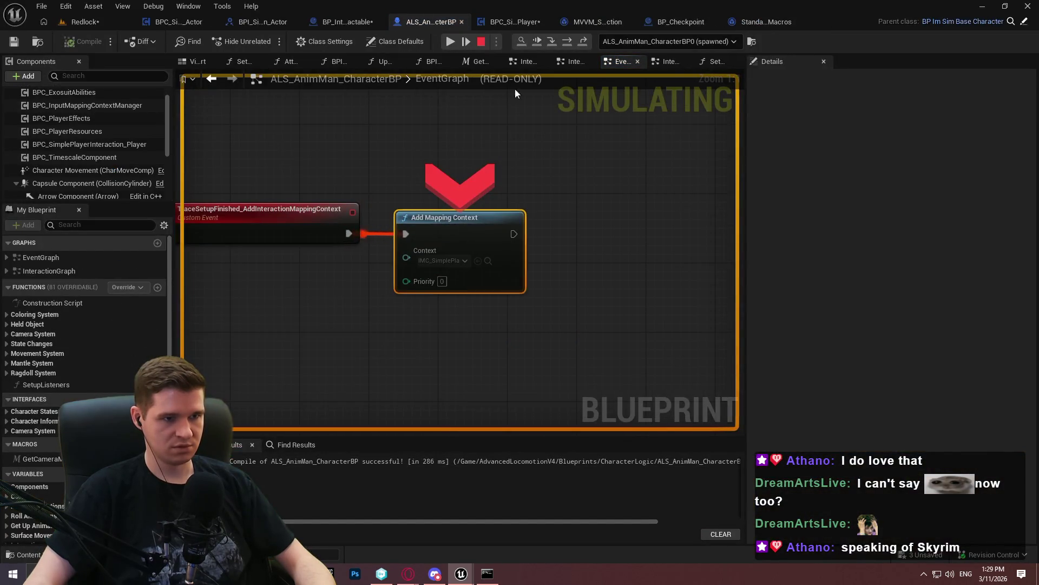
pyautogui.press('F5')
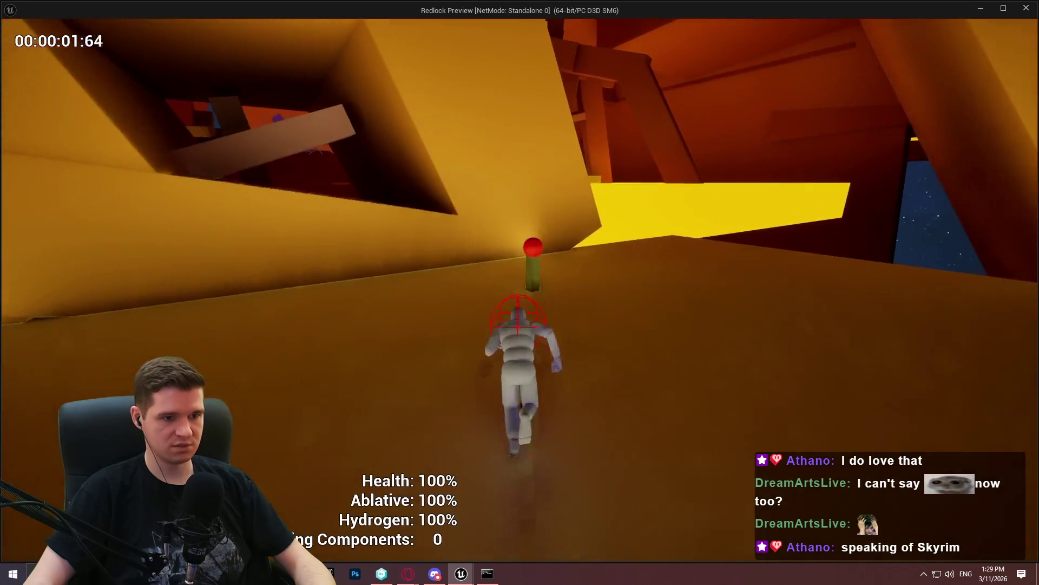
pyautogui.press('e')
pyautogui.click(528, 458)
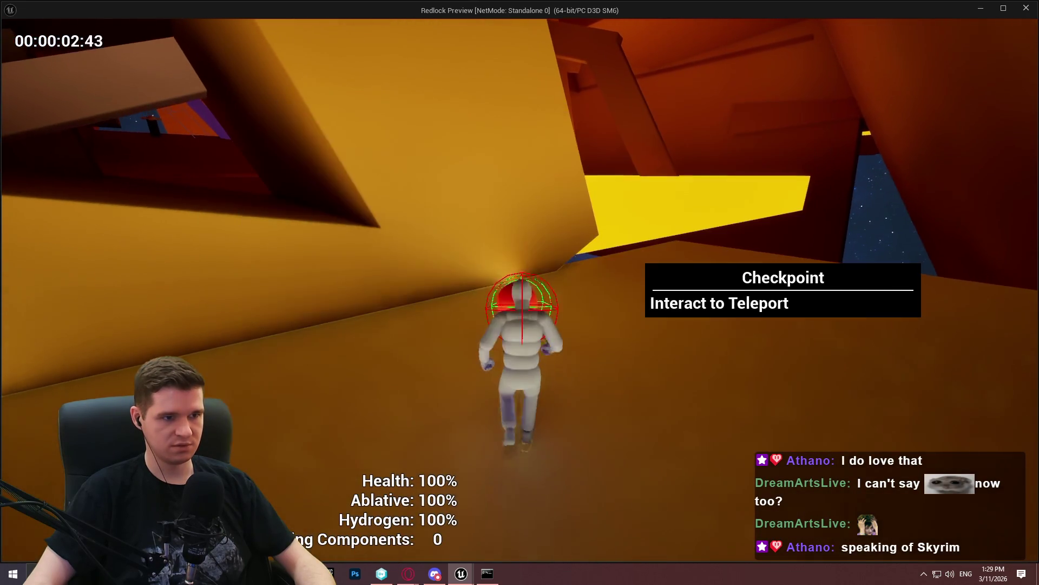
pyautogui.press('Escape')
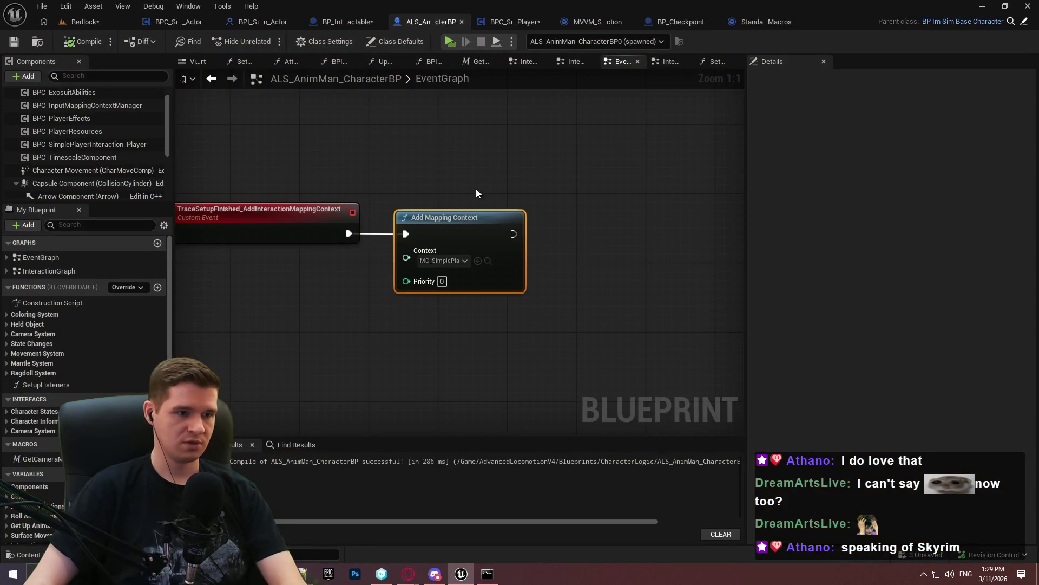
# Delete the Delay after Event Begin Play in BPC_SimplePlayerInteraction_Player
pyautogui.scroll(-7, 568, 159)
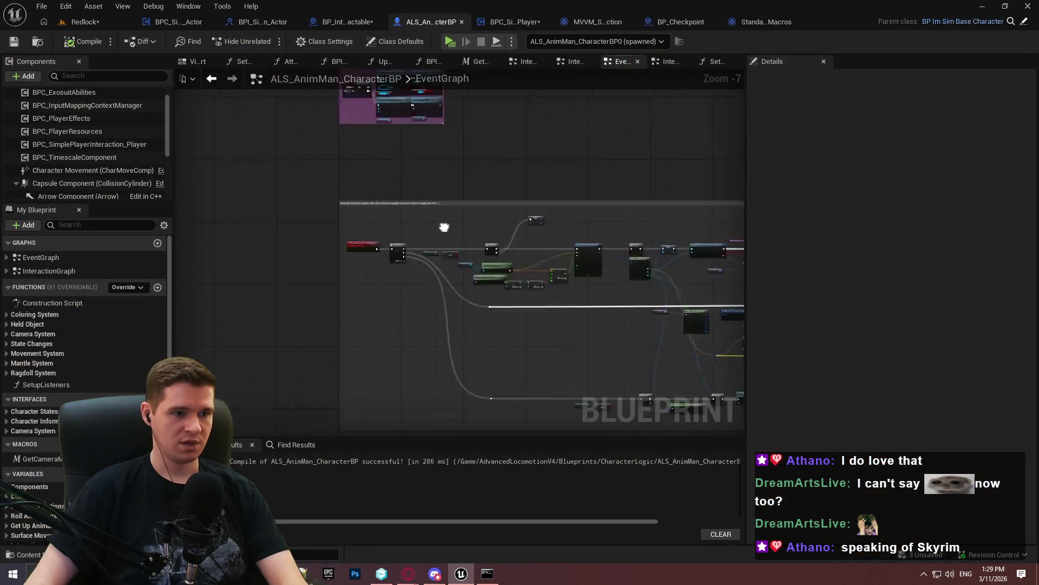
pyautogui.click(512, 24)
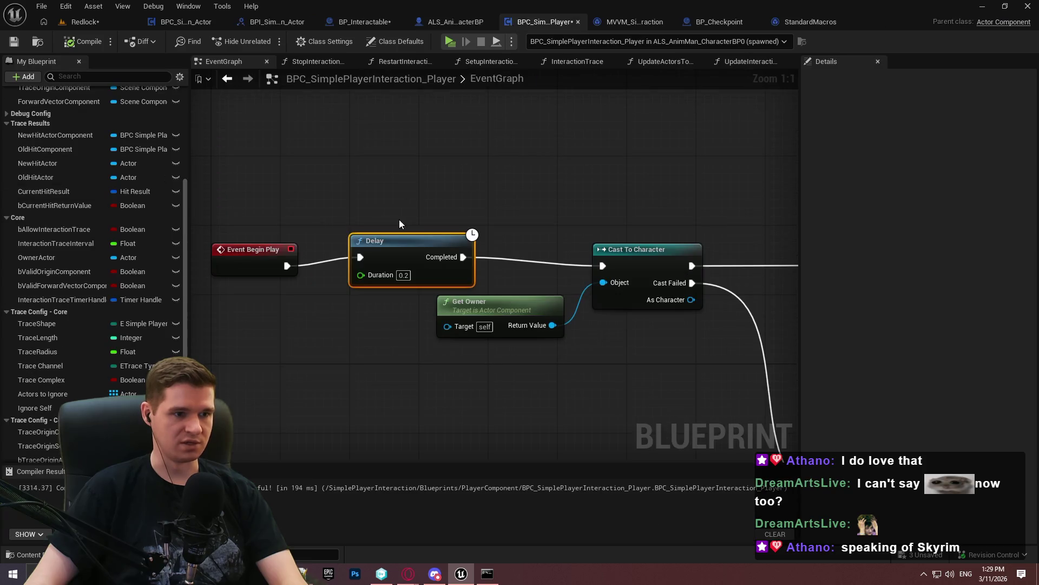
pyautogui.press('Delete')
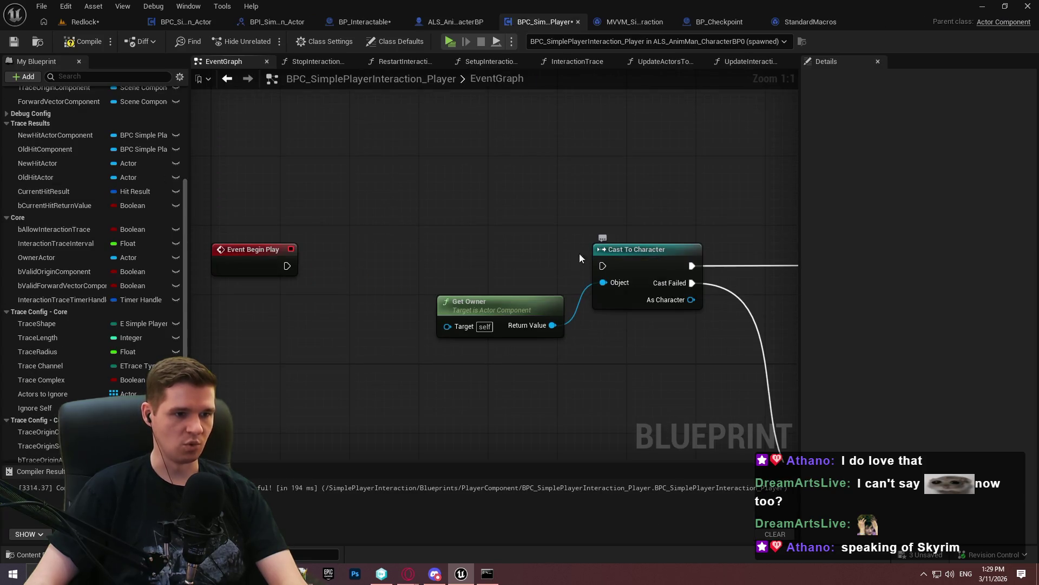
# Save BPC_SimplePlayerInteraction_Player, leaving Event Begin Play unwired without the Delay
pyautogui.click(15, 42)
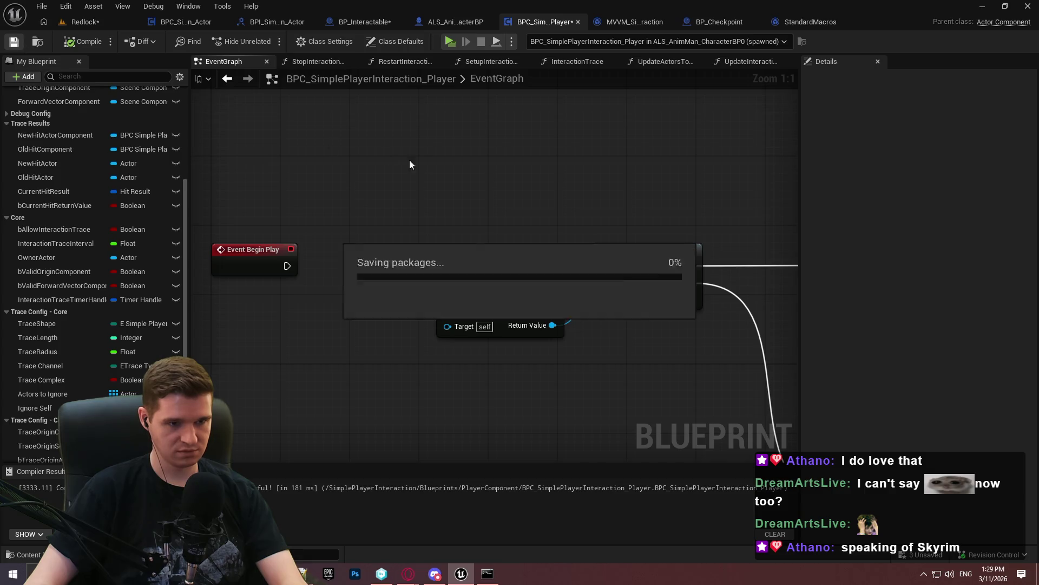
pyautogui.moveTo(578, 179); pyautogui.dragTo(583, 147)
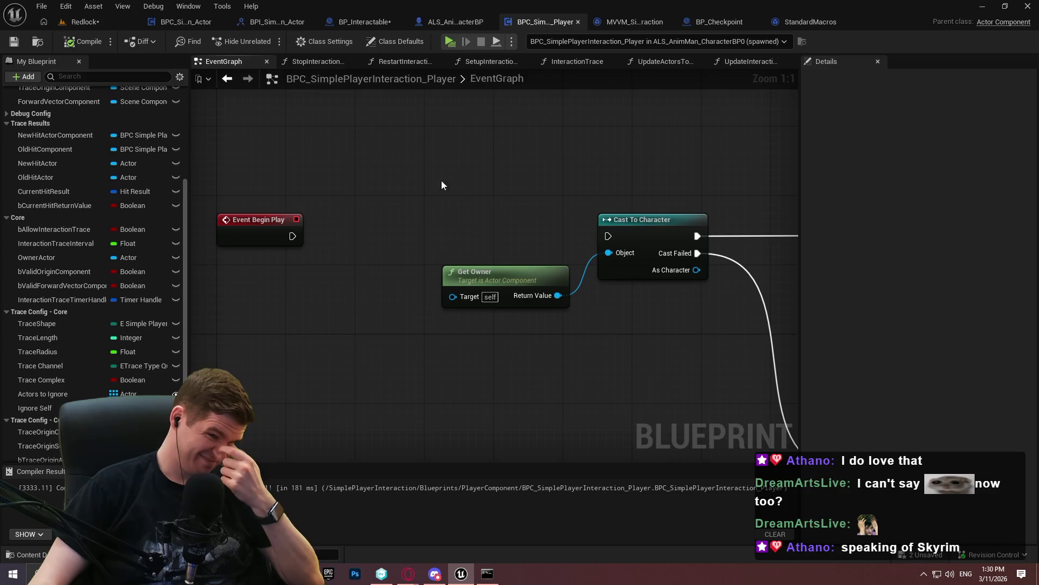
# Insert a Delay Until Next Tick node between Event Begin Play and Cast To Character
pyautogui.moveTo(293, 236); pyautogui.dragTo(340, 216)
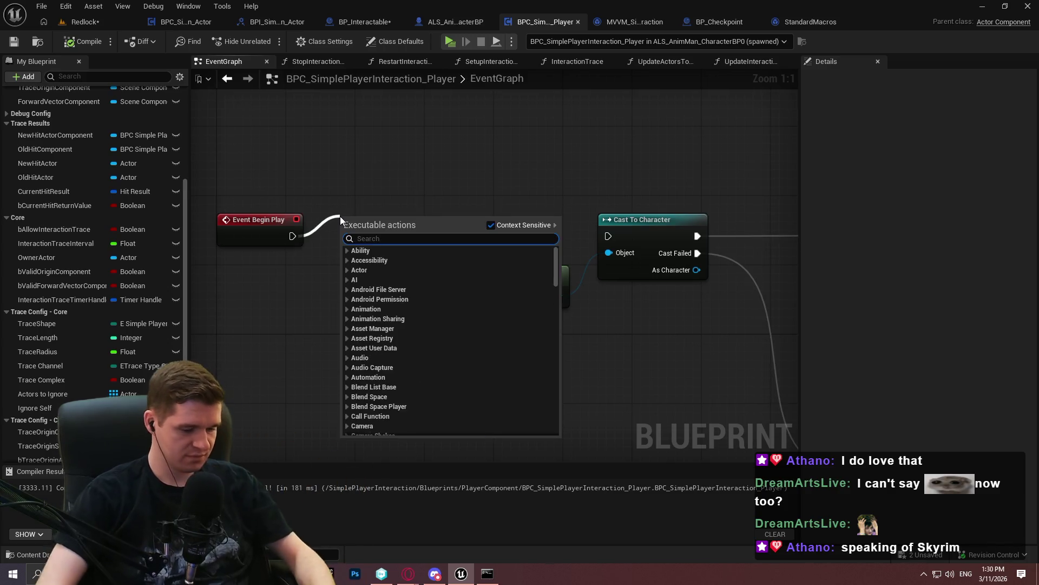
pyautogui.write('delay')
pyautogui.press('Down')
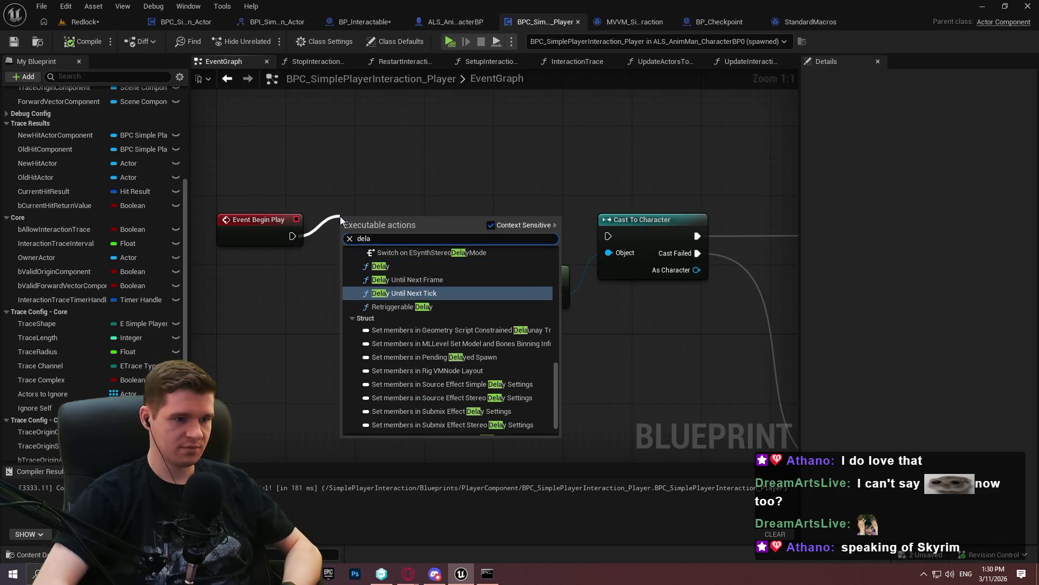
pyautogui.press('Return')
pyautogui.moveTo(427, 236); pyautogui.dragTo(608, 236)
# Compile, run a brief test play, then reposition the Delay Until Next Tick node
pyautogui.click(82, 42)
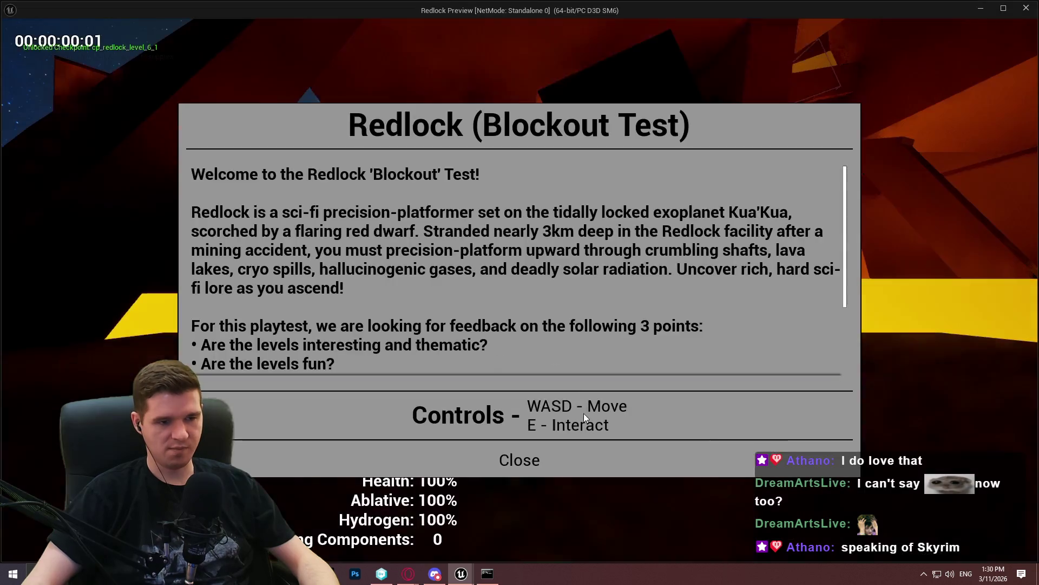
pyautogui.click(520, 547)
pyautogui.press('w')
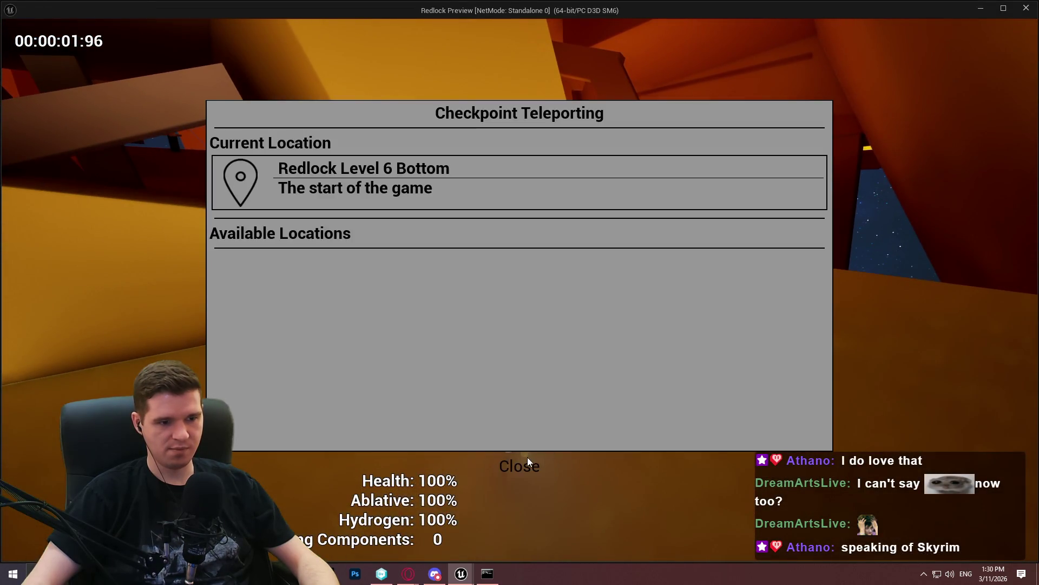
pyautogui.click(528, 461)
pyautogui.press('Escape')
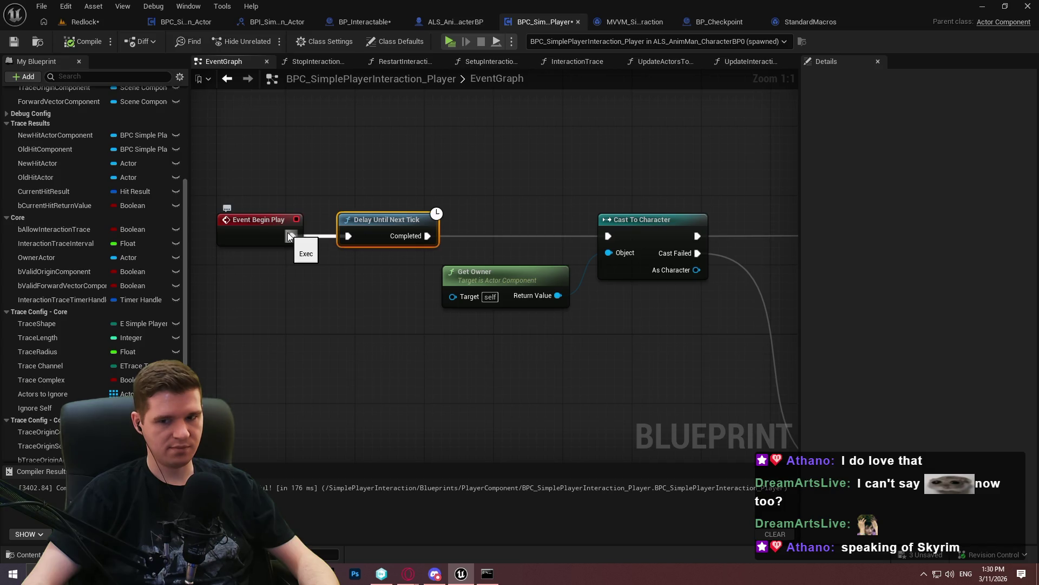
pyautogui.moveTo(289, 236)
pyautogui.mouseDown()
pyautogui.moveTo(340, 151)
pyautogui.moveTo(348, 236)
pyautogui.moveTo(437, 243)
pyautogui.moveTo(438, 232)
pyautogui.mouseUp()
pyautogui.click(433, 161)
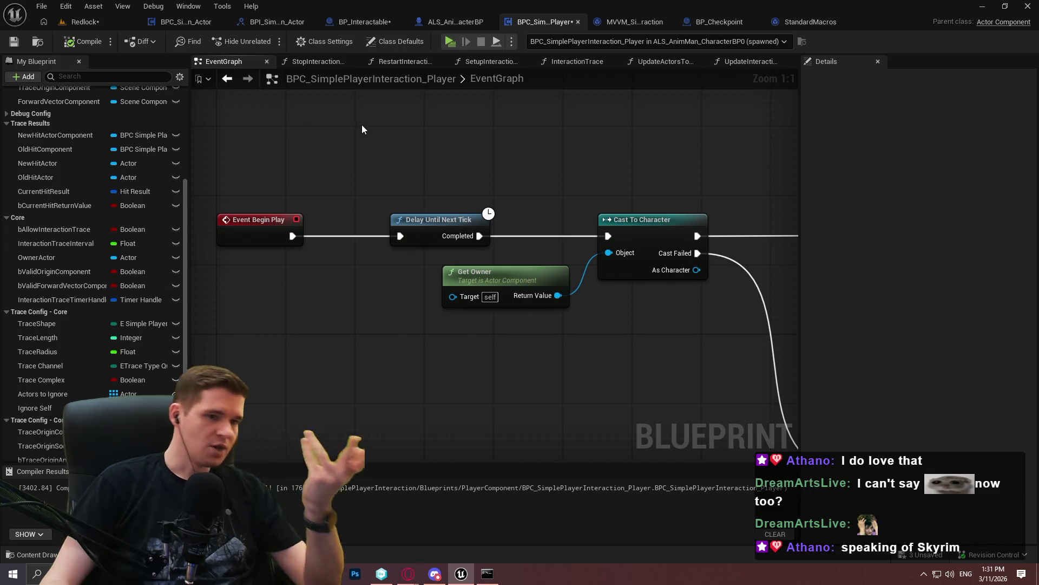
pyautogui.moveTo(362, 125); pyautogui.dragTo(366, 126)
pyautogui.rightClick(388, 99)
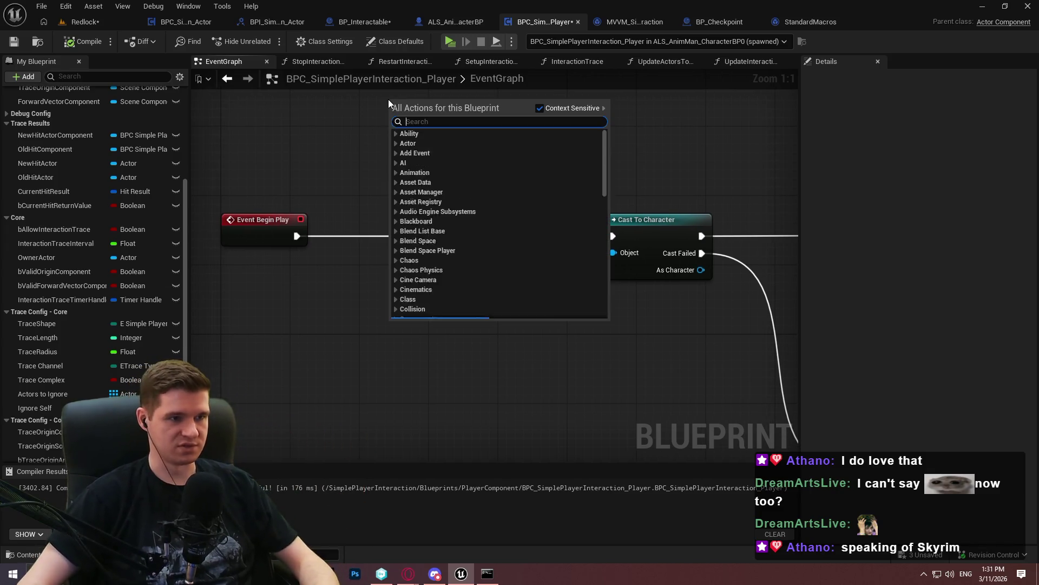
pyautogui.write('event')
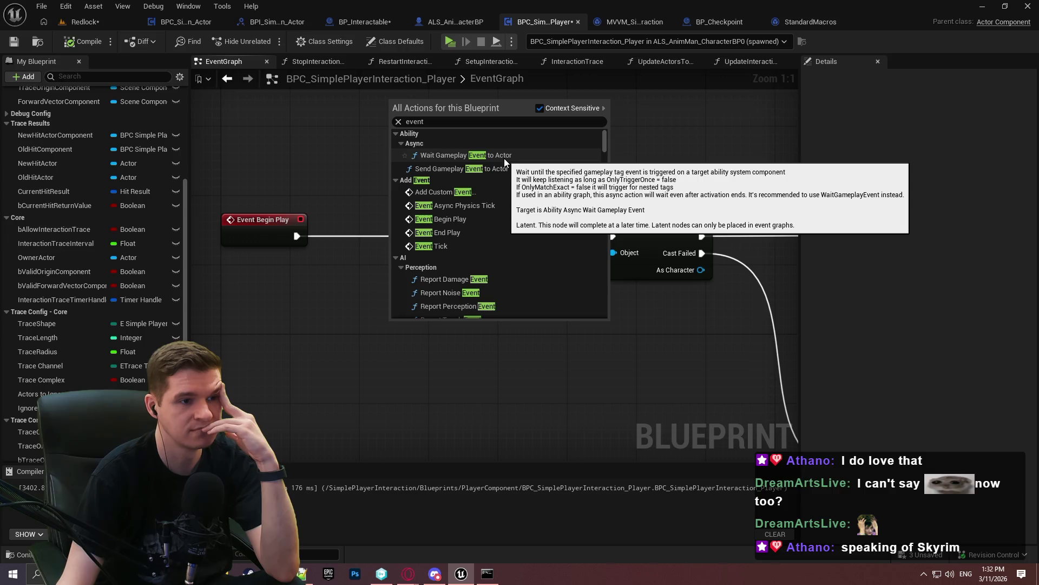
pyautogui.click(504, 159)
pyautogui.moveTo(499, 151)
pyautogui.mouseDown()
pyautogui.moveTo(501, 244)
pyautogui.moveTo(473, 162)
pyautogui.mouseUp()
pyautogui.click(623, 174)
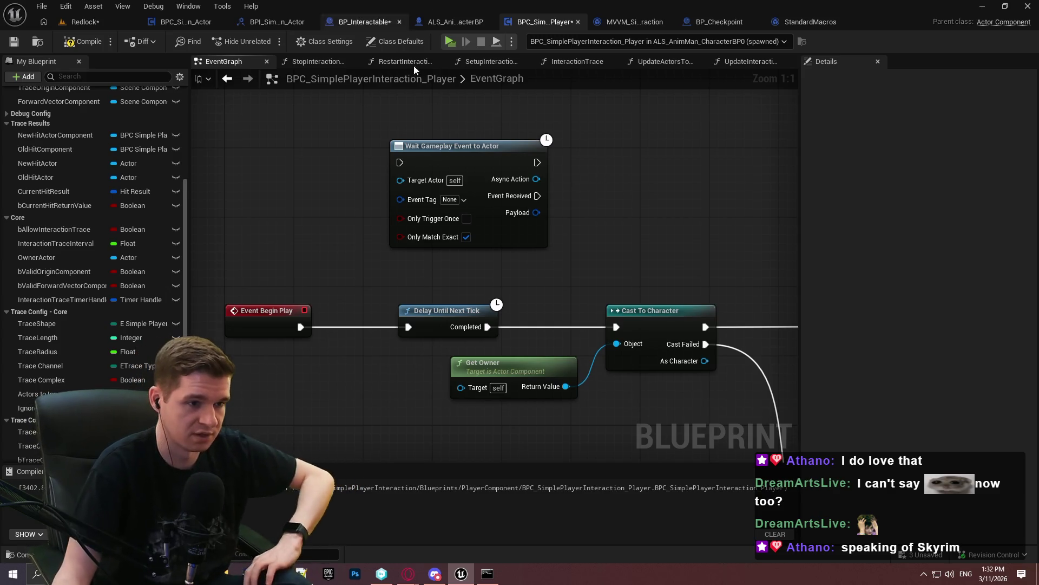
pyautogui.moveTo(666, 202); pyautogui.dragTo(440, 255)
pyautogui.press('Delete')
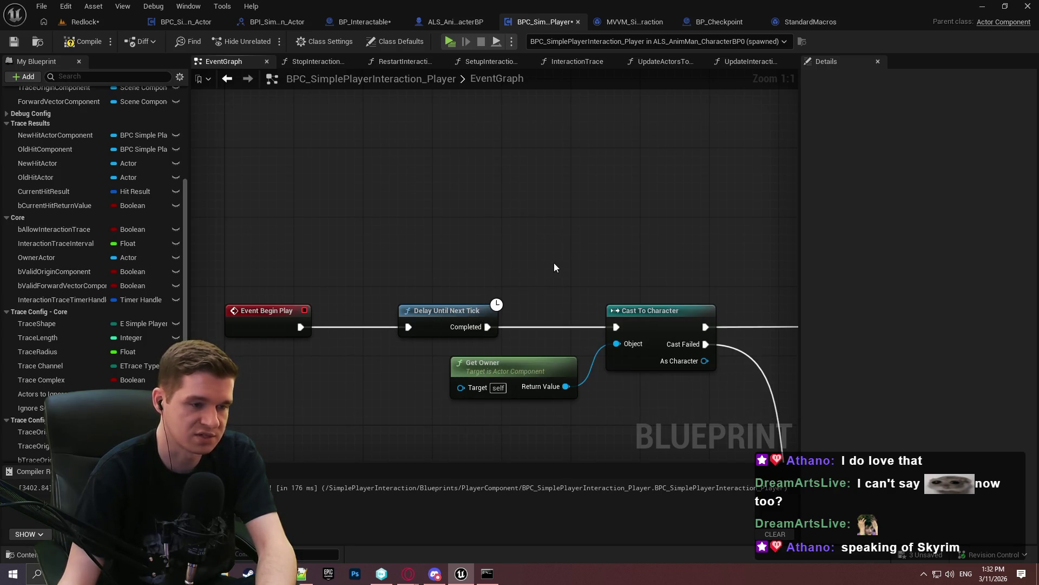
# Recompile the blueprint, launch a test play and restart the level from the pause menu
pyautogui.click(98, 44)
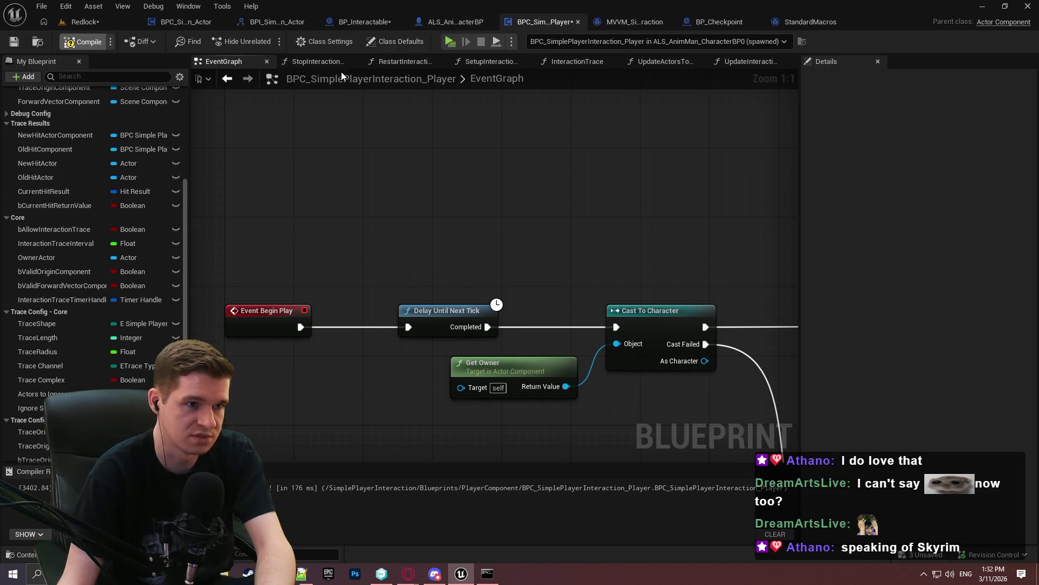
pyautogui.click(453, 46)
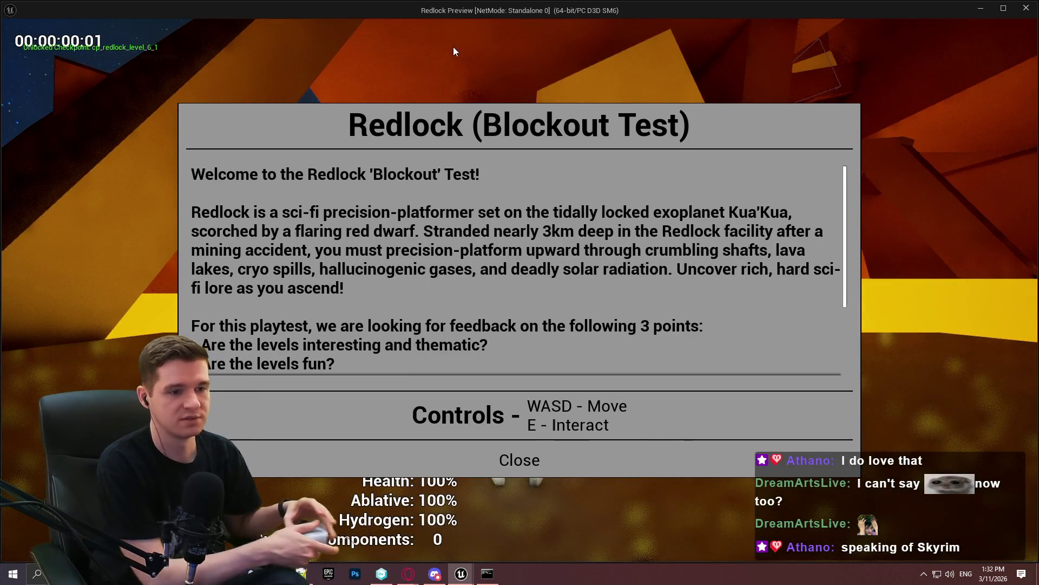
pyautogui.press('Escape')
pyautogui.press('Escape')
pyautogui.press('Right')
pyautogui.press('Return')
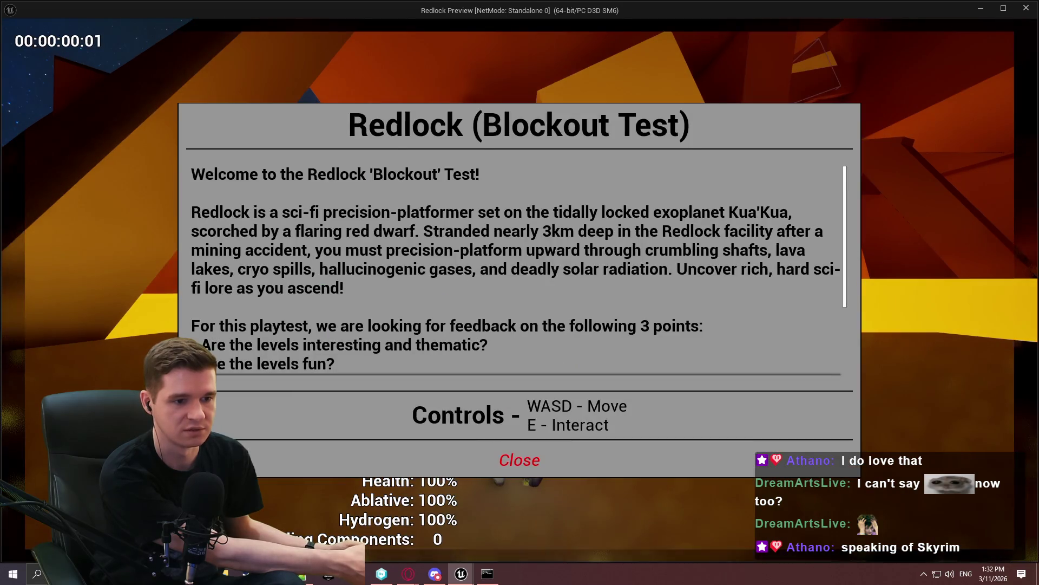
pyautogui.press('Escape')
# Use the checkpoint to teleport to Redlock Level 6 Geothermal Power
pyautogui.press('w')
pyautogui.press('e')
pyautogui.press('Escape')
pyautogui.press('w')
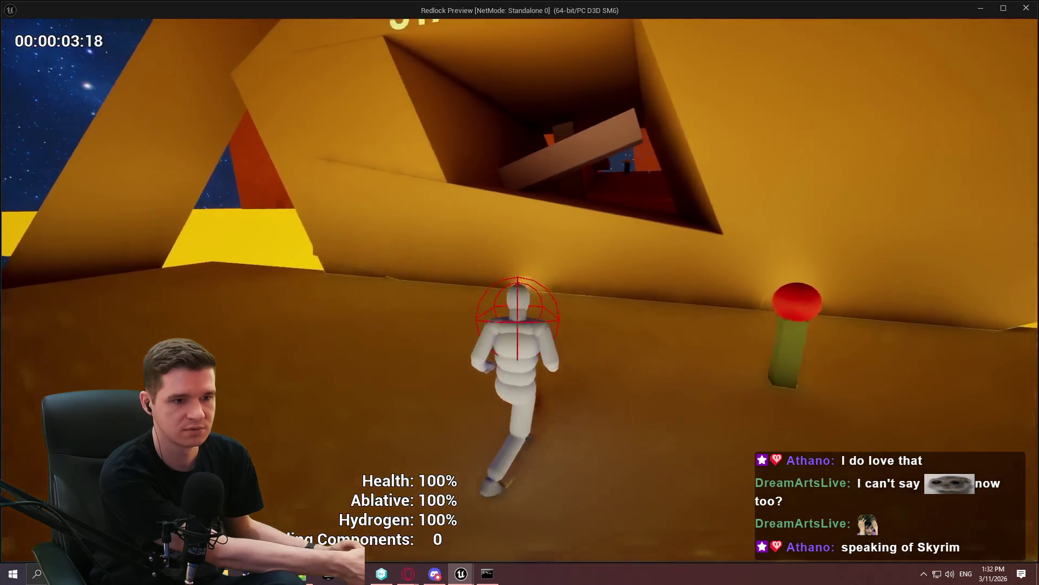
pyautogui.press('Escape')
pyautogui.press('Up')
pyautogui.press('Down')
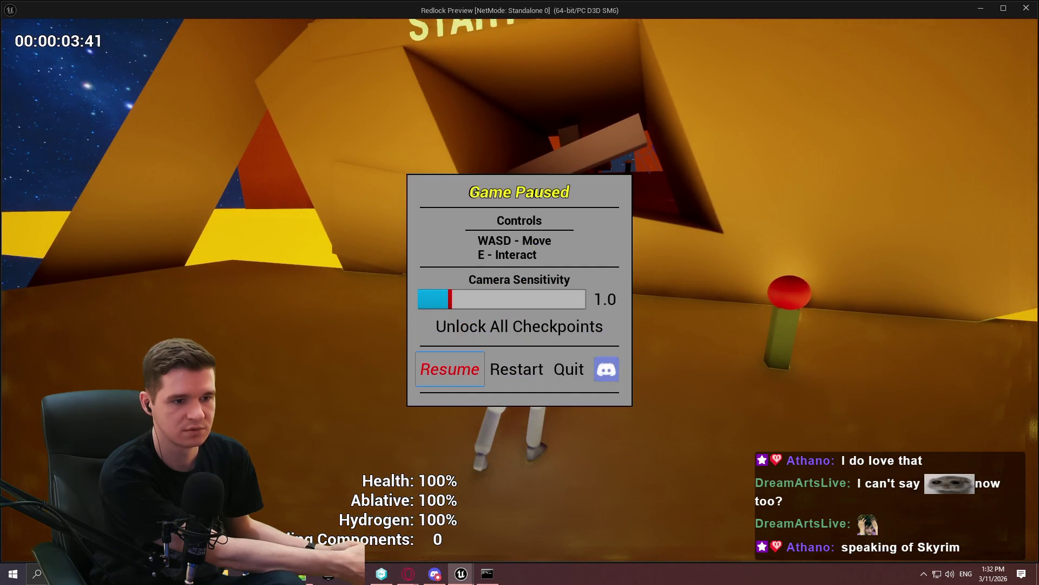
pyautogui.press('Return')
pyautogui.press('e')
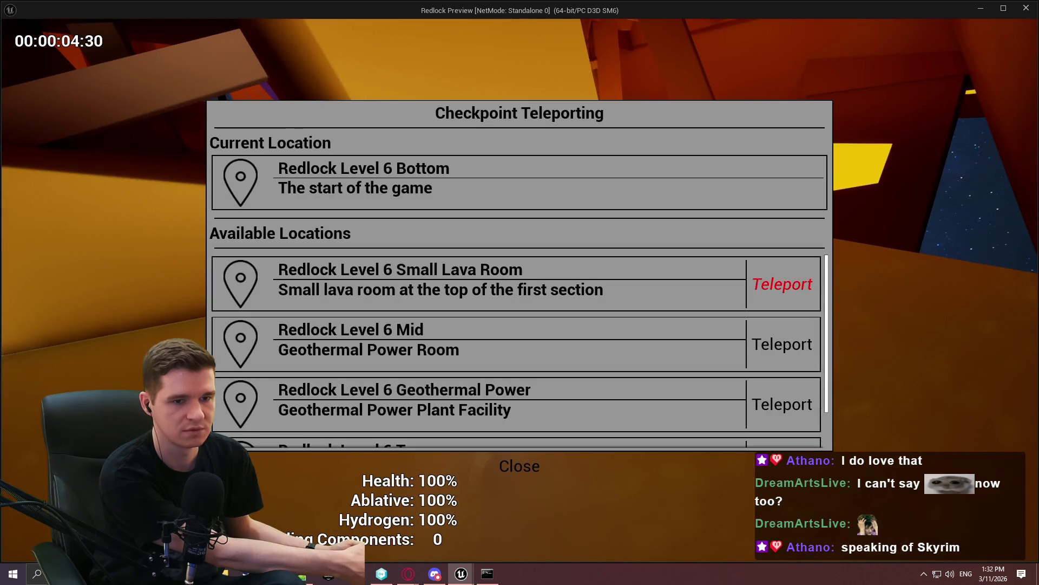
pyautogui.press('Down')
pyautogui.press('Down')
pyautogui.press('Down')
pyautogui.press('Up')
pyautogui.press('Return')
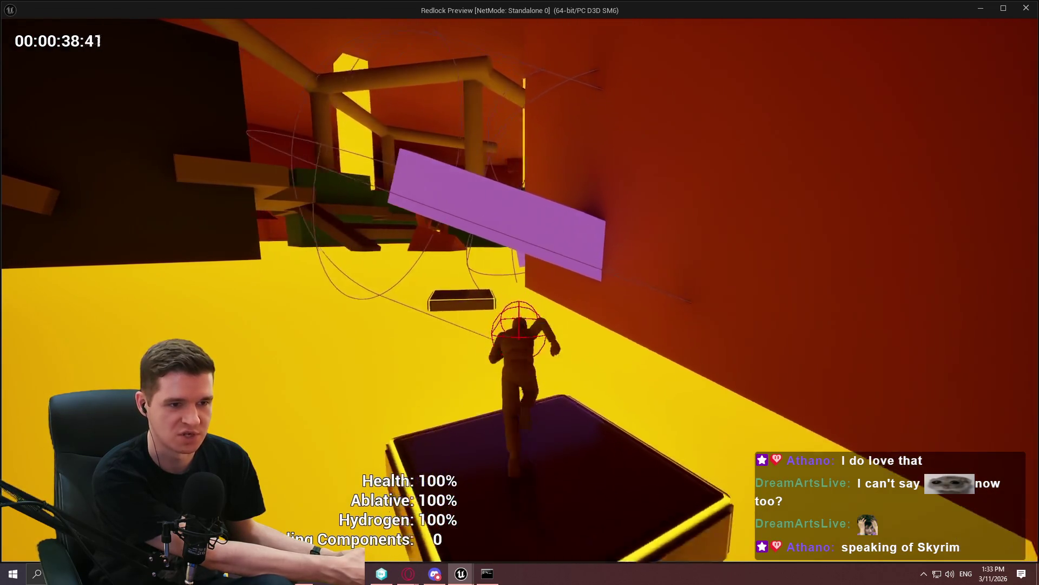
# Jump and climb across the purple blocks, beams and ledges, then end the play session
pyautogui.press('space')
pyautogui.press('space')
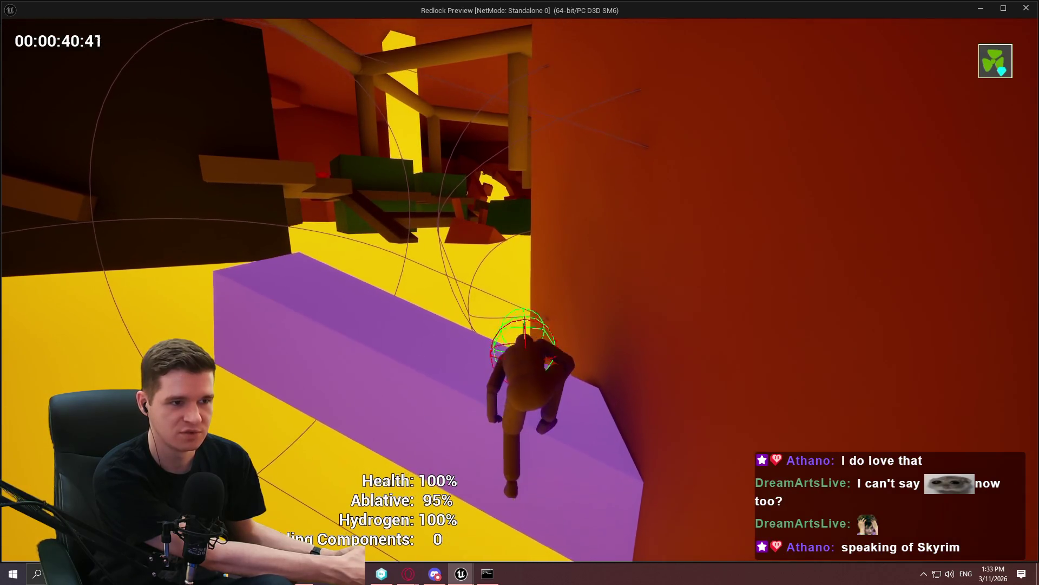
pyautogui.press('w')
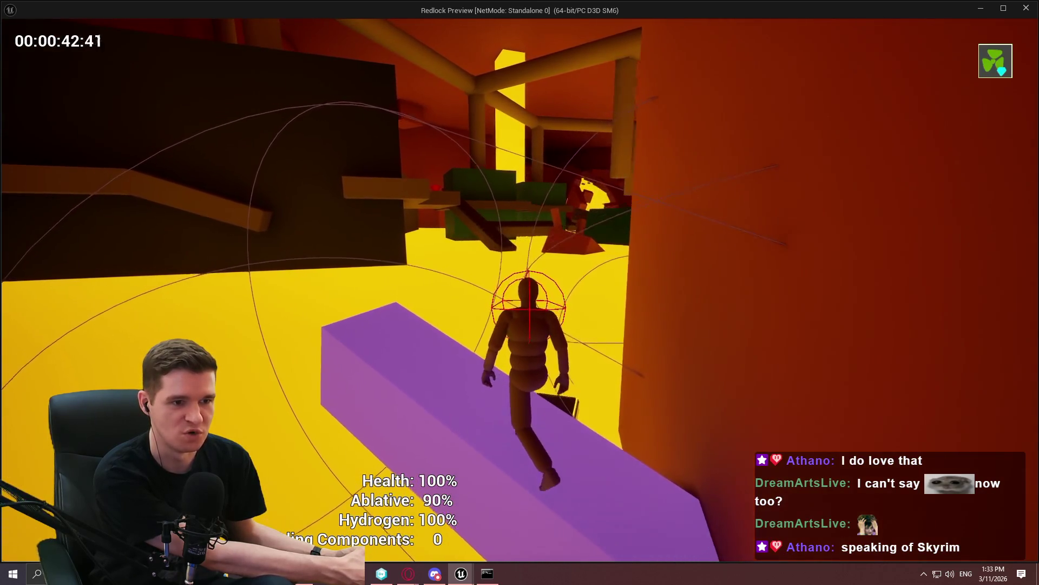
pyautogui.press('w')
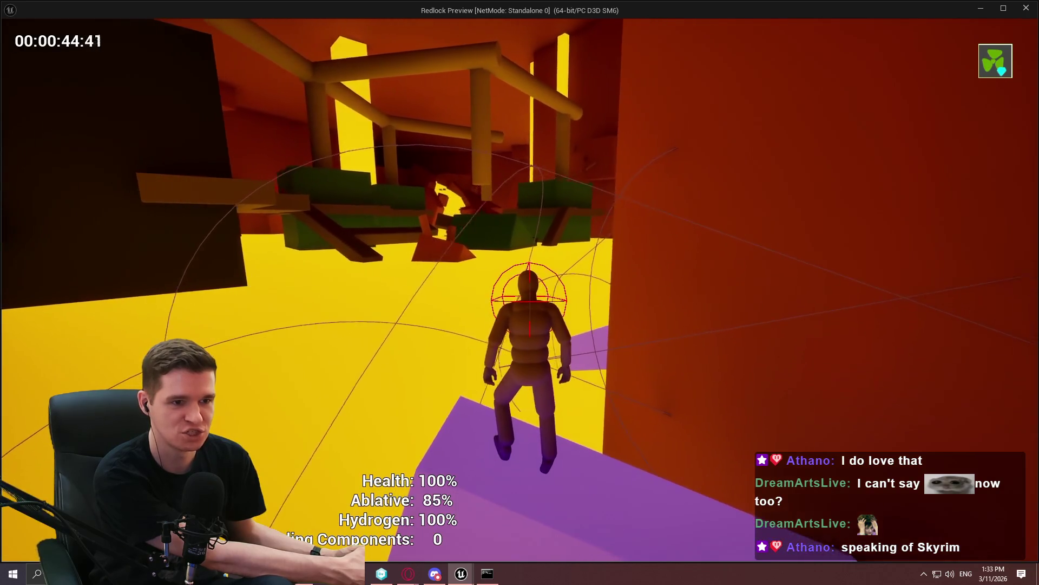
pyautogui.press('w')
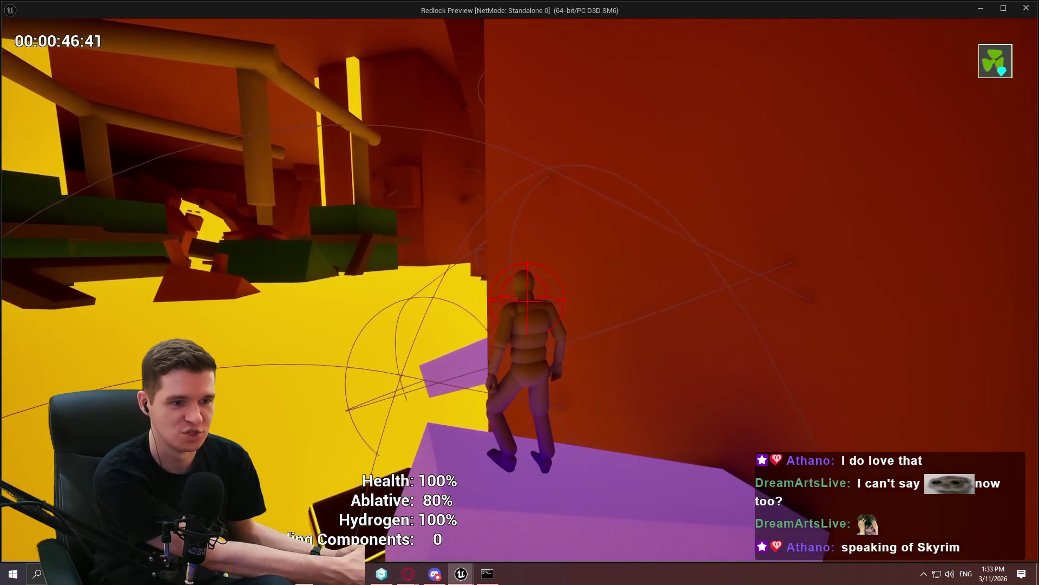
pyautogui.press('space')
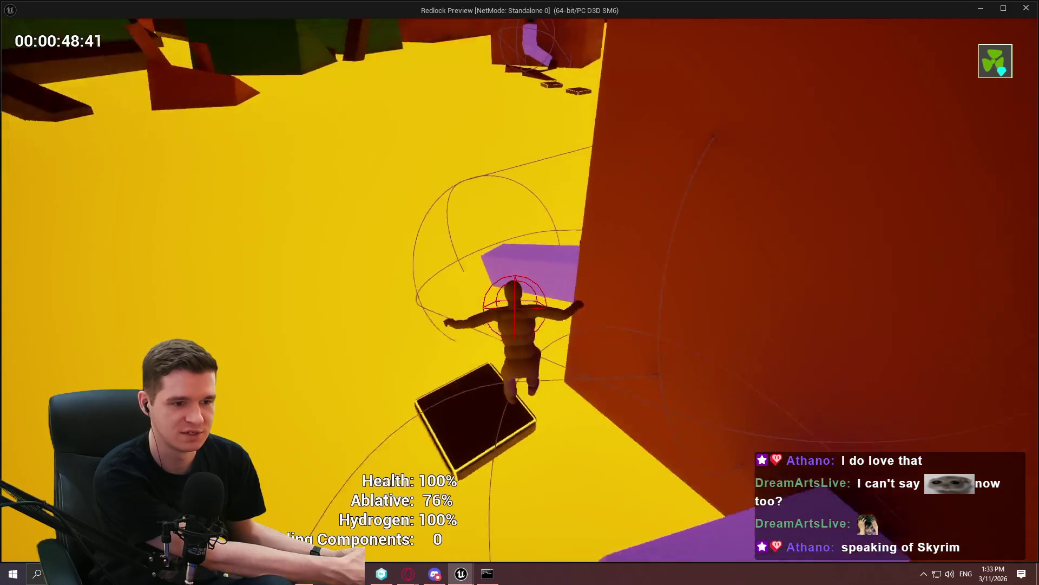
pyautogui.press('w')
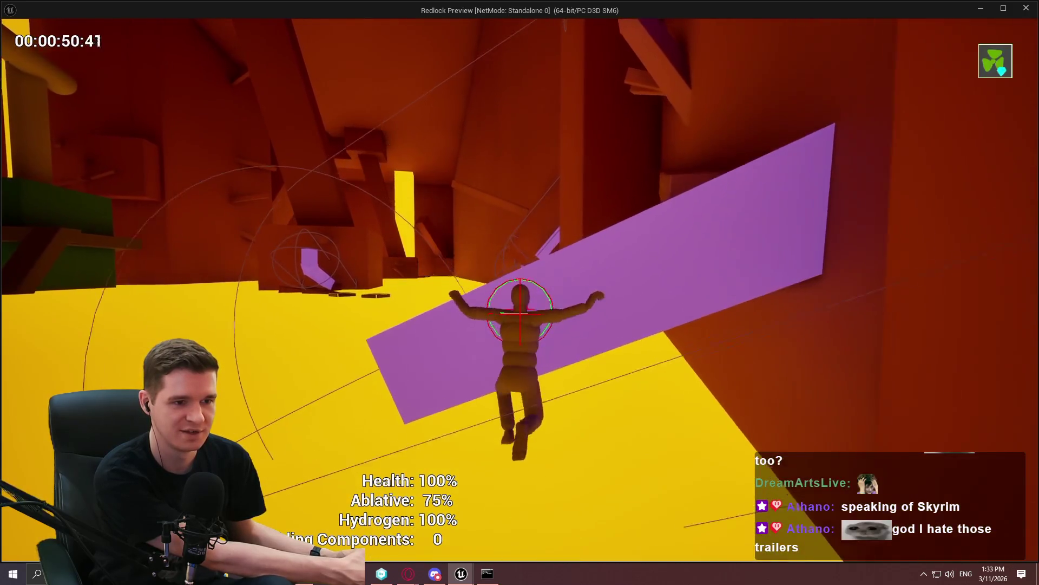
pyautogui.press('w')
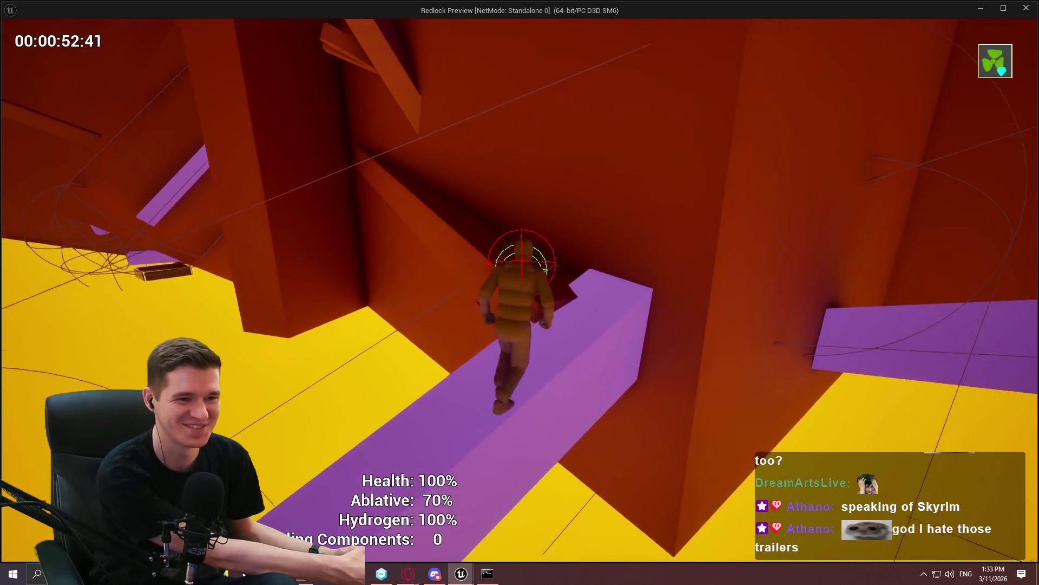
pyautogui.press('w')
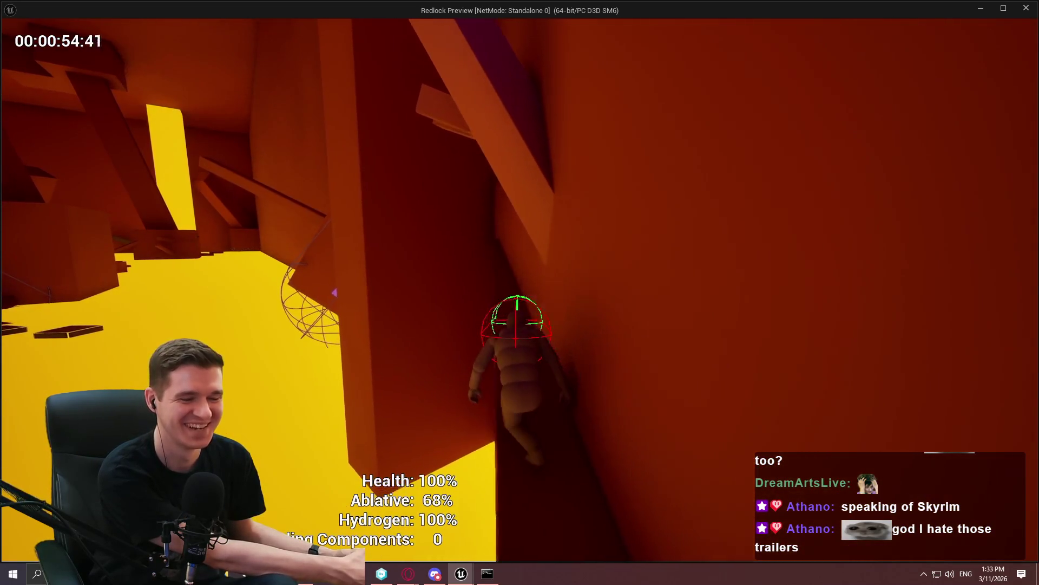
pyautogui.press('w')
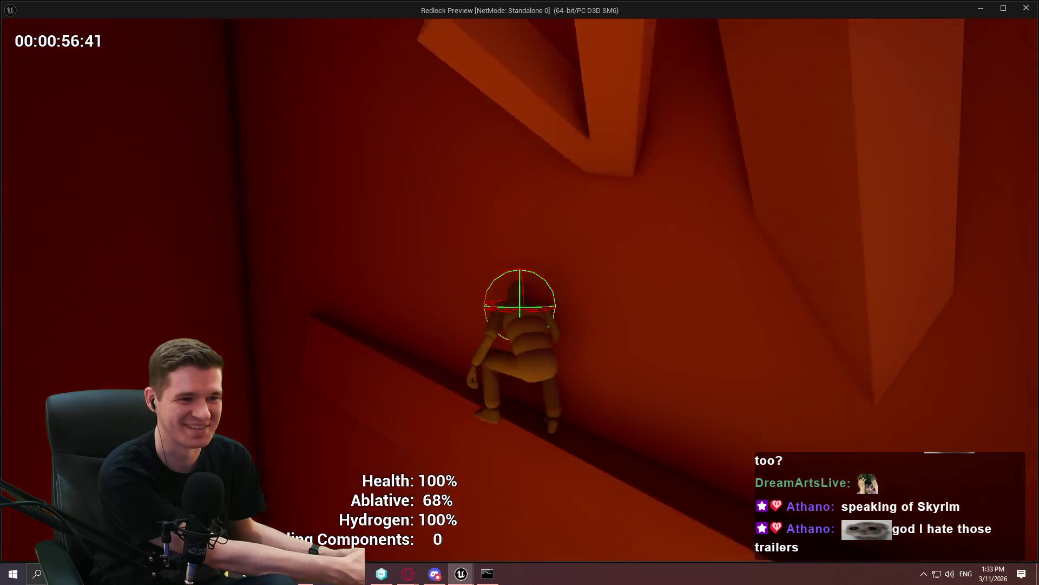
pyautogui.press('w')
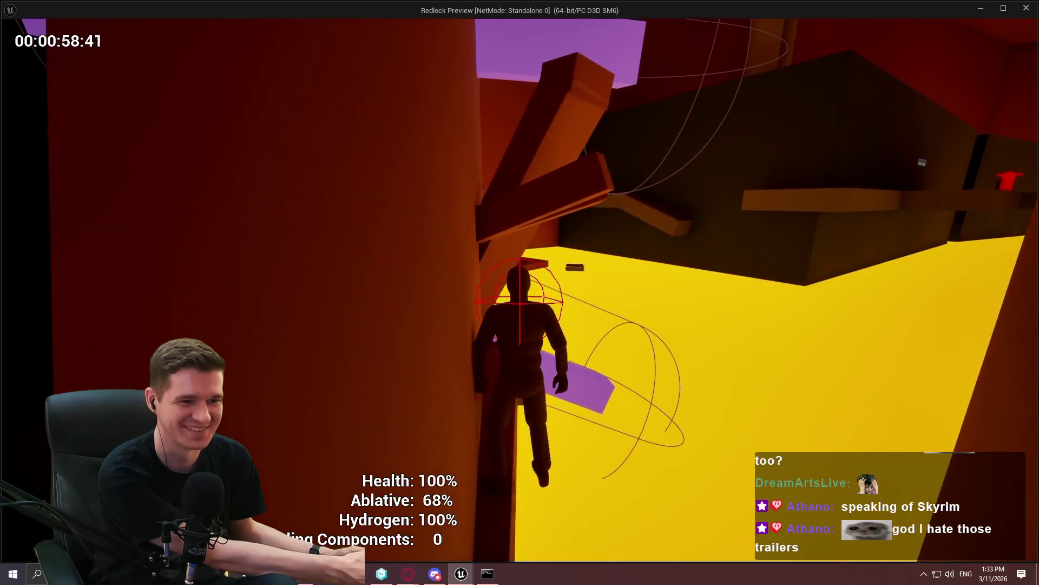
pyautogui.press('w')
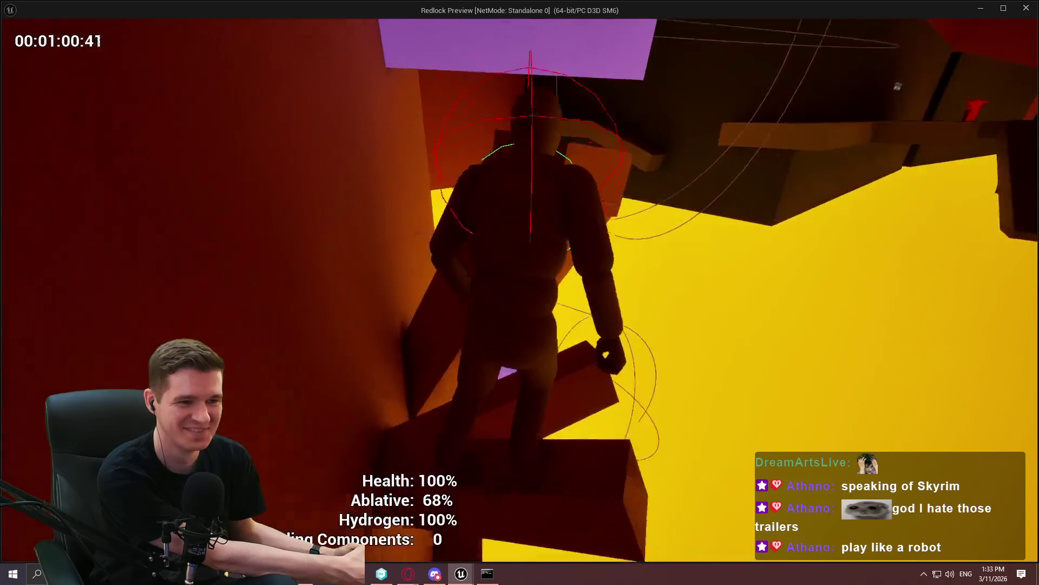
pyautogui.press('w')
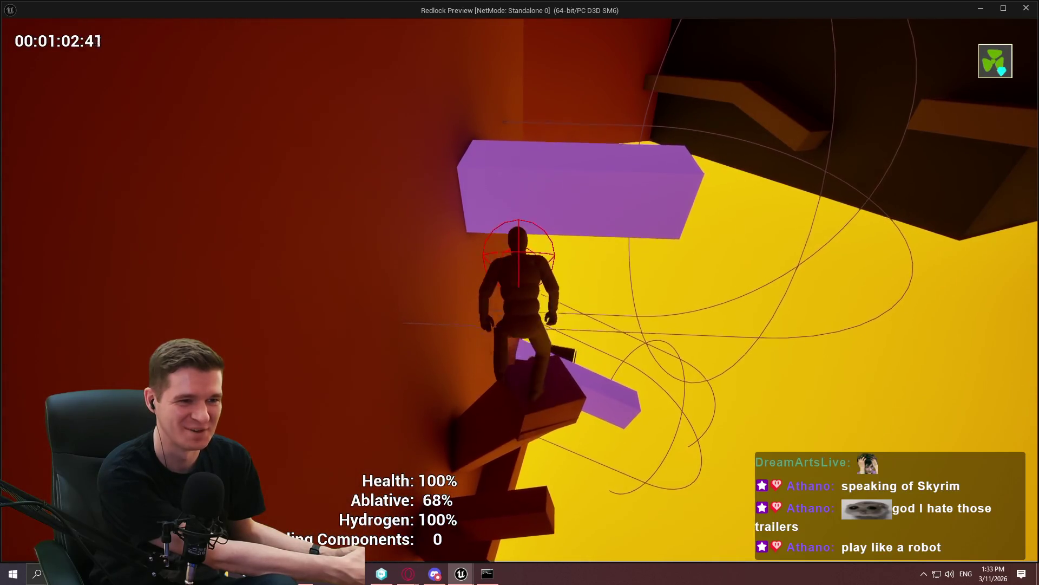
pyautogui.press('w')
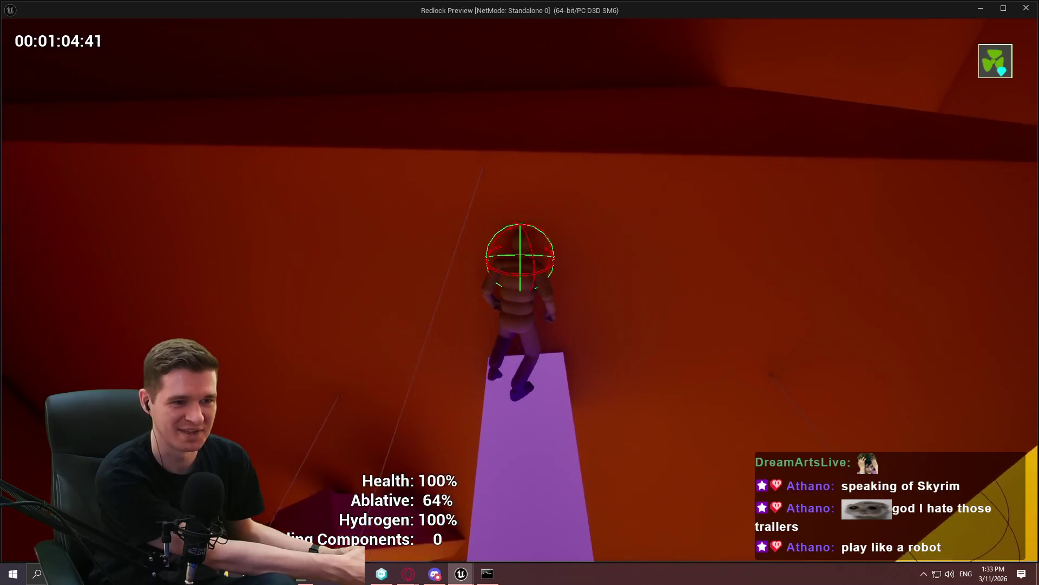
pyautogui.press('w')
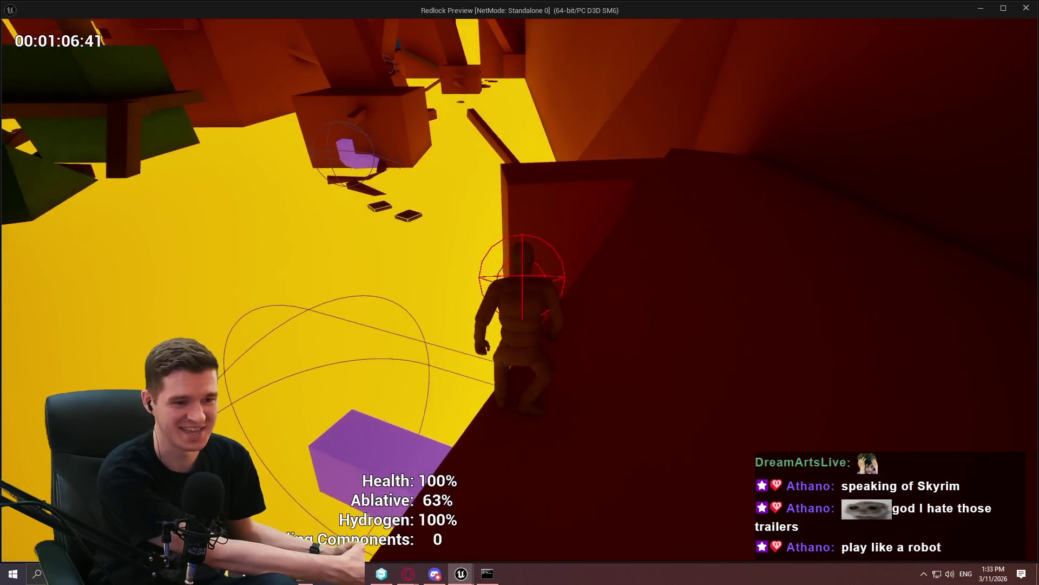
pyautogui.press('w')
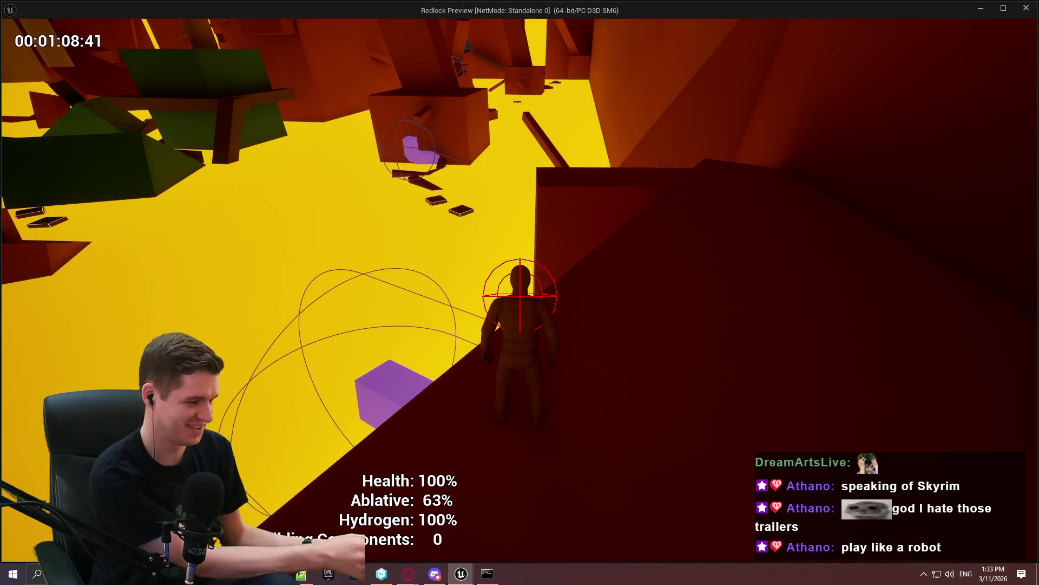
pyautogui.press('Escape')
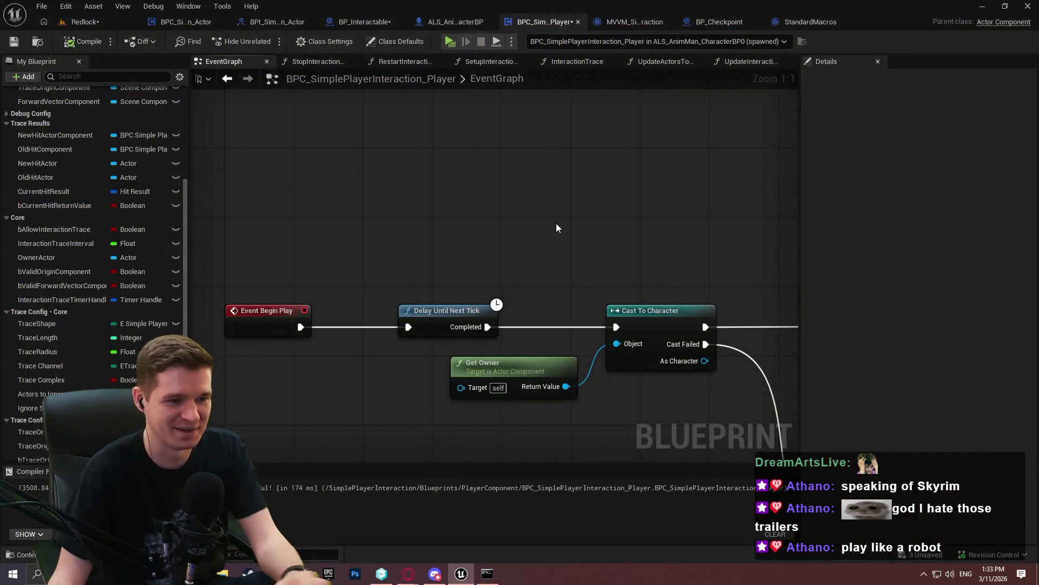
# Collapse the Trace Results, Core, Trace Config - Core and Trace Config - Components variable groups
pyautogui.moveTo(635, 232); pyautogui.dragTo(610, 184)
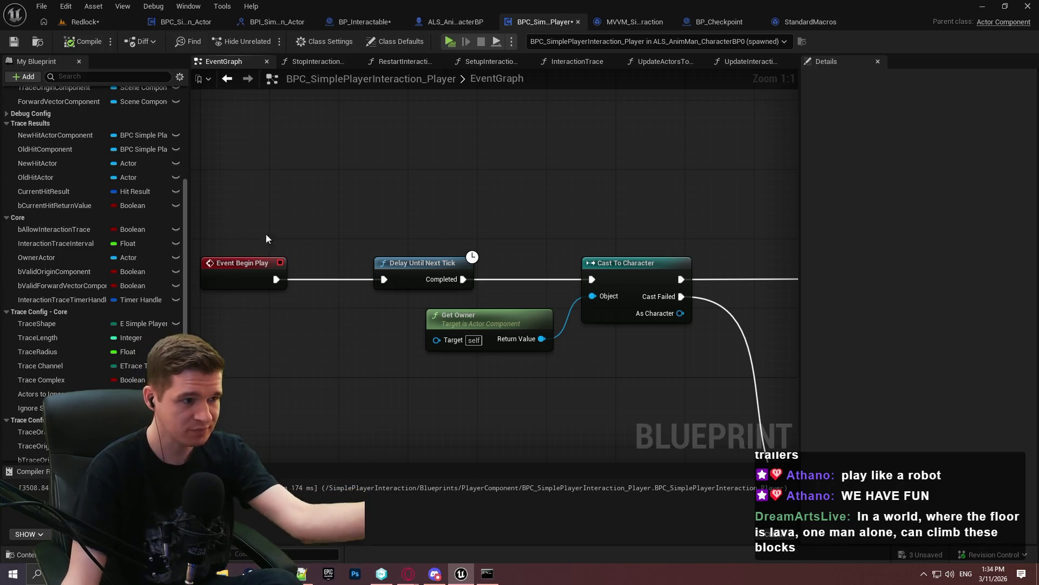
pyautogui.click(7, 124)
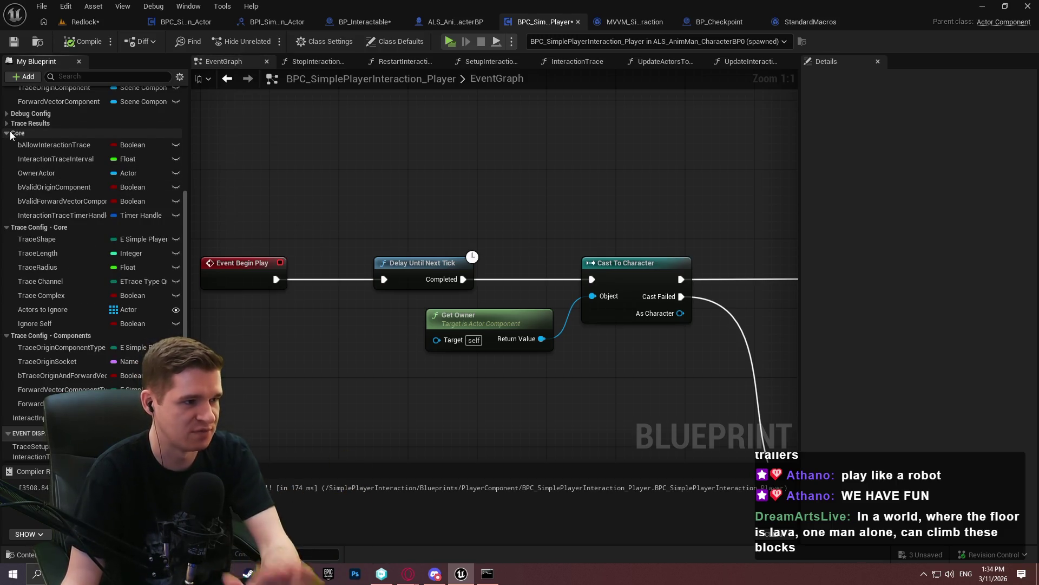
pyautogui.click(7, 133)
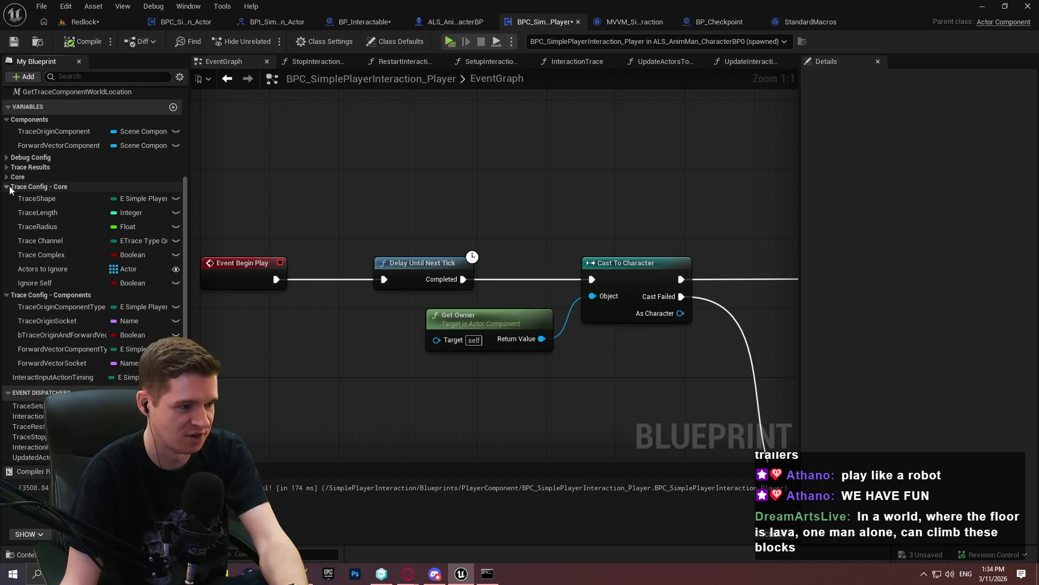
pyautogui.click(7, 186)
pyautogui.click(97, 295)
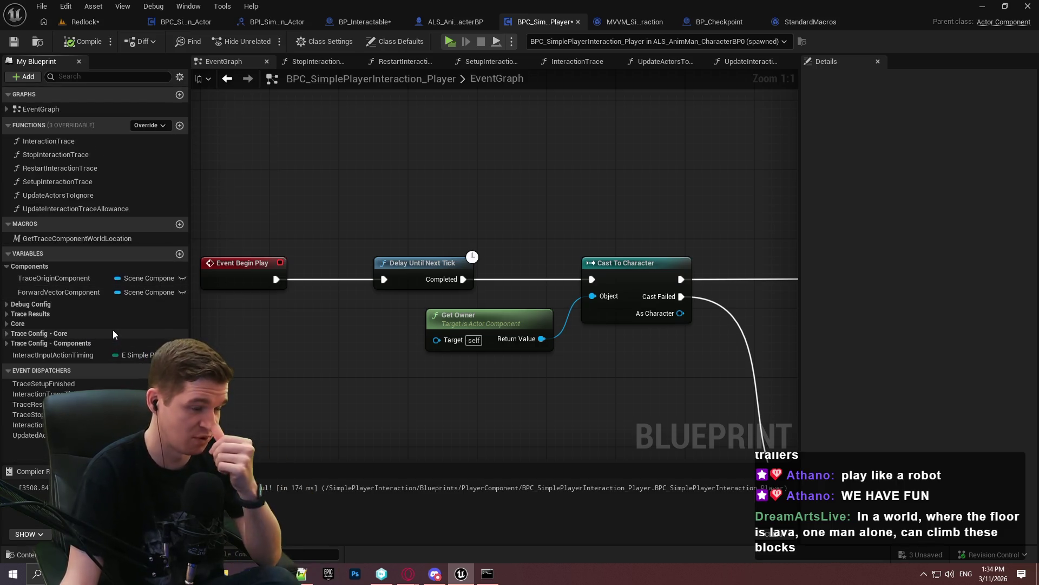
# Set InteractInputActionTiming's Category to 'Input', then compile and save the component
pyautogui.click(70, 353)
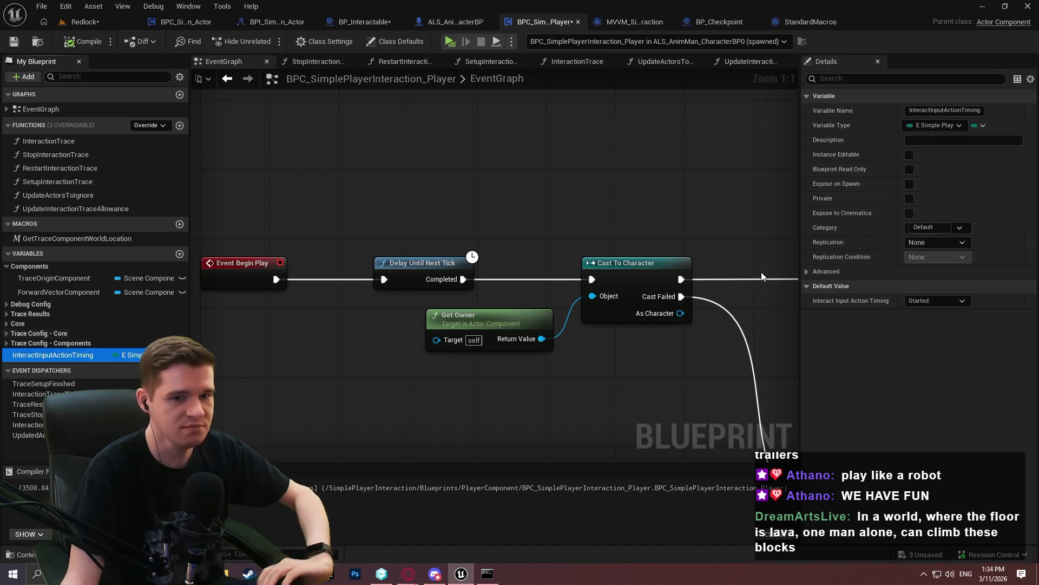
pyautogui.click(947, 227)
pyautogui.write('ut')
pyautogui.press('Return')
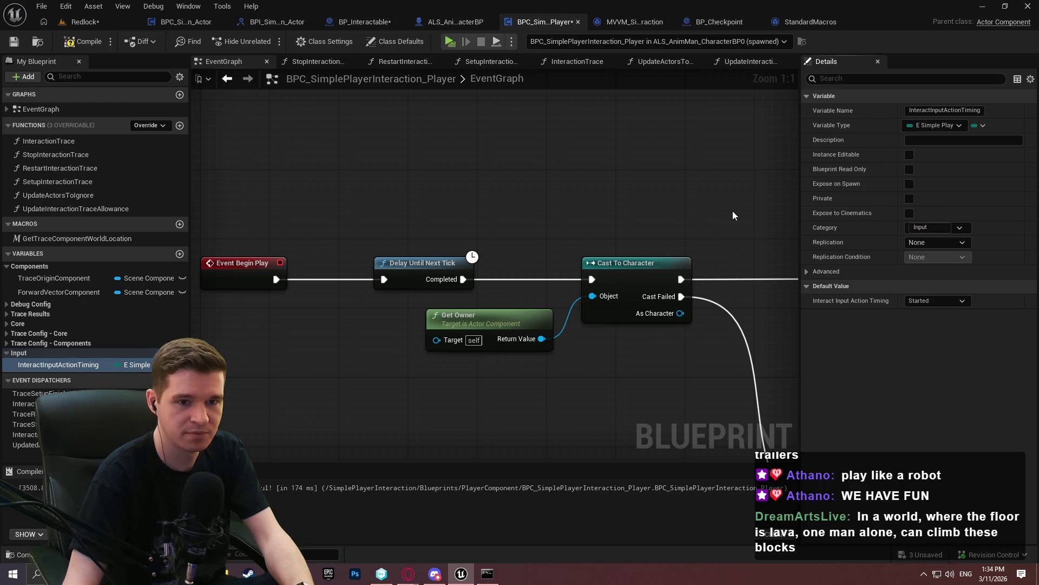
pyautogui.click(13, 354)
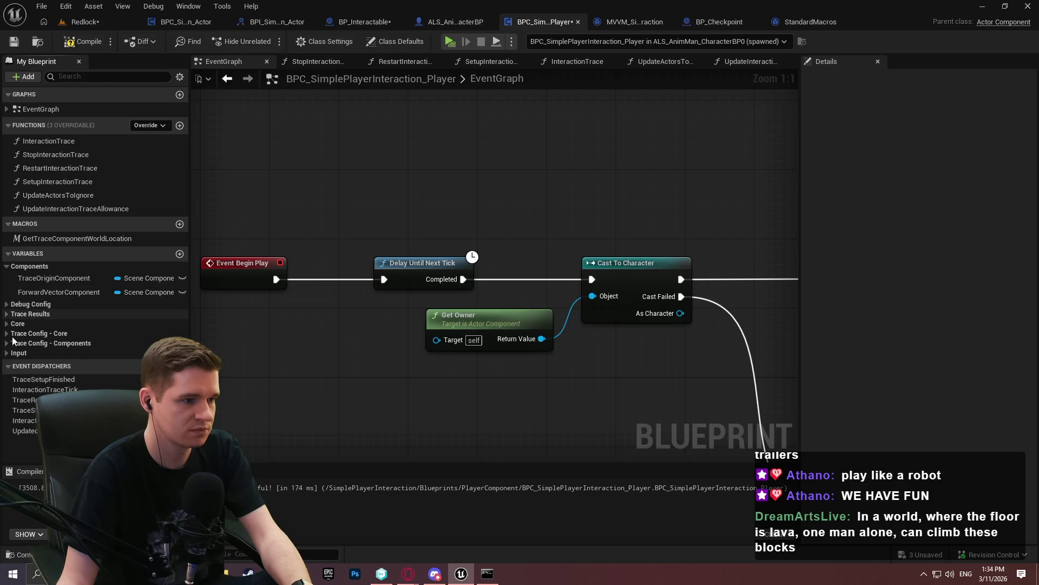
pyautogui.click(17, 352)
pyautogui.click(77, 44)
pyautogui.click(14, 43)
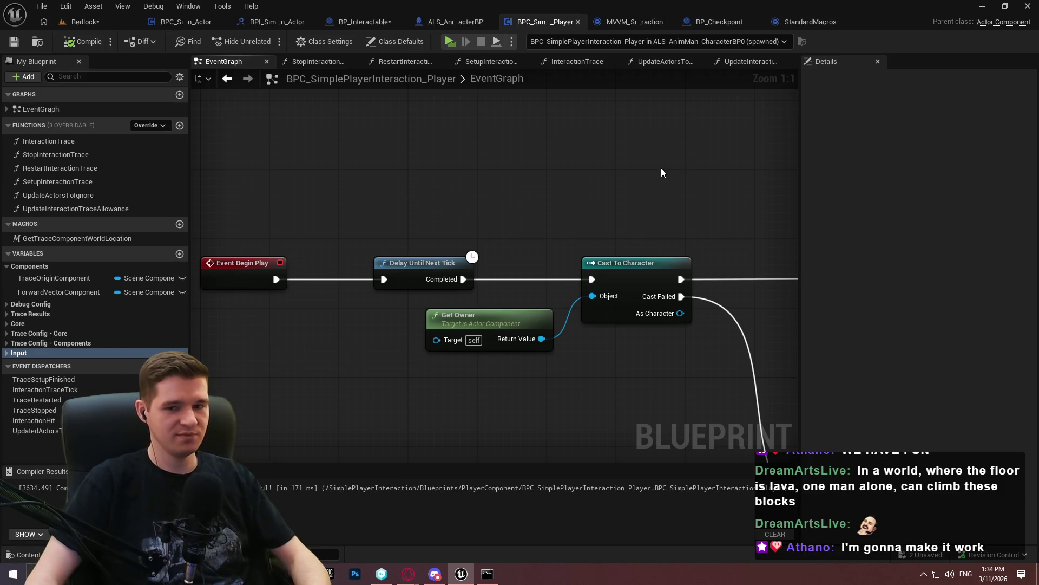
# Zoom out over the EventGraph, check MVVM_SimplePlayerInteraction, then view the StandardMacros IsValid macro
pyautogui.scroll(-3, 661, 168)
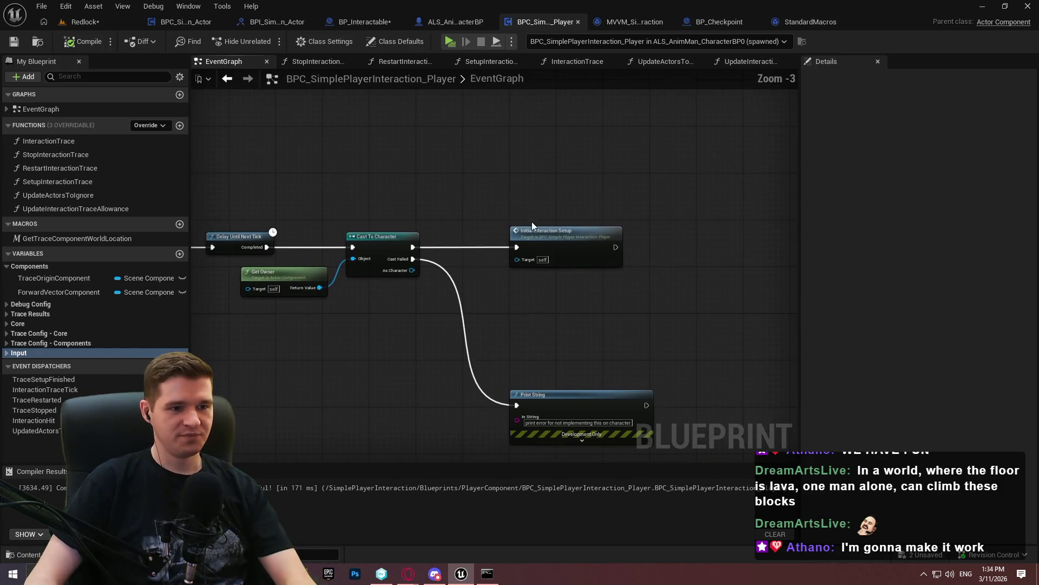
pyautogui.moveTo(425, 168); pyautogui.dragTo(493, 157)
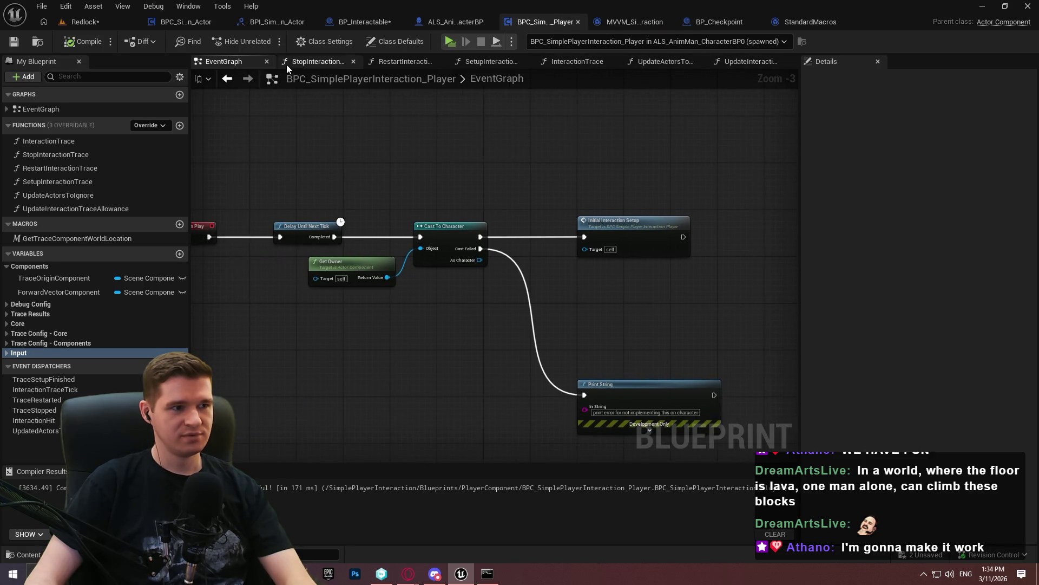
pyautogui.click(670, 22)
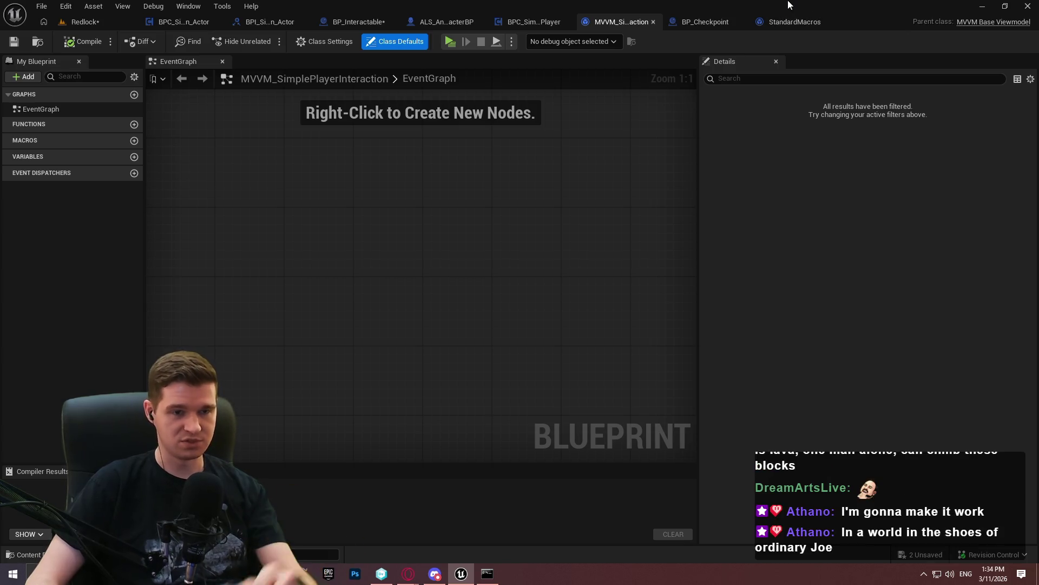
pyautogui.click(811, 22)
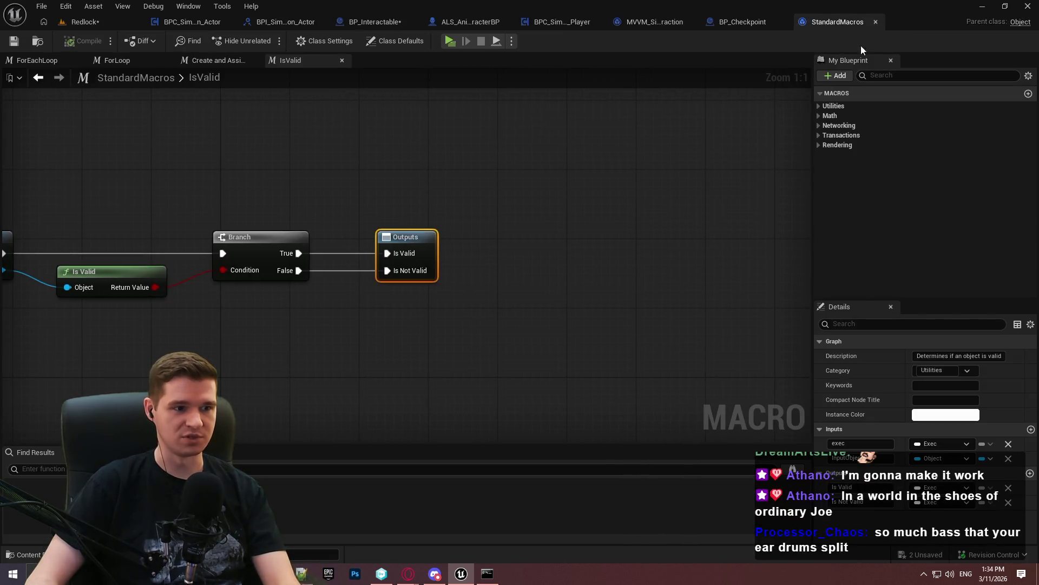
# Close the StandardMacros editor and glance over the Redlock level and BP_Interactable
pyautogui.click(875, 22)
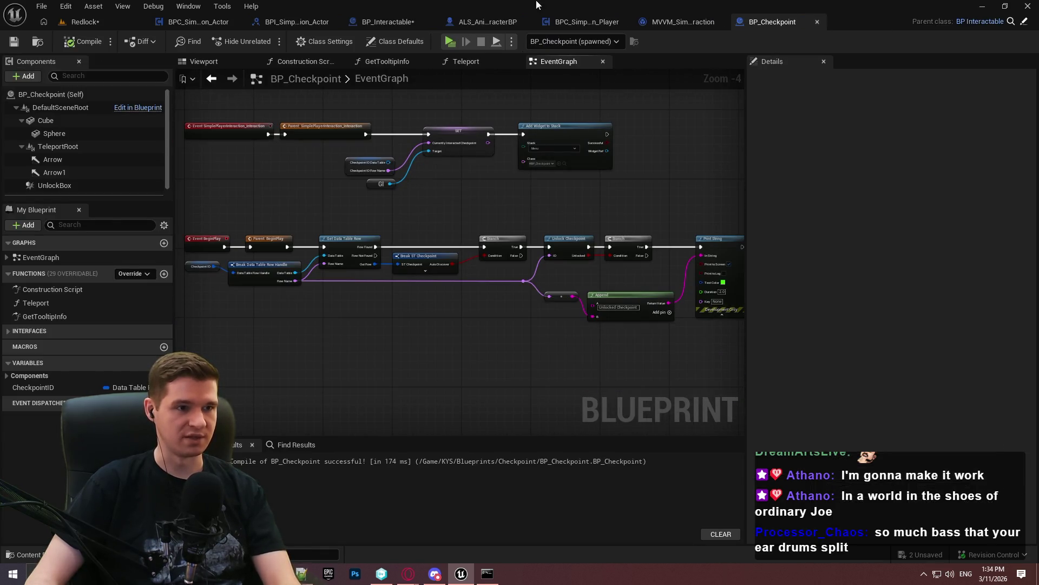
pyautogui.click(77, 23)
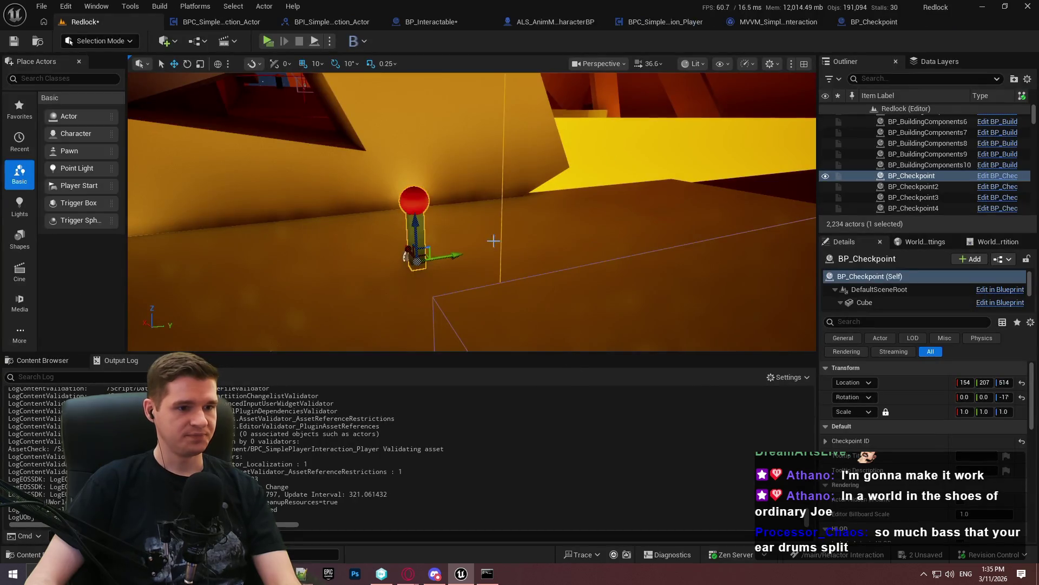
pyautogui.click(470, 19)
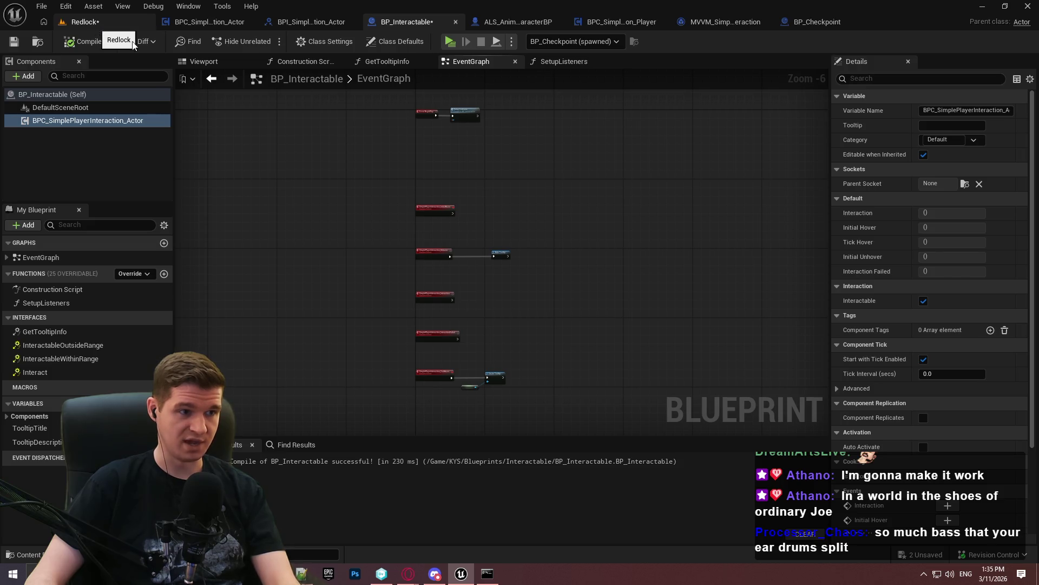
pyautogui.scroll(2, 581, 187)
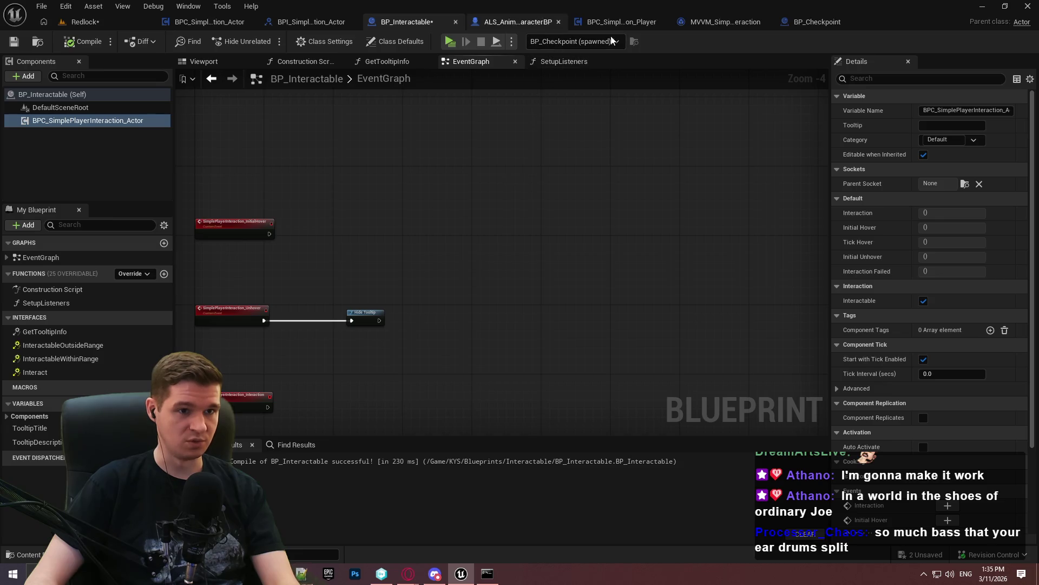
# Inspect BP_Checkpoint's top event nodes, then show BP_Interactable's Class Settings
pyautogui.click(820, 22)
pyautogui.moveTo(423, 174)
pyautogui.mouseDown()
pyautogui.moveTo(285, 169)
pyautogui.moveTo(389, 263)
pyautogui.mouseUp()
pyautogui.moveTo(278, 189)
pyautogui.mouseDown()
pyautogui.moveTo(481, 245)
pyautogui.moveTo(480, 302)
pyautogui.moveTo(480, 163)
pyautogui.moveTo(481, 253)
pyautogui.mouseUp()
pyautogui.scroll(3, 450, 135)
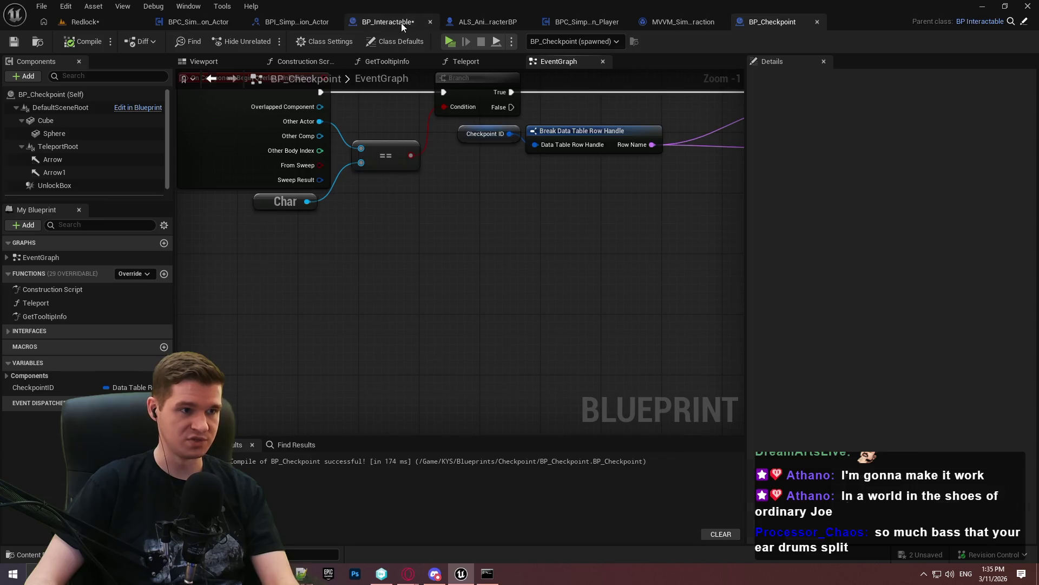
pyautogui.click(401, 23)
pyautogui.click(336, 41)
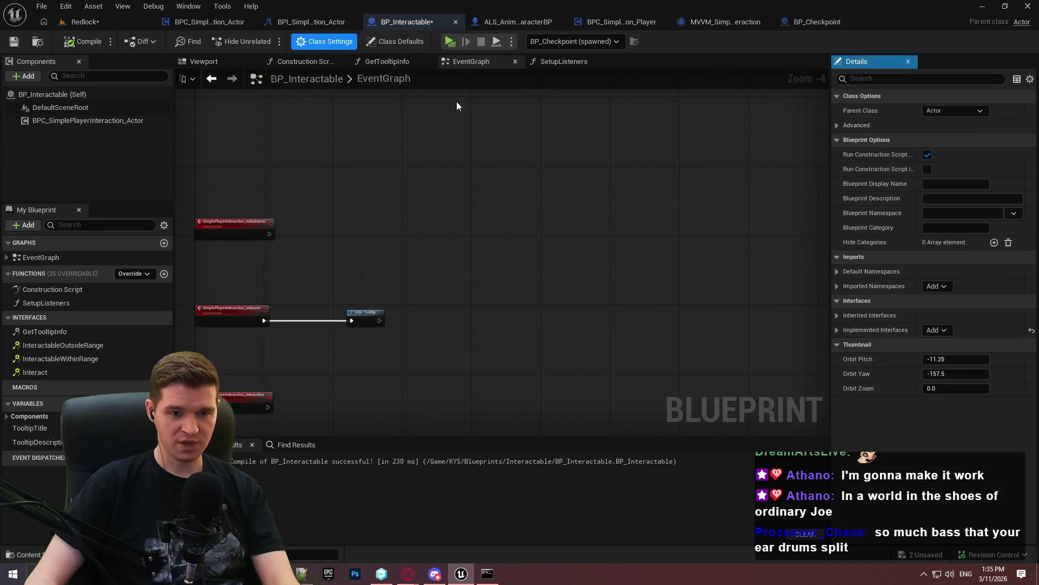
# Start removing the BPI Interactable interface but decline, then return to the Redlock level's Content Browser
pyautogui.click(838, 329)
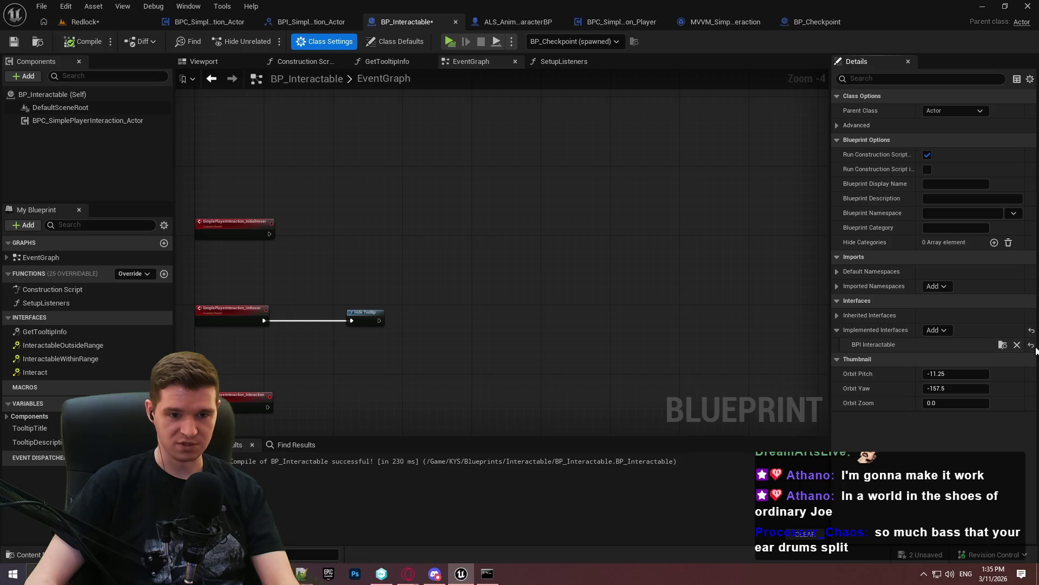
pyautogui.click(1017, 346)
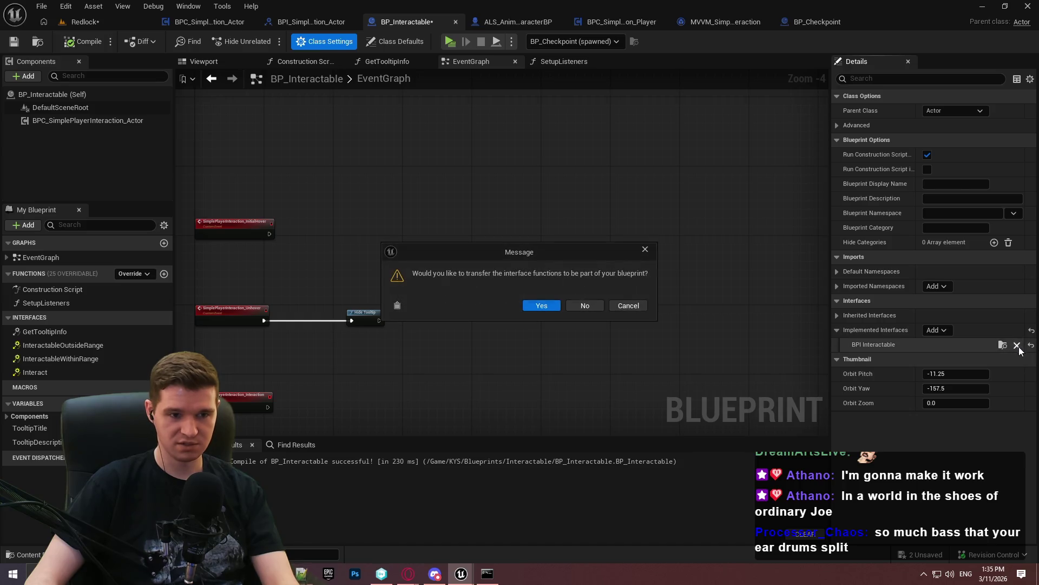
pyautogui.click(601, 307)
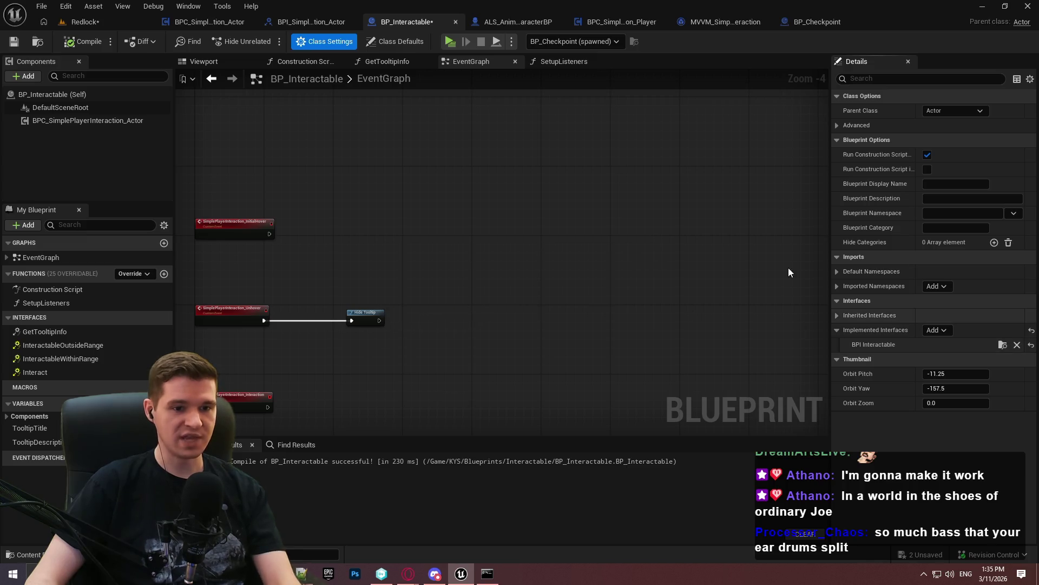
pyautogui.click(138, 25)
pyautogui.click(45, 360)
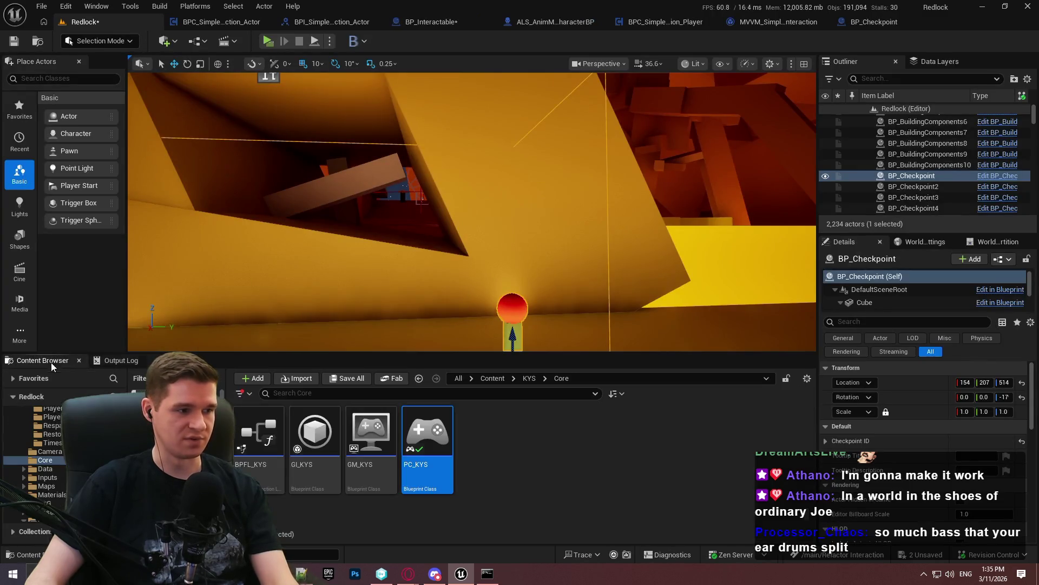
# Open the Reference Viewer for the BP_Interactable asset
pyautogui.click(432, 22)
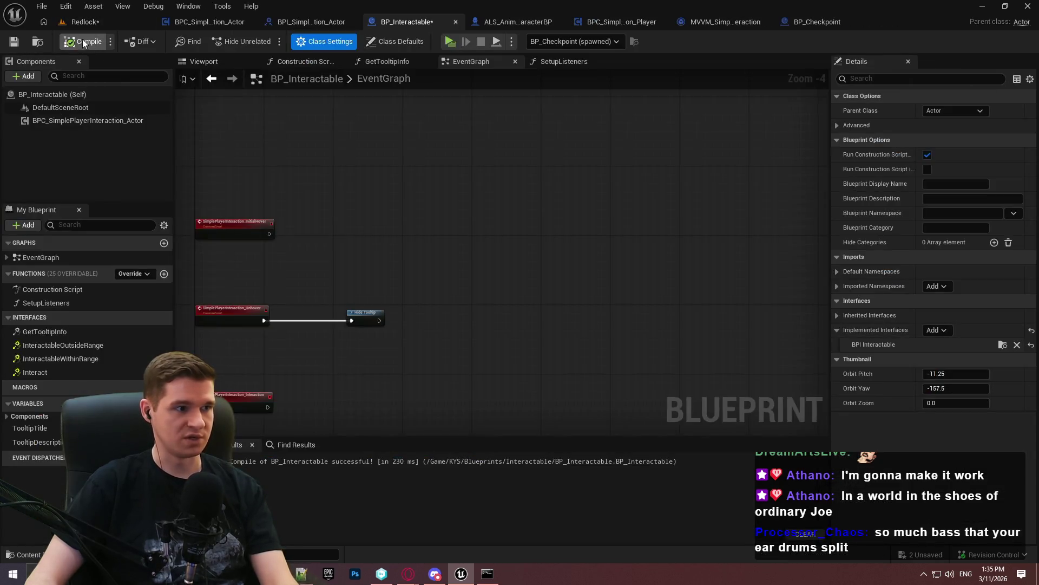
pyautogui.click(38, 42)
pyautogui.rightClick(268, 455)
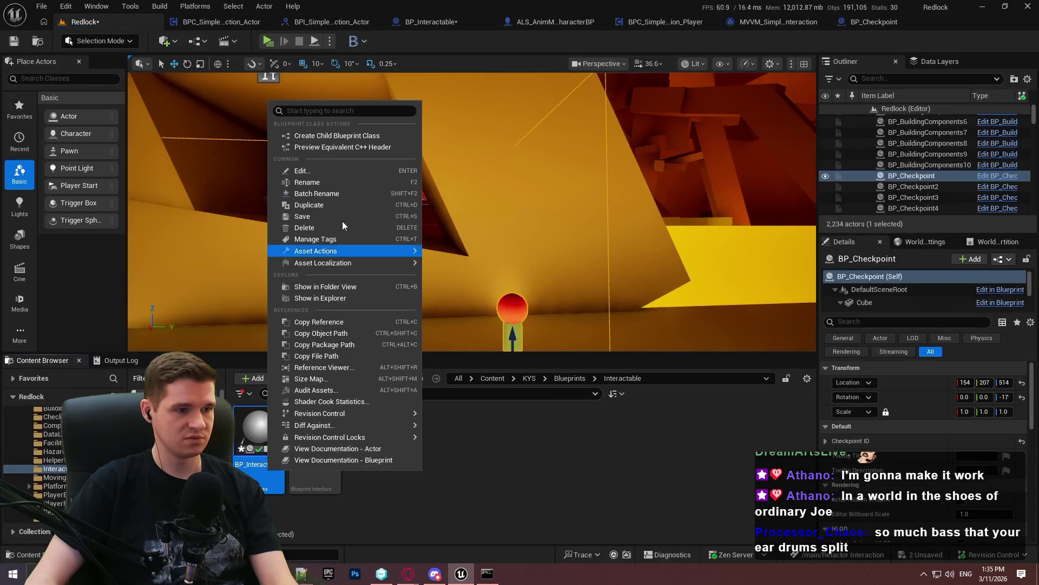
pyautogui.click(323, 367)
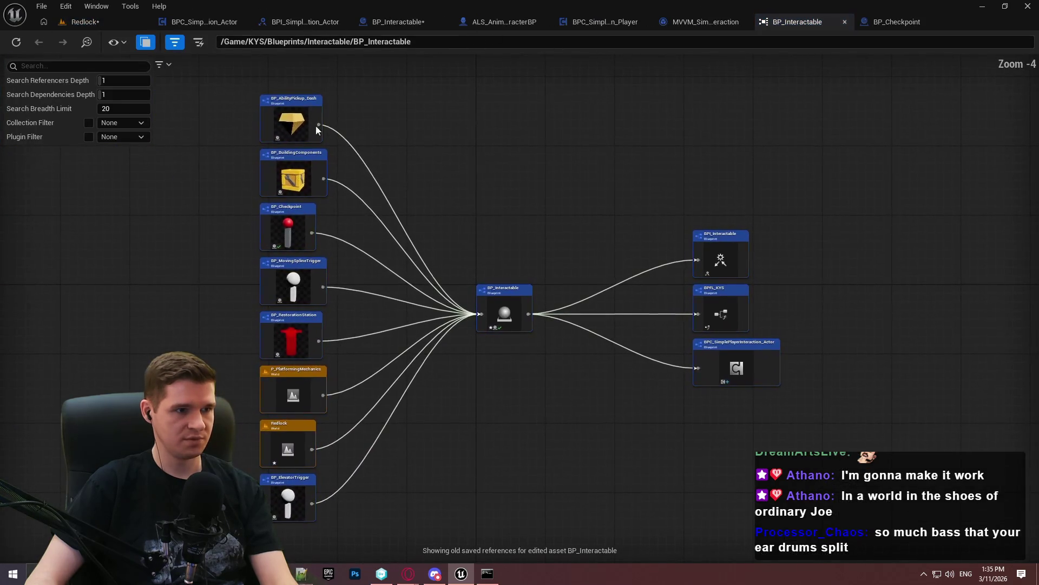
# Open BP_AbilityPickup_Dash and BP_BuildingComponents for editing from the reference graph
pyautogui.rightClick(301, 118)
pyautogui.click(325, 166)
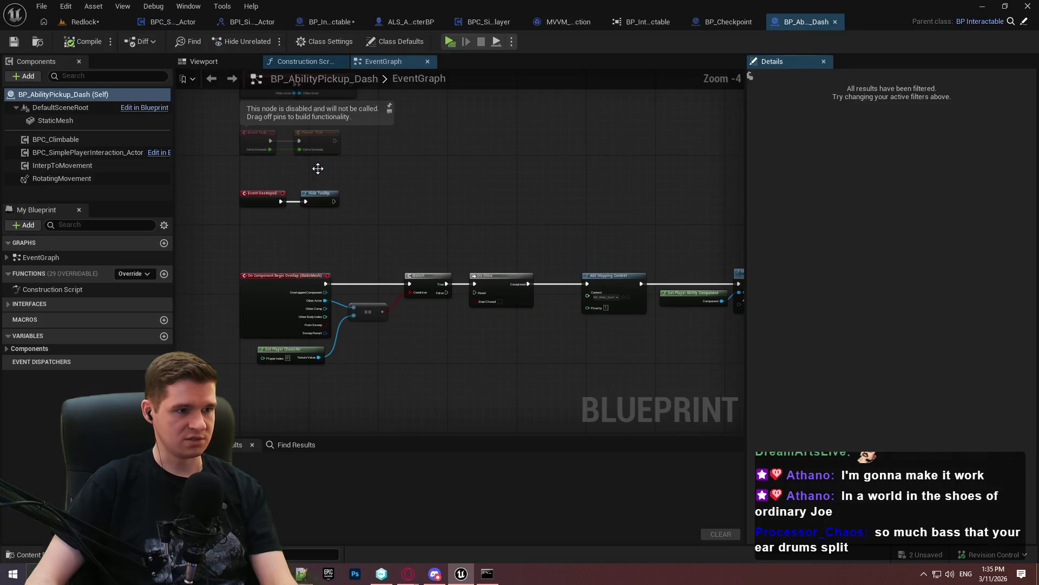
pyautogui.click(644, 21)
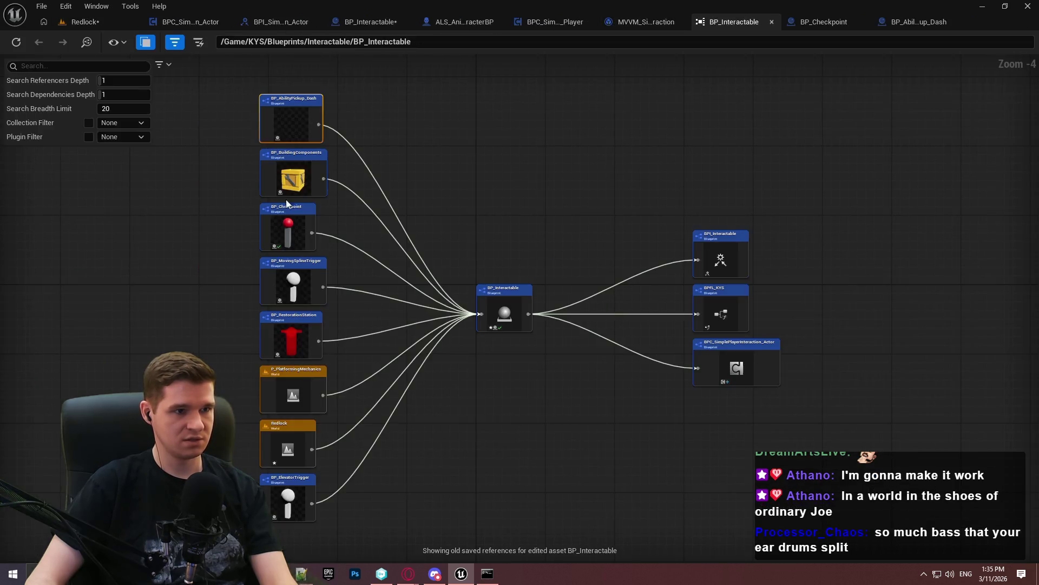
pyautogui.rightClick(292, 182)
pyautogui.click(339, 227)
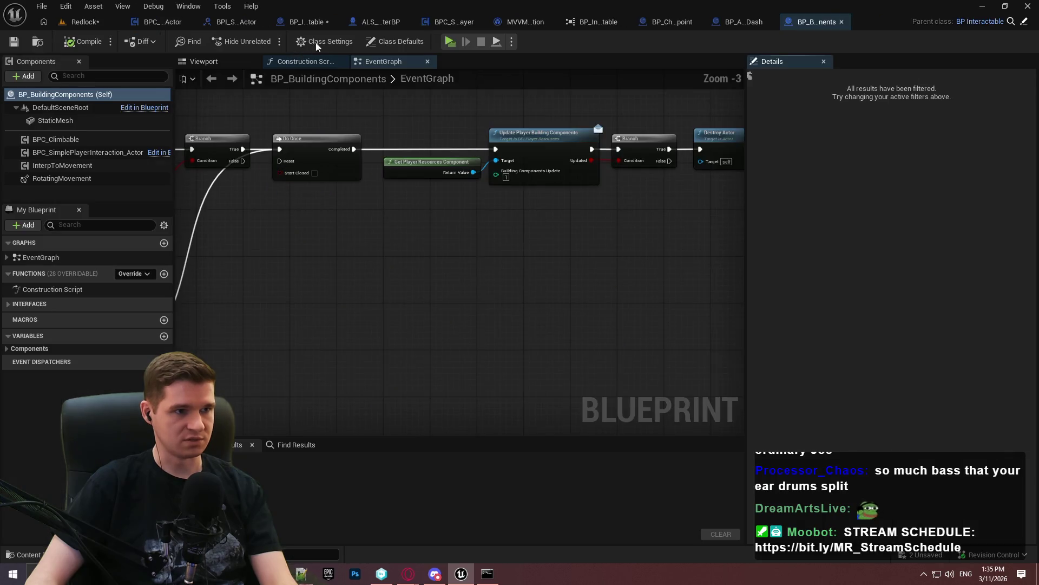
pyautogui.click(305, 22)
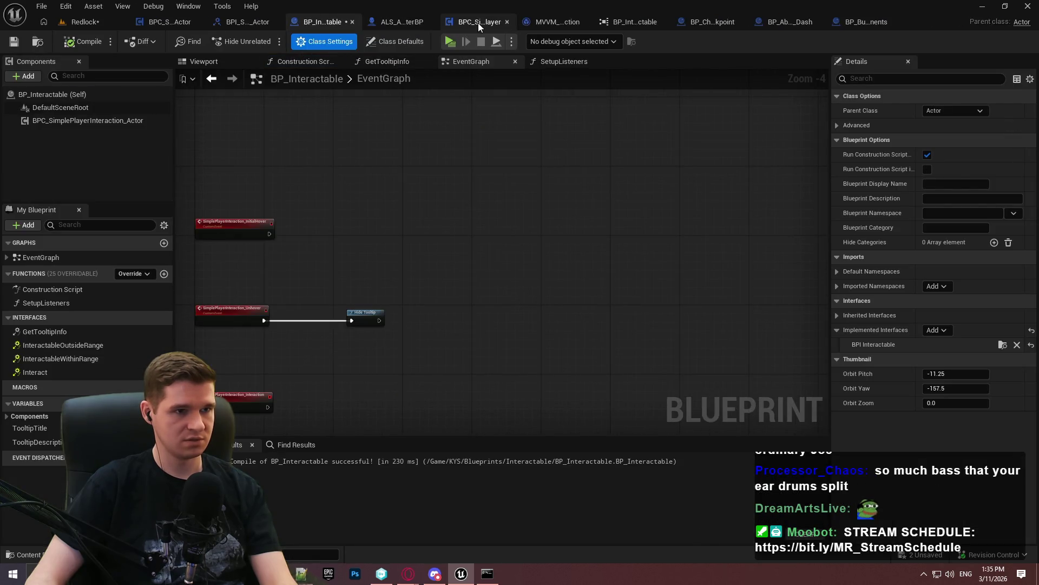
pyautogui.click(639, 22)
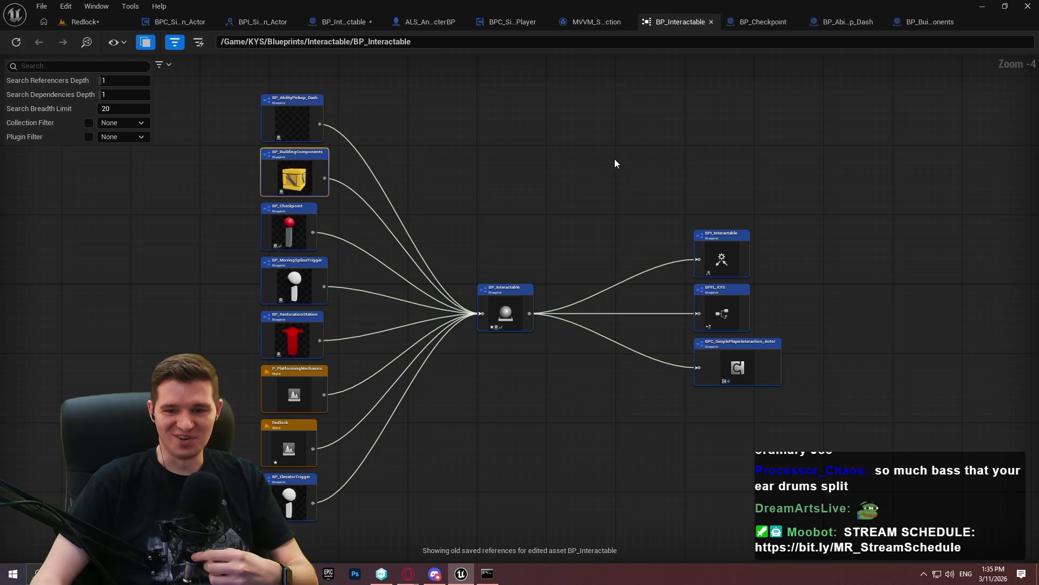
# Open BP_MovingSplineTrigger and BP_RestorationStation for editing from the reference graph
pyautogui.scroll(3, 295, 246)
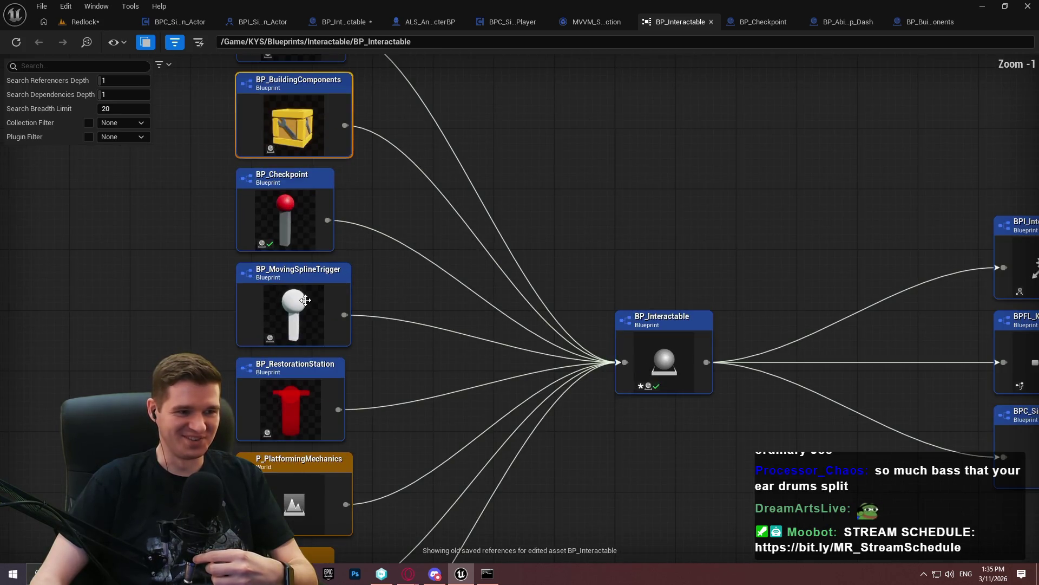
pyautogui.rightClick(308, 281)
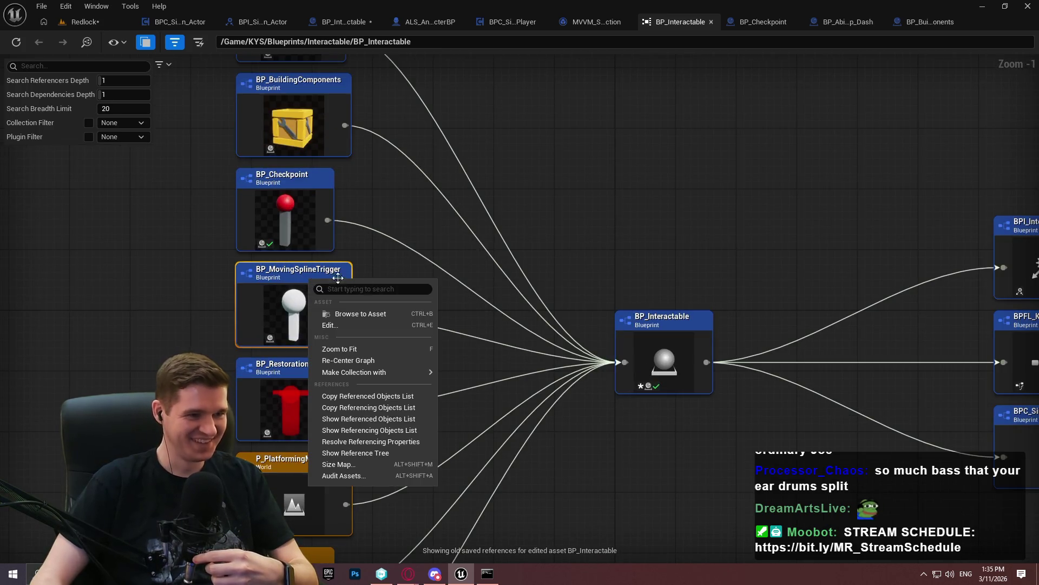
pyautogui.click(386, 326)
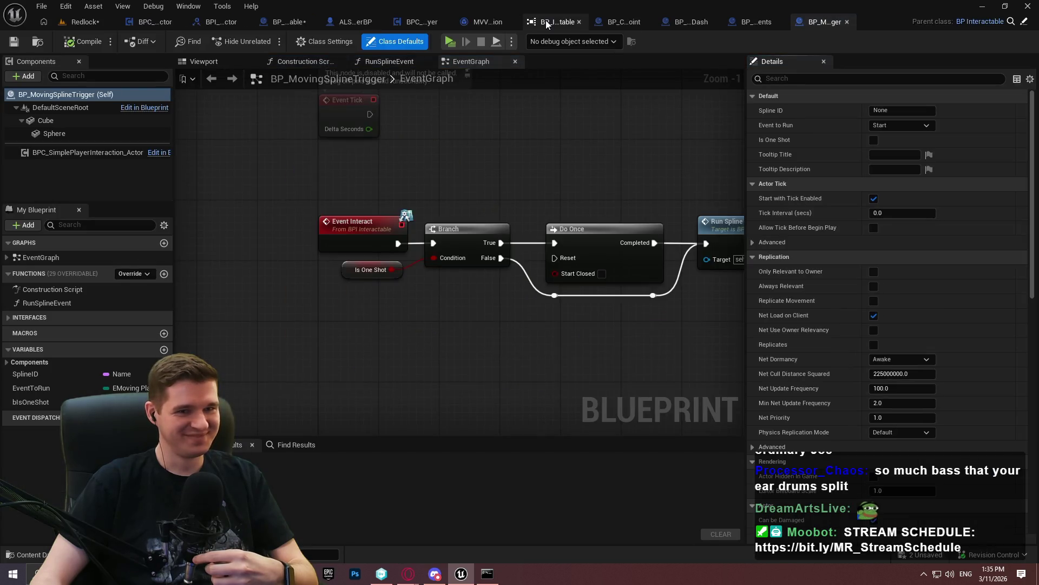
pyautogui.click(546, 21)
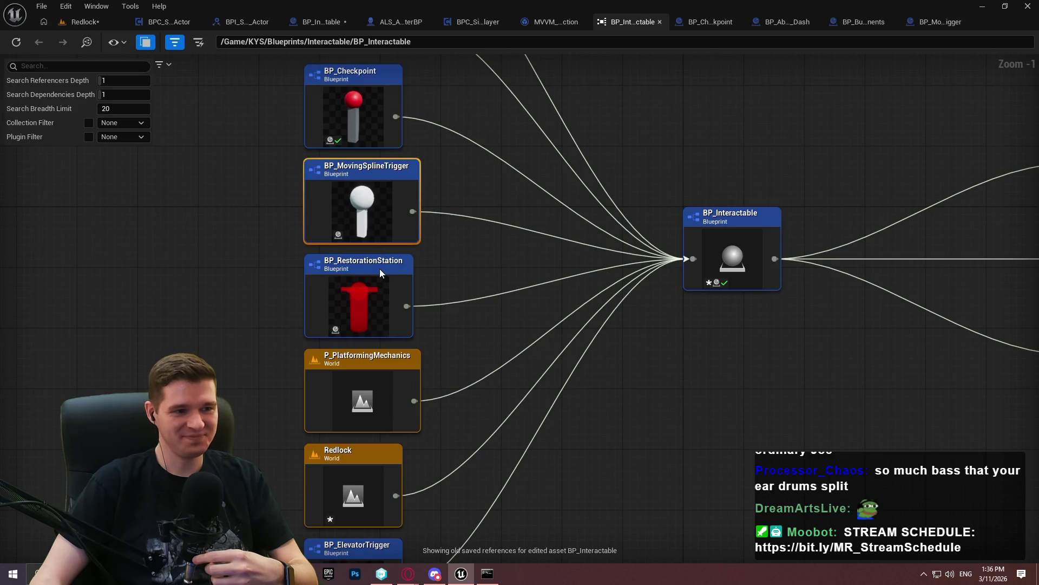
pyautogui.rightClick(381, 272)
pyautogui.click(411, 318)
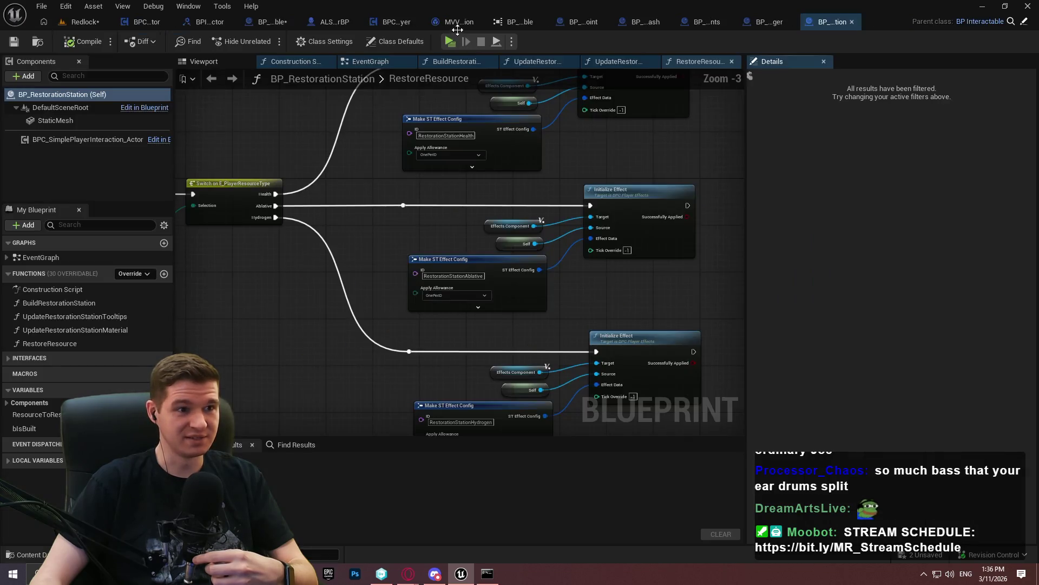
pyautogui.click(517, 23)
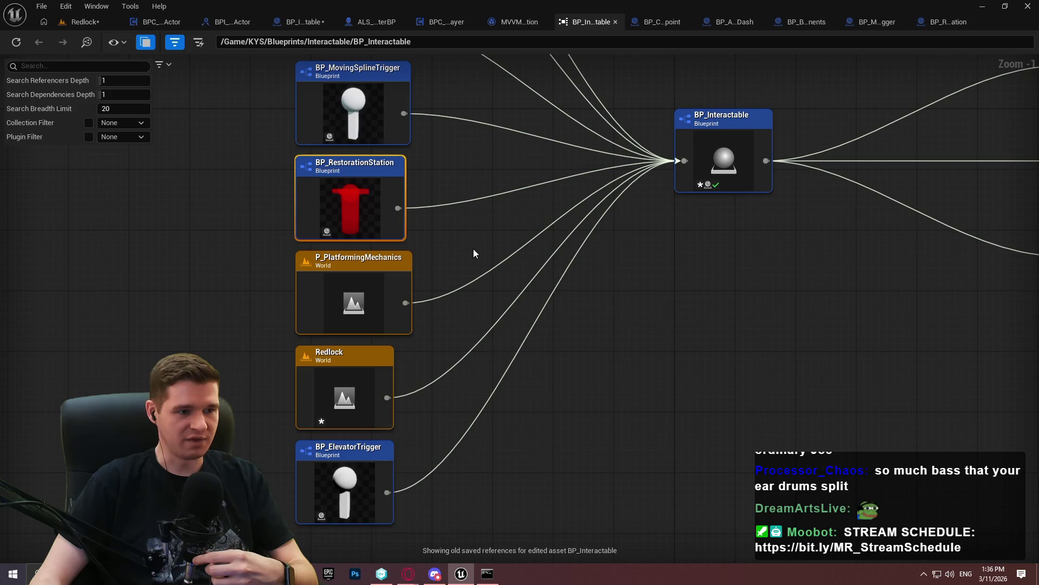
# Open BP_ElevatorTrigger for editing and bring BP_Interactable's dependencies into view
pyautogui.moveTo(468, 274); pyautogui.dragTo(311, 288)
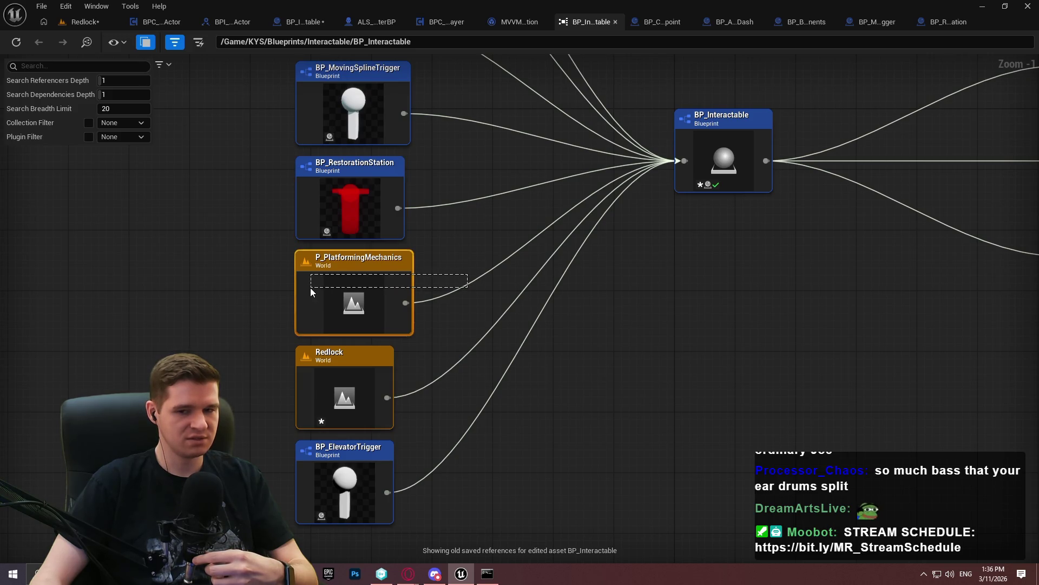
pyautogui.moveTo(263, 411); pyautogui.dragTo(260, 417)
pyautogui.keyDown('ctrl'); pyautogui.click(381, 441); pyautogui.keyUp('ctrl')
pyautogui.rightClick(382, 441)
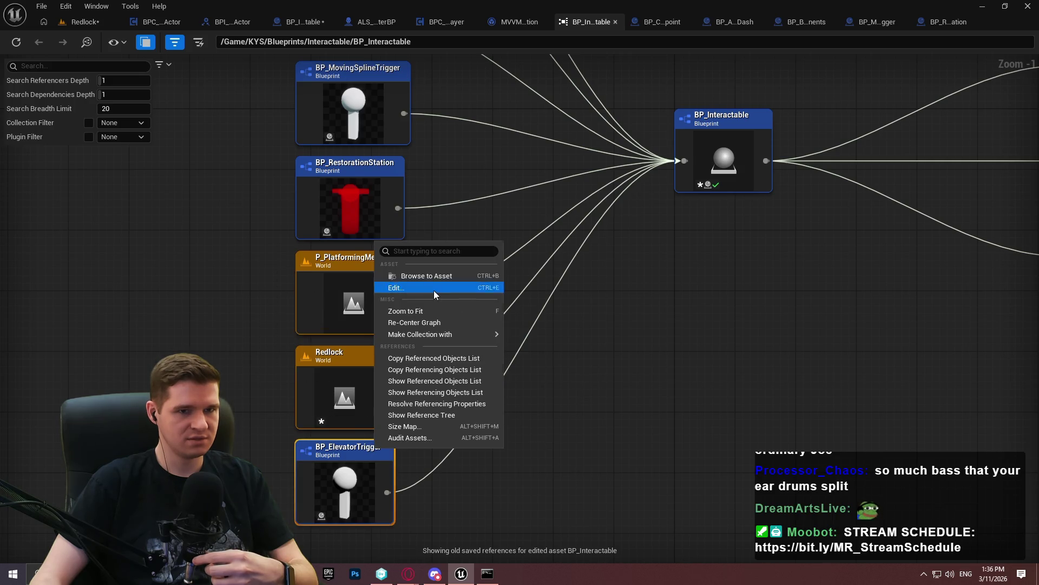
pyautogui.click(433, 289)
pyautogui.click(492, 24)
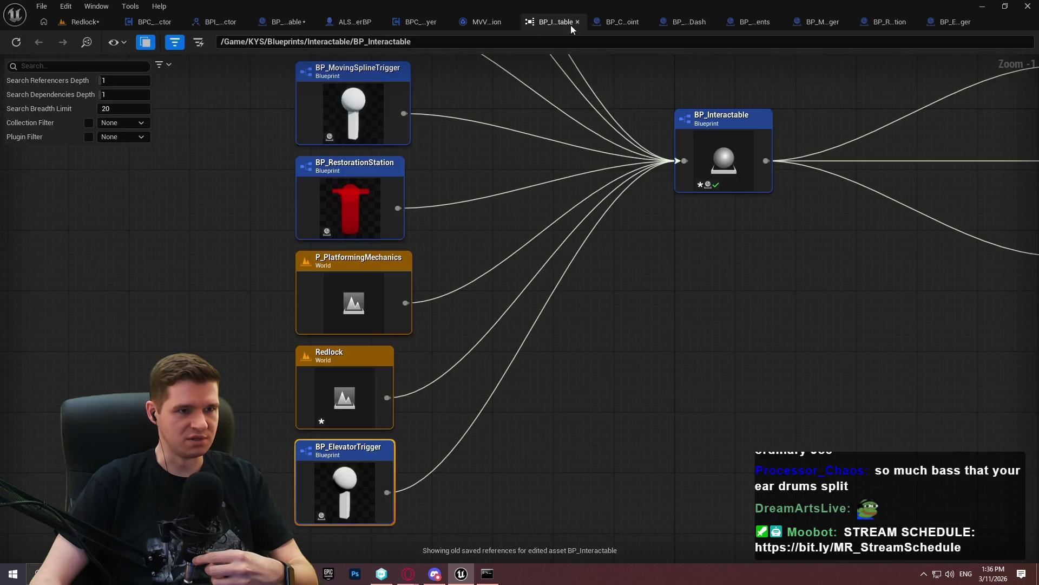
pyautogui.moveTo(575, 78)
pyautogui.mouseDown()
pyautogui.moveTo(537, 470)
pyautogui.moveTo(26, 308)
pyautogui.moveTo(44, 307)
pyautogui.mouseUp()
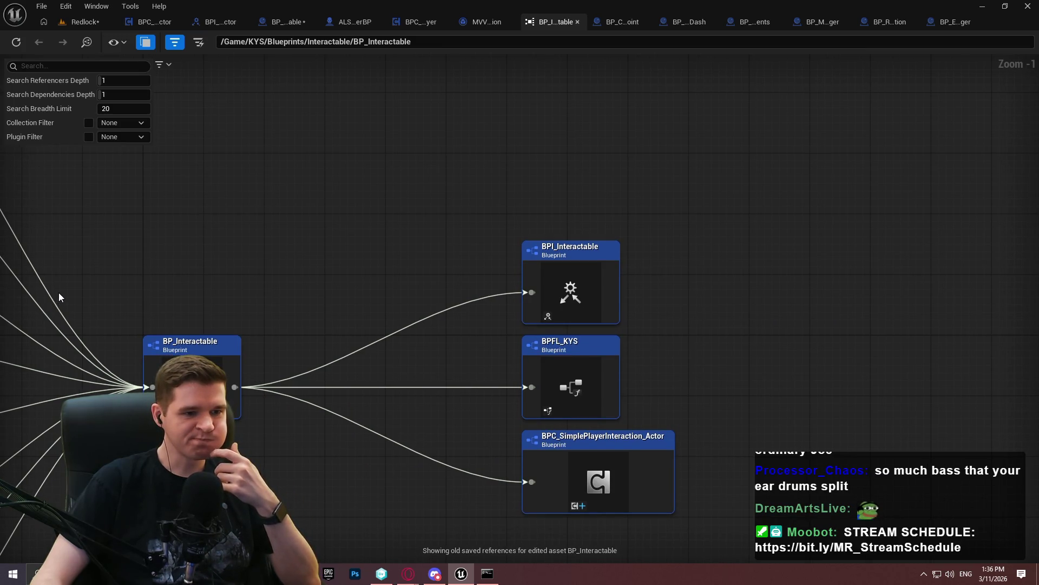
# In BP_AbilityPickup_Dash, wire a Parent: Destroyed call after Event Destroyed and arrange the nodes
pyautogui.click(579, 22)
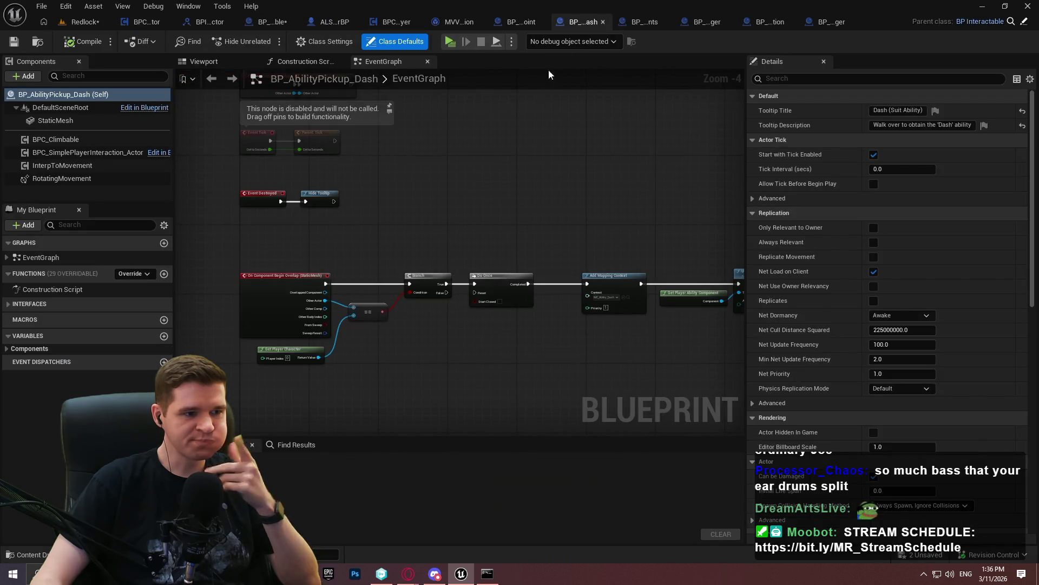
pyautogui.scroll(2, 310, 194)
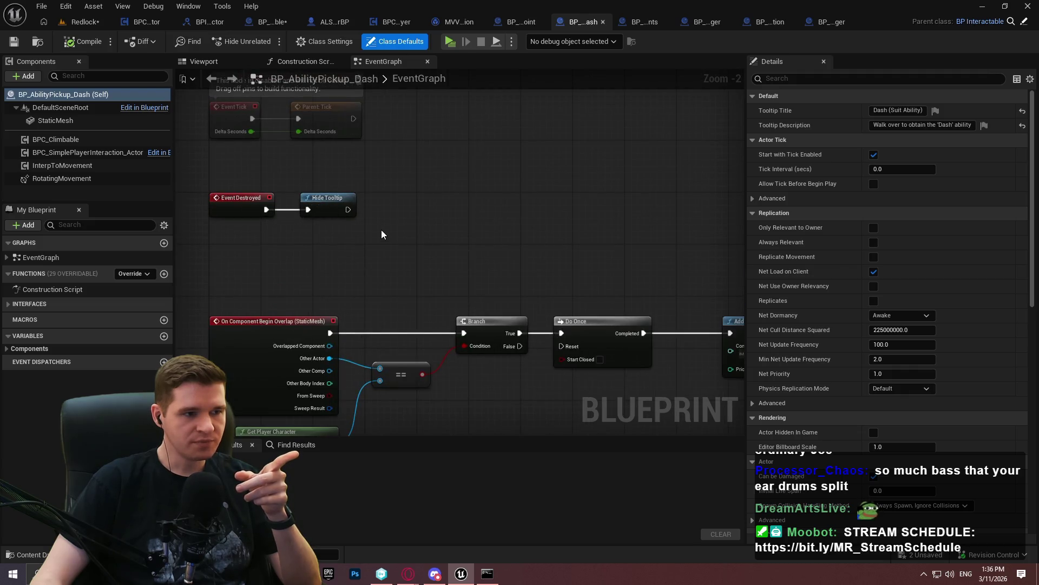
pyautogui.rightClick(233, 210)
pyautogui.click(314, 311)
pyautogui.moveTo(217, 240); pyautogui.dragTo(267, 206)
pyautogui.moveTo(331, 198); pyautogui.dragTo(390, 199)
pyautogui.moveTo(247, 240); pyautogui.dragTo(406, 198)
pyautogui.moveTo(547, 280)
pyautogui.mouseDown()
pyautogui.moveTo(482, 101)
pyautogui.moveTo(478, 242)
pyautogui.mouseUp()
# Save BP_AbilityPickup_Dash, checking out the asset, and inspect the DoOnce Completed pin
pyautogui.scroll(-3, 478, 241)
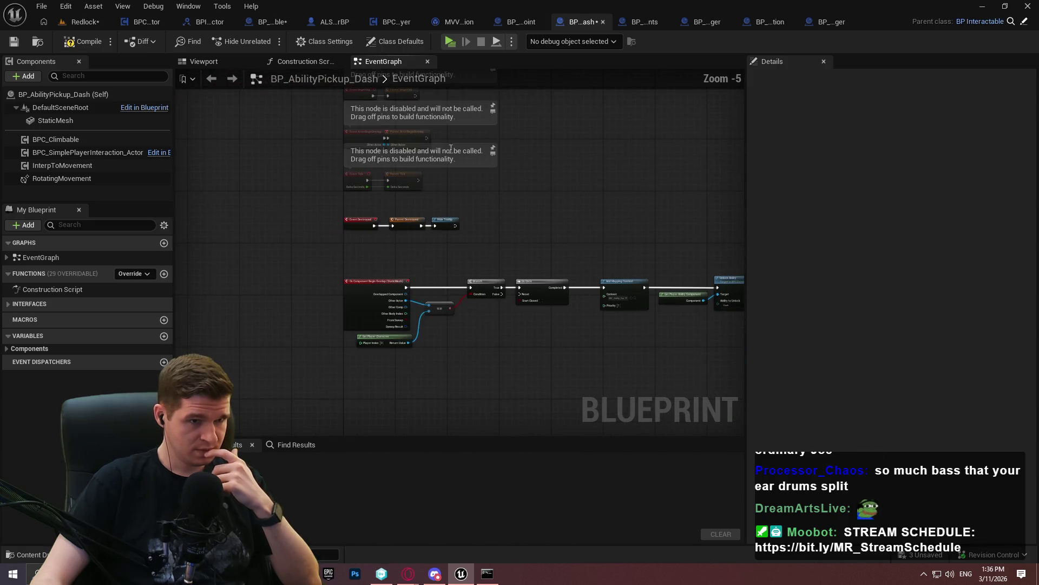
pyautogui.click(14, 43)
pyautogui.click(549, 410)
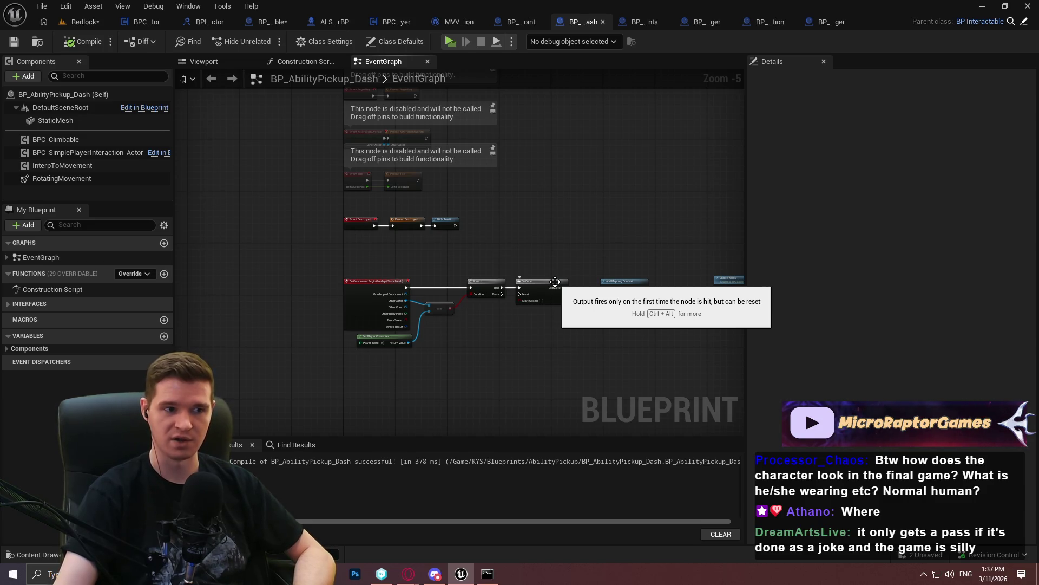
pyautogui.rightClick(553, 287)
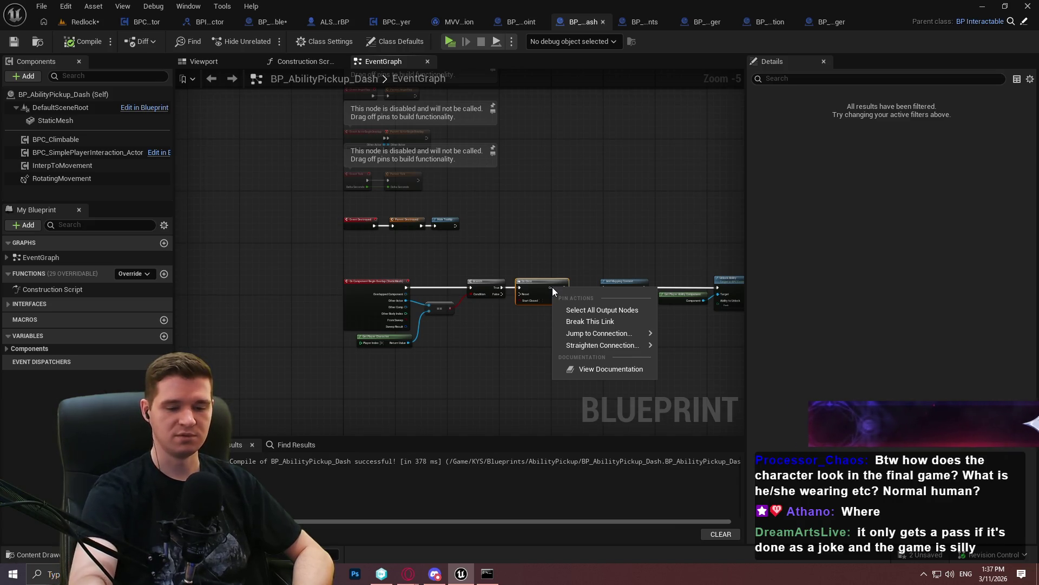
pyautogui.click(533, 219)
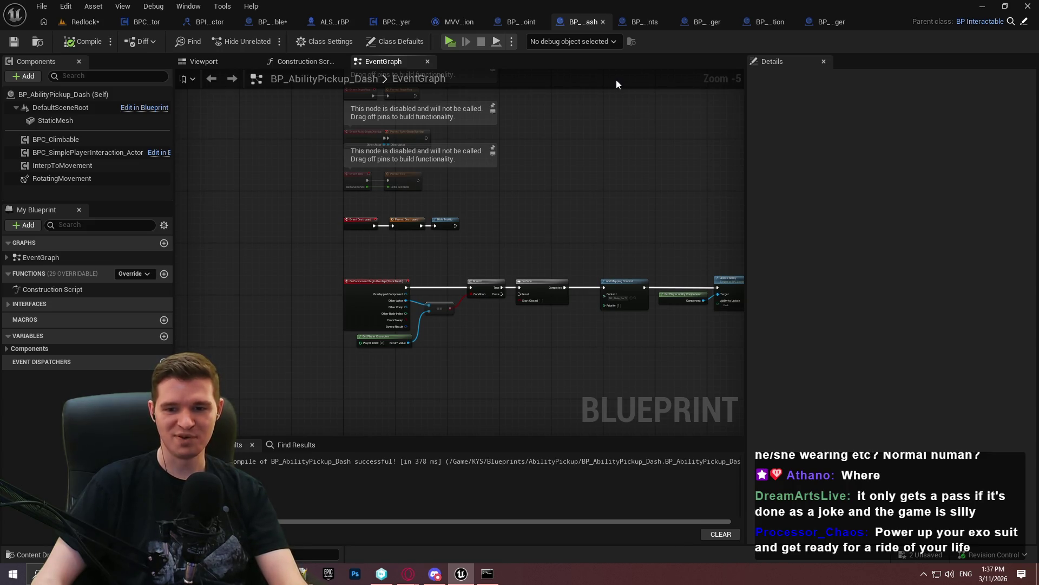
# In BP_BuildingComponents, add the SimplePlayerInteraction_Interaction override event wired into its parent call
pyautogui.click(603, 24)
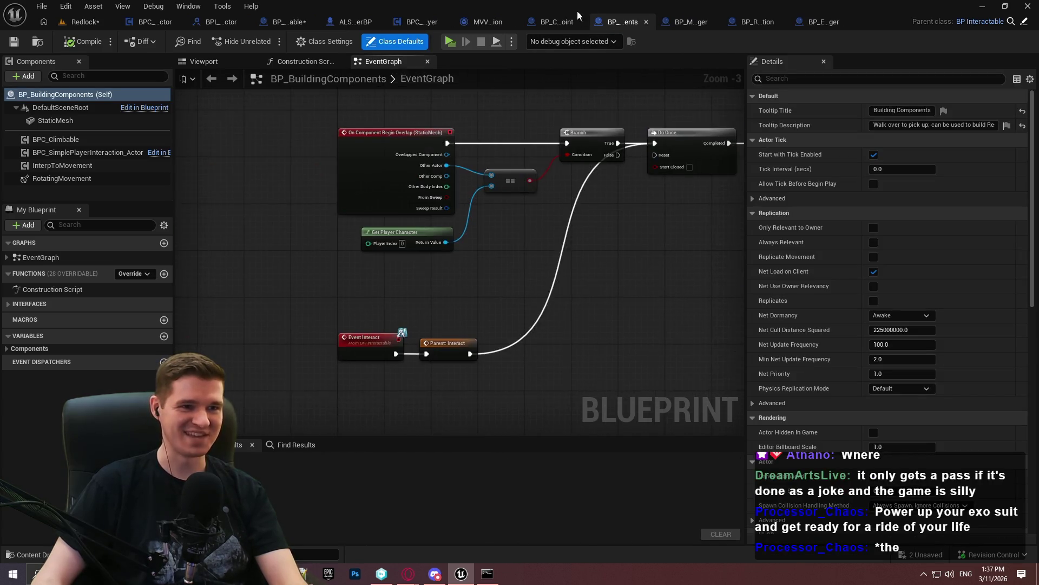
pyautogui.scroll(1, 532, 251)
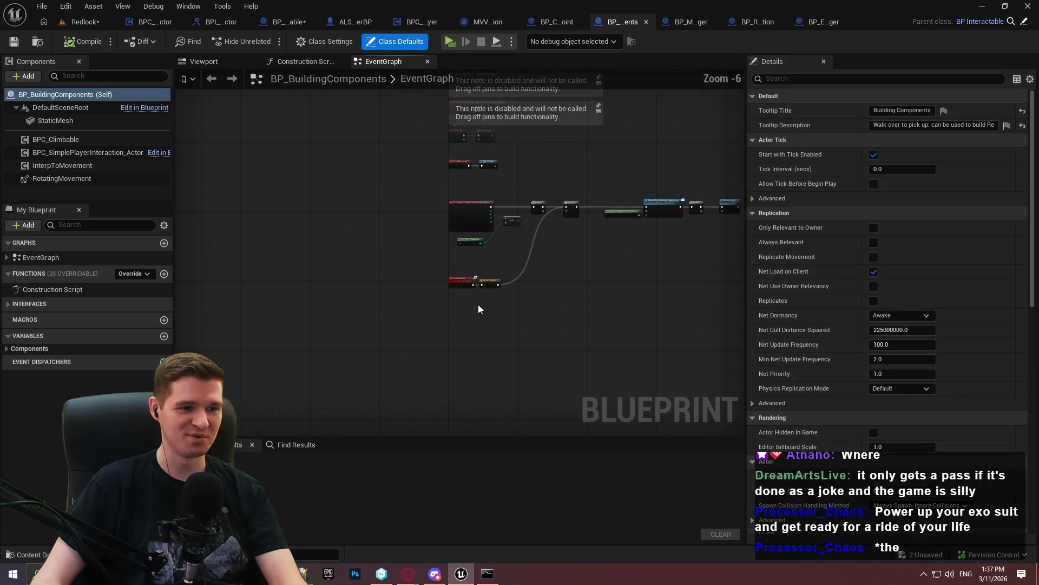
pyautogui.rightClick(429, 309)
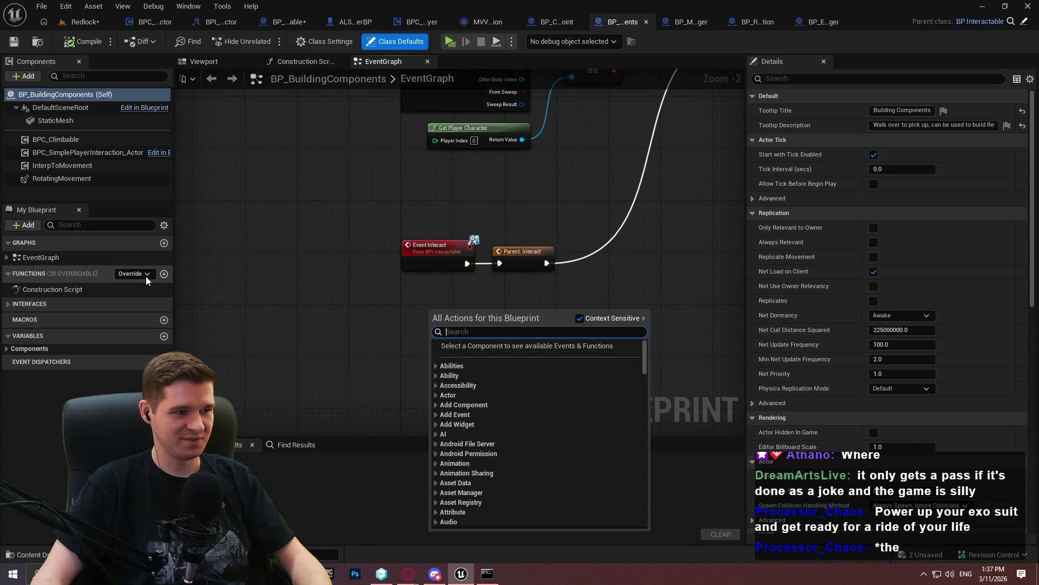
pyautogui.click(147, 274)
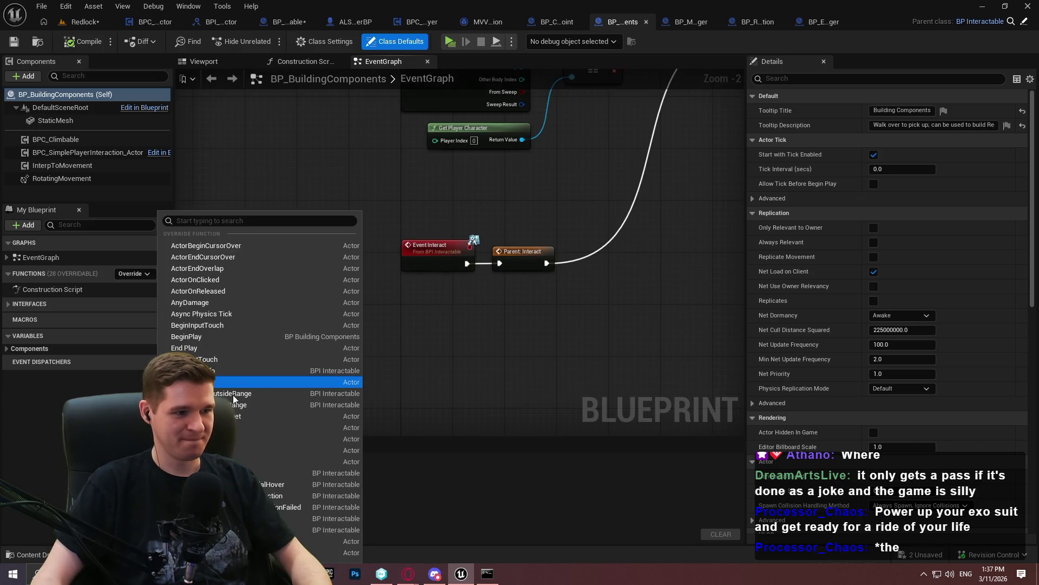
pyautogui.click(288, 498)
pyautogui.rightClick(471, 248)
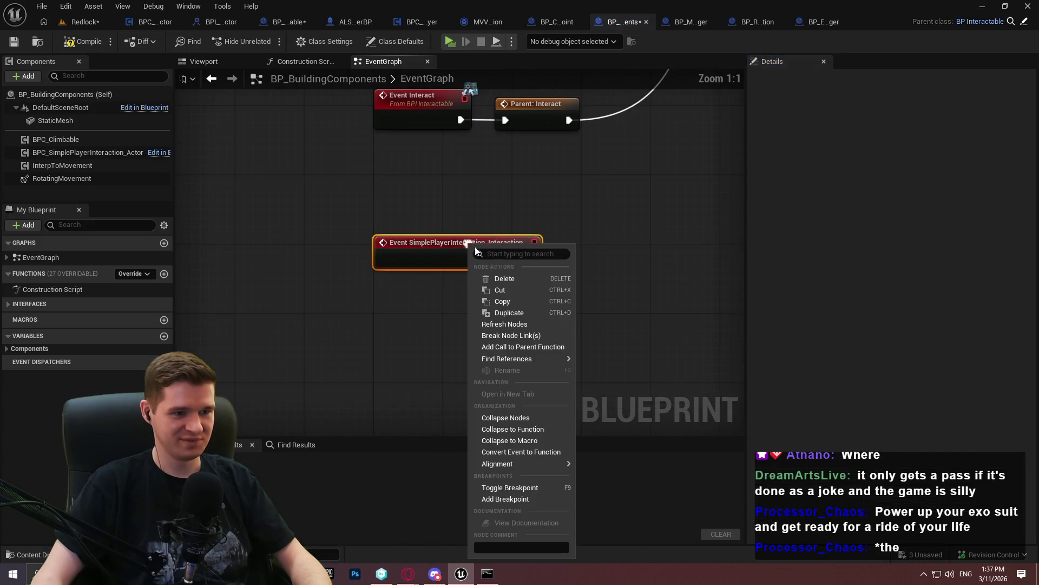
pyautogui.click(518, 346)
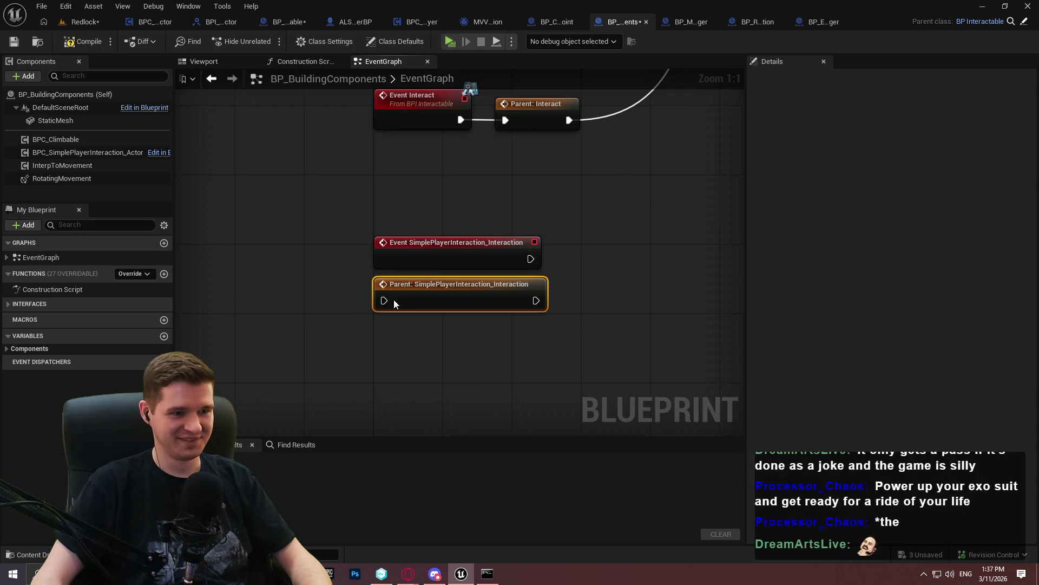
pyautogui.moveTo(561, 259); pyautogui.dragTo(534, 256)
pyautogui.moveTo(415, 301)
pyautogui.mouseDown()
pyautogui.moveTo(563, 252)
pyautogui.moveTo(605, 250)
pyautogui.mouseUp()
pyautogui.moveTo(499, 374)
pyautogui.mouseDown()
pyautogui.moveTo(553, 34)
pyautogui.moveTo(553, 123)
pyautogui.moveTo(558, 113)
pyautogui.mouseUp()
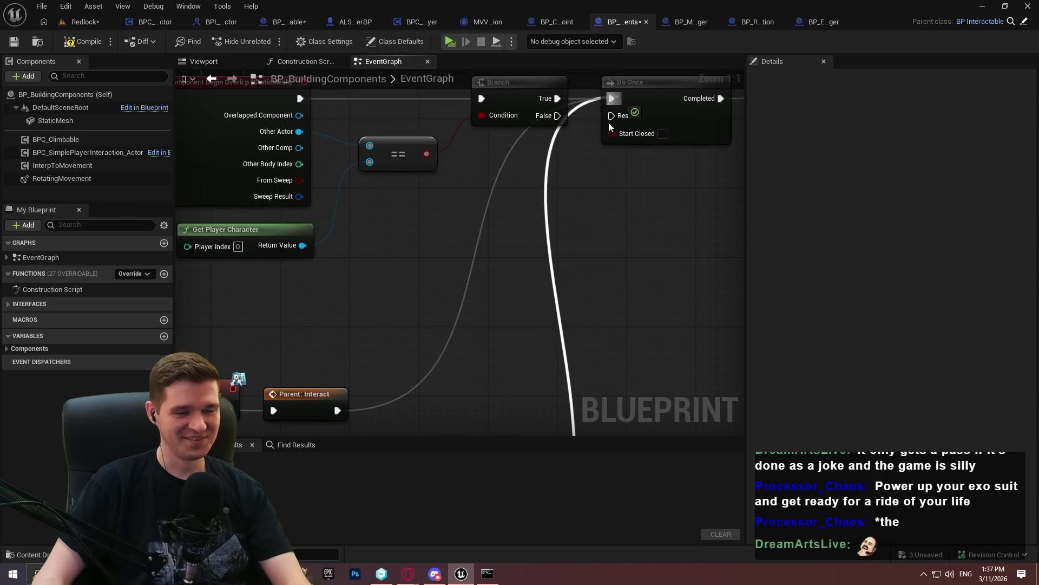
pyautogui.hotkey('ctrl', 'z')
pyautogui.hotkey('ctrl', 'z')
pyautogui.hotkey('ctrl', 'z')
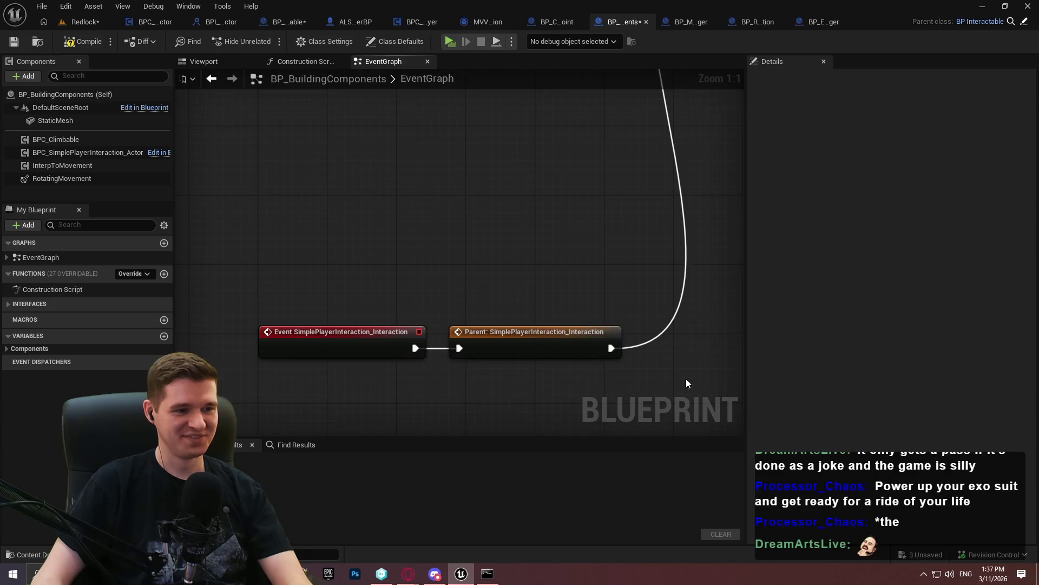
pyautogui.hotkey('ctrl', 'z')
# Insert a Parent: Destroyed call between Event Destroyed and Hide Tooltip
pyautogui.scroll(-3, 557, 296)
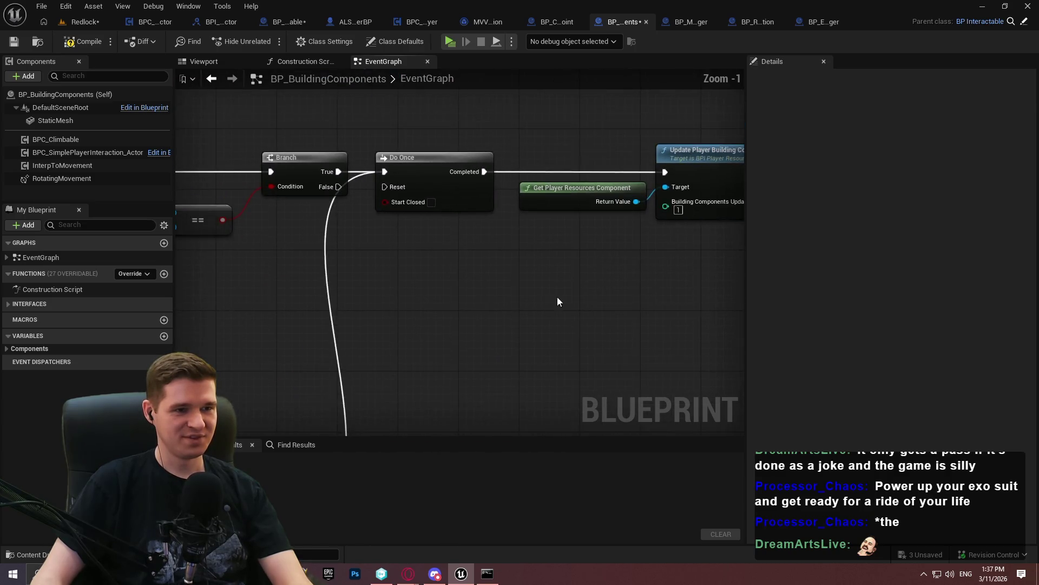
pyautogui.moveTo(711, 260); pyautogui.dragTo(274, 130)
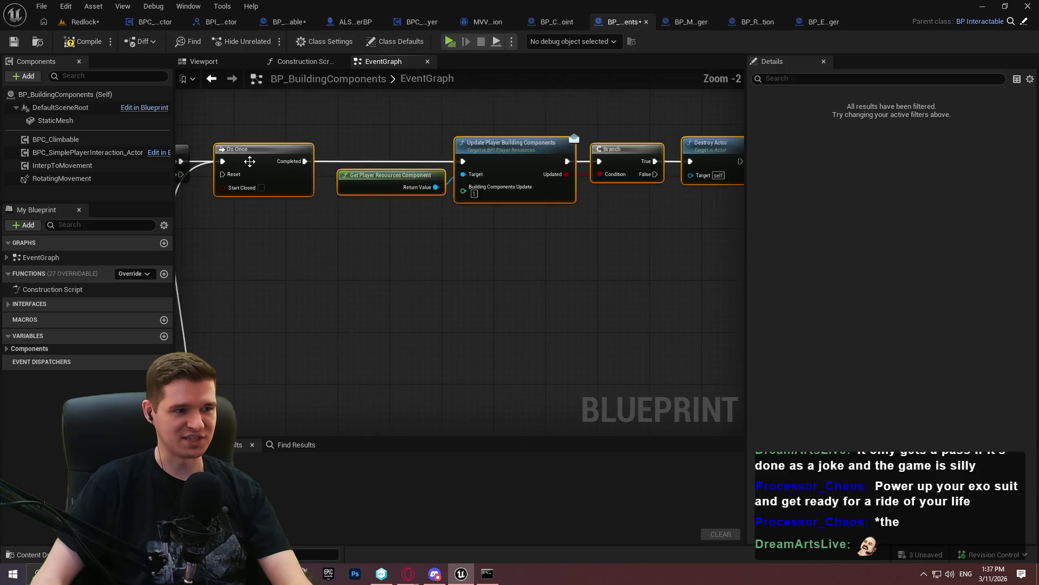
pyautogui.scroll(1, 635, 313)
pyautogui.scroll(-2, 635, 312)
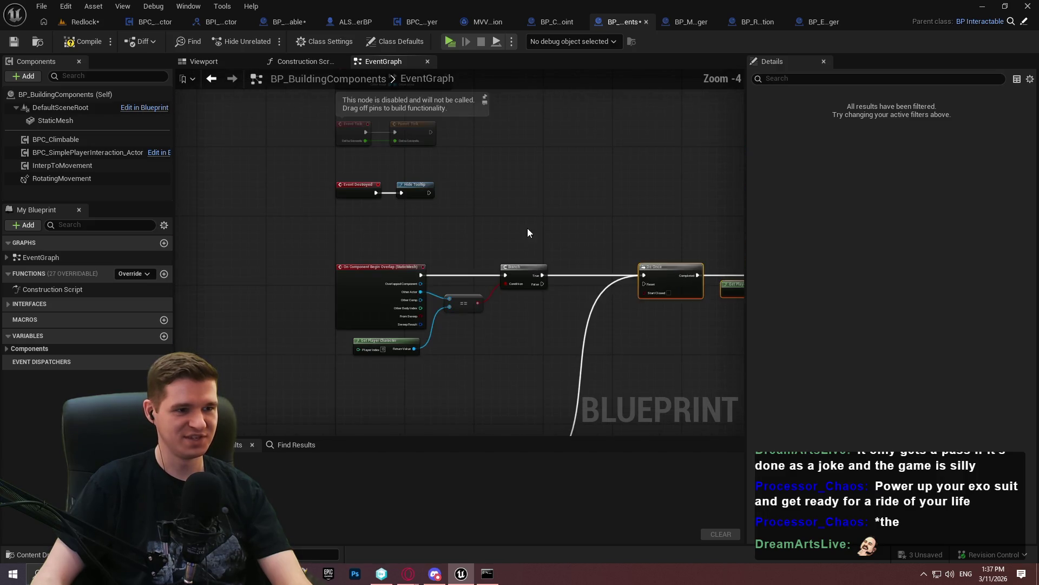
pyautogui.scroll(3, 303, 190)
pyautogui.rightClick(298, 180)
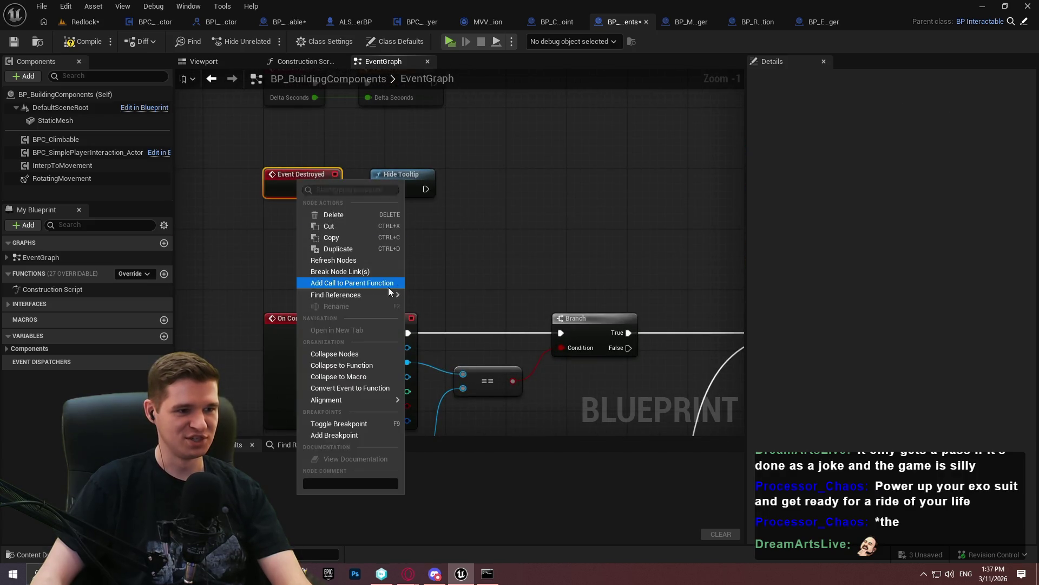
pyautogui.click(358, 283)
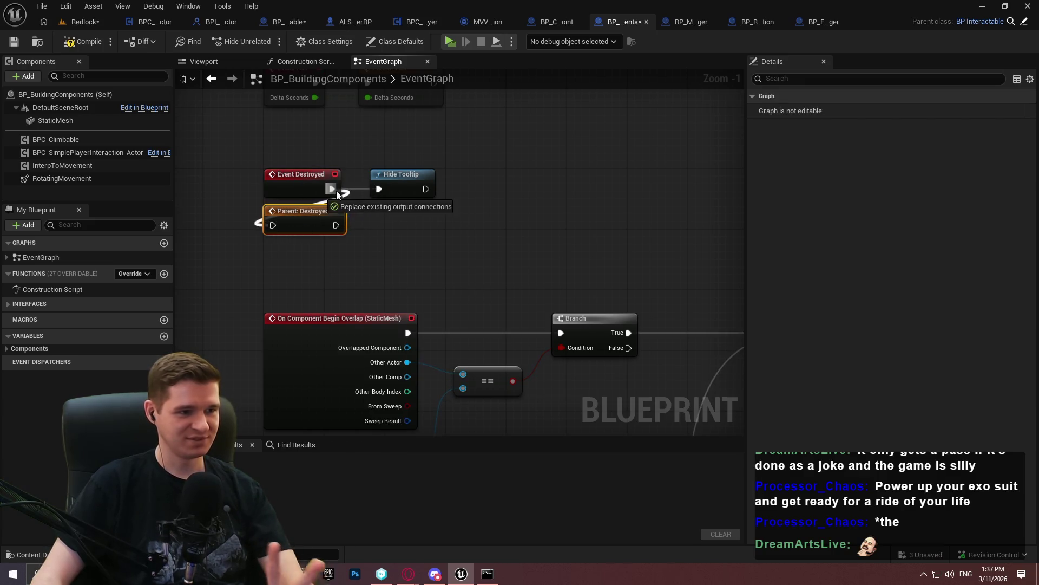
pyautogui.moveTo(422, 181); pyautogui.dragTo(483, 180)
pyautogui.moveTo(325, 215)
pyautogui.mouseDown()
pyautogui.moveTo(423, 177)
pyautogui.moveTo(504, 176)
pyautogui.mouseUp()
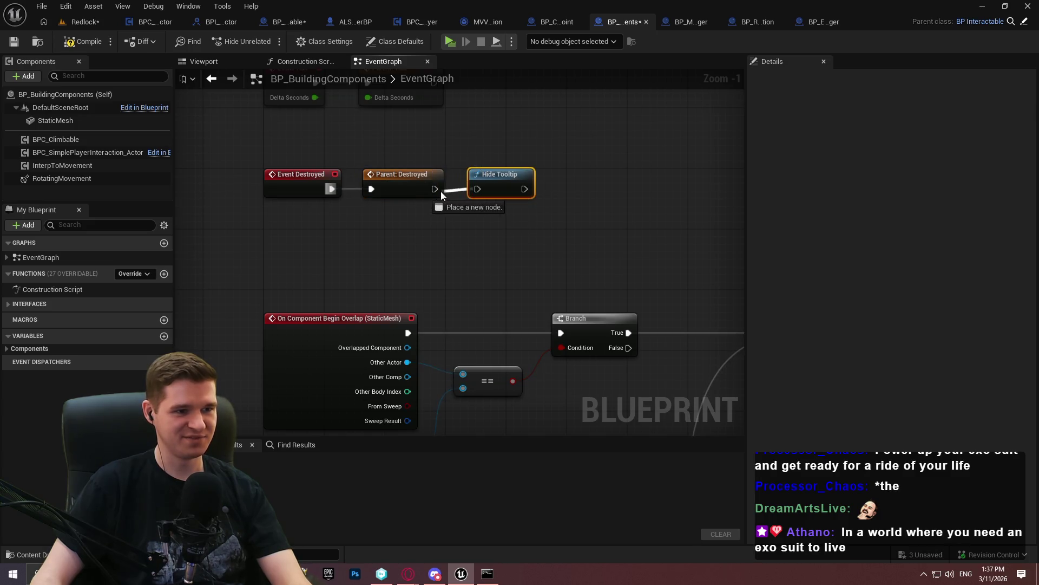
# Compile BP_BuildingComponents, check it out and save it, then close the blueprint
pyautogui.click(85, 41)
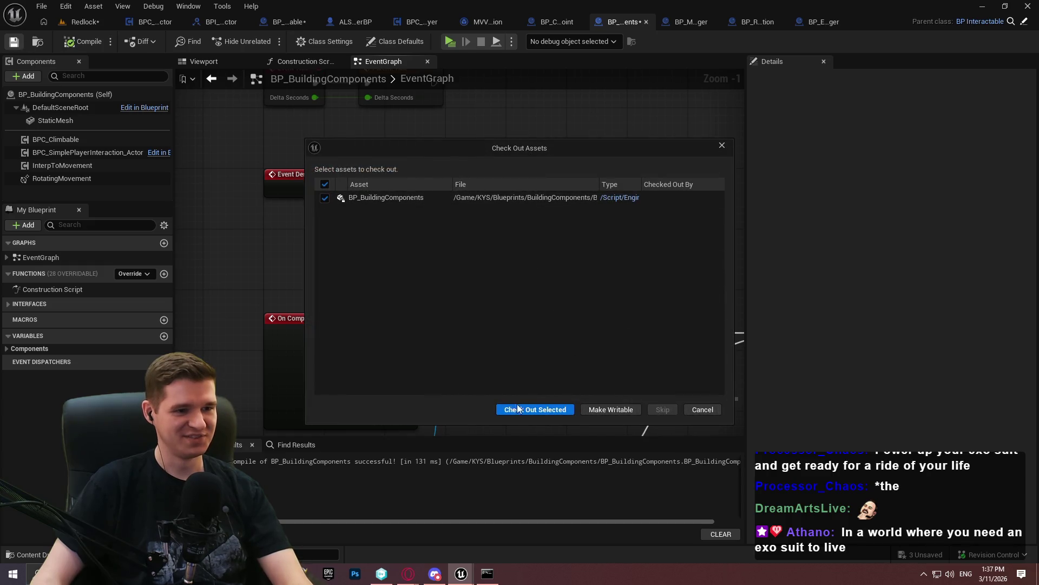
pyautogui.click(548, 411)
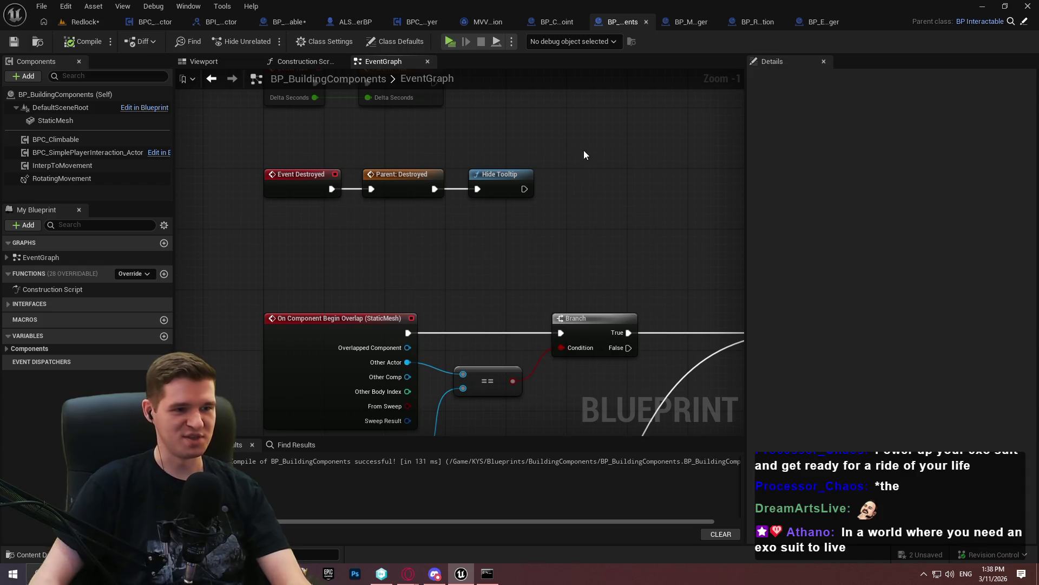
pyautogui.scroll(-3, 584, 155)
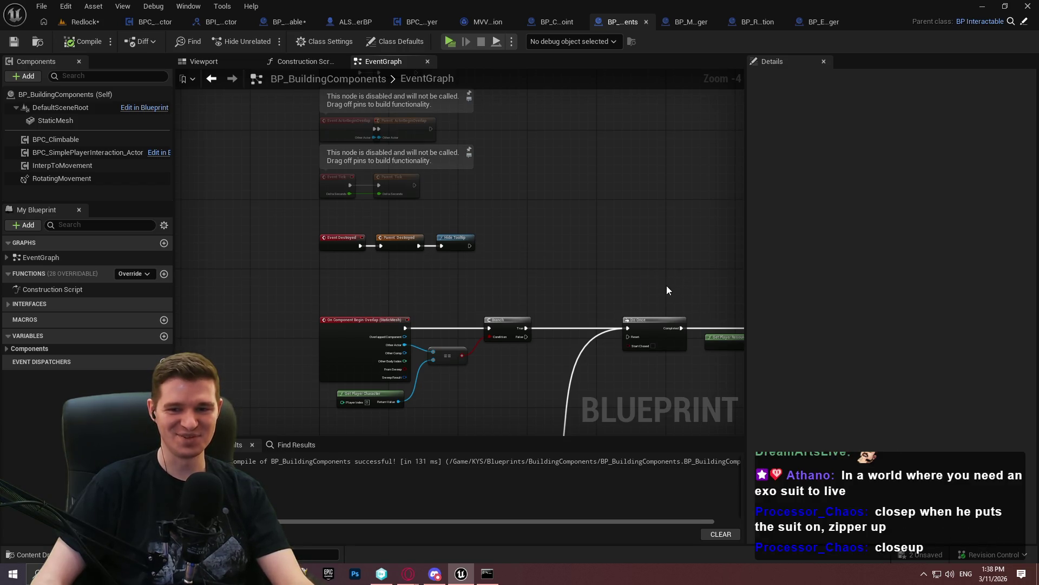
pyautogui.moveTo(615, 265); pyautogui.dragTo(409, 200)
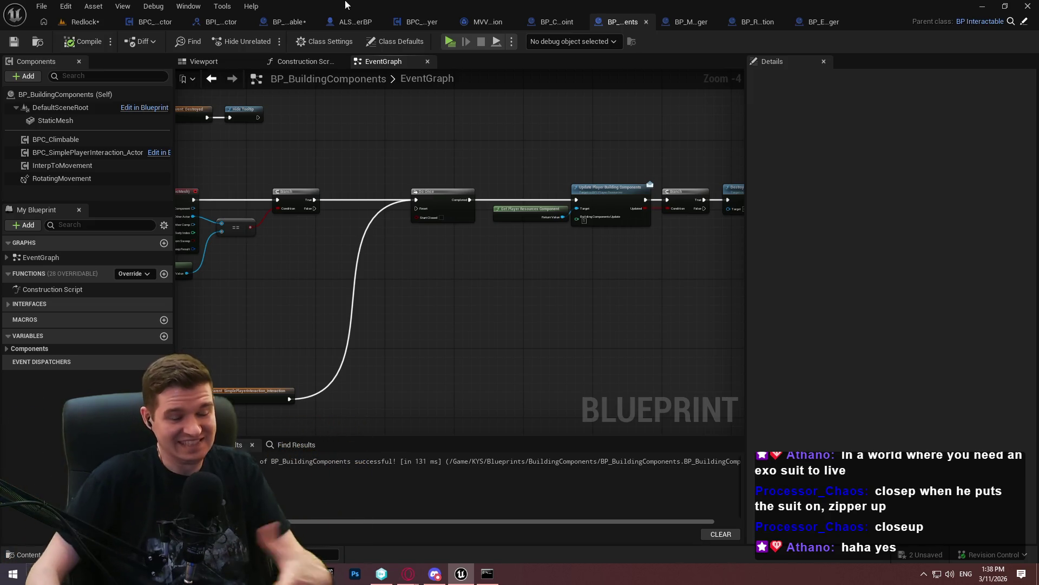
pyautogui.moveTo(608, 158); pyautogui.dragTo(705, 150)
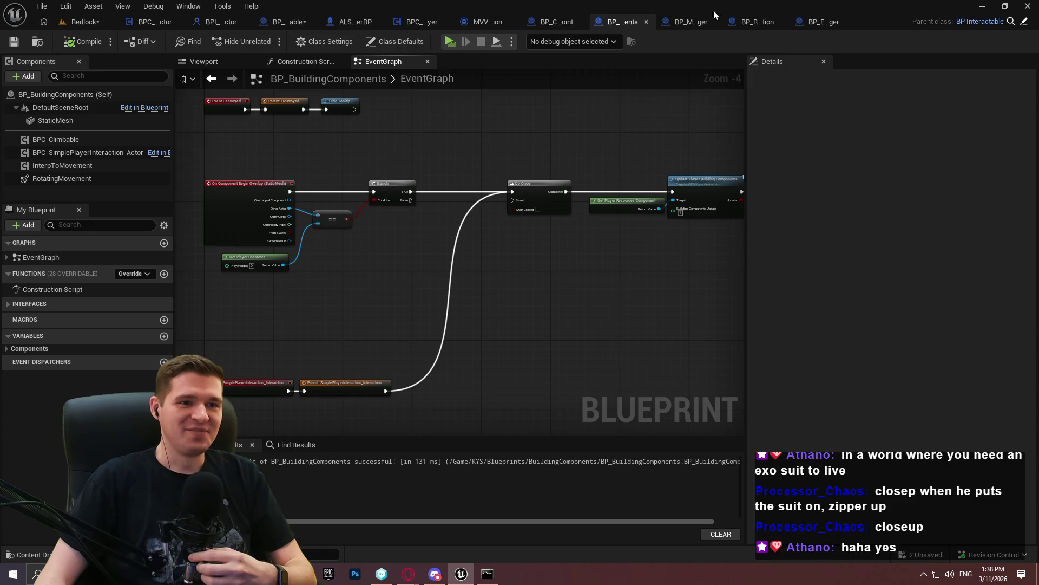
pyautogui.click(648, 24)
# Add a SimplePlayerInteraction_Interaction override with a parent call feeding the Branch, then compile
pyautogui.rightClick(353, 231)
pyautogui.click(327, 211)
pyautogui.moveTo(373, 384); pyautogui.dragTo(308, 322)
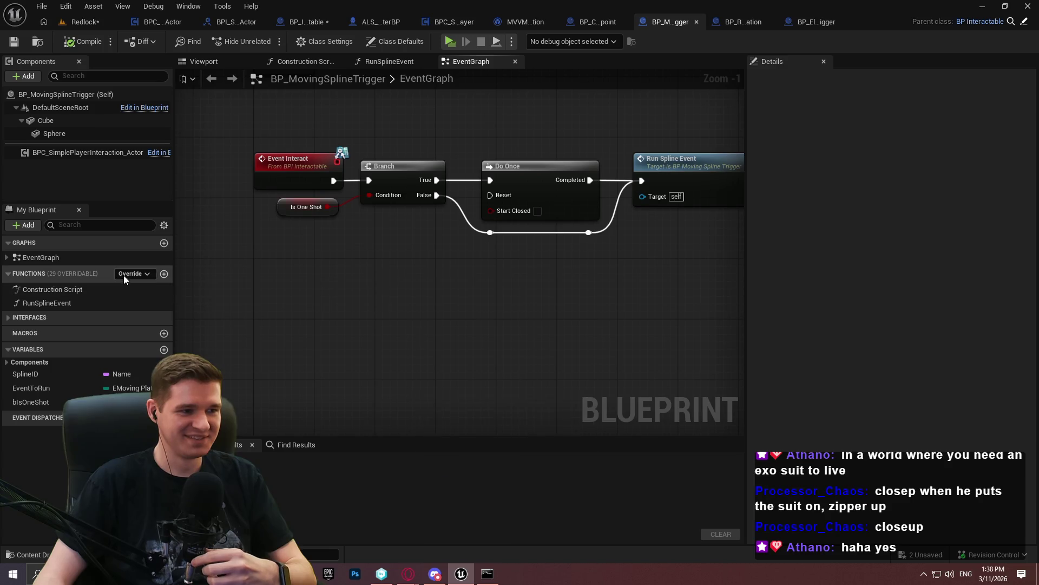
pyautogui.click(133, 274)
pyautogui.press('Escape')
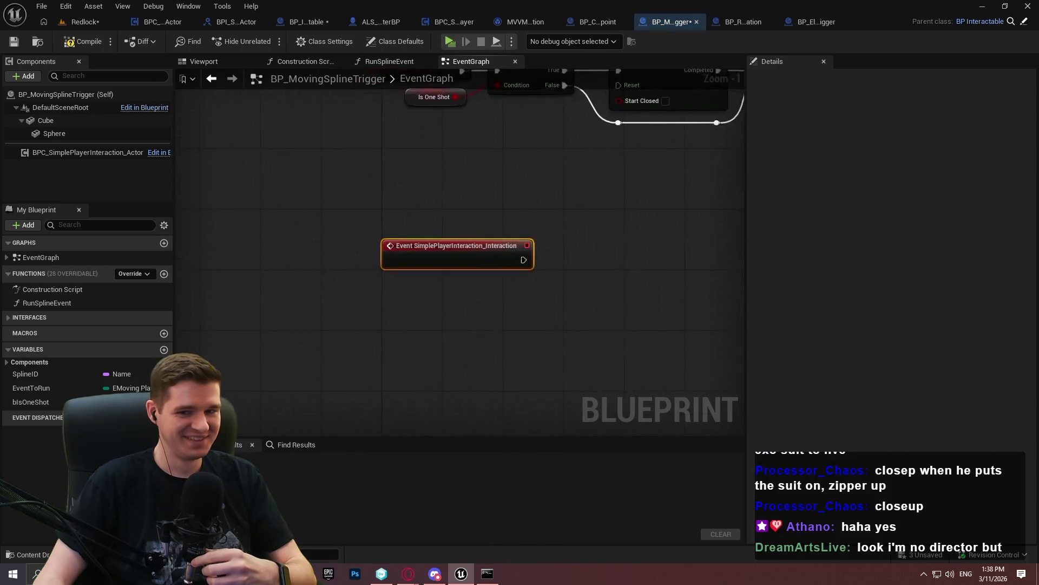
pyautogui.rightClick(447, 347)
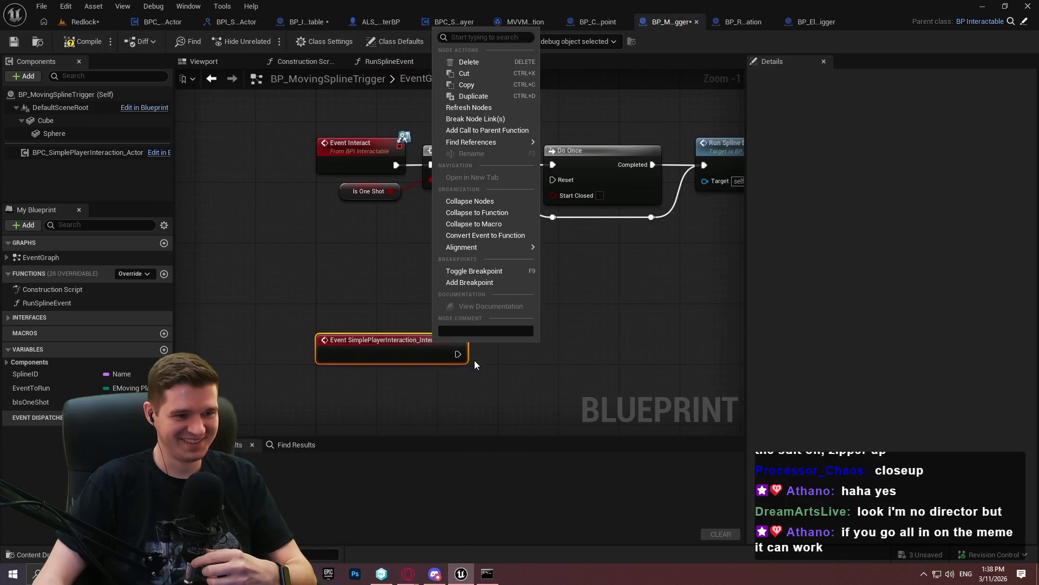
pyautogui.click(492, 131)
pyautogui.moveTo(325, 391)
pyautogui.mouseDown()
pyautogui.moveTo(427, 347)
pyautogui.moveTo(459, 354)
pyautogui.mouseUp()
pyautogui.moveTo(376, 385); pyautogui.dragTo(544, 353)
pyautogui.moveTo(629, 354); pyautogui.dragTo(431, 164)
pyautogui.click(67, 42)
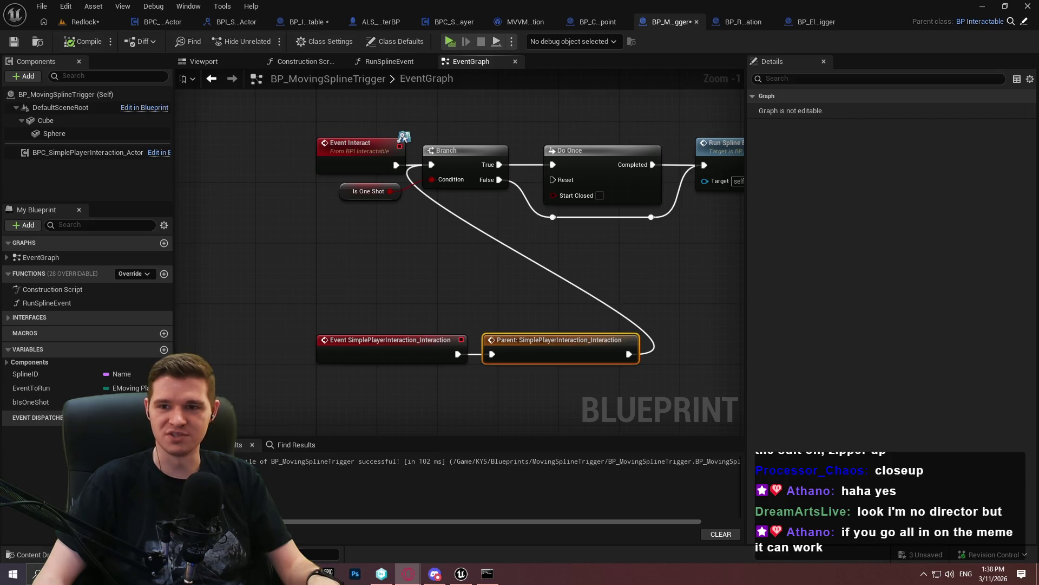
# Search YouTube for 'outer worlds 2 trailer'
pyautogui.hotkey('alt', 'Tab')
pyautogui.click(513, 74)
pyautogui.write('outer worlds 2 trailer')
pyautogui.press('Return')
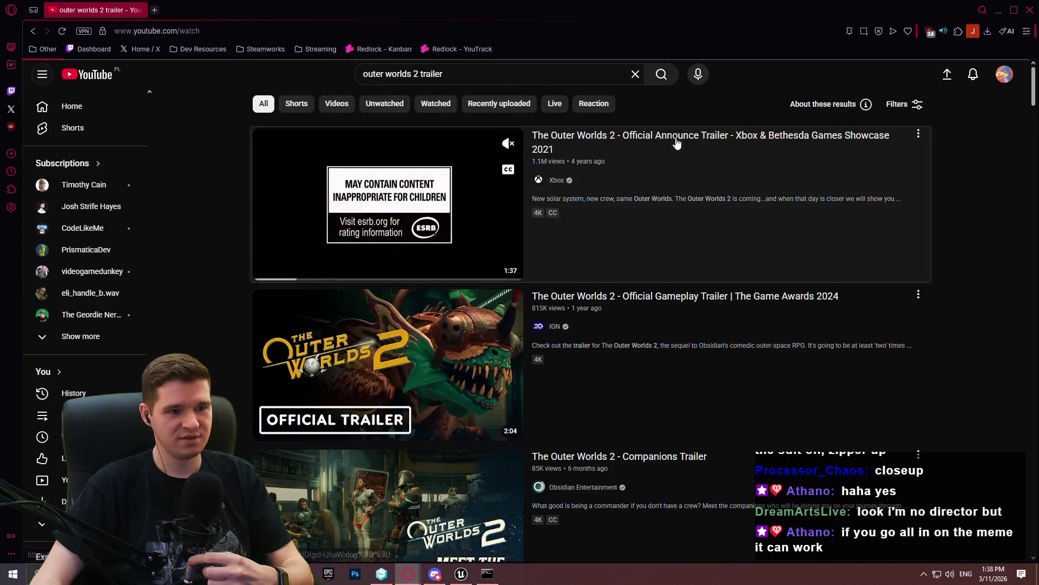
# Play The Outer Worlds 2 announce trailer in theater view, then fullscreen
pyautogui.click(677, 142)
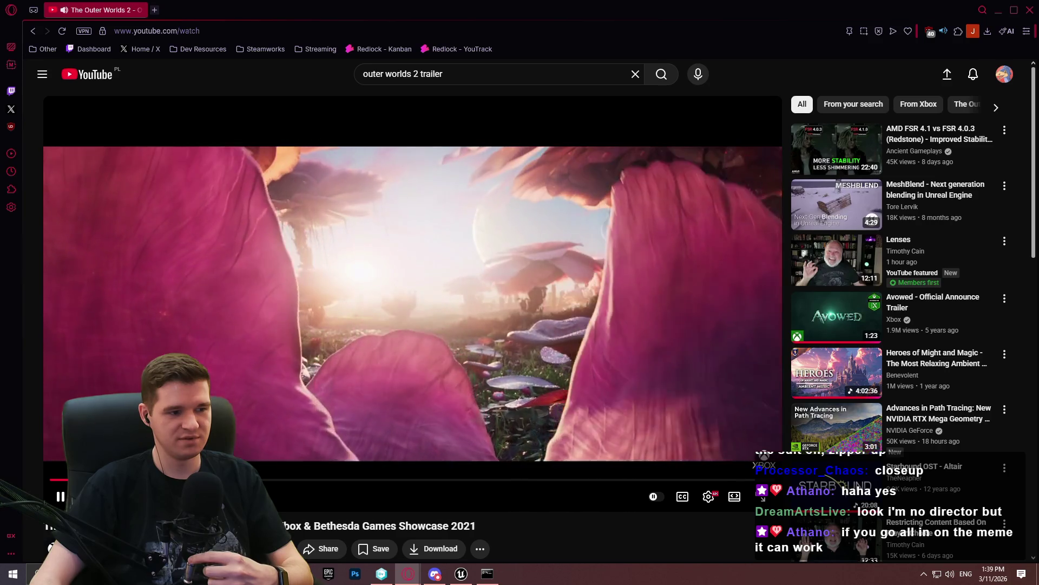
pyautogui.click(734, 496)
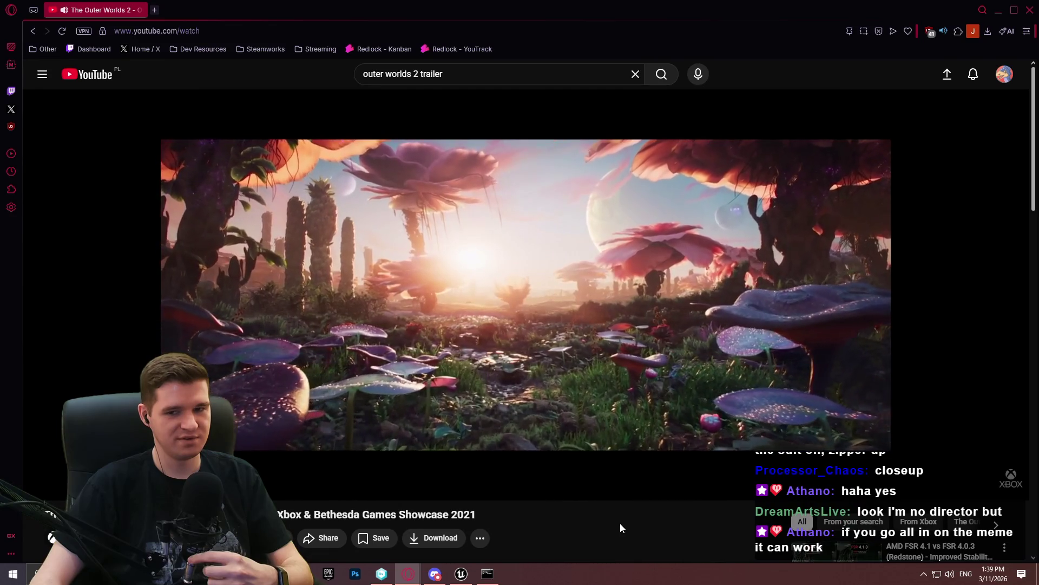
pyautogui.press('f')
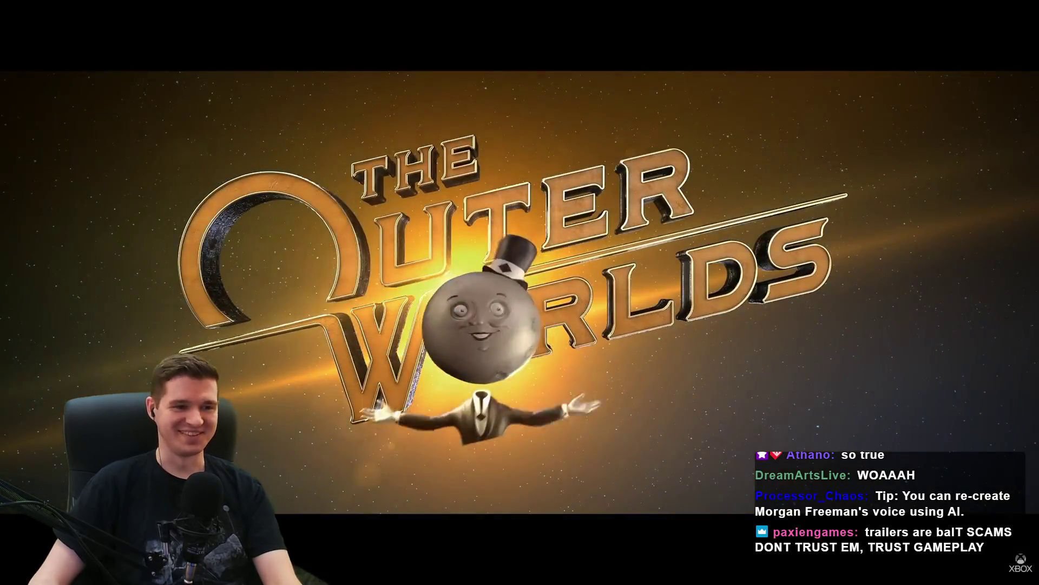
# Pause the trailer at its end, exit fullscreen and close the browser
pyautogui.moveTo(920, 553)
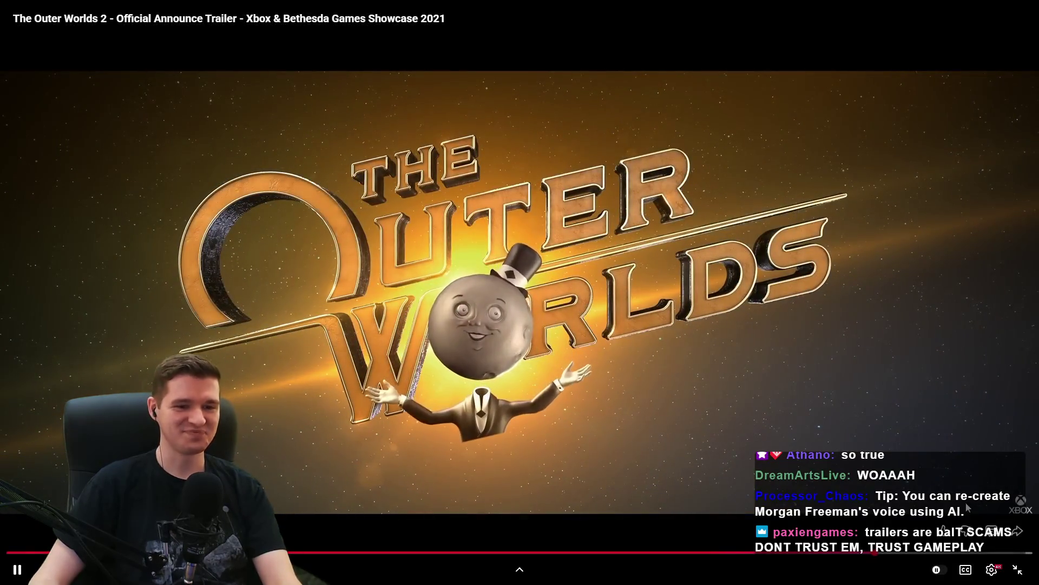
pyautogui.press('space')
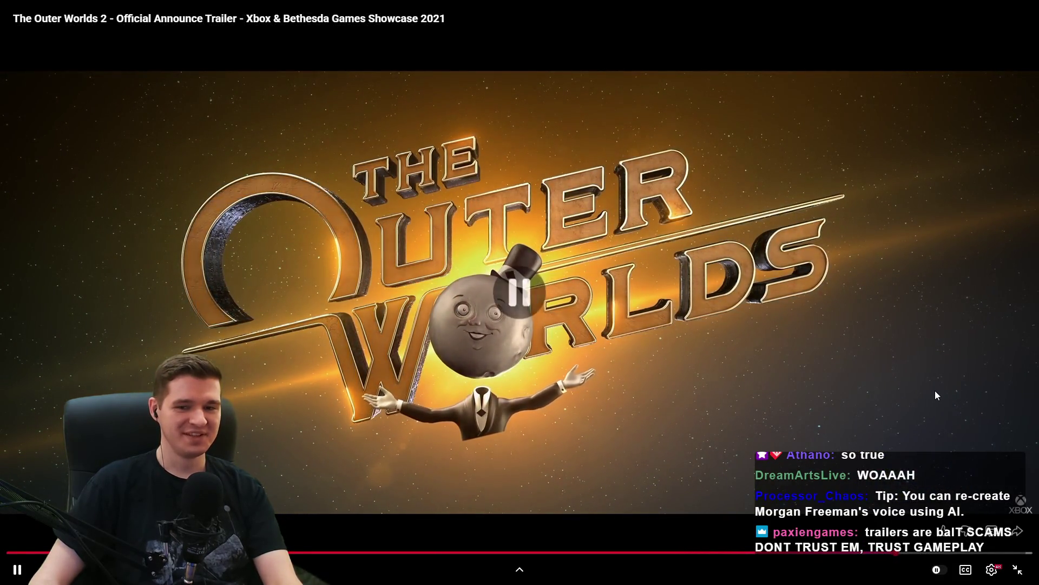
pyautogui.click(1017, 571)
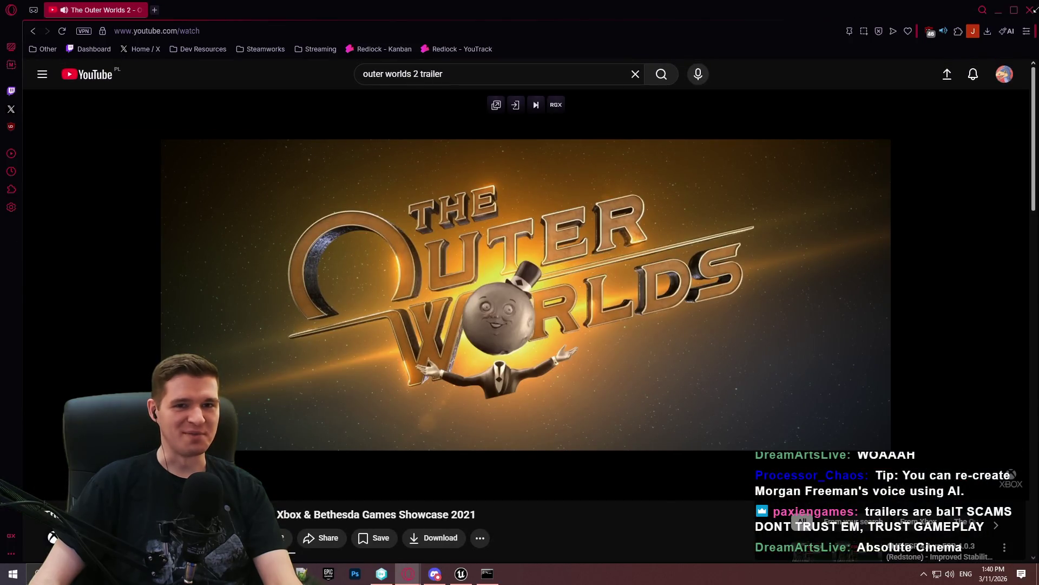
pyautogui.click(1030, 10)
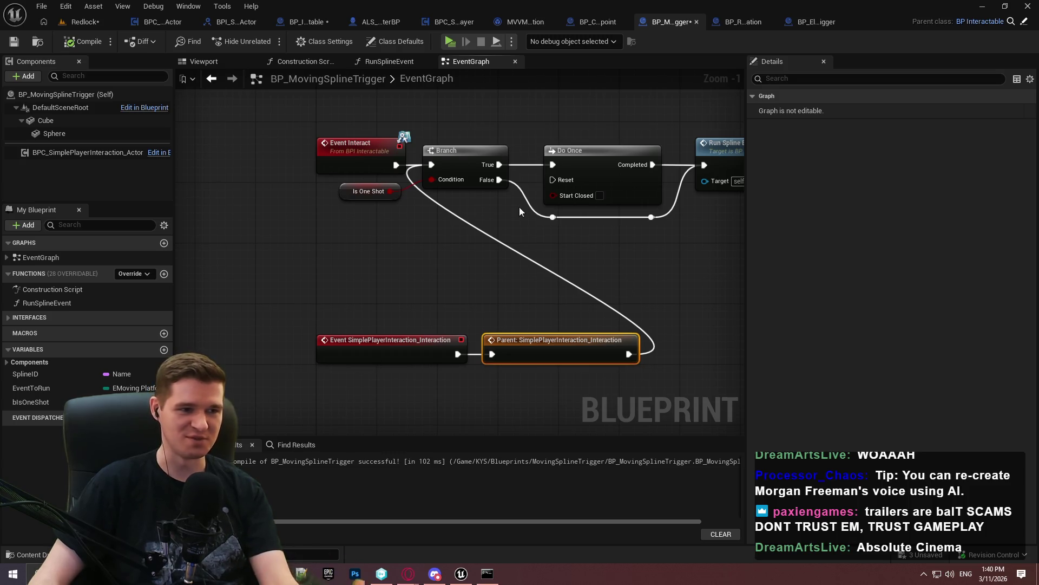
# Delete the old Event Interact node and reposition the new interaction event and parent call
pyautogui.click(325, 154)
pyautogui.press('Delete')
pyautogui.moveTo(505, 356)
pyautogui.mouseDown()
pyautogui.moveTo(271, 158)
pyautogui.moveTo(252, 164)
pyautogui.mouseUp()
pyautogui.scroll(-6, 580, 268)
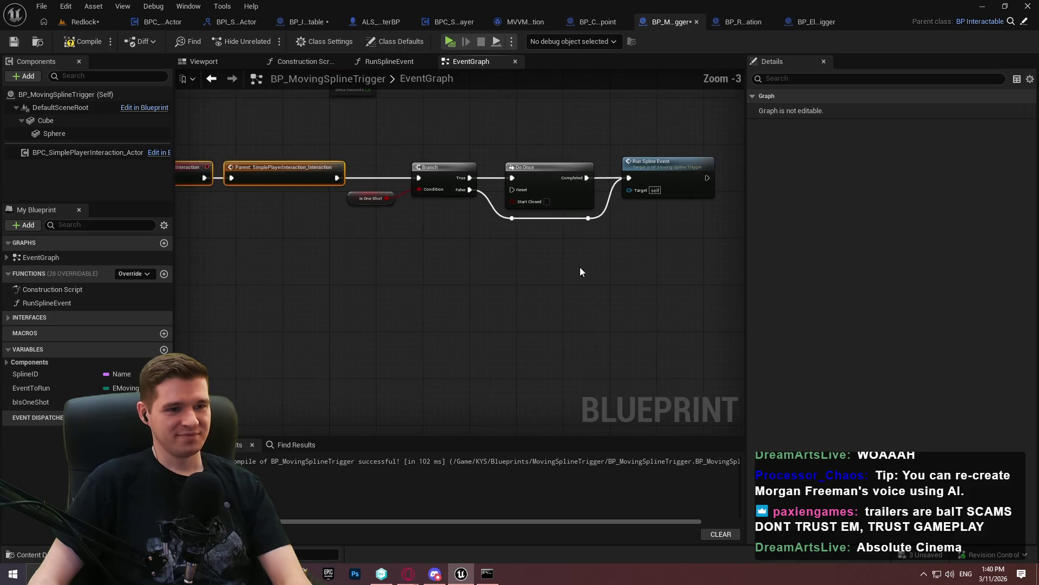
pyautogui.scroll(4, 668, 286)
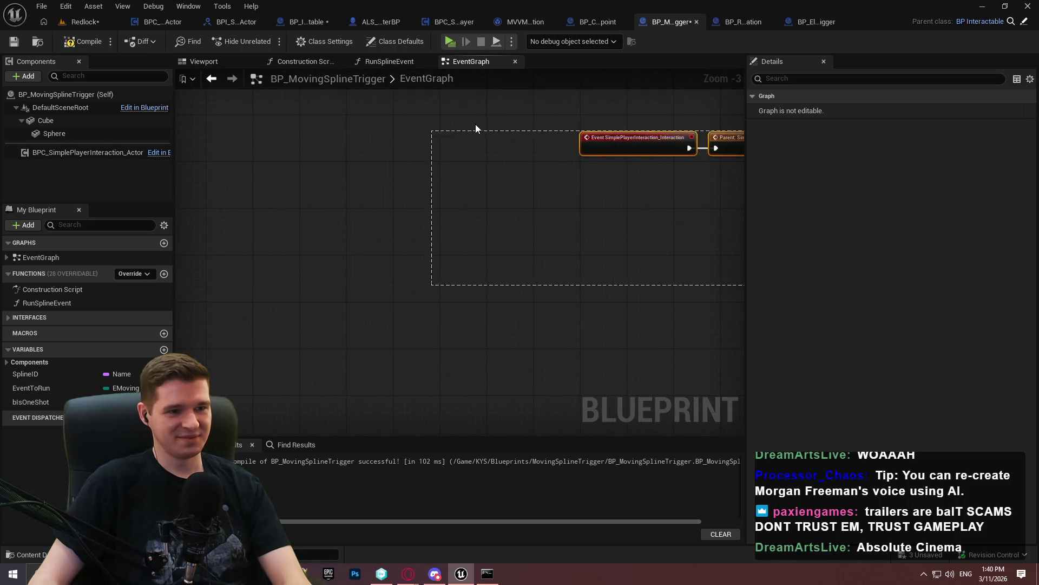
pyautogui.moveTo(460, 209); pyautogui.dragTo(696, 249)
# Save and check out BP_MovingSplineTrigger, then close its editor tab
pyautogui.hotkey('ctrl', 's')
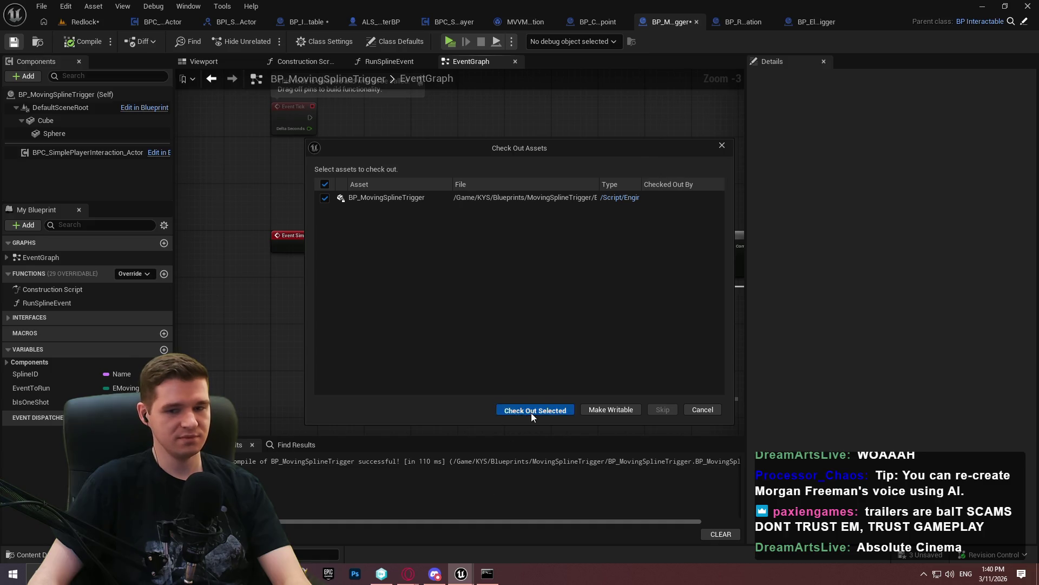
pyautogui.click(535, 409)
pyautogui.press('Home')
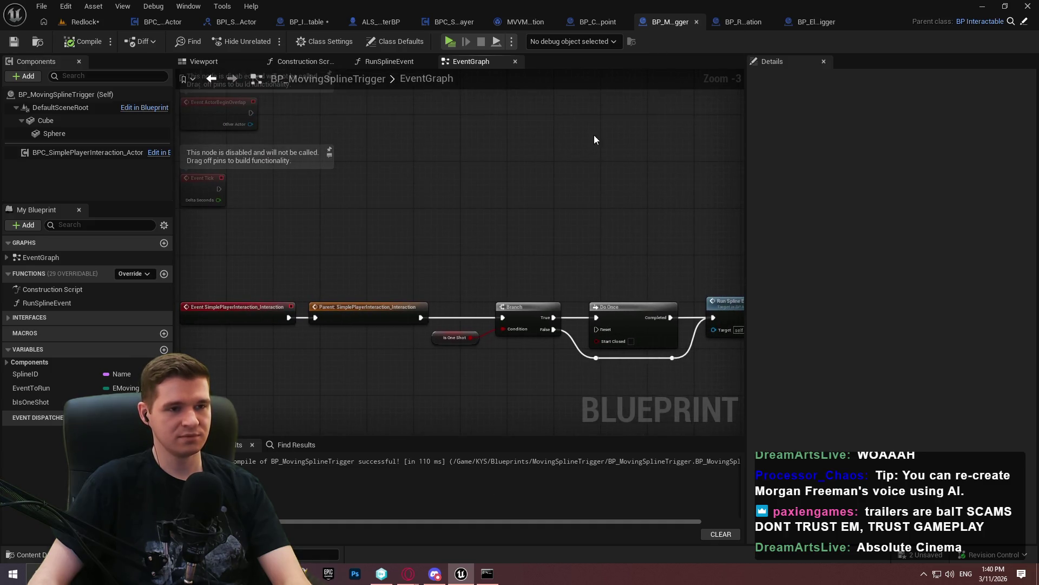
pyautogui.moveTo(595, 140); pyautogui.dragTo(487, 186)
pyautogui.click(698, 23)
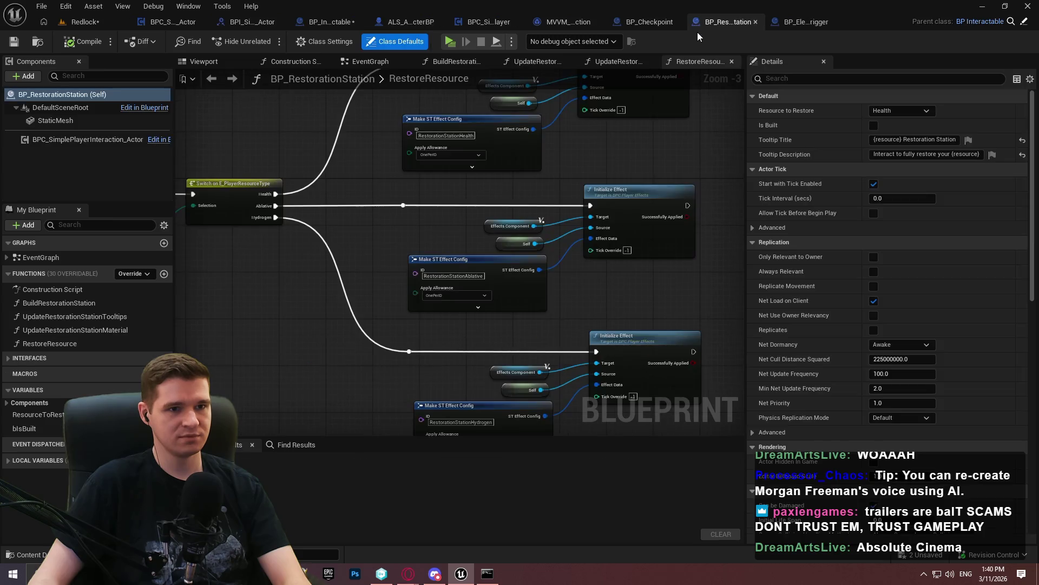
# In the EventGraph, add a SimplePlayerInteraction_Interaction override event with a call to its parent
pyautogui.press('Home')
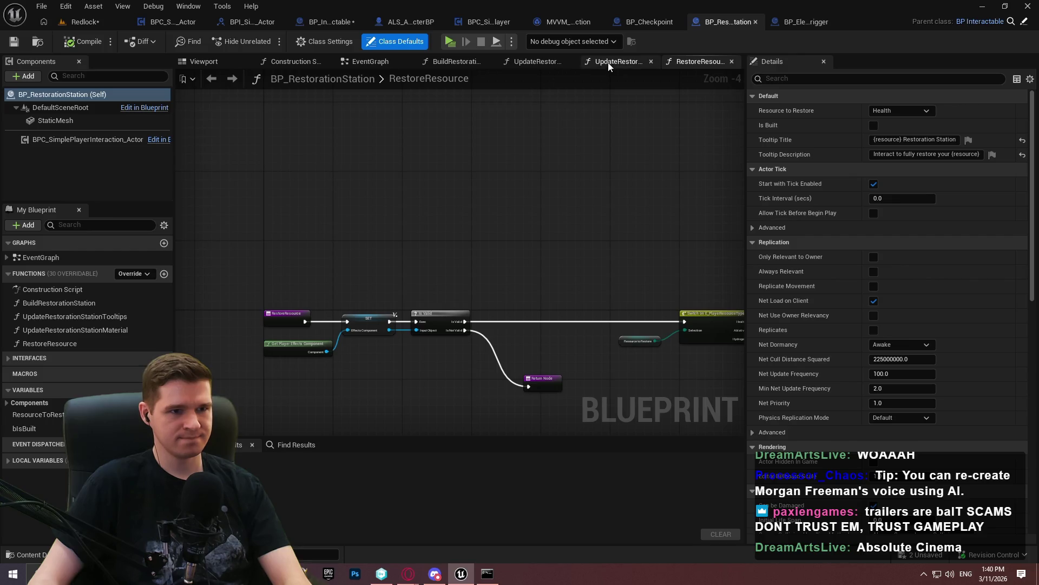
pyautogui.click(370, 62)
pyautogui.scroll(1, 514, 227)
pyautogui.click(133, 273)
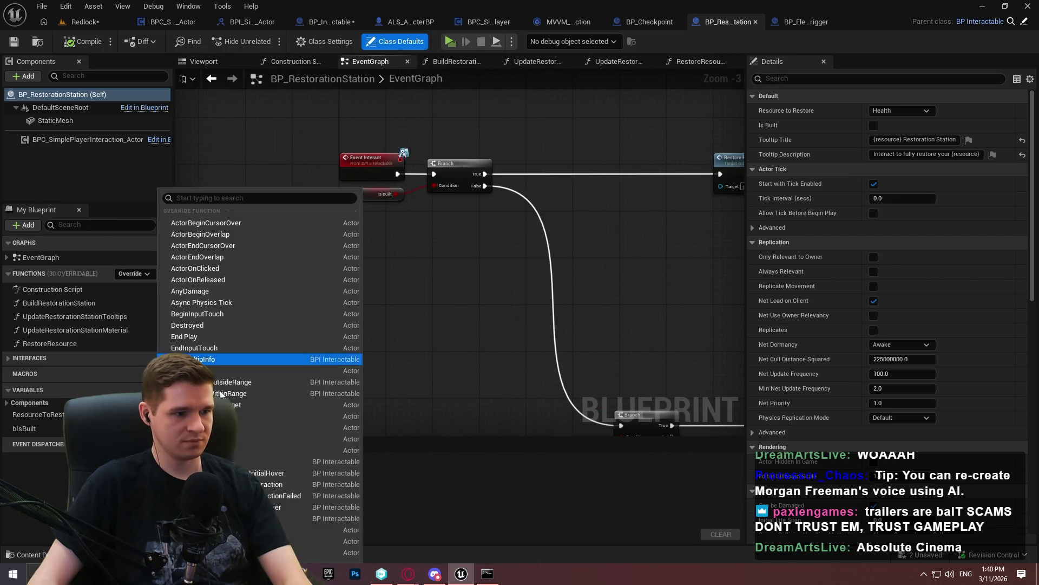
pyautogui.click(283, 483)
pyautogui.moveTo(471, 250)
pyautogui.mouseDown()
pyautogui.moveTo(439, 1)
pyautogui.moveTo(311, 279)
pyautogui.moveTo(368, 251)
pyautogui.moveTo(214, 235)
pyautogui.moveTo(273, 240)
pyautogui.moveTo(333, 268)
pyautogui.mouseUp()
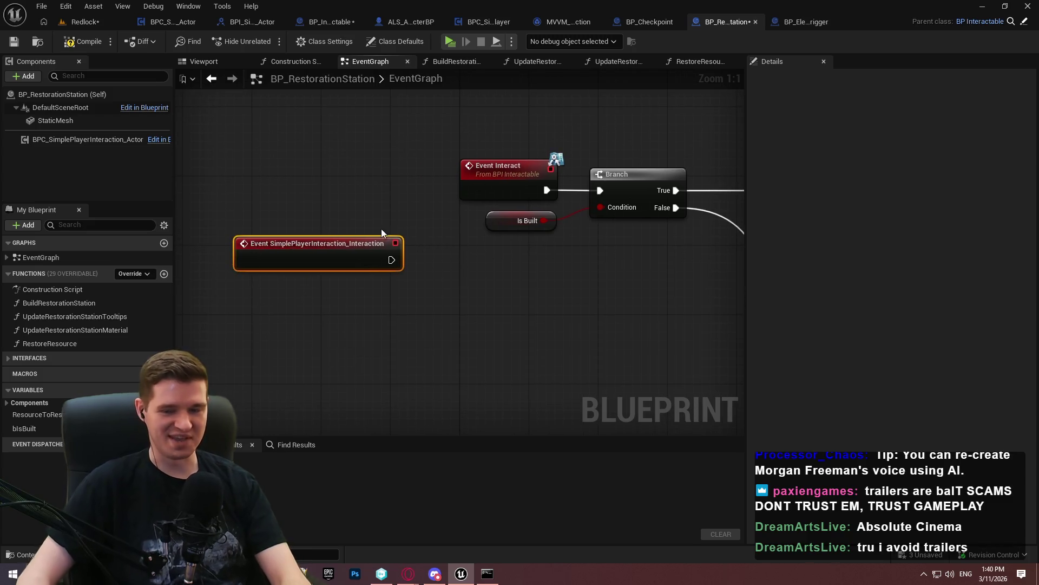
pyautogui.rightClick(352, 250)
pyautogui.click(395, 351)
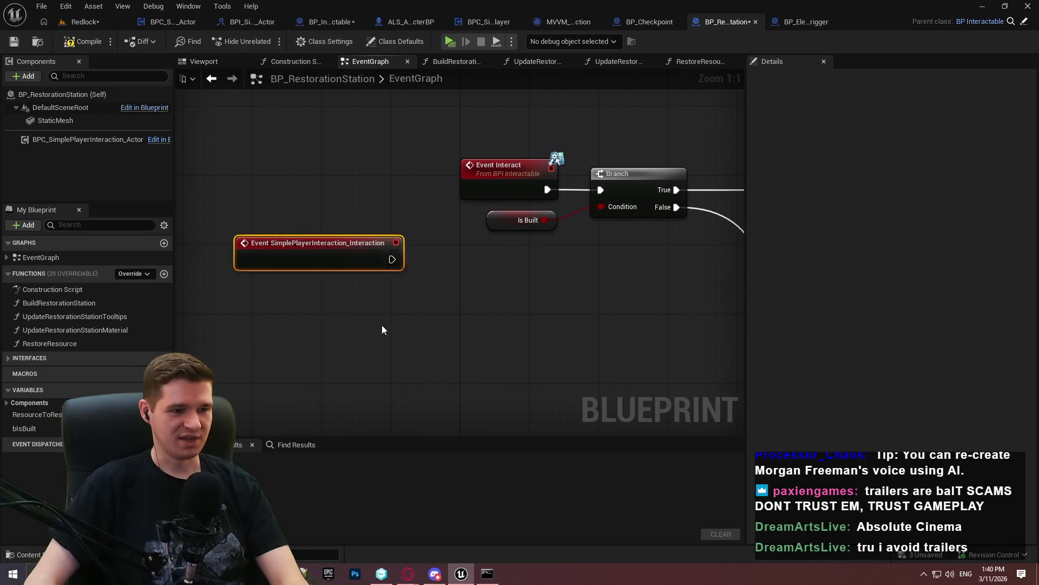
# Wire the parent call into the Is Built Branch, delete Event Interact, and align the nodes
pyautogui.moveTo(397, 301)
pyautogui.mouseDown()
pyautogui.moveTo(481, 277)
pyautogui.moveTo(388, 261)
pyautogui.moveTo(269, 291)
pyautogui.mouseUp()
pyautogui.moveTo(373, 288); pyautogui.dragTo(380, 290)
pyautogui.moveTo(494, 302); pyautogui.dragTo(689, 190)
pyautogui.click(599, 174)
pyautogui.press('Delete')
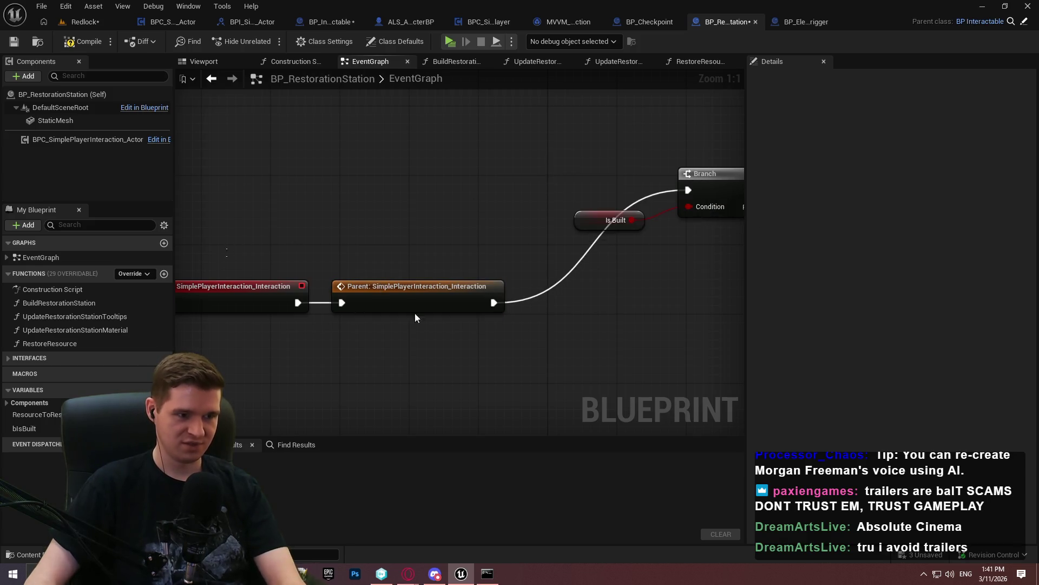
pyautogui.moveTo(414, 317); pyautogui.dragTo(293, 271)
pyautogui.moveTo(479, 293); pyautogui.dragTo(479, 186)
pyautogui.scroll(-3, 471, 215)
pyautogui.scroll(-4, 537, 239)
pyautogui.moveTo(698, 396); pyautogui.dragTo(255, 231)
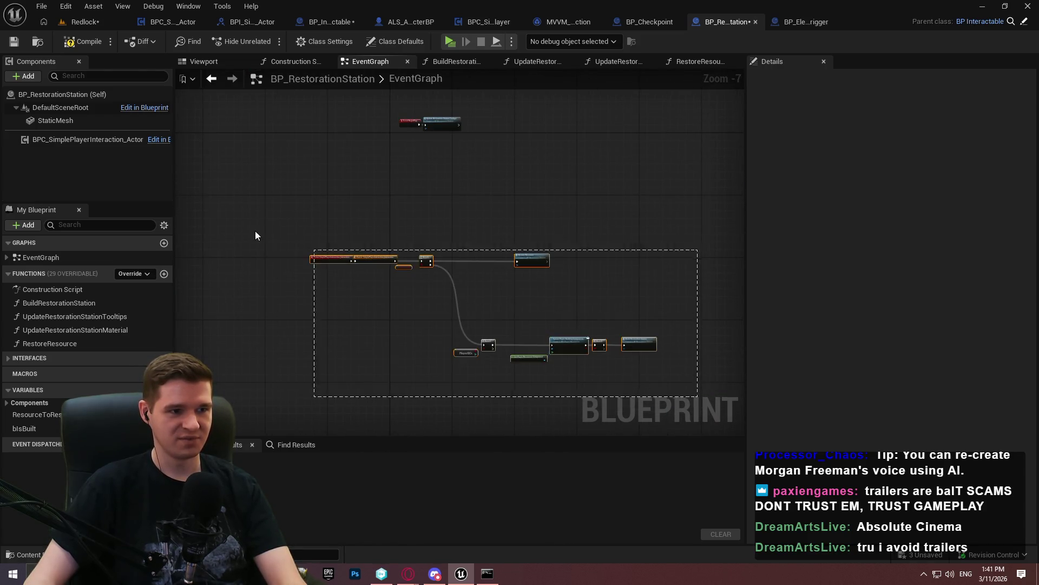
pyautogui.scroll(3, 346, 265)
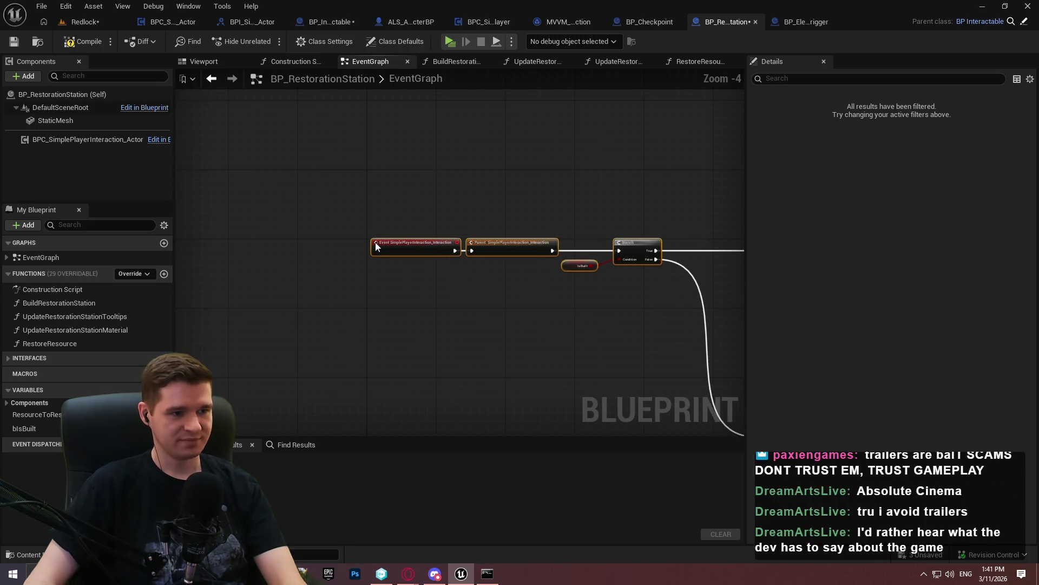
pyautogui.press('Delete')
pyautogui.scroll(1, 377, 305)
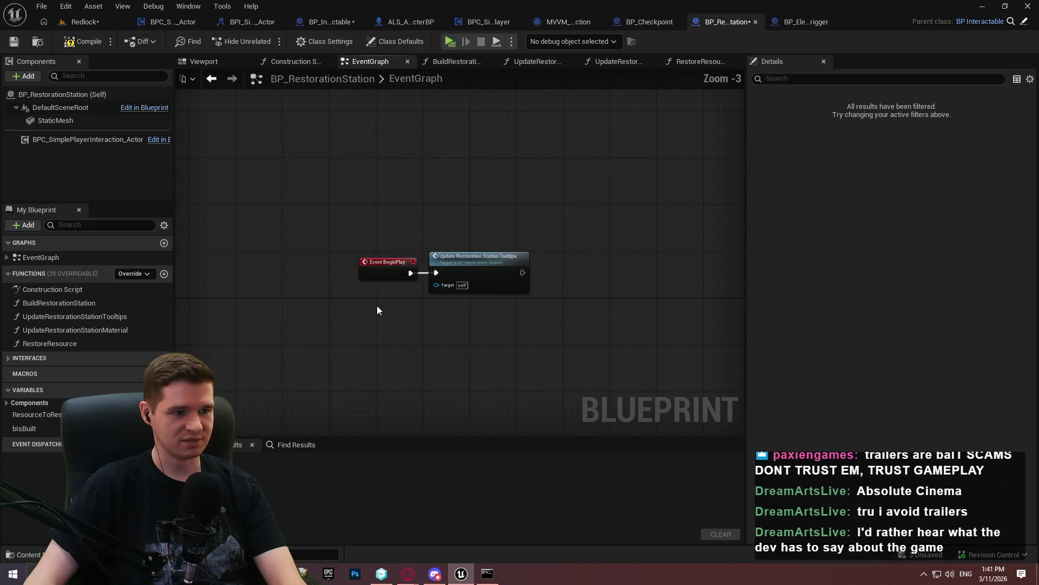
# Wire a Parent: BeginPlay call after Event BeginPlay, then compile and save with Ctrl+S
pyautogui.rightClick(374, 270)
pyautogui.click(414, 352)
pyautogui.scroll(2, 368, 303)
pyautogui.moveTo(358, 299)
pyautogui.mouseDown()
pyautogui.moveTo(427, 265)
pyautogui.moveTo(417, 264)
pyautogui.mouseUp()
pyautogui.moveTo(394, 255); pyautogui.dragTo(301, 292)
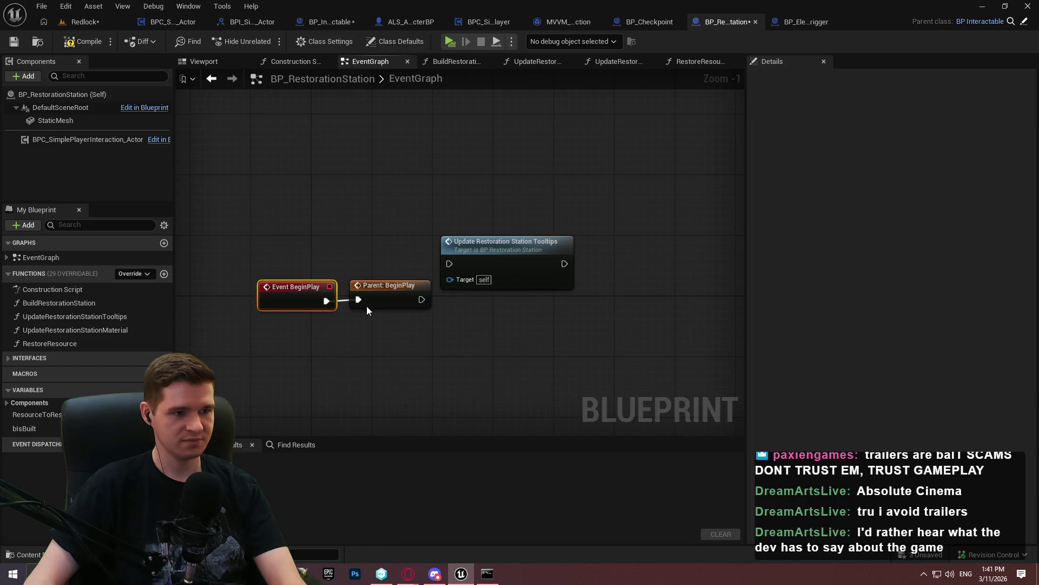
pyautogui.click(381, 301)
pyautogui.moveTo(386, 301); pyautogui.dragTo(389, 294)
pyautogui.click(395, 320)
pyautogui.hotkey('ctrl', 's')
pyautogui.scroll(-4, 434, 274)
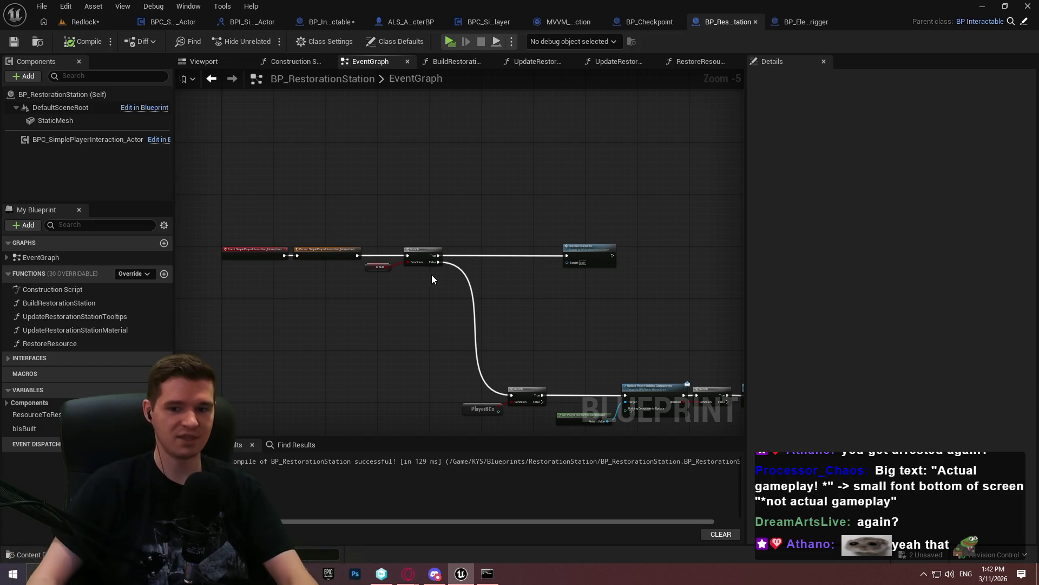
# In BP_ElevatorTrigger, add a SimplePlayerInteraction_Interaction override event with a parent call
pyautogui.click(756, 22)
pyautogui.moveTo(600, 114)
pyautogui.mouseDown()
pyautogui.moveTo(464, 174)
pyautogui.moveTo(482, 223)
pyautogui.mouseUp()
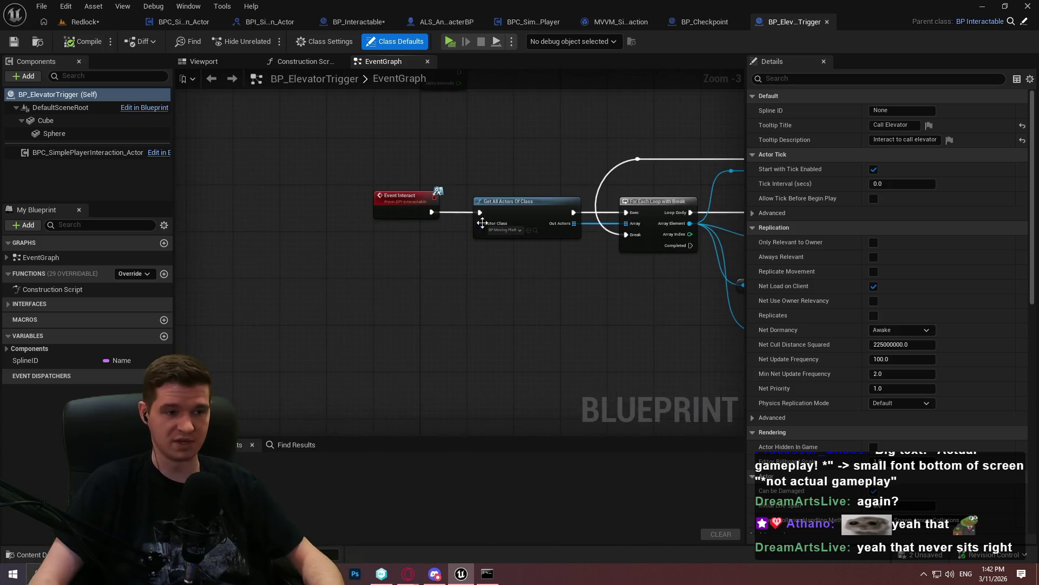
pyautogui.click(134, 273)
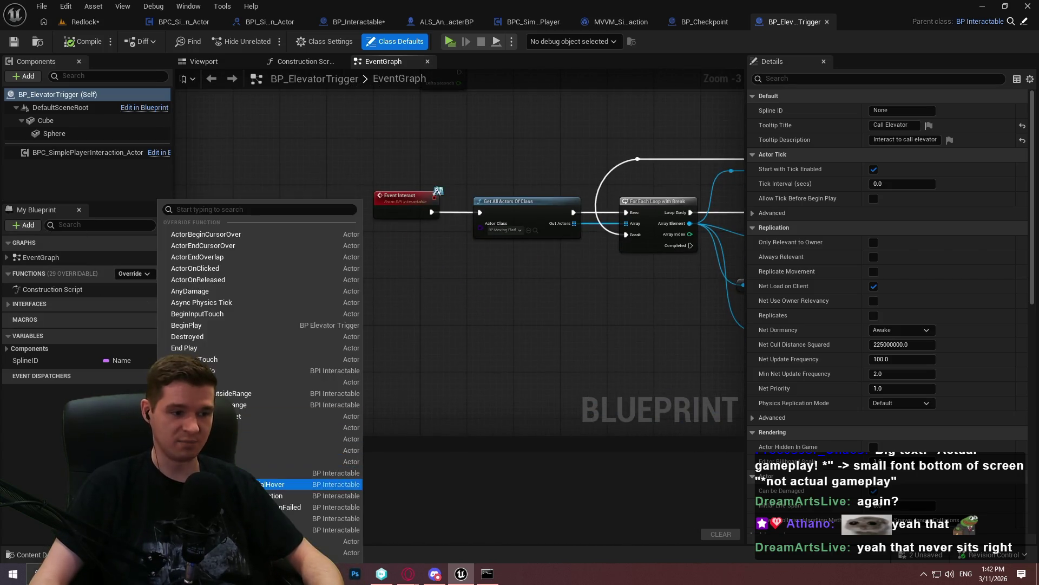
pyautogui.click(347, 496)
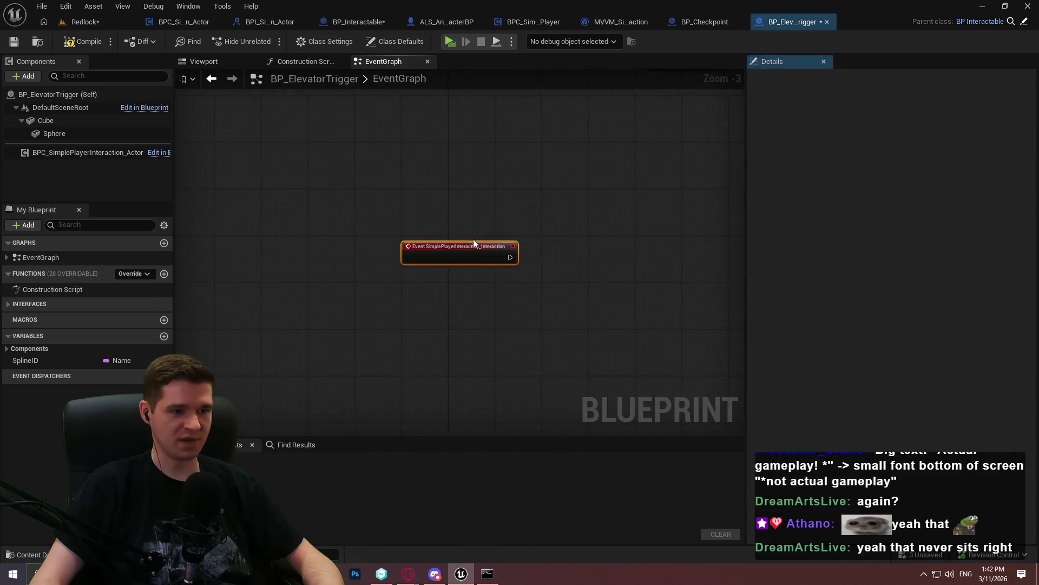
pyautogui.rightClick(466, 249)
pyautogui.click(537, 353)
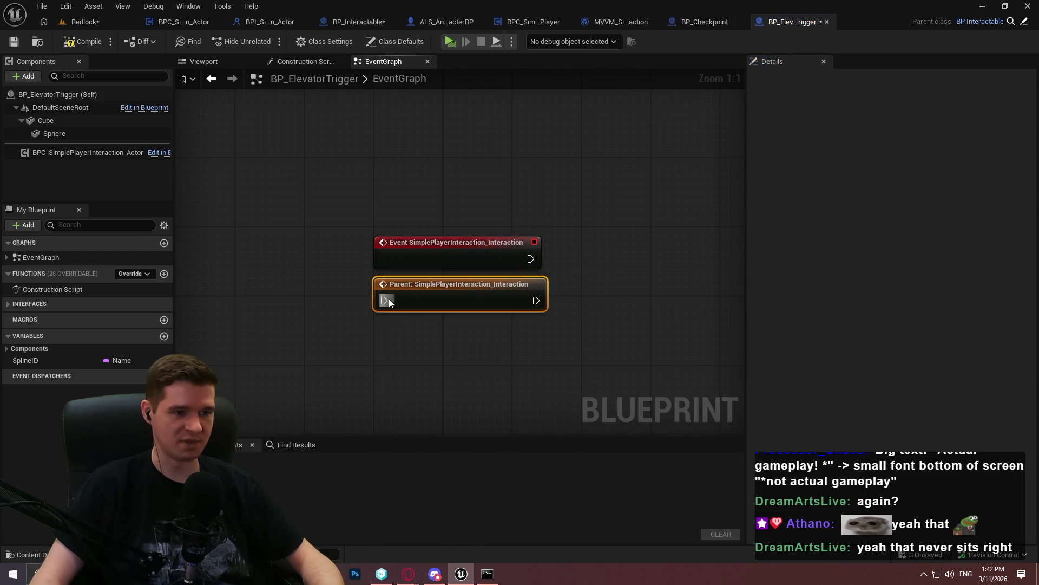
pyautogui.moveTo(498, 252); pyautogui.dragTo(317, 287)
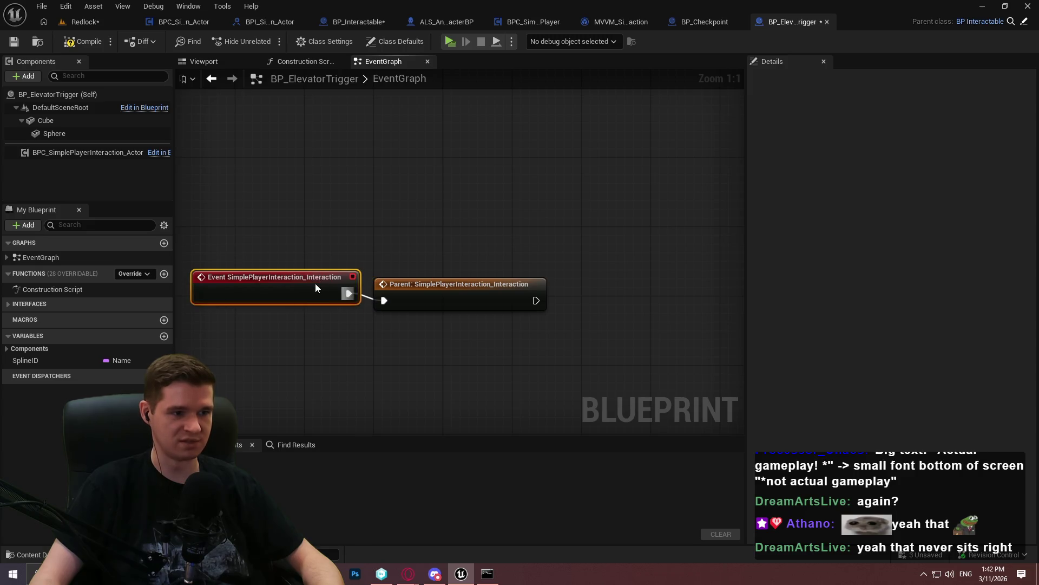
pyautogui.moveTo(438, 289); pyautogui.dragTo(447, 282)
# Wire the parent call into Get All Actors Of Class and delete the old Event Interact
pyautogui.moveTo(521, 342); pyautogui.dragTo(243, 276)
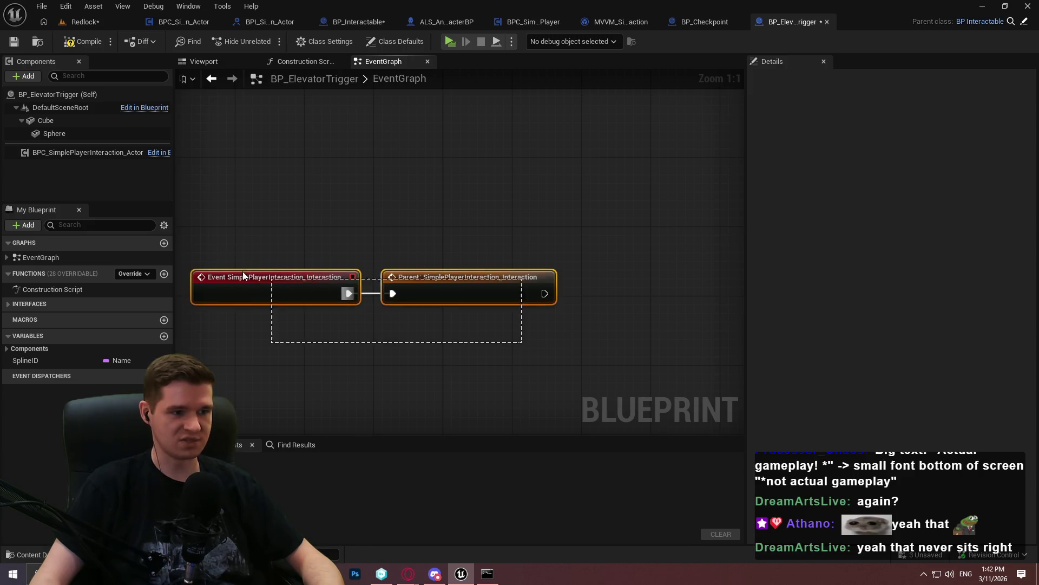
pyautogui.moveTo(459, 301)
pyautogui.mouseDown()
pyautogui.moveTo(411, 352)
pyautogui.moveTo(369, 167)
pyautogui.moveTo(379, 227)
pyautogui.moveTo(444, 284)
pyautogui.moveTo(531, 197)
pyautogui.mouseUp()
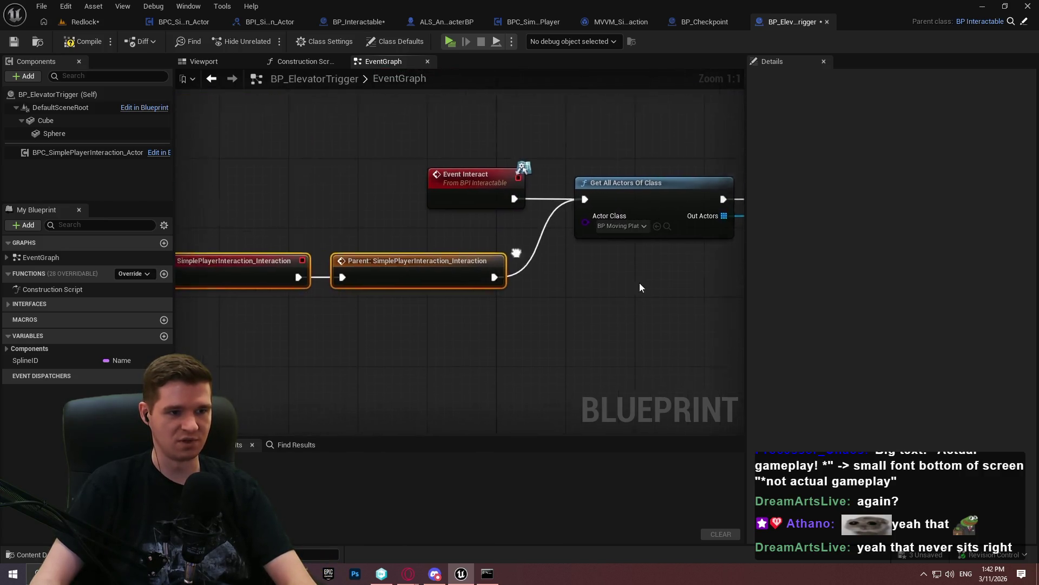
pyautogui.moveTo(454, 155); pyautogui.dragTo(644, 235)
pyautogui.press('Delete')
pyautogui.moveTo(254, 271)
pyautogui.mouseDown()
pyautogui.moveTo(542, 324)
pyautogui.moveTo(555, 221)
pyautogui.mouseUp()
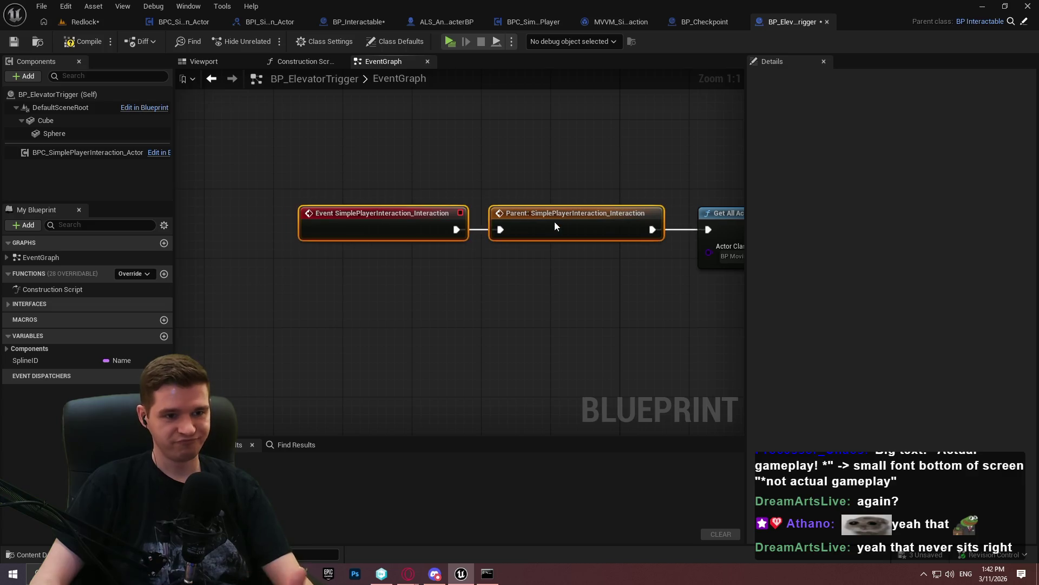
pyautogui.scroll(-10, 633, 325)
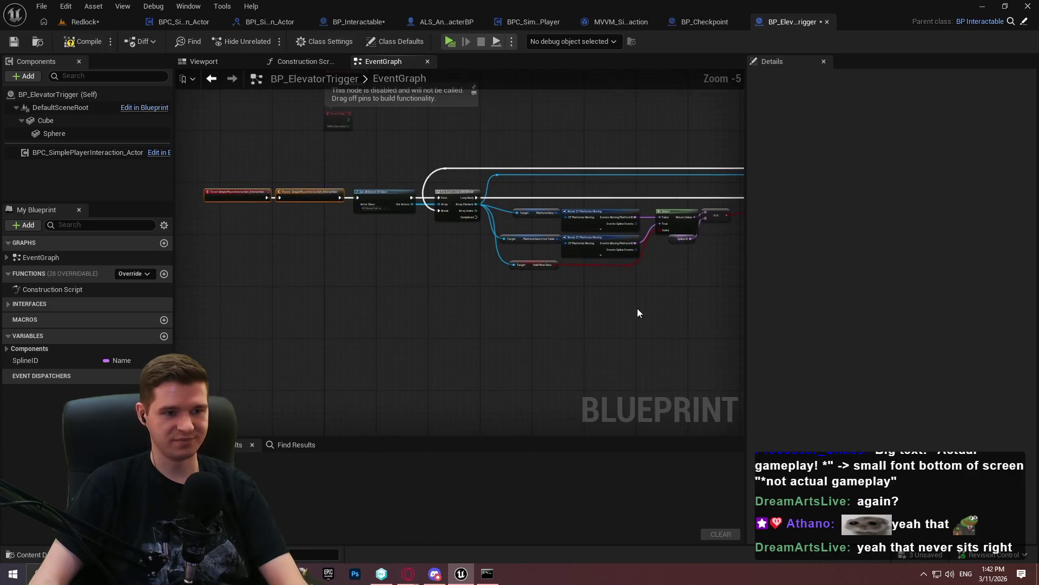
pyautogui.moveTo(680, 317)
pyautogui.mouseDown()
pyautogui.moveTo(336, 216)
pyautogui.moveTo(255, 213)
pyautogui.moveTo(271, 215)
pyautogui.mouseUp()
pyautogui.scroll(5, 324, 226)
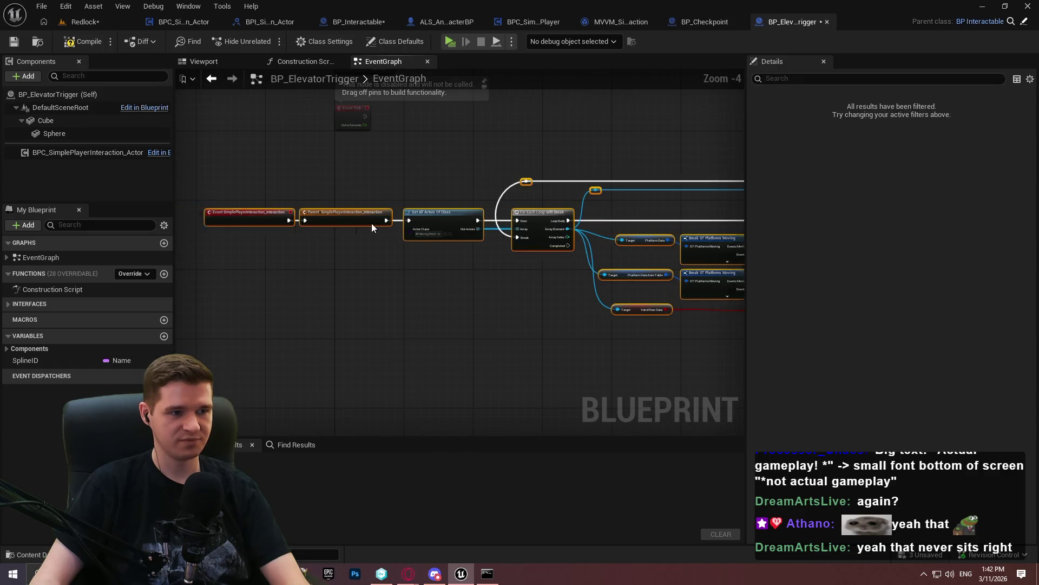
# Compile BP_ElevatorTrigger, save it and check out the asset
pyautogui.click(83, 42)
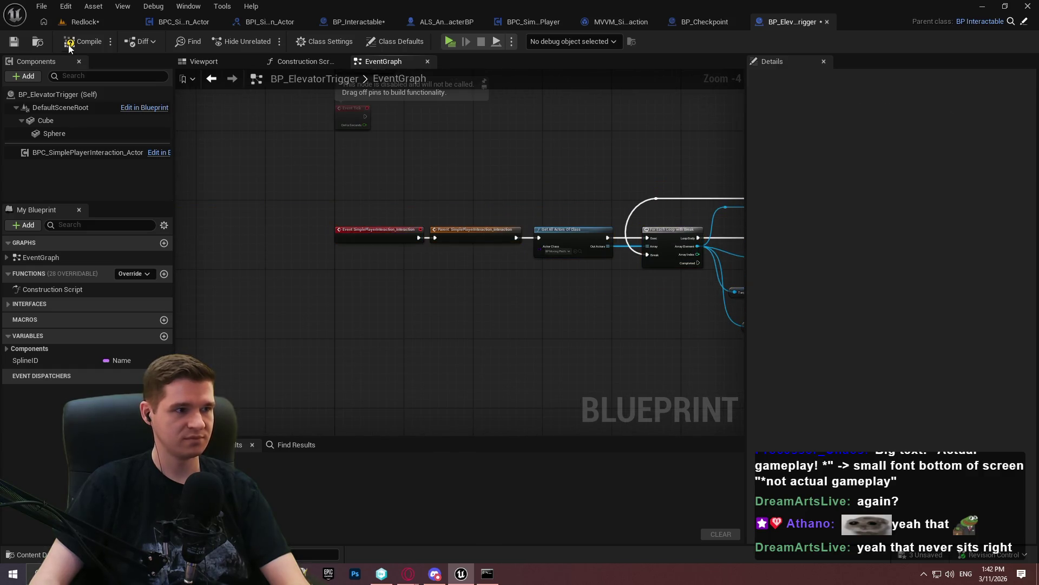
pyautogui.hotkey('ctrl', 's')
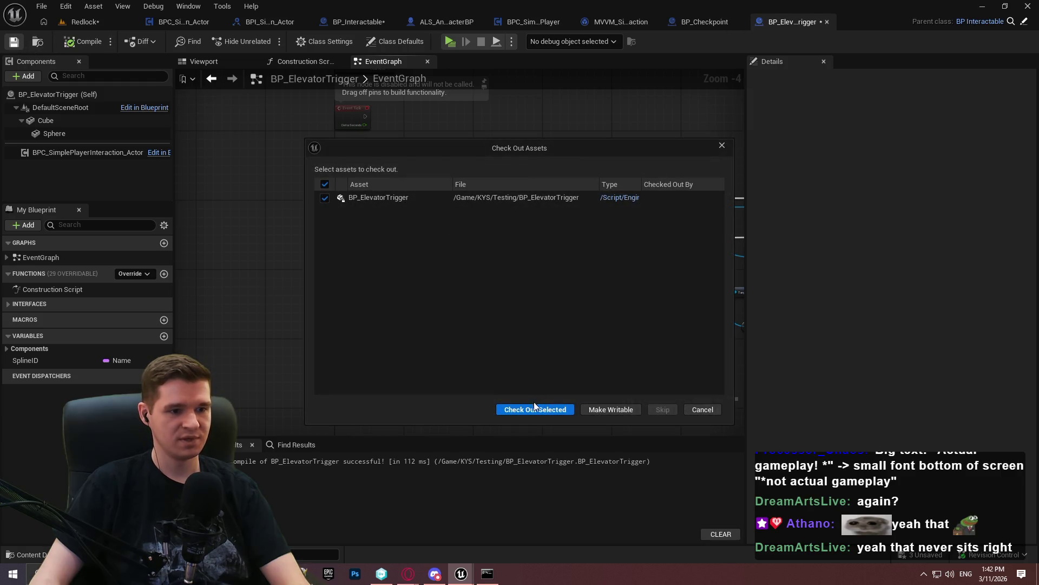
pyautogui.click(535, 409)
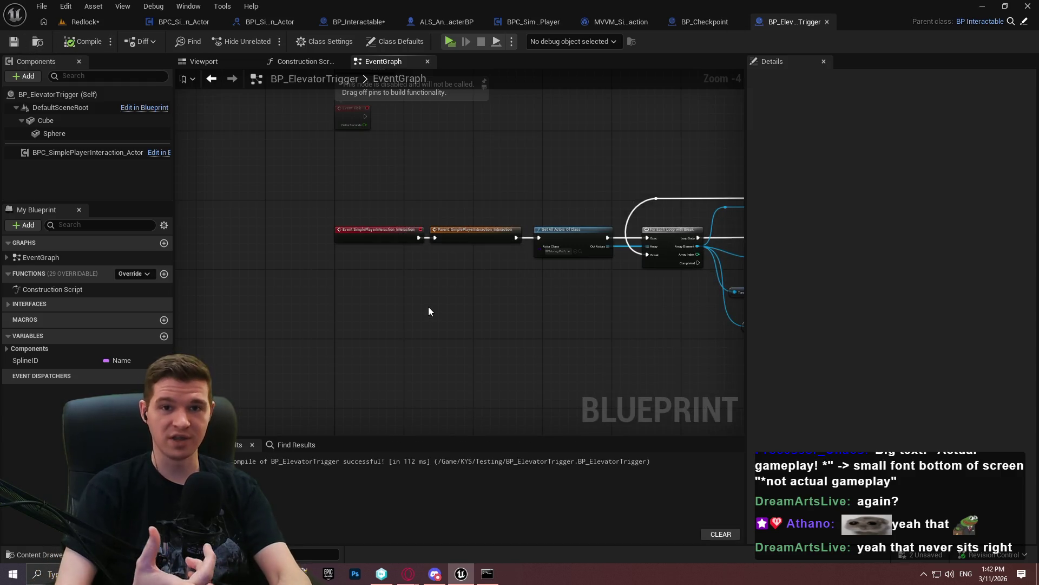
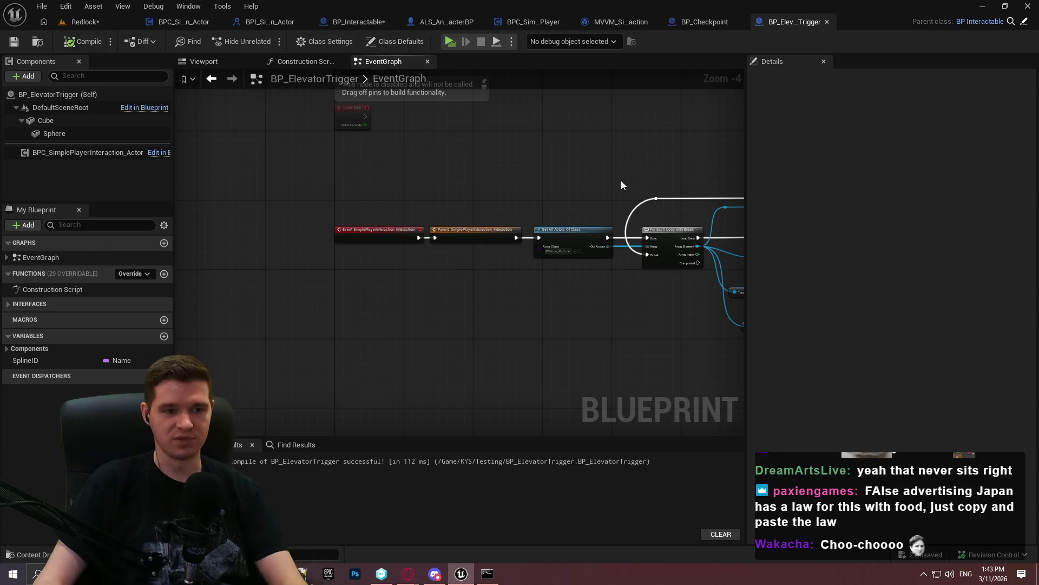
# Close BP_ElevatorTrigger, tidy the checkpoint's row-handle nodes, then save and close BP_Checkpoint
pyautogui.click(828, 23)
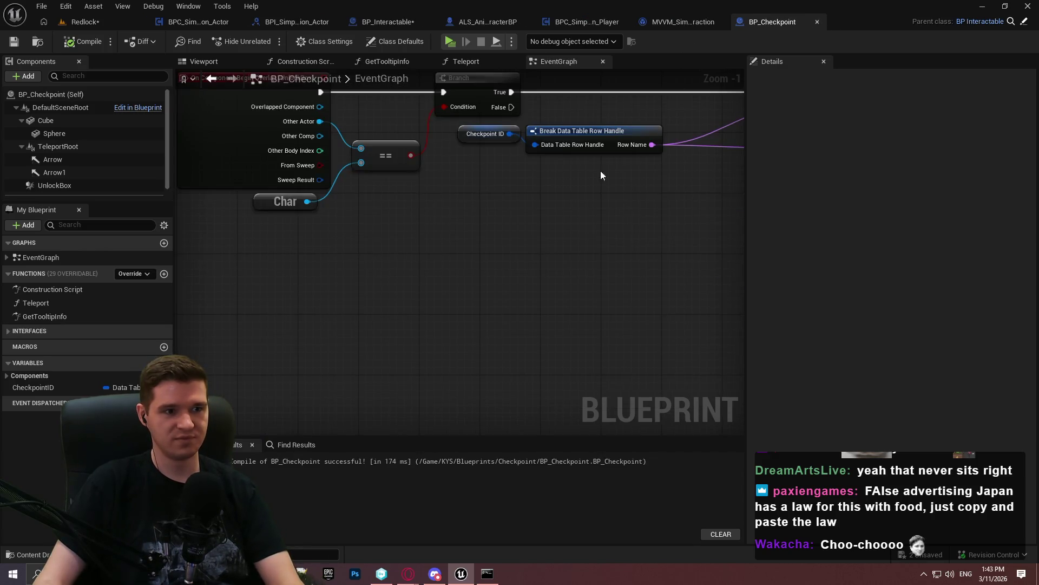
pyautogui.scroll(3, 413, 237)
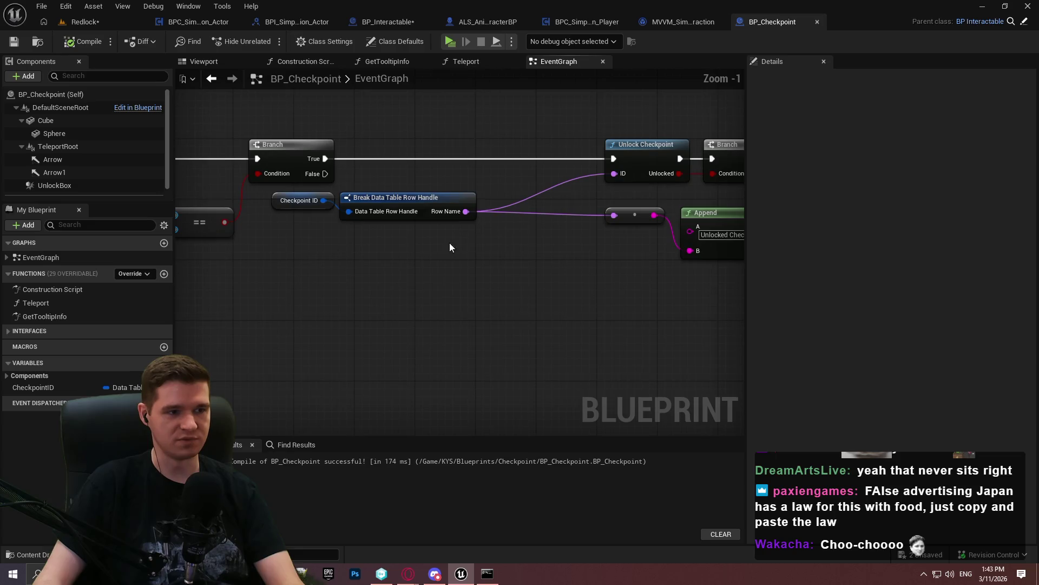
pyautogui.moveTo(350, 212)
pyautogui.mouseDown()
pyautogui.moveTo(563, 203)
pyautogui.moveTo(506, 208)
pyautogui.mouseUp()
pyautogui.moveTo(420, 203); pyautogui.dragTo(512, 188)
pyautogui.click(13, 41)
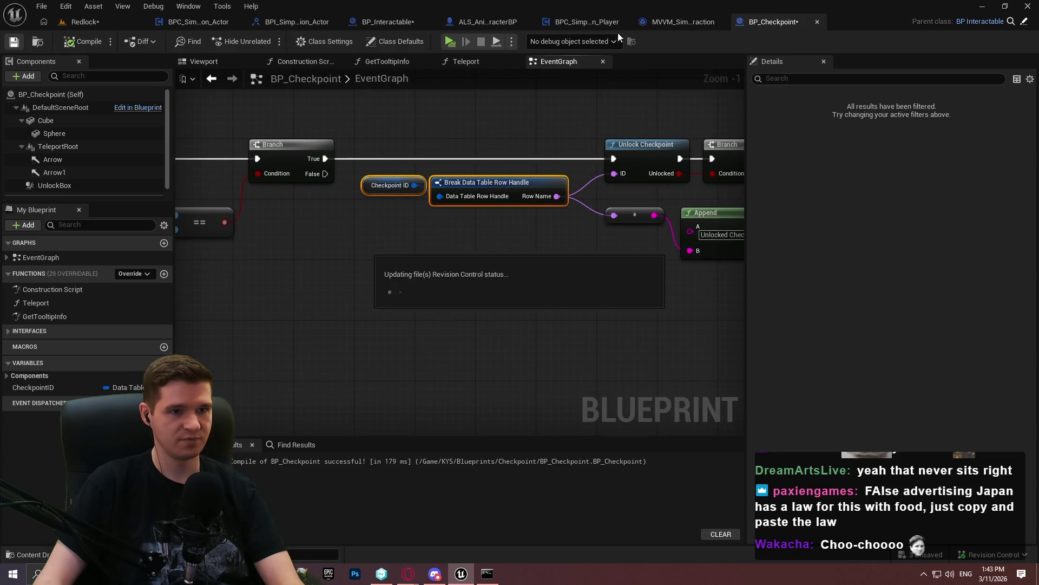
pyautogui.click(817, 21)
# Look over BP_Interactable's event nodes, then return to the Redlock level editor
pyautogui.click(649, 22)
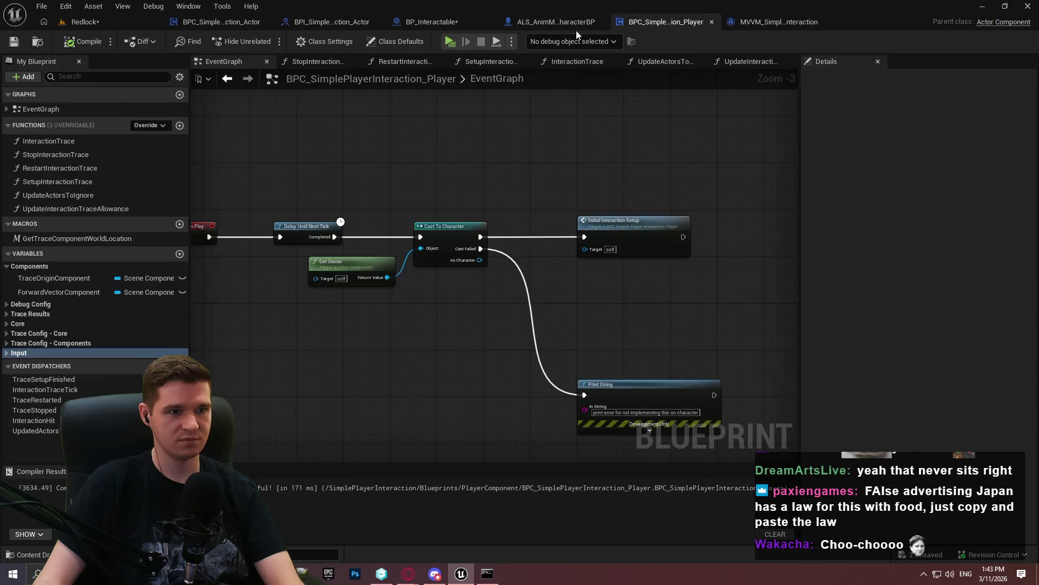
pyautogui.click(425, 22)
pyautogui.moveTo(379, 225); pyautogui.dragTo(512, 98)
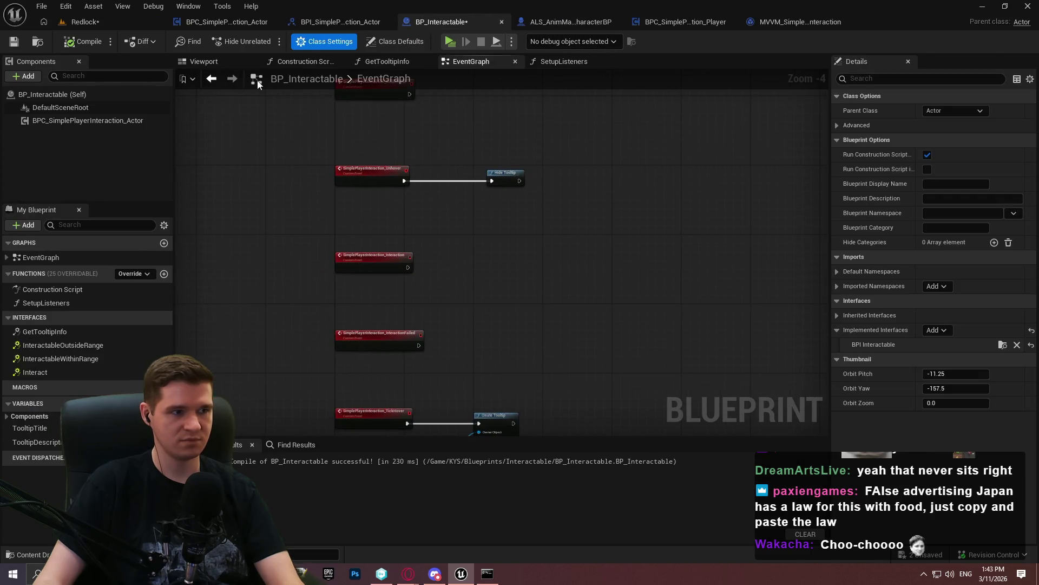
pyautogui.click(99, 21)
# Save all modified assets, dismissing the check-out prompt
pyautogui.click(42, 6)
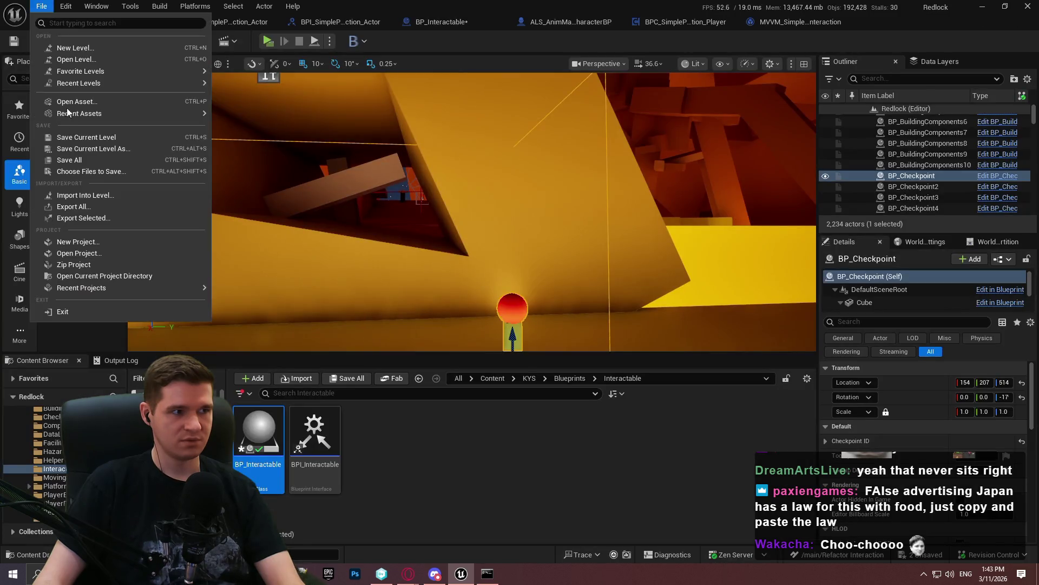
pyautogui.click(75, 160)
pyautogui.click(700, 408)
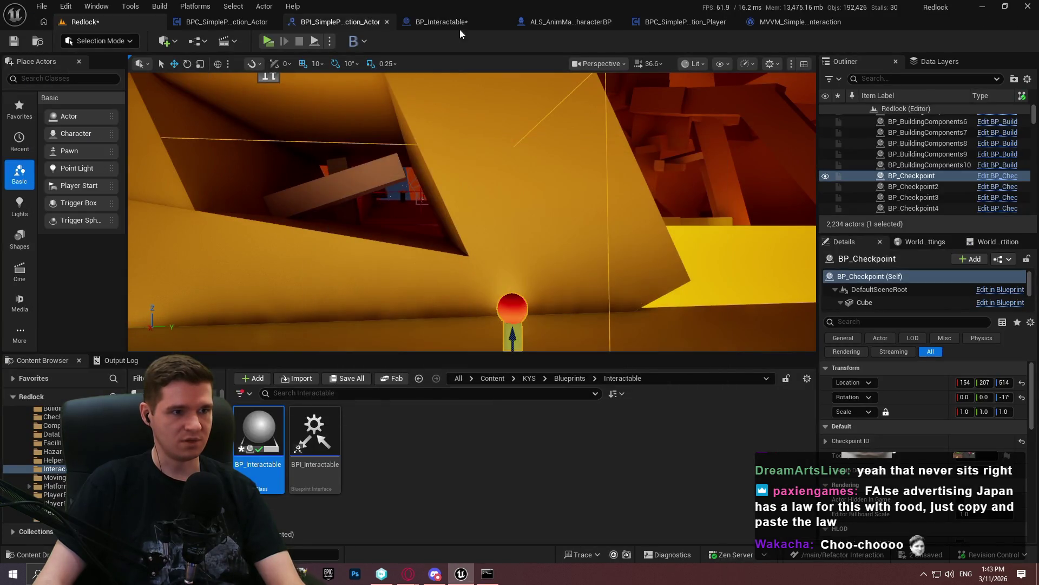
# Remove the BPI Interactable interface from BP_Interactable, compile, save, and browse to the asset
pyautogui.click(443, 22)
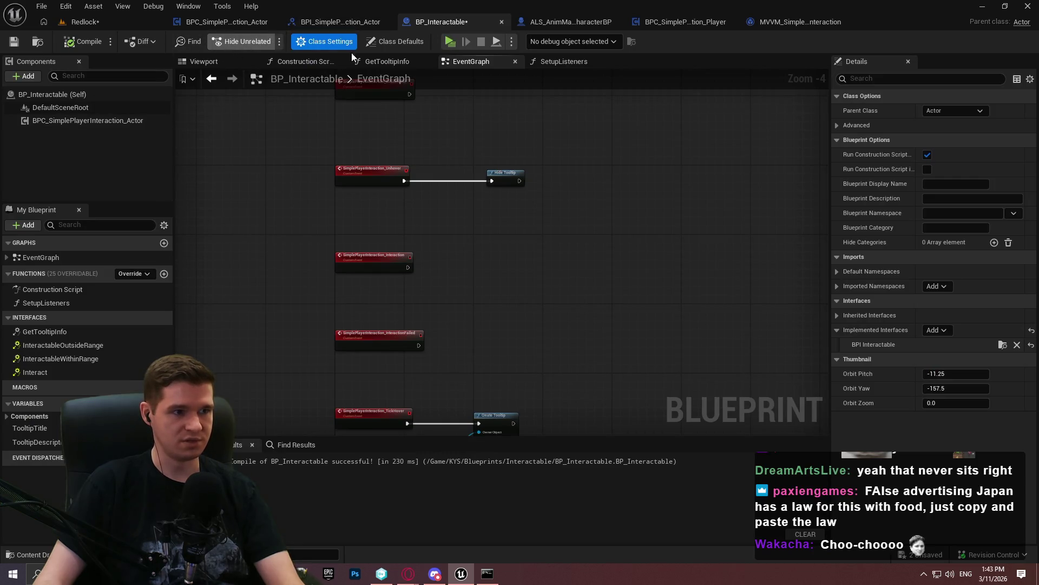
pyautogui.click(1017, 345)
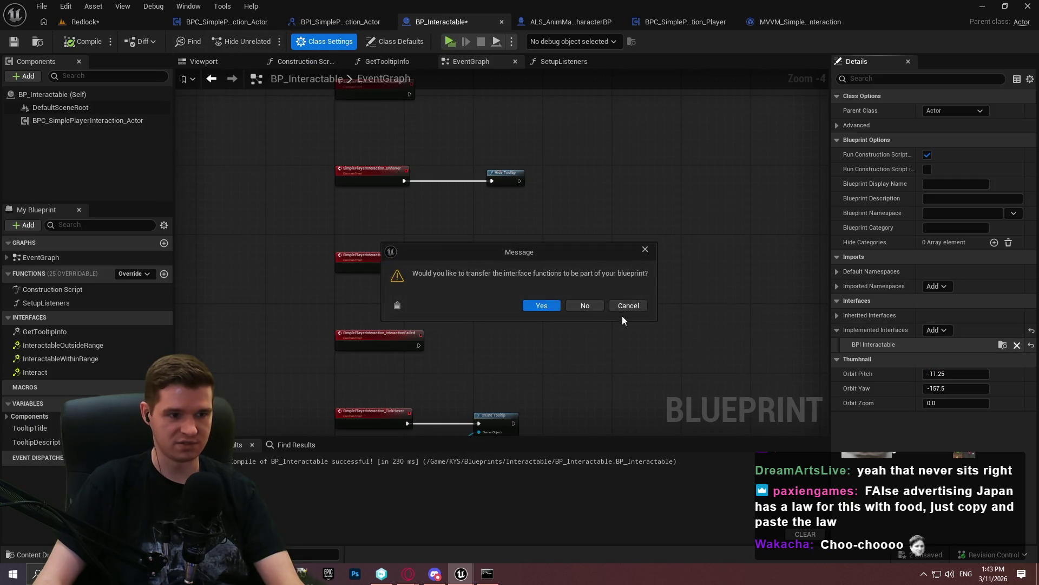
pyautogui.click(585, 306)
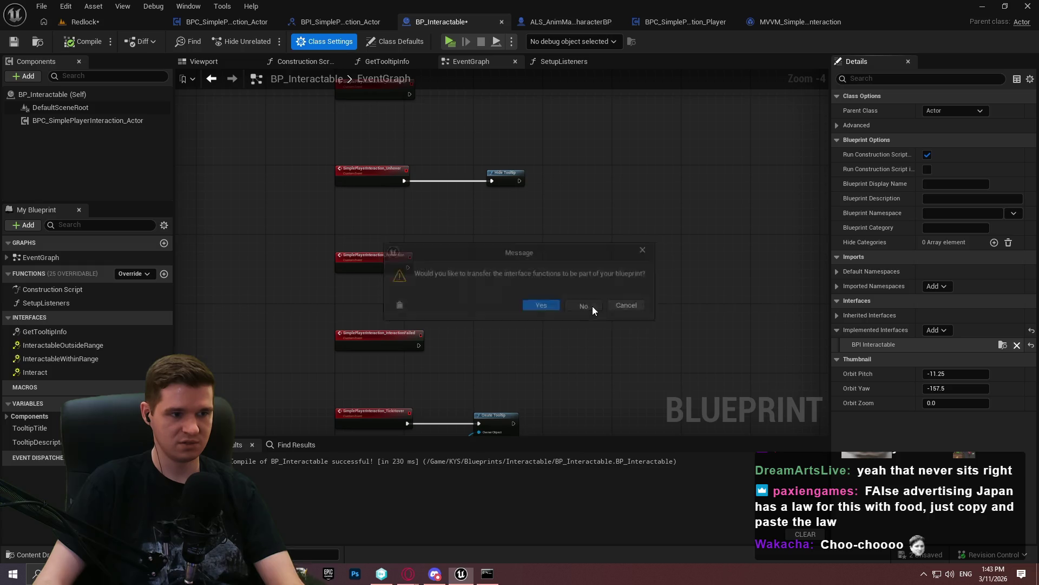
pyautogui.click(82, 46)
pyautogui.click(14, 44)
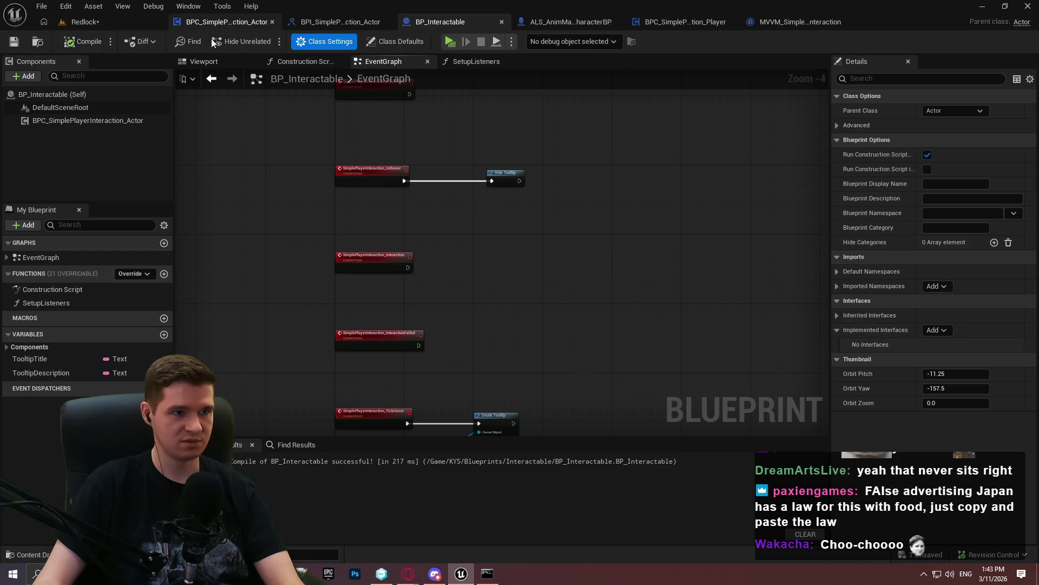
pyautogui.click(45, 7)
pyautogui.click(454, 135)
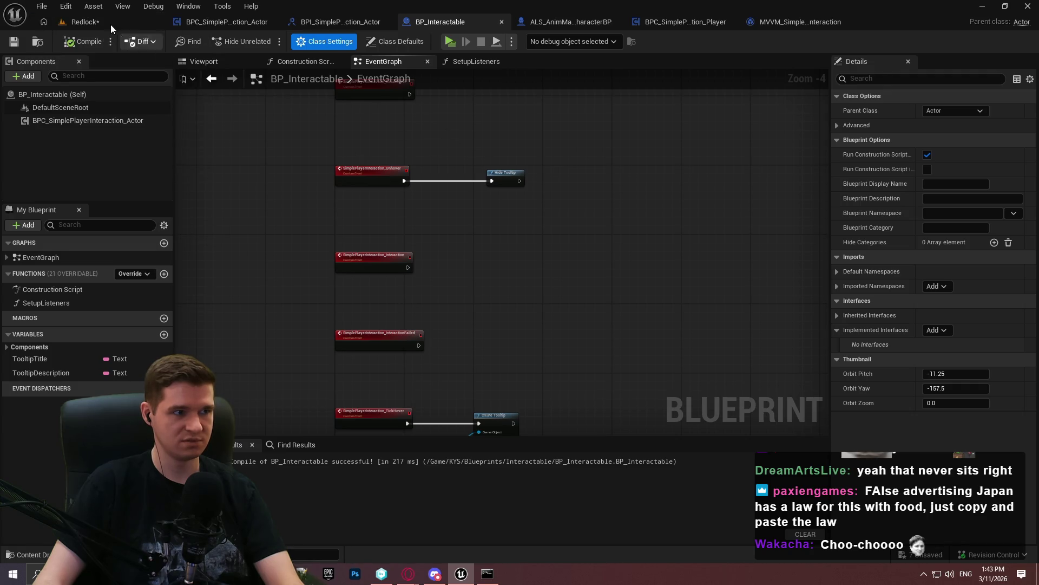
pyautogui.click(142, 41)
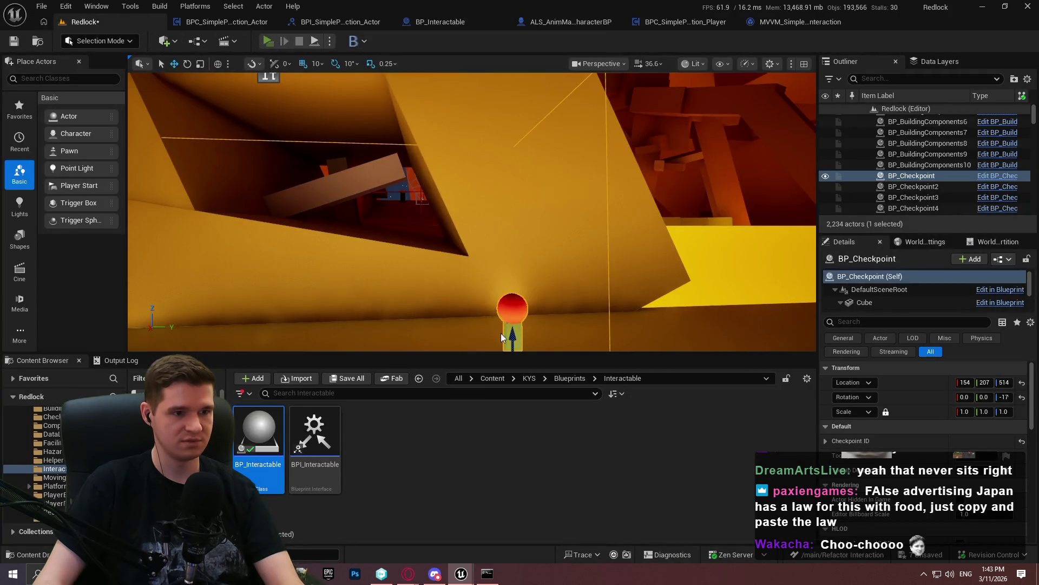
pyautogui.hotkey('alt', 'p')
pyautogui.click(519, 429)
pyautogui.press('w')
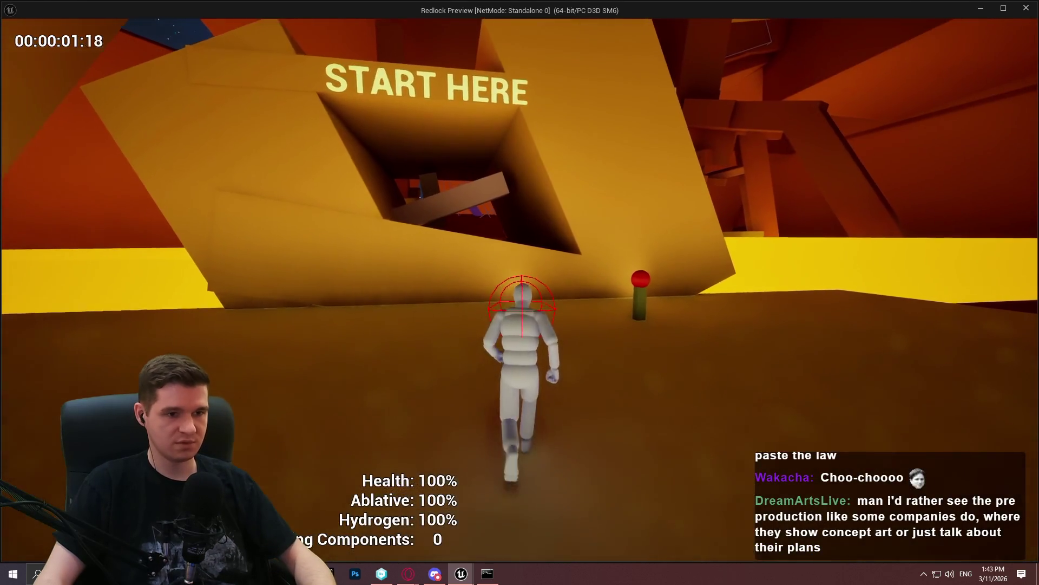
pyautogui.press('e')
pyautogui.press('Escape')
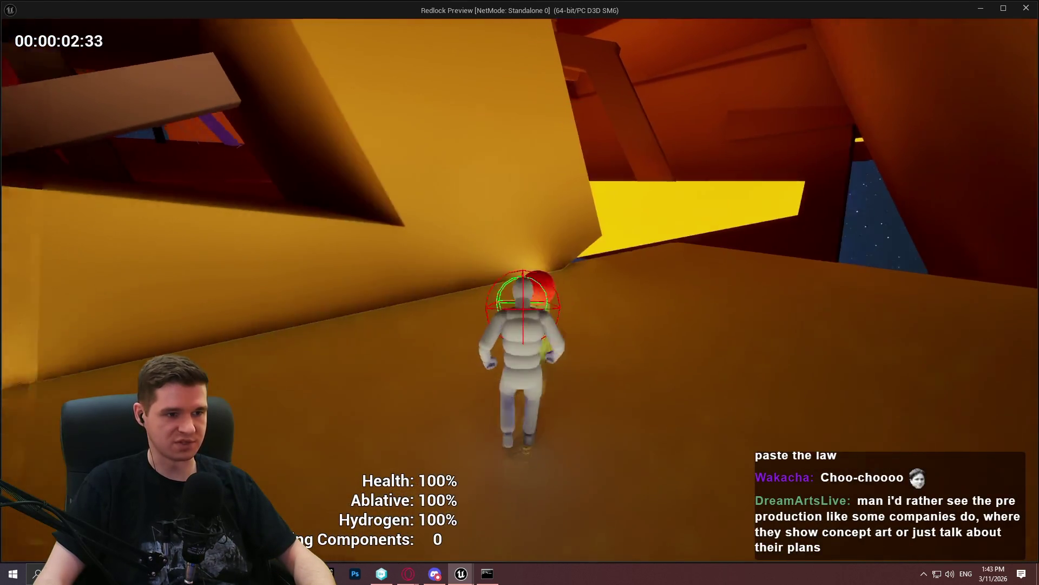
pyautogui.press('Escape')
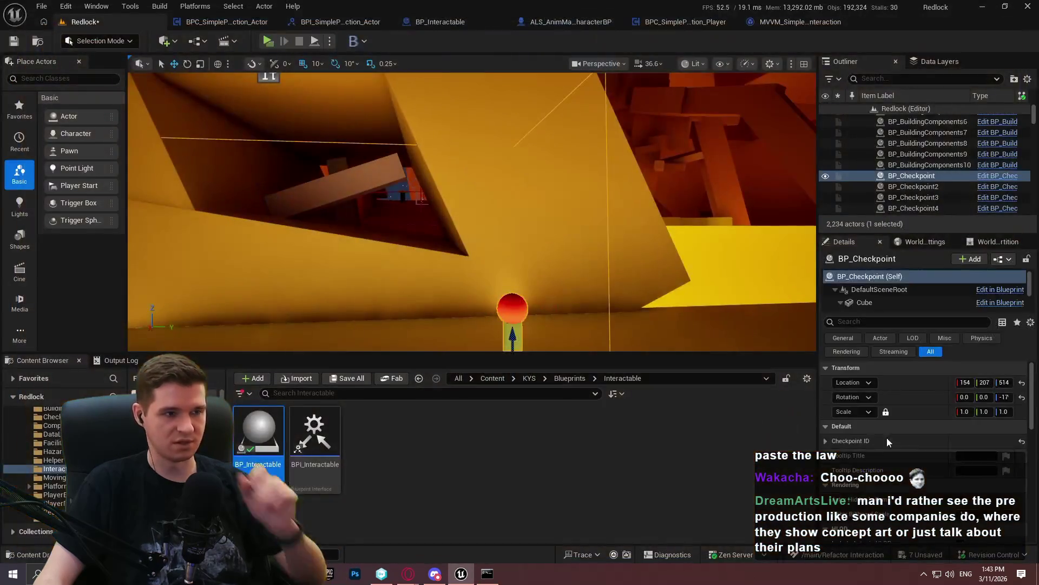
pyautogui.click(533, 457)
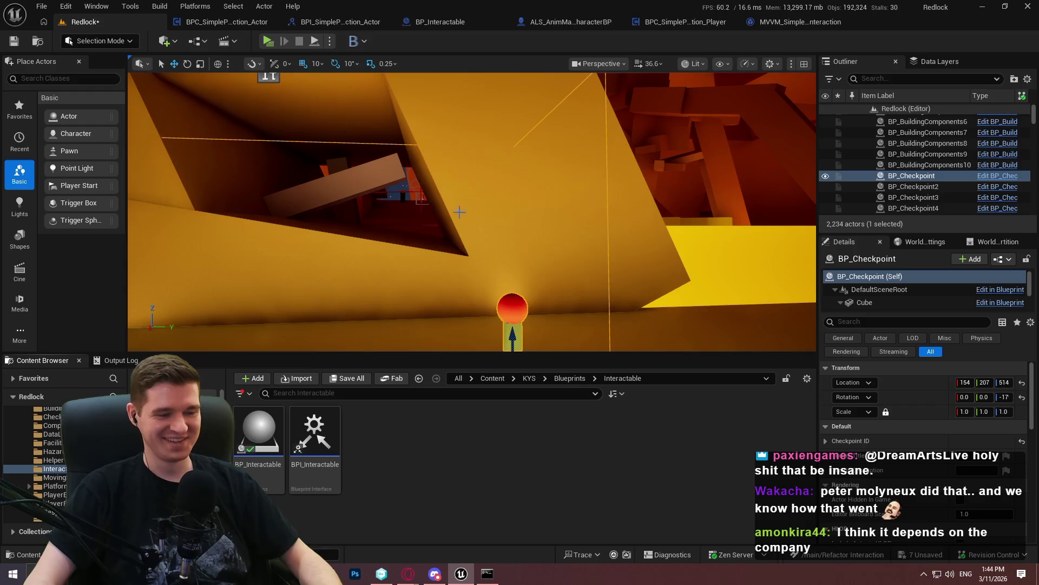
# Open BPC_ExosuitAbilities from Blueprints > AbilitiesComponent and view its event graph
pyautogui.click(697, 21)
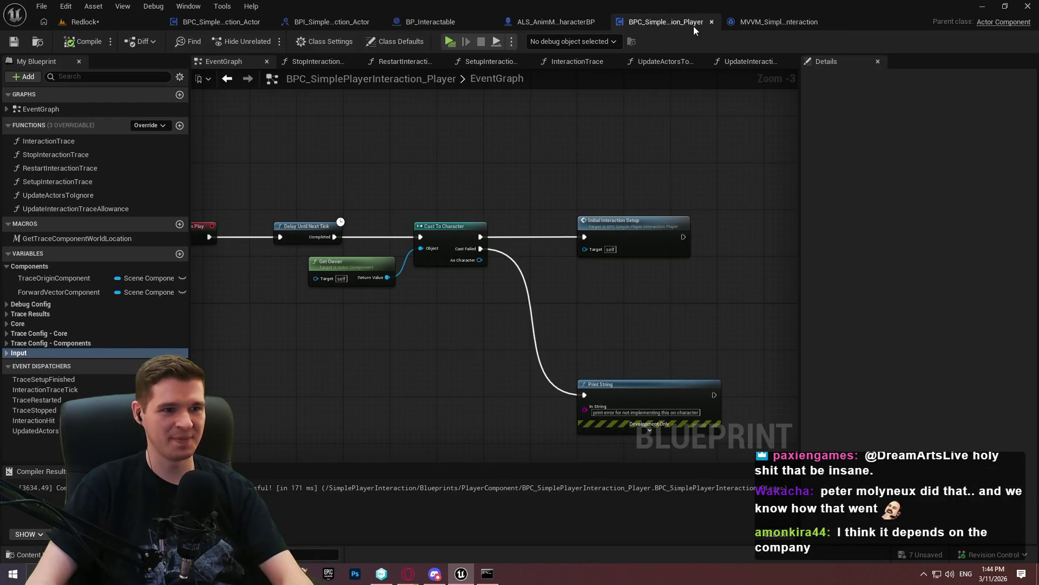
pyautogui.click(81, 22)
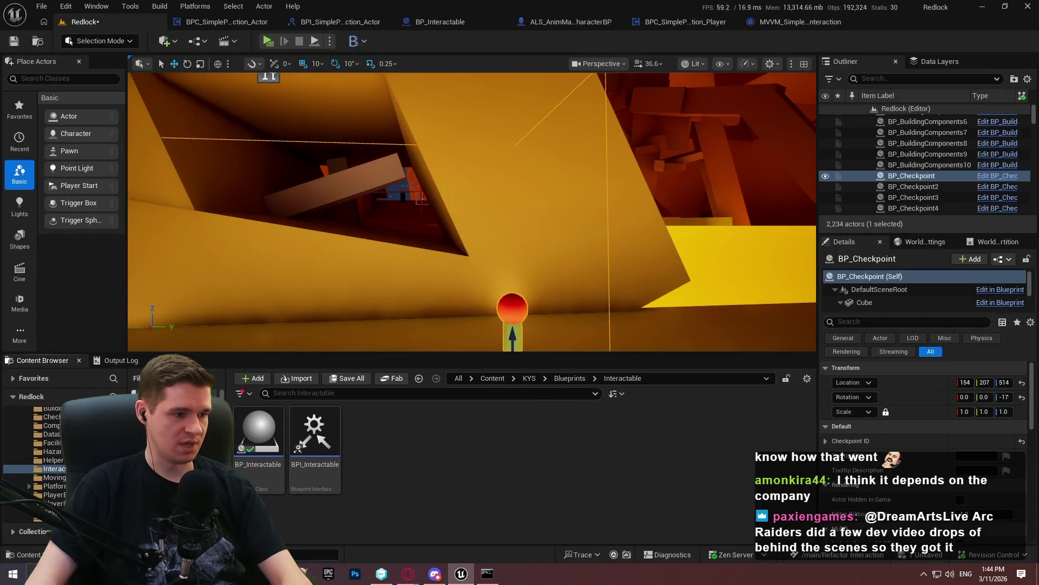
pyautogui.scroll(5, 32, 455)
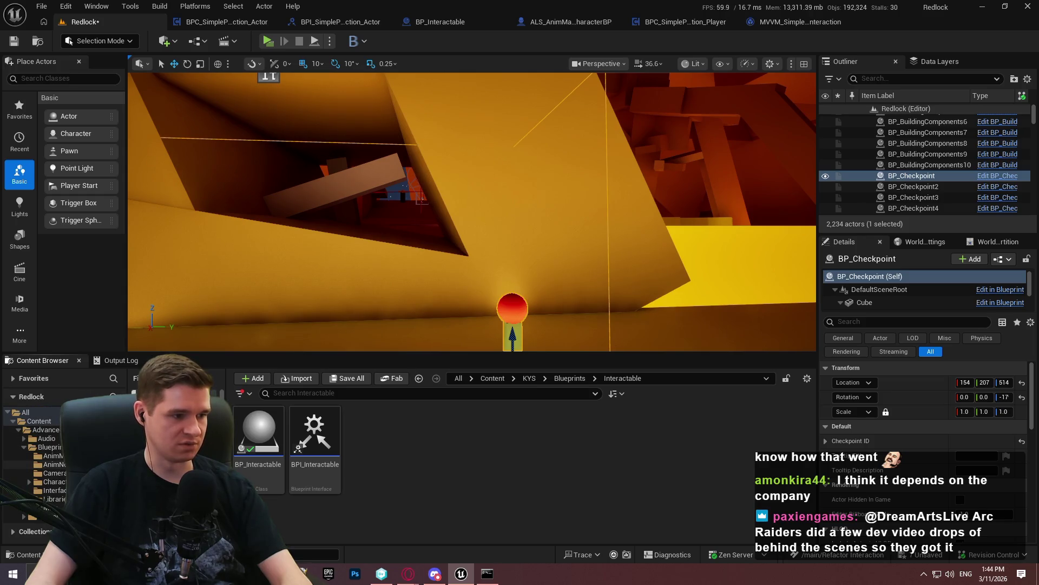
pyautogui.scroll(-2, 37, 460)
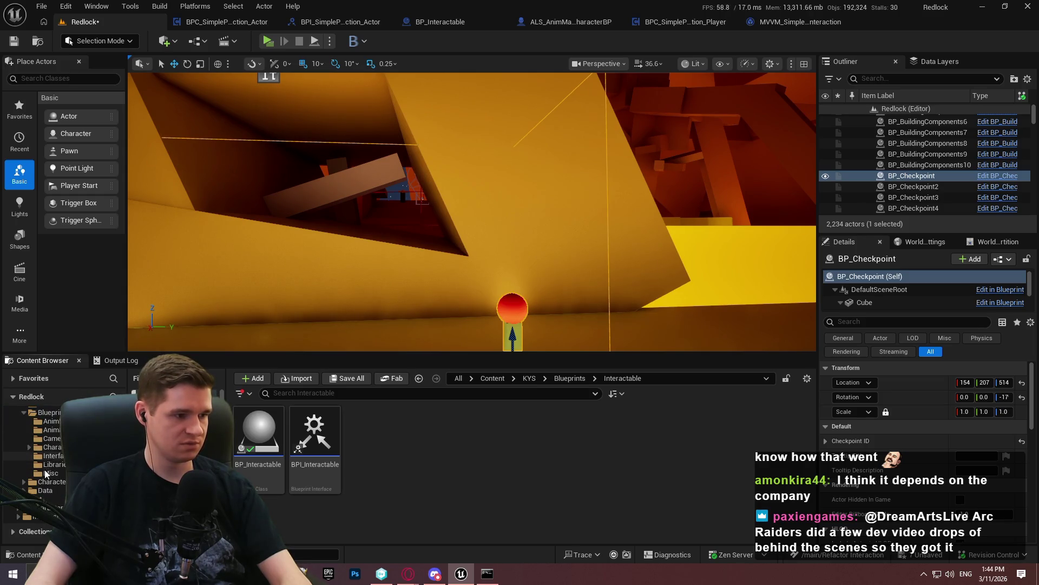
pyautogui.scroll(-3, 46, 472)
pyautogui.click(50, 499)
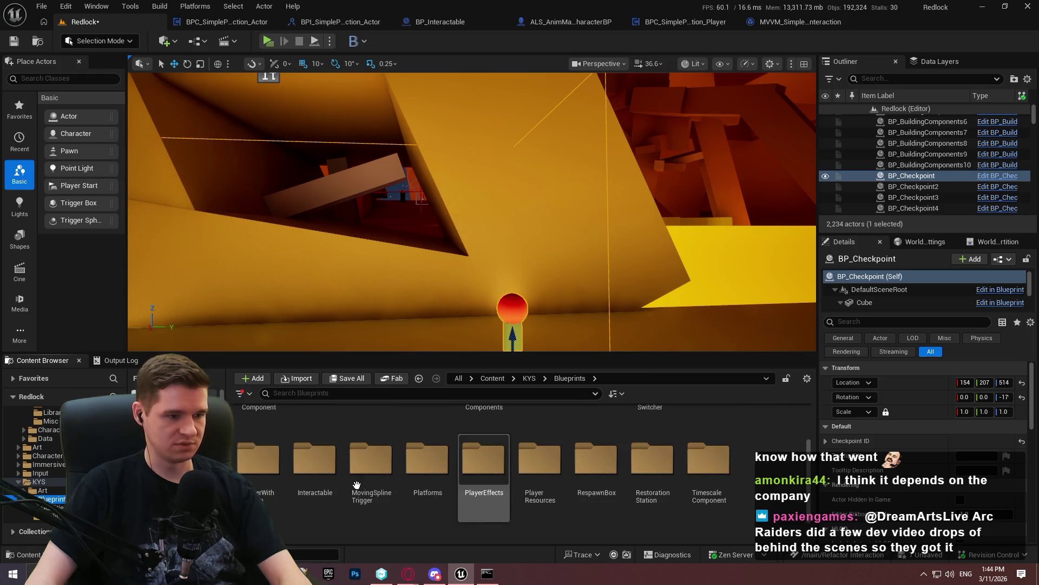
pyautogui.click(272, 453)
pyautogui.doubleClick(272, 452)
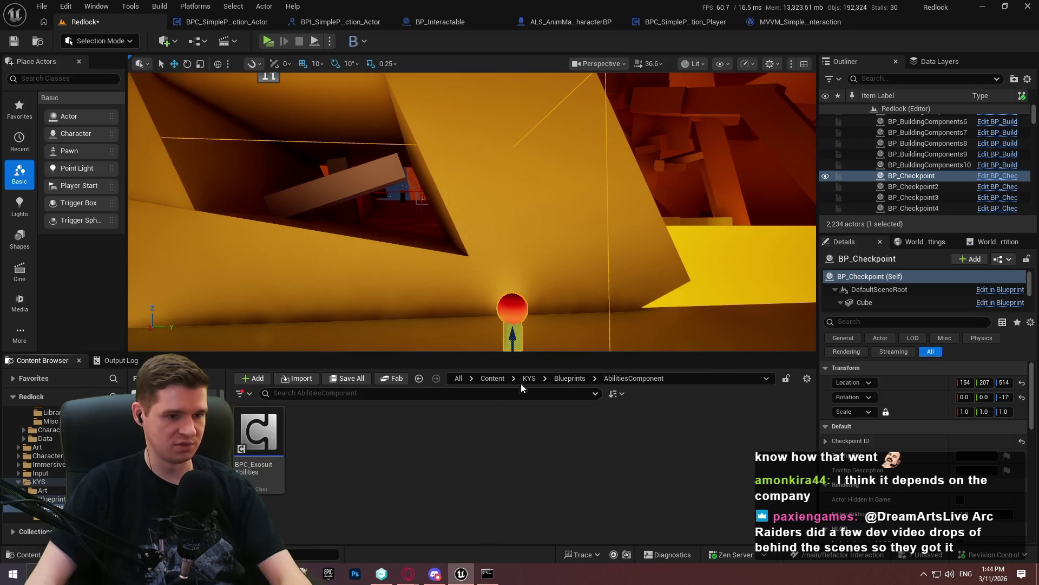
pyautogui.doubleClick(271, 463)
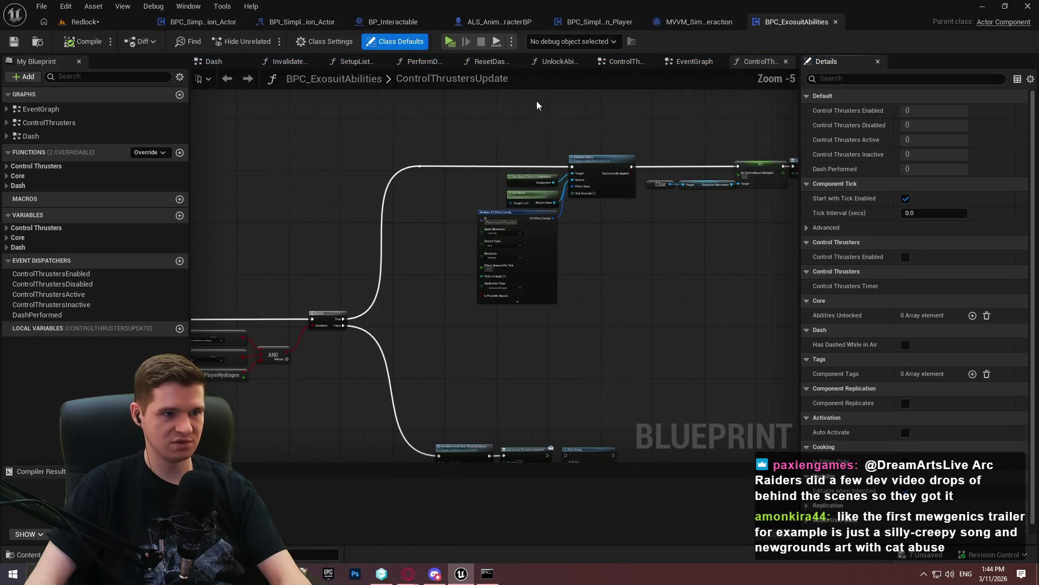
pyautogui.click(693, 61)
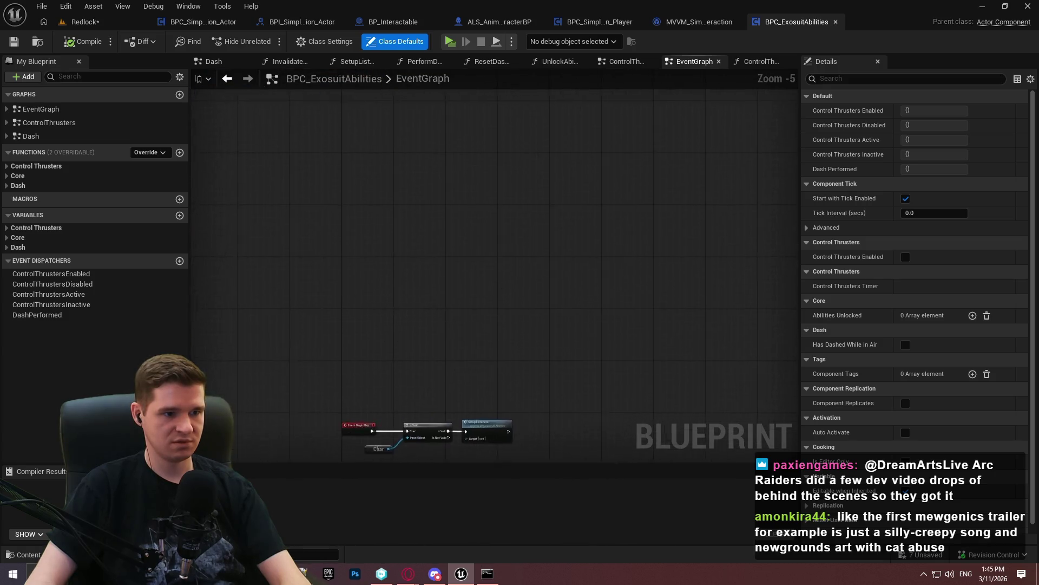
# Open BPC_PlayerEffects from the Blueprints > PlayerEffects folder
pyautogui.click(112, 25)
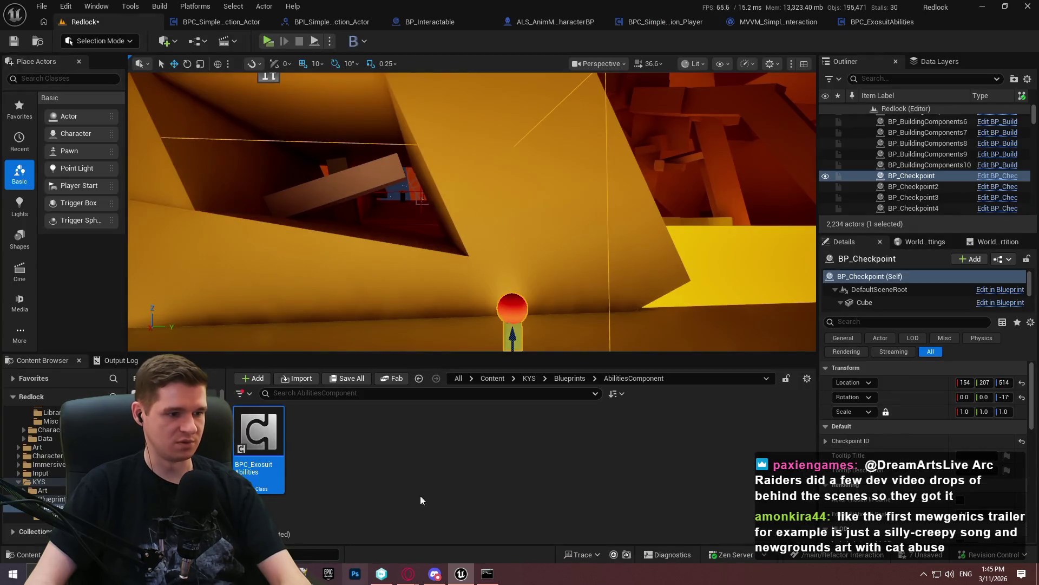
pyautogui.click(569, 378)
pyautogui.scroll(-1, 506, 471)
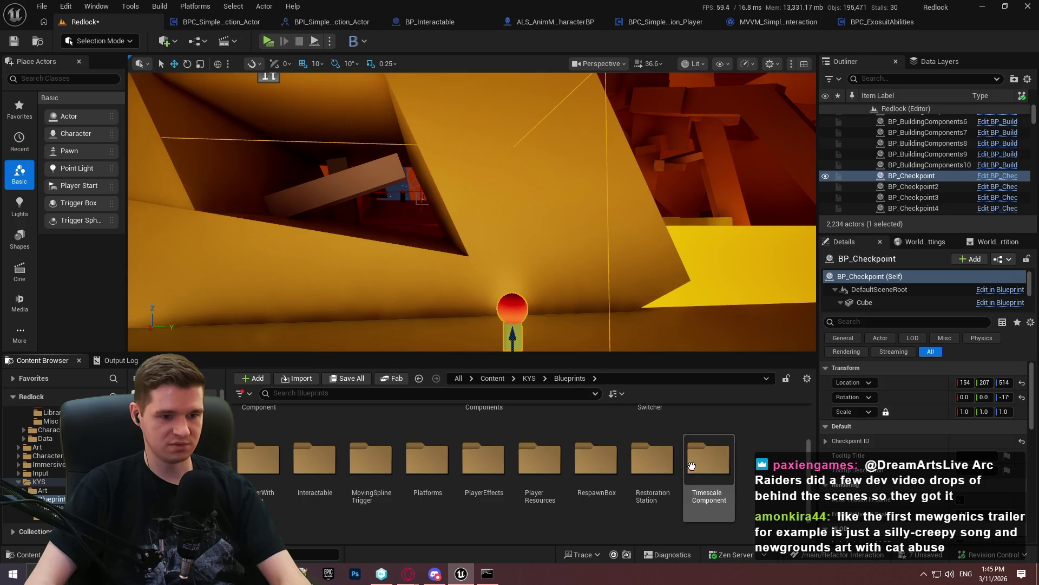
pyautogui.doubleClick(506, 466)
pyautogui.doubleClick(260, 450)
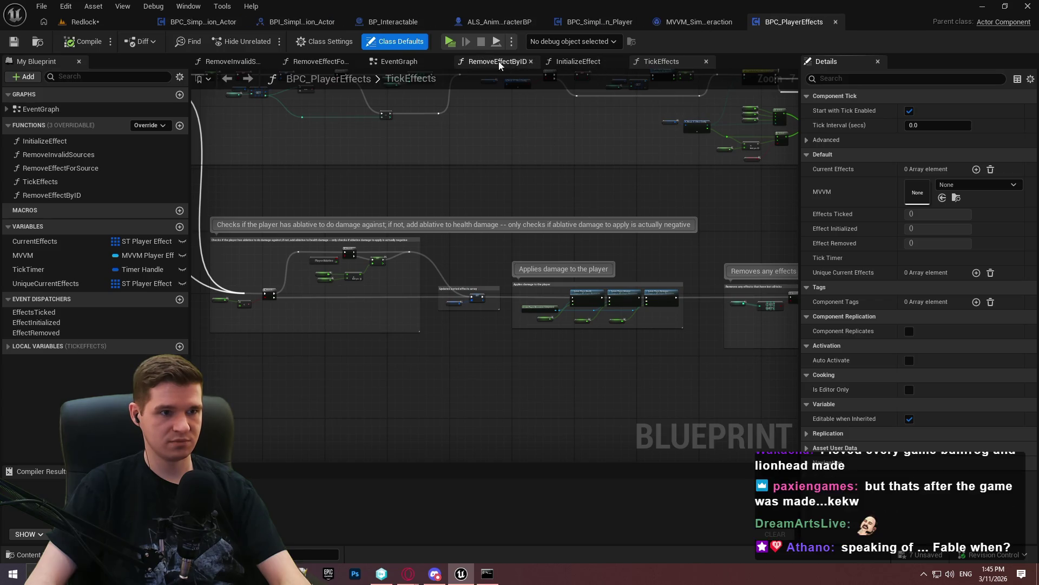
# Zoom out in BPC_PlayerEffects' event graph and box-select all its comment groups and nodes
pyautogui.click(402, 65)
pyautogui.scroll(-5, 355, 226)
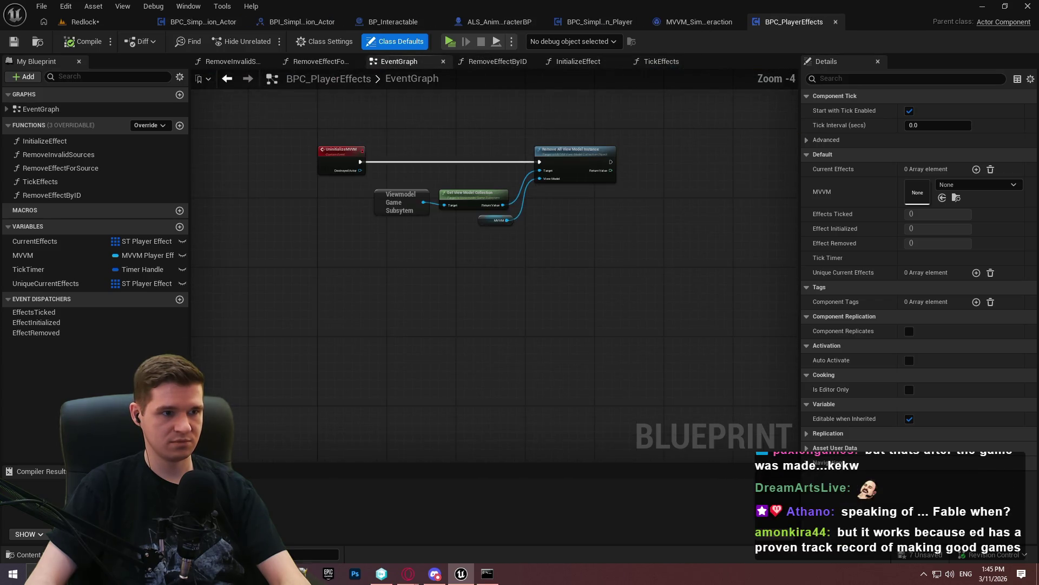
pyautogui.moveTo(413, 240); pyautogui.dragTo(388, 238)
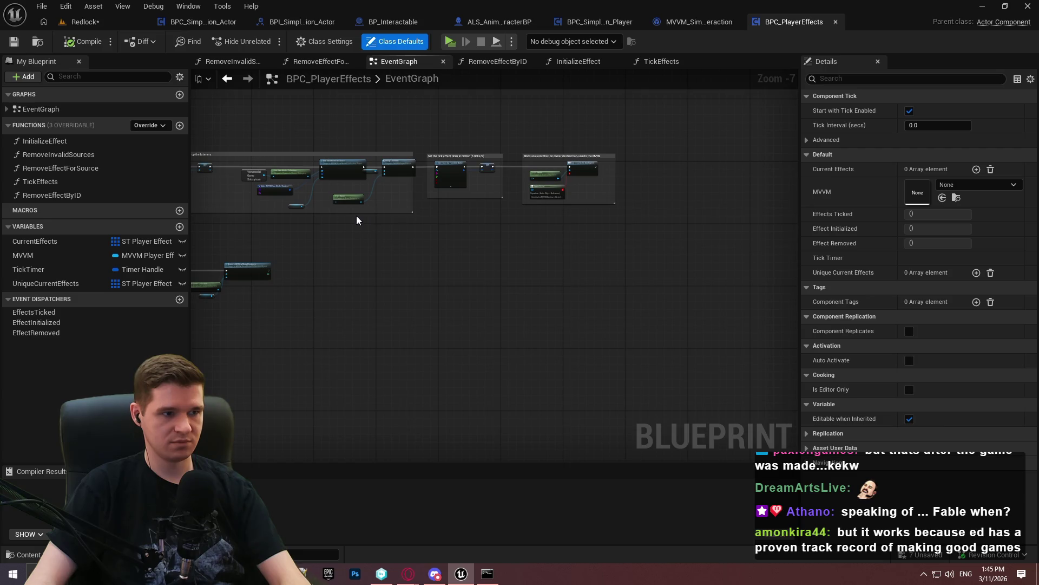
pyautogui.scroll(4, 356, 220)
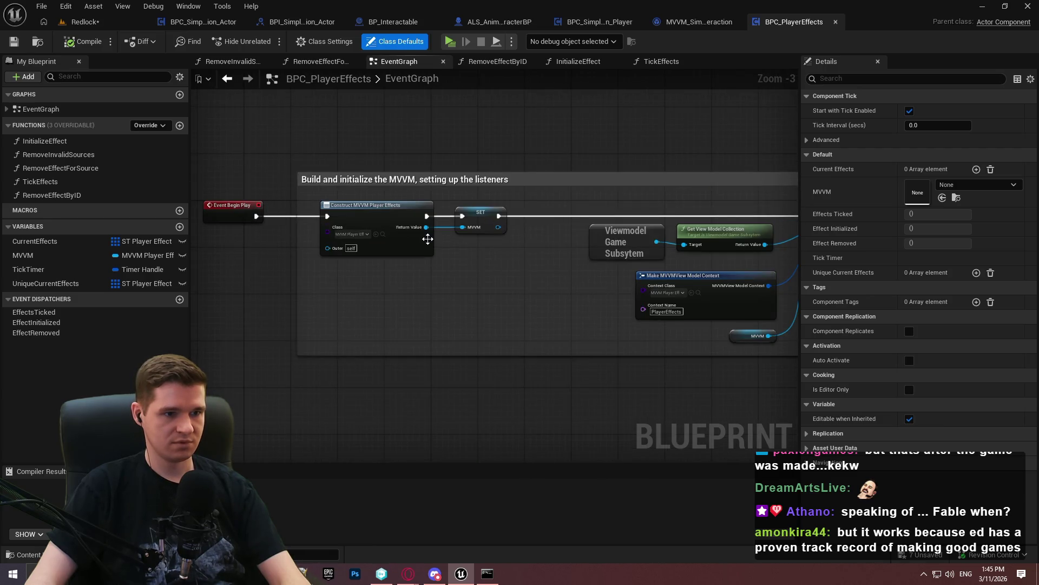
pyautogui.scroll(-3, 578, 309)
pyautogui.moveTo(654, 305)
pyautogui.mouseDown()
pyautogui.moveTo(141, 90)
pyautogui.moveTo(288, 97)
pyautogui.mouseUp()
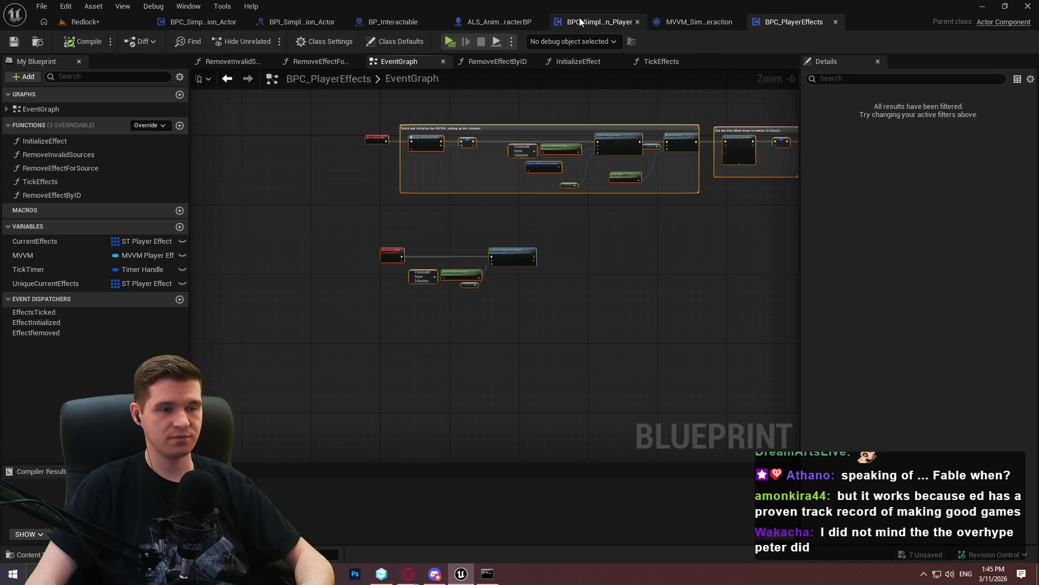
pyautogui.click(598, 21)
# Paste the copied MVVM setup nodes and delete the duplicate BeginPlay event
pyautogui.scroll(-8, 530, 232)
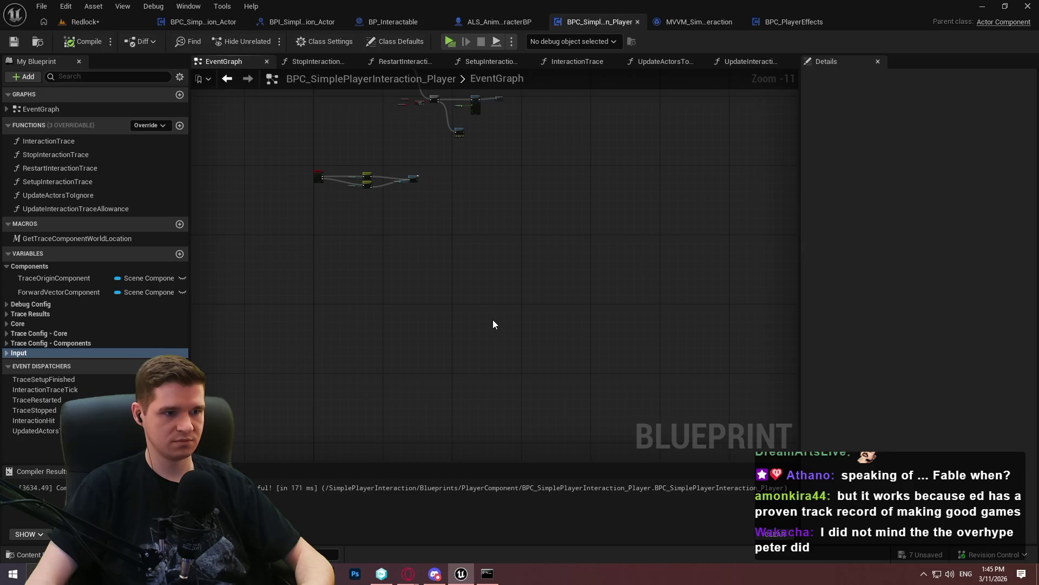
pyautogui.hotkey('ctrl', 'v')
pyautogui.scroll(4, 373, 290)
pyautogui.moveTo(378, 273); pyautogui.dragTo(423, 343)
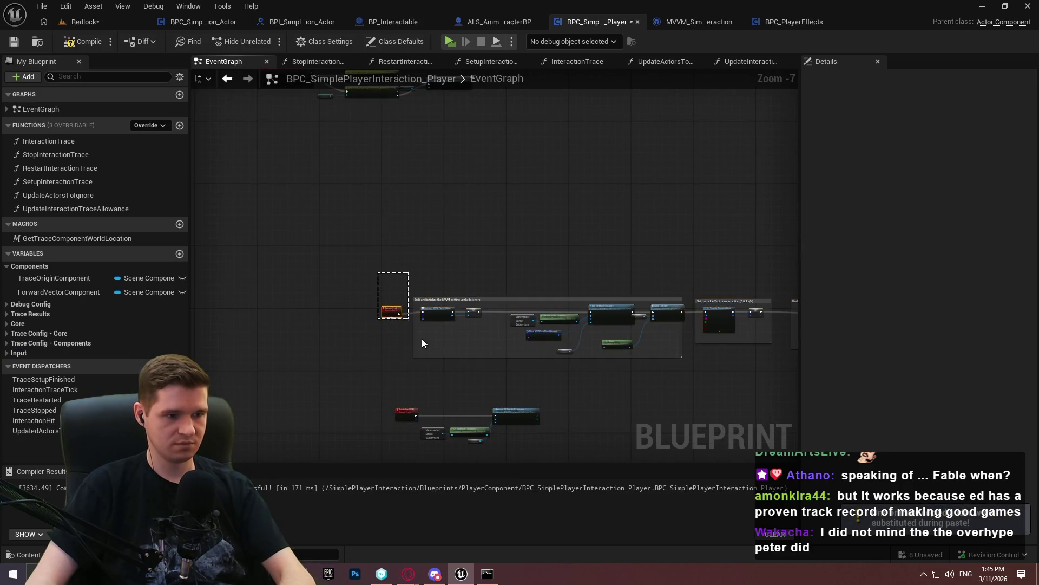
pyautogui.press('Delete')
# Create a matching MVVM variable from the pasted MVVM SET node
pyautogui.scroll(-2, 528, 314)
pyautogui.scroll(8, 529, 314)
pyautogui.rightClick(509, 284)
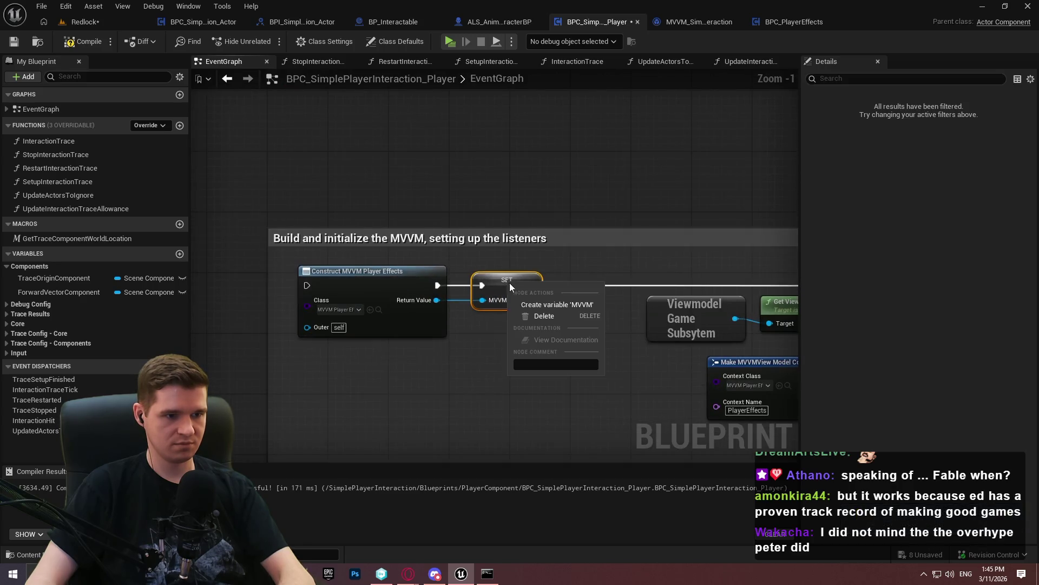
pyautogui.click(558, 304)
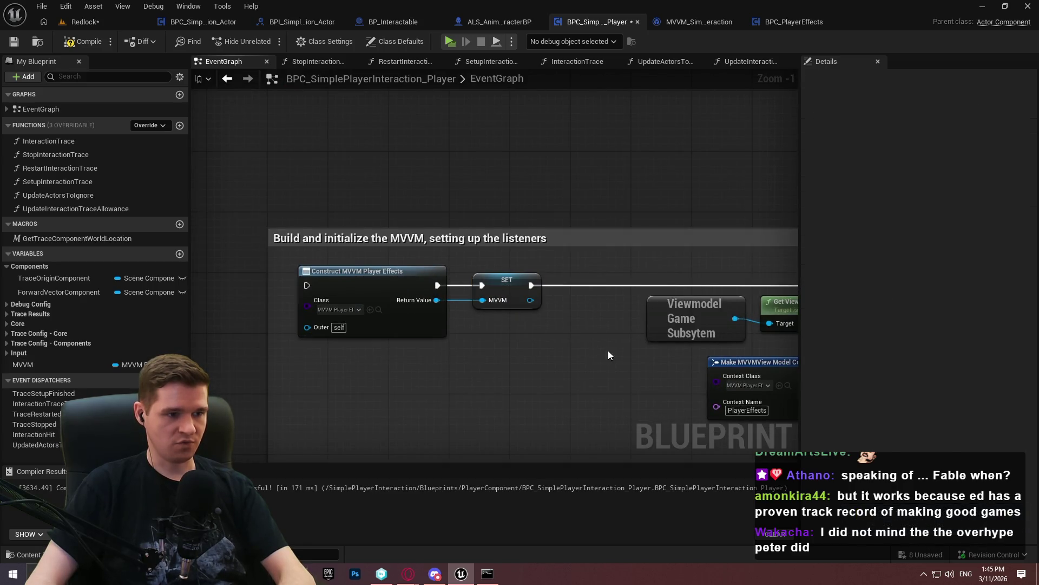
# Set the view model context class to MVVM_SimplePlayerInteraction
pyautogui.moveTo(608, 350); pyautogui.dragTo(276, 222)
pyautogui.click(437, 285)
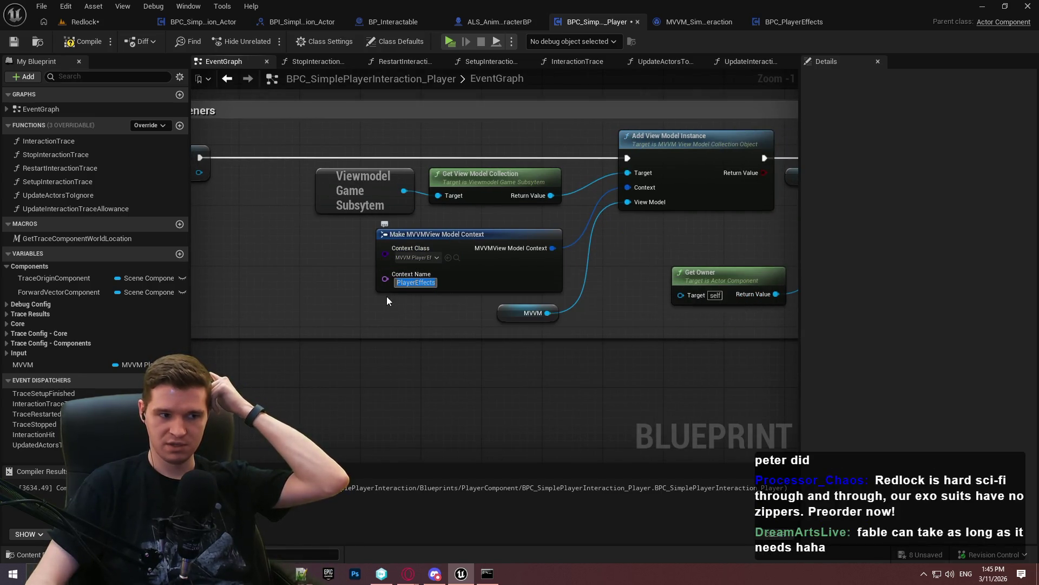
pyautogui.moveTo(400, 275); pyautogui.dragTo(518, 293)
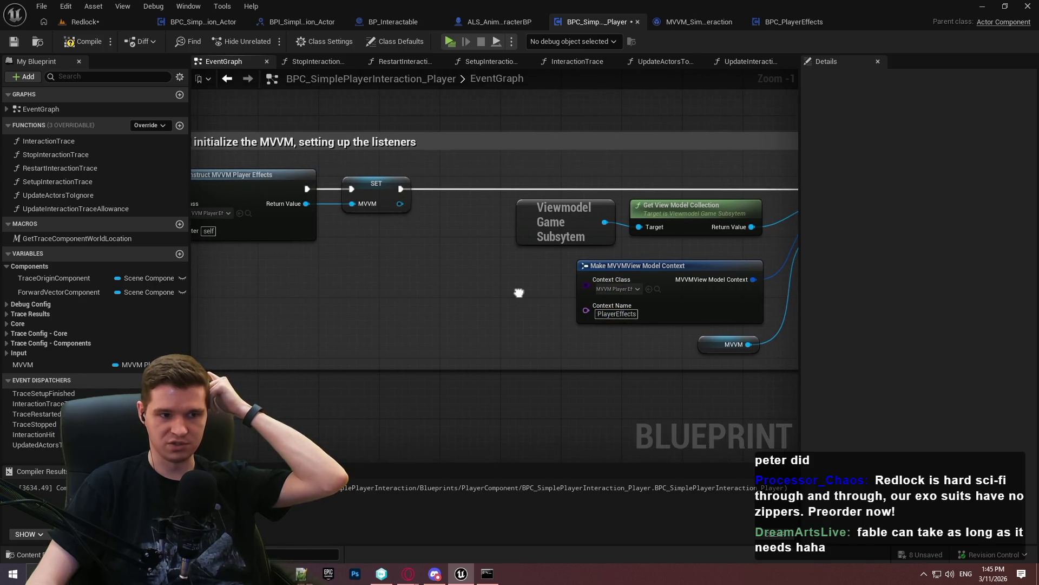
pyautogui.click(619, 291)
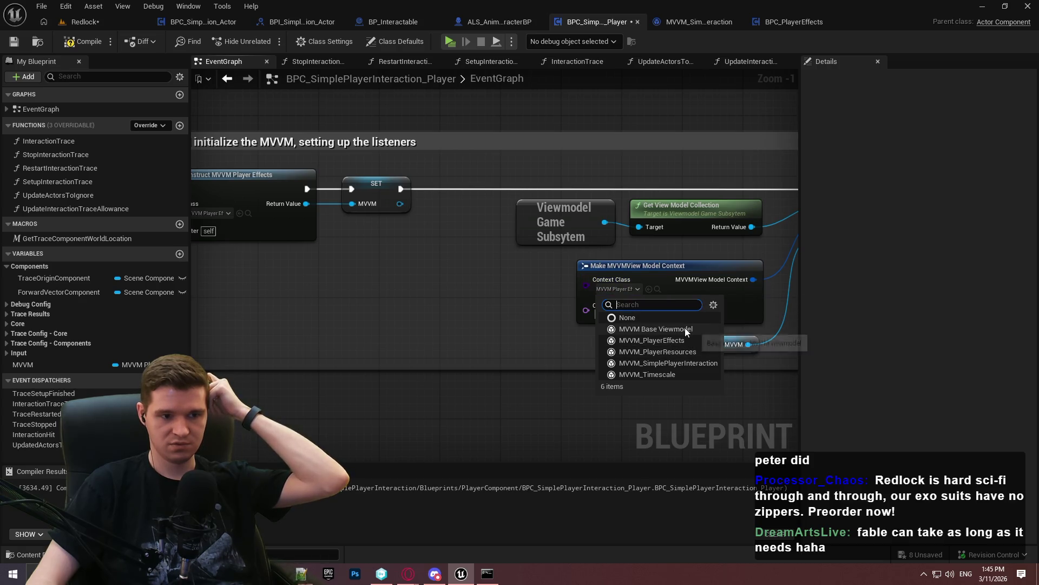
pyautogui.click(667, 364)
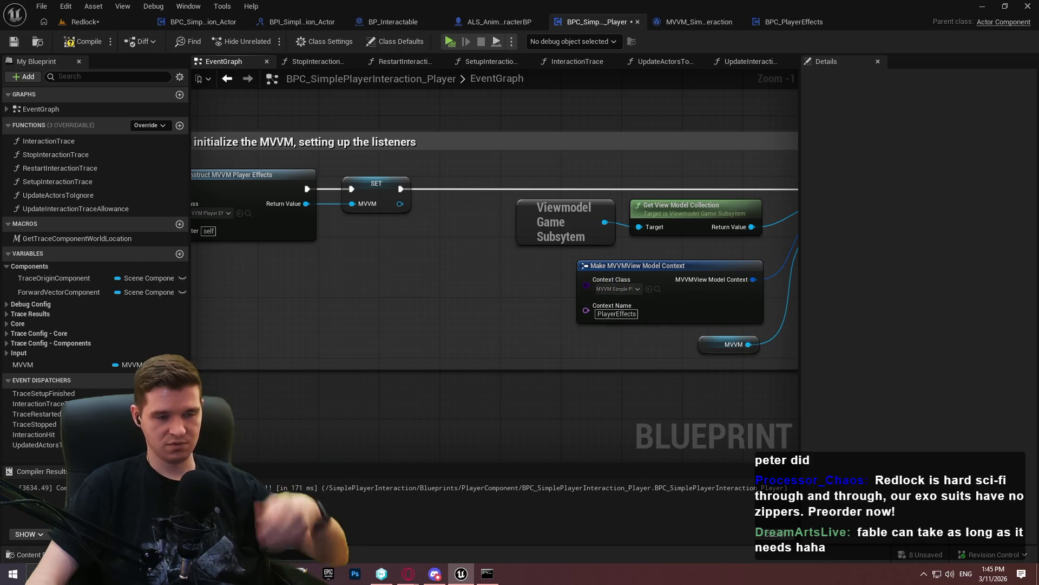
# Promote Context Name to an MVVMContextName variable, compile, and default it to SimpleInteraction
pyautogui.scroll(1, 471, 274)
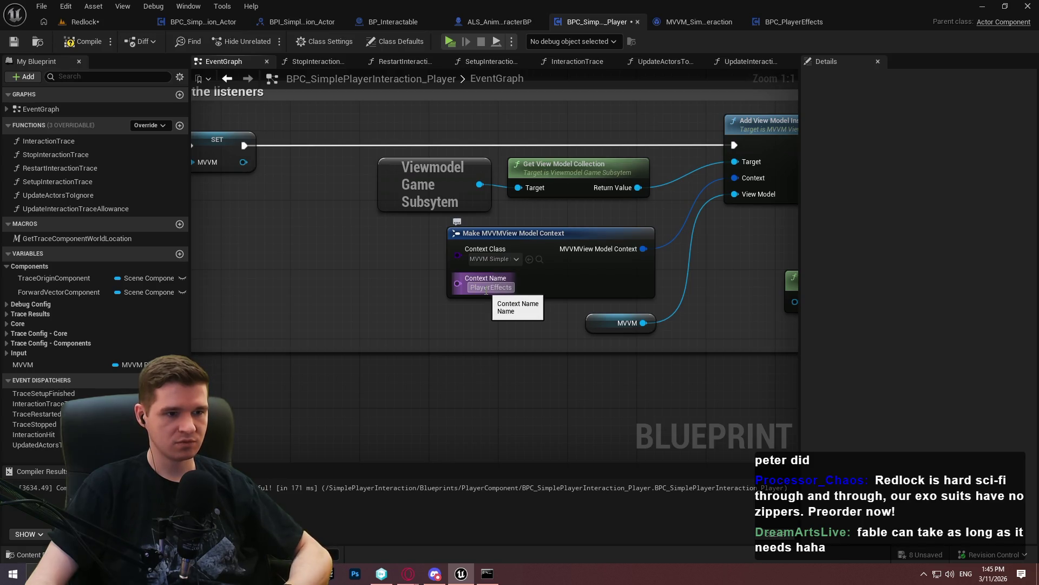
pyautogui.moveTo(467, 286); pyautogui.dragTo(351, 276)
pyautogui.click(395, 312)
pyautogui.write('MVVMContextN')
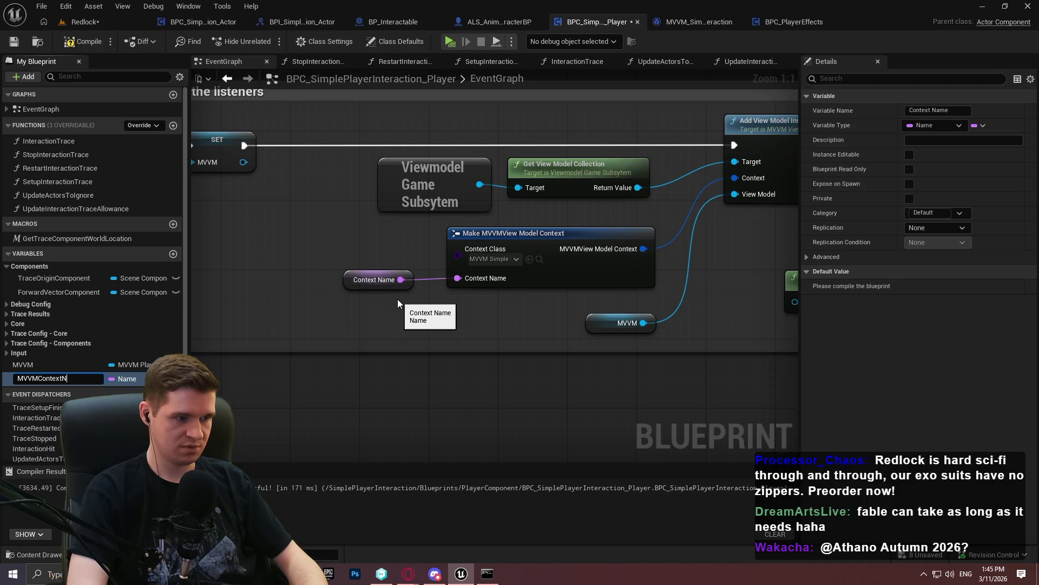
pyautogui.write('ame')
pyautogui.press('Return')
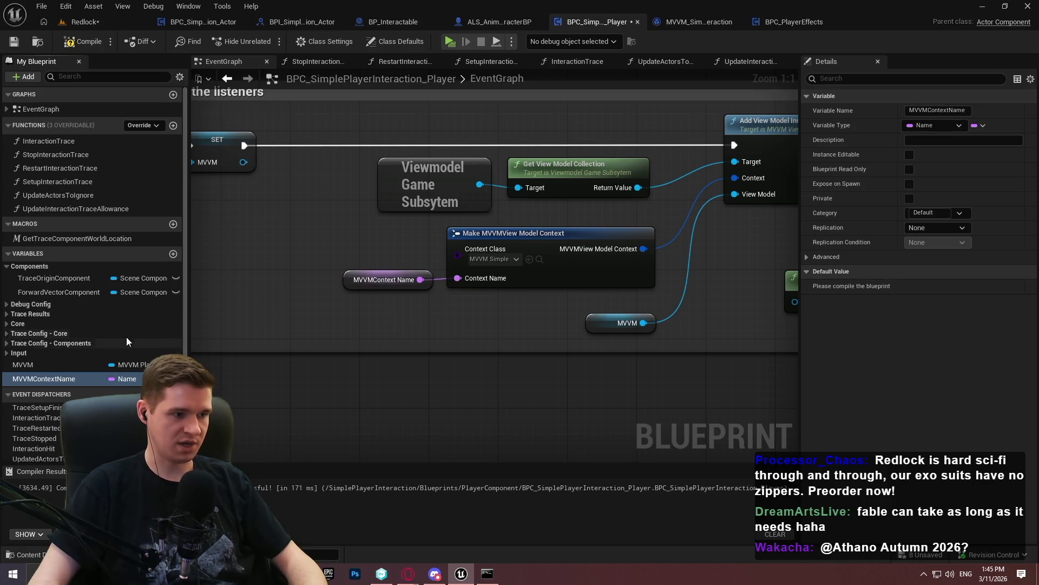
pyautogui.press('F7')
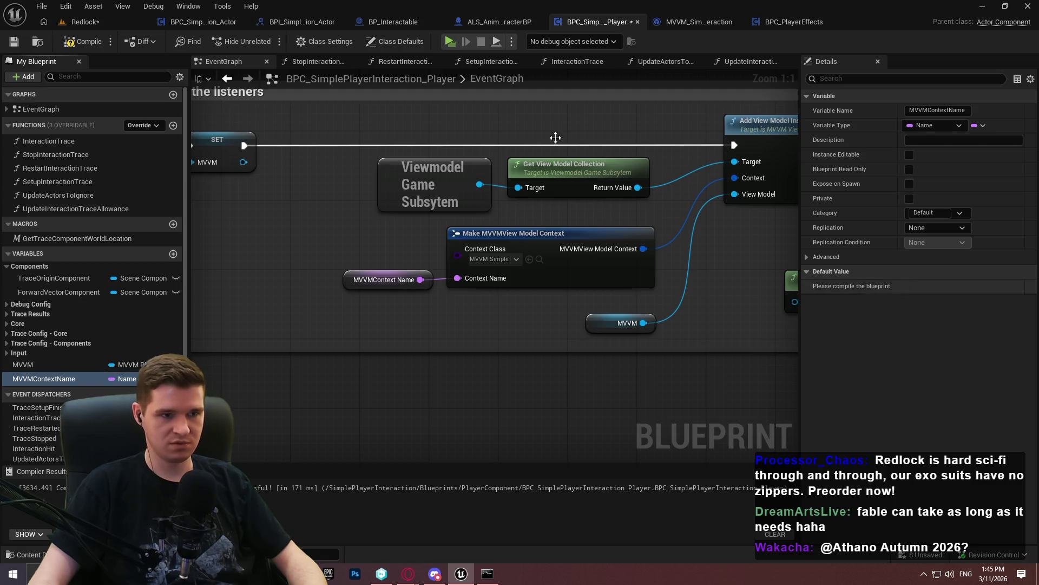
pyautogui.click(926, 285)
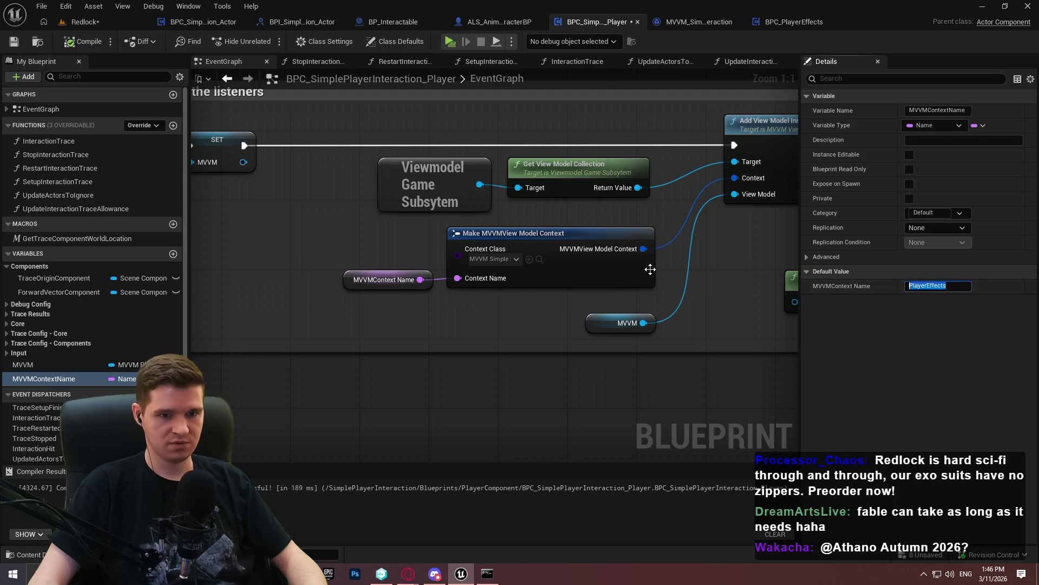
pyautogui.write('SimpleInteraction')
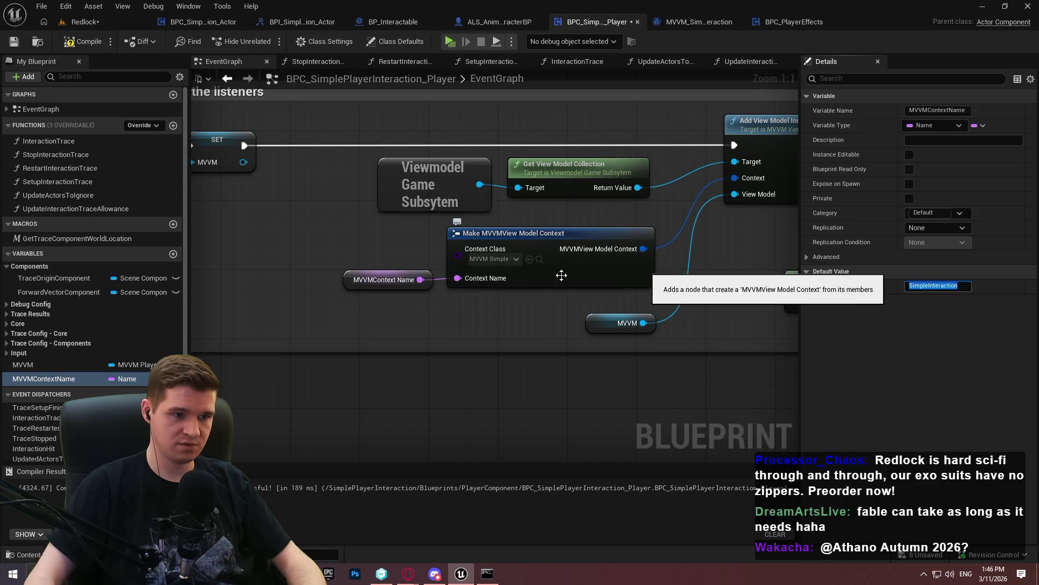
pyautogui.press('Return')
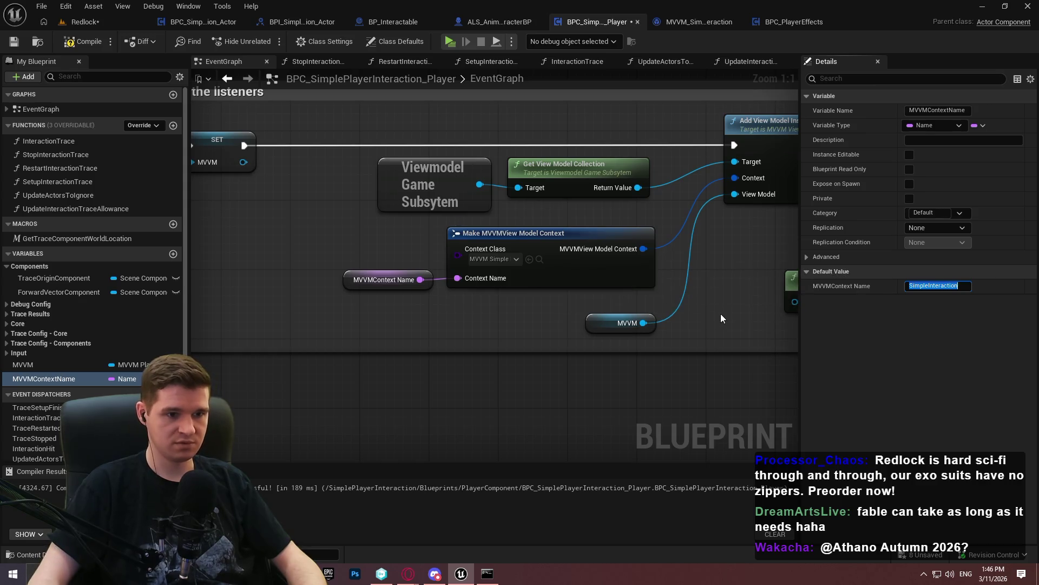
# Review the tick-timer section and delete the Setup Listeners node
pyautogui.moveTo(779, 296); pyautogui.dragTo(245, 308)
pyautogui.moveTo(587, 239); pyautogui.dragTo(349, 236)
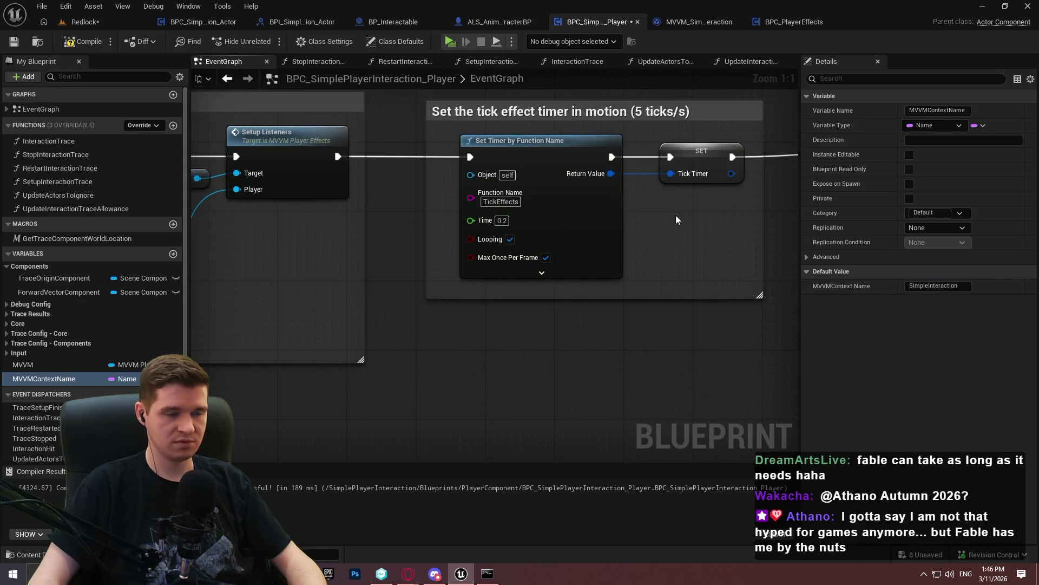
pyautogui.moveTo(694, 235); pyautogui.dragTo(587, 236)
pyautogui.scroll(-3, 587, 236)
pyautogui.moveTo(663, 348)
pyautogui.mouseDown()
pyautogui.moveTo(406, 142)
pyautogui.moveTo(709, 137)
pyautogui.mouseUp()
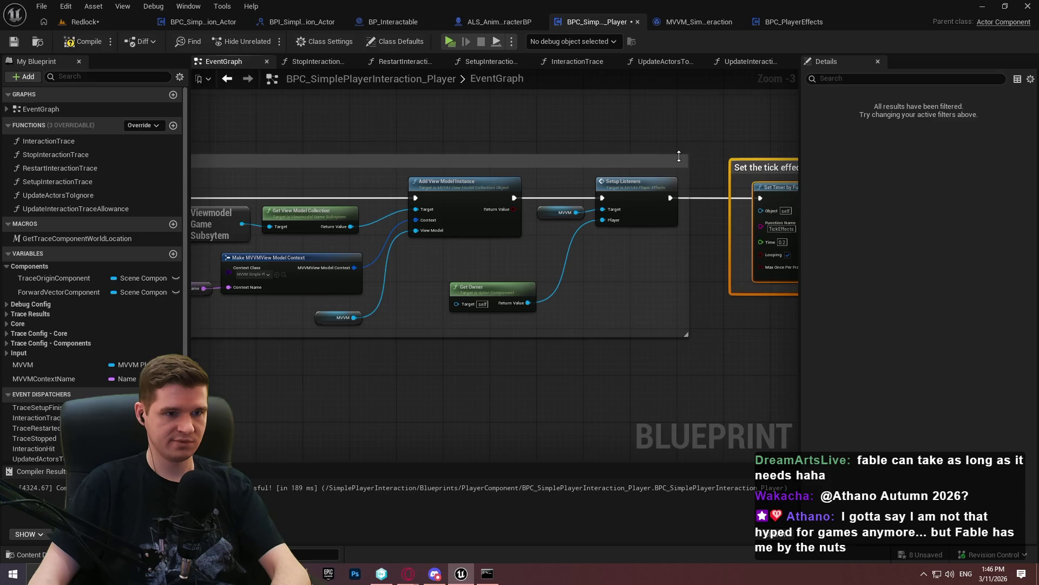
pyautogui.scroll(3, 634, 210)
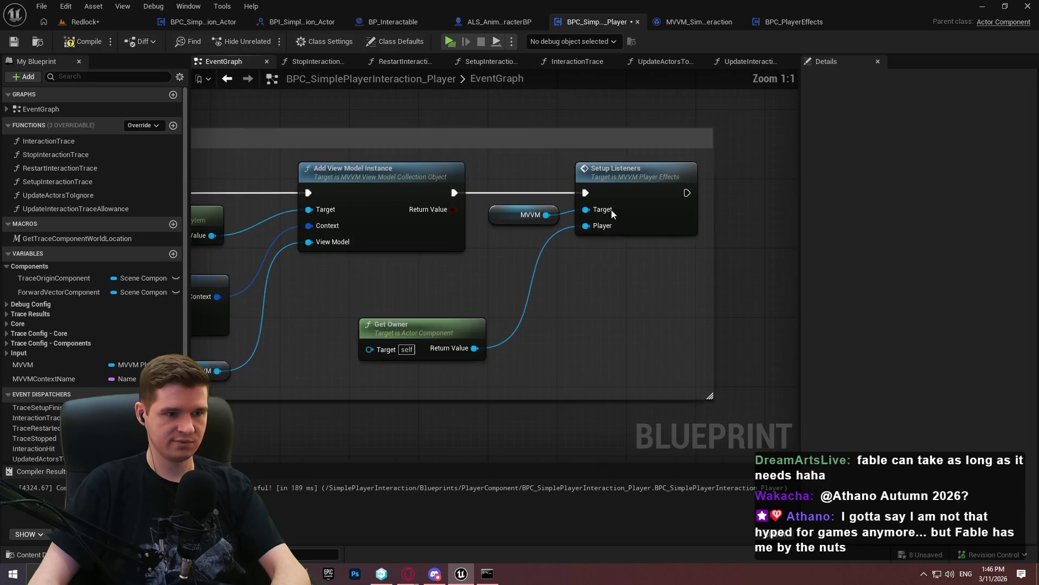
pyautogui.moveTo(660, 266); pyautogui.dragTo(634, 202)
pyautogui.press('Delete')
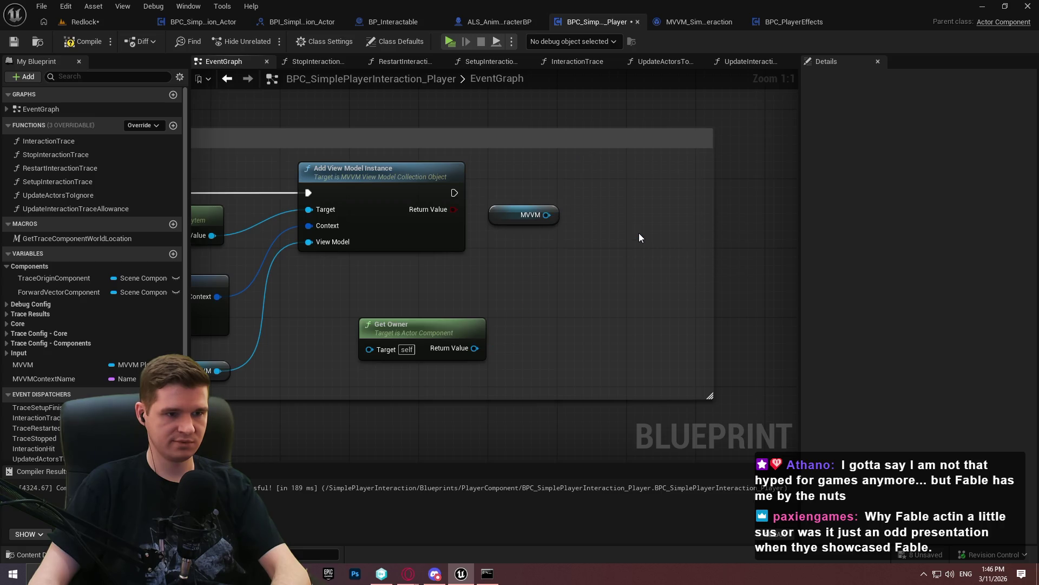
# Change the MVVM variable's type to an MVVM Simple Player Interaction object reference
pyautogui.click(139, 365)
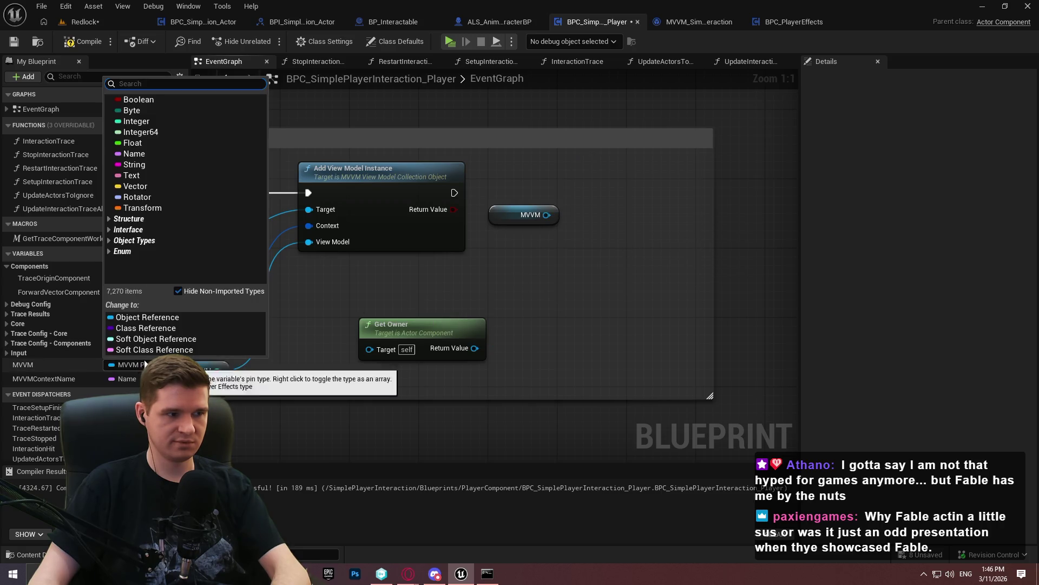
pyautogui.write('simpl')
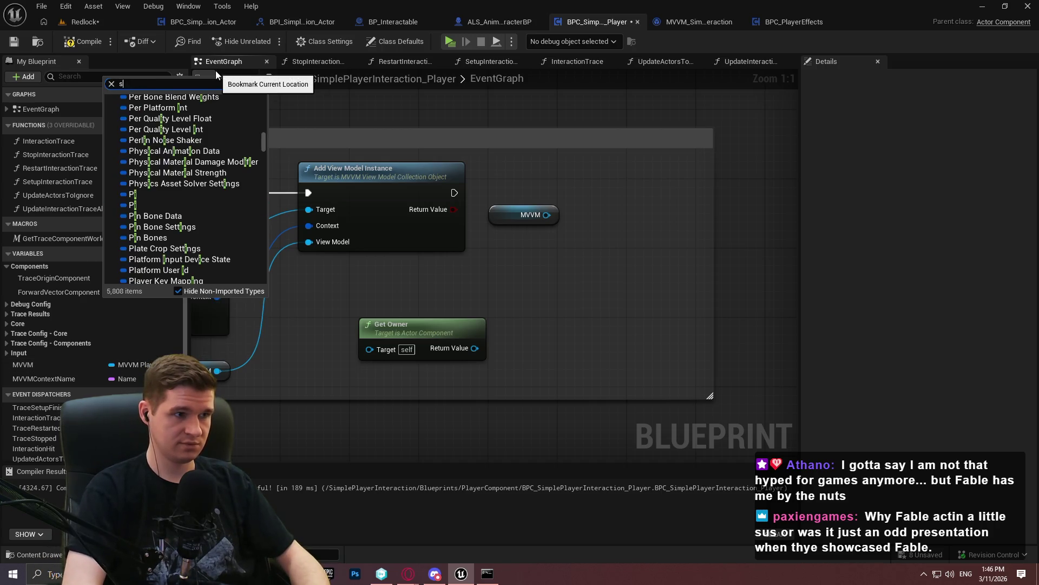
pyautogui.scroll(4, 209, 190)
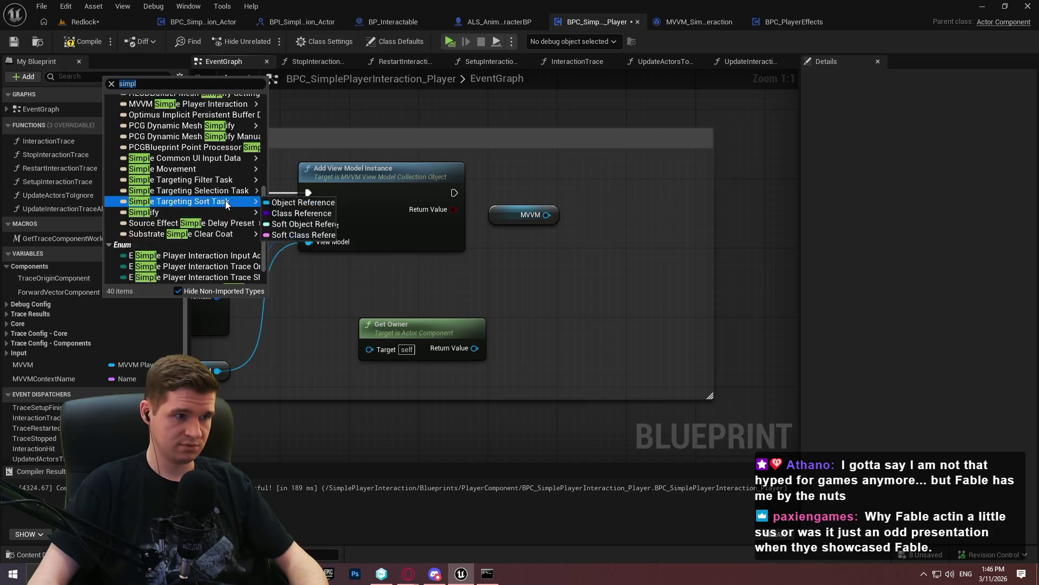
pyautogui.moveTo(216, 173)
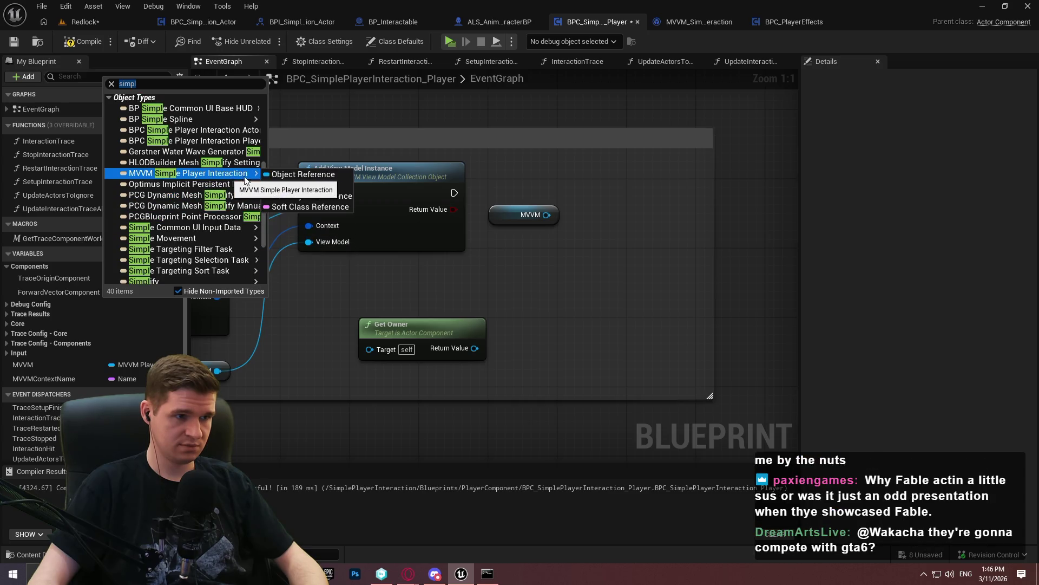
pyautogui.click(300, 185)
pyautogui.click(553, 307)
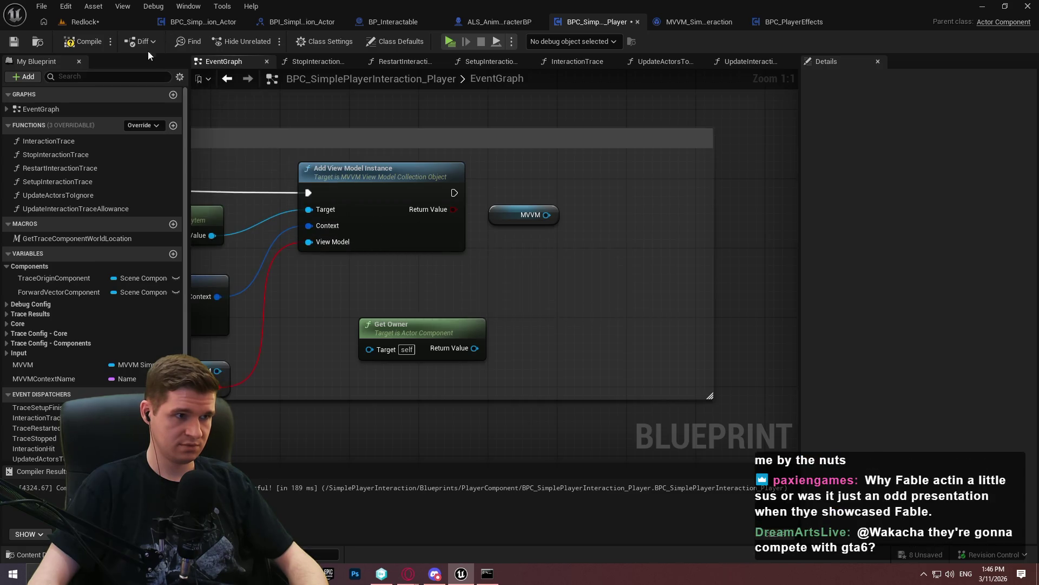
# Compile the player interaction component and open the MVVM_SimplePlayerInteraction viewmodel
pyautogui.moveTo(408, 316)
pyautogui.mouseDown()
pyautogui.moveTo(720, 287)
pyautogui.moveTo(190, 250)
pyautogui.moveTo(401, 255)
pyautogui.moveTo(297, 274)
pyautogui.mouseUp()
pyautogui.scroll(-1, 297, 274)
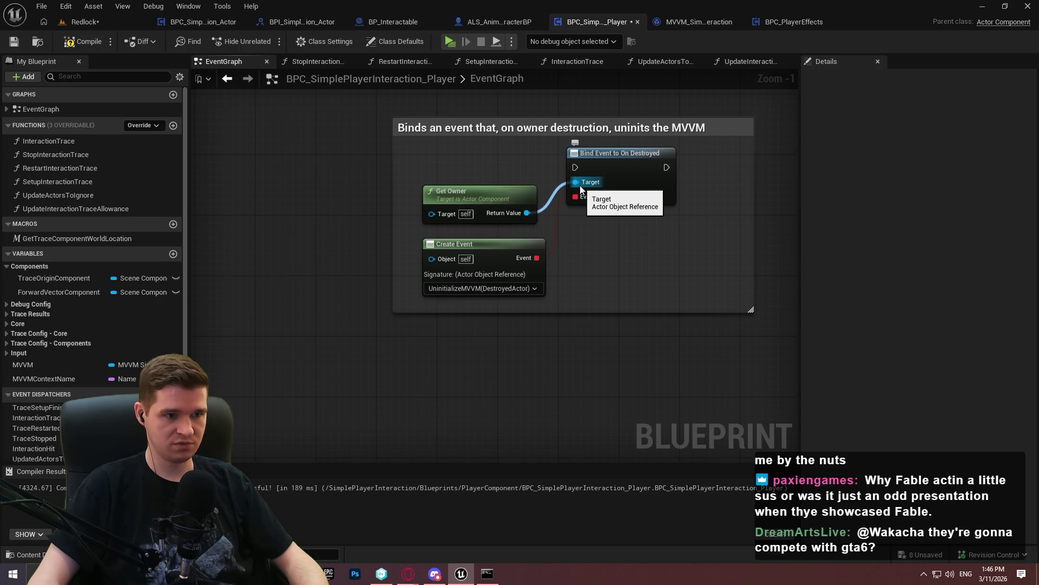
pyautogui.moveTo(576, 182)
pyautogui.mouseDown()
pyautogui.moveTo(557, 238)
pyautogui.moveTo(590, 187)
pyautogui.moveTo(217, 174)
pyautogui.moveTo(474, 178)
pyautogui.moveTo(337, 168)
pyautogui.mouseUp()
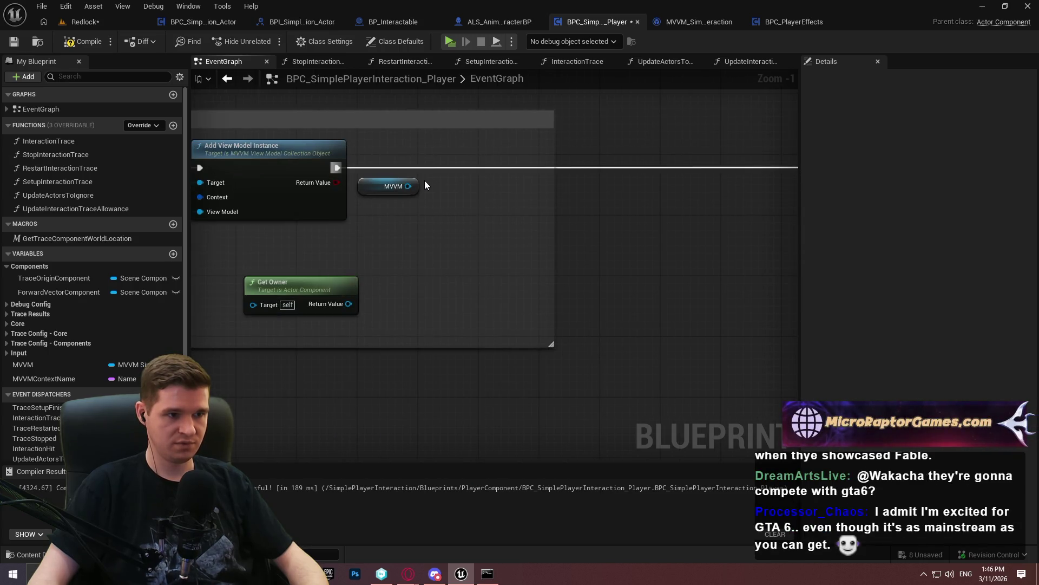
pyautogui.click(69, 42)
pyautogui.click(685, 22)
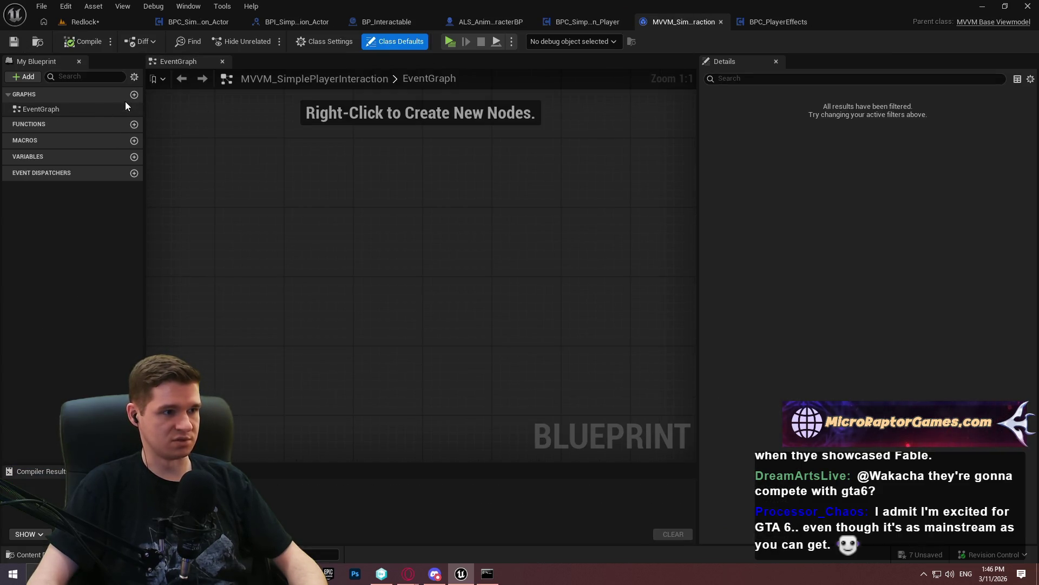
# Add a SetupListeners function to the viewmodel and compile it
pyautogui.click(134, 125)
pyautogui.write('upListeners')
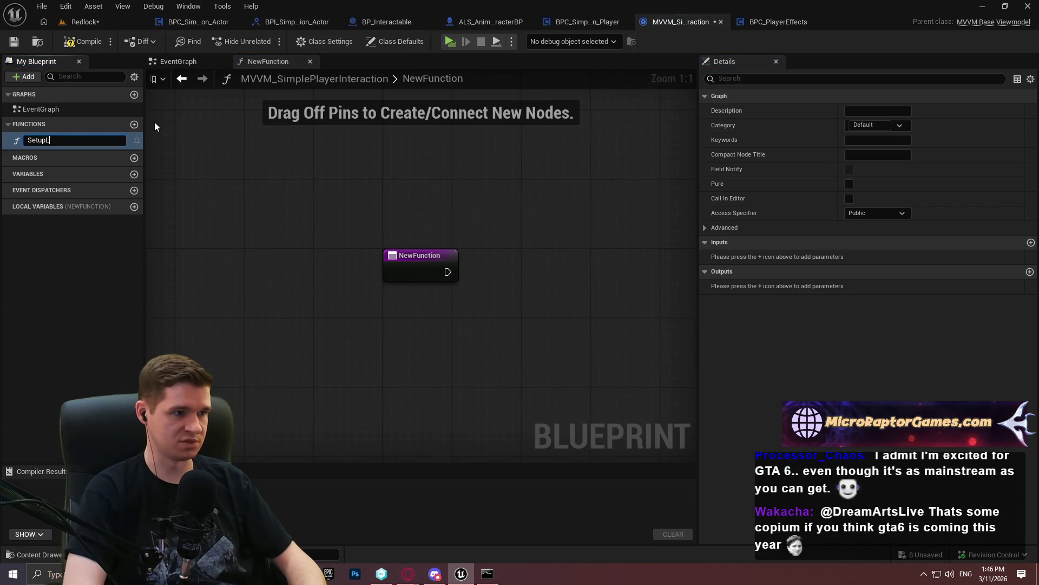
pyautogui.press('Return')
pyautogui.click(83, 41)
# In the player interaction graph, add a Setup Listeners call on the MVVM variable
pyautogui.click(582, 24)
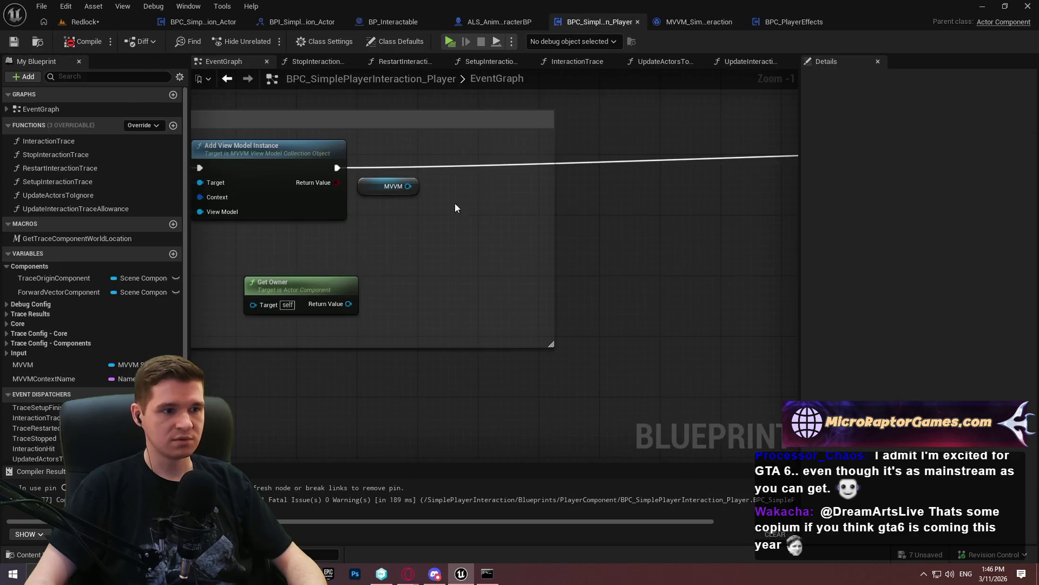
pyautogui.moveTo(408, 186); pyautogui.dragTo(534, 163)
pyautogui.write('setup')
pyautogui.press('Return')
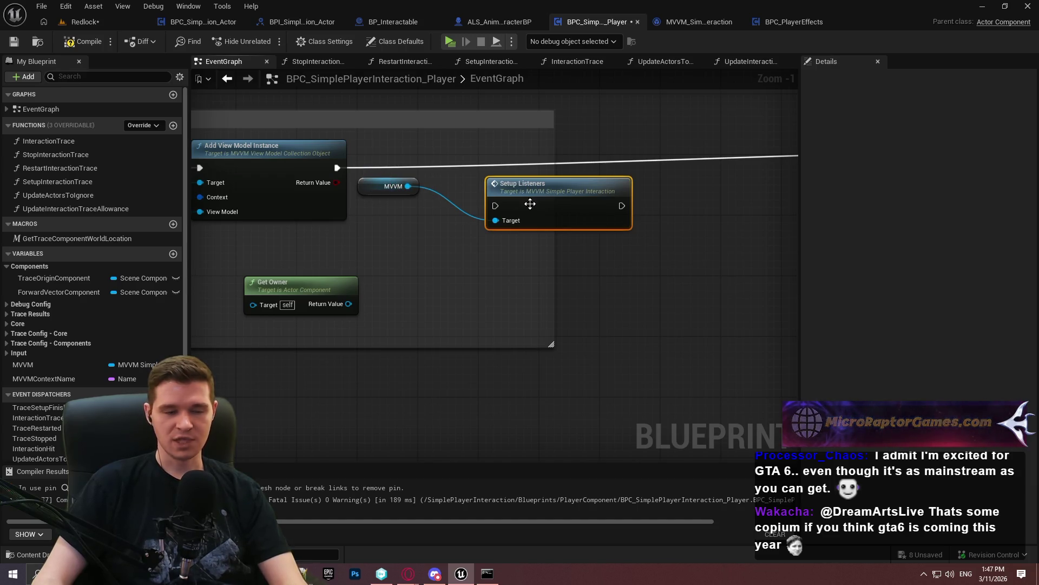
# Wire Add View Model Instance's exec into Setup Listeners and arrange the nodes
pyautogui.moveTo(497, 205); pyautogui.dragTo(337, 168)
pyautogui.moveTo(549, 194); pyautogui.dragTo(534, 156)
pyautogui.moveTo(395, 186); pyautogui.dragTo(440, 186)
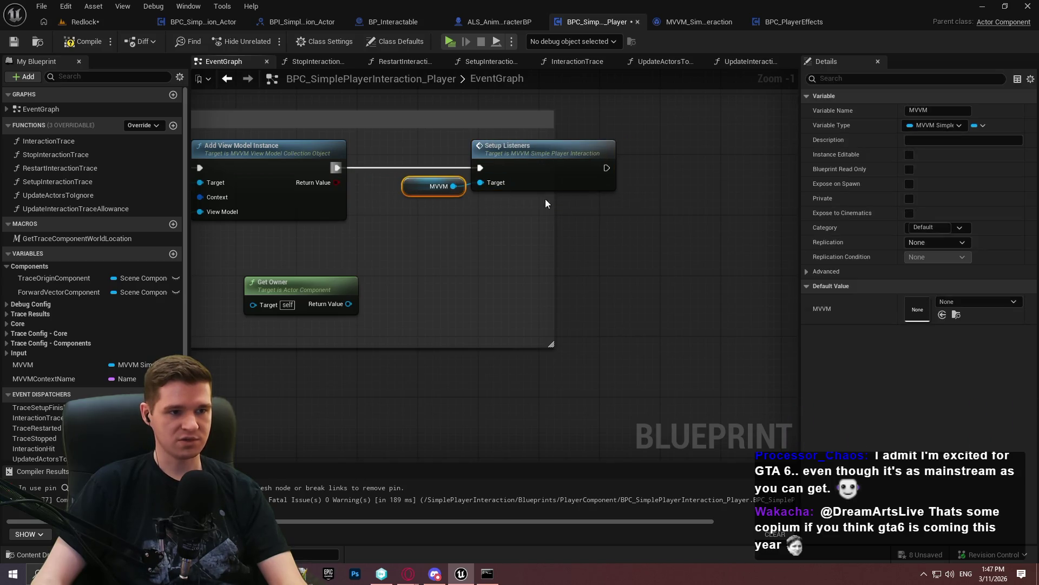
pyautogui.moveTo(654, 199)
pyautogui.mouseDown()
pyautogui.moveTo(451, 221)
pyautogui.moveTo(539, 216)
pyautogui.moveTo(448, 207)
pyautogui.moveTo(440, 276)
pyautogui.moveTo(347, 273)
pyautogui.moveTo(514, 271)
pyautogui.moveTo(475, 271)
pyautogui.mouseUp()
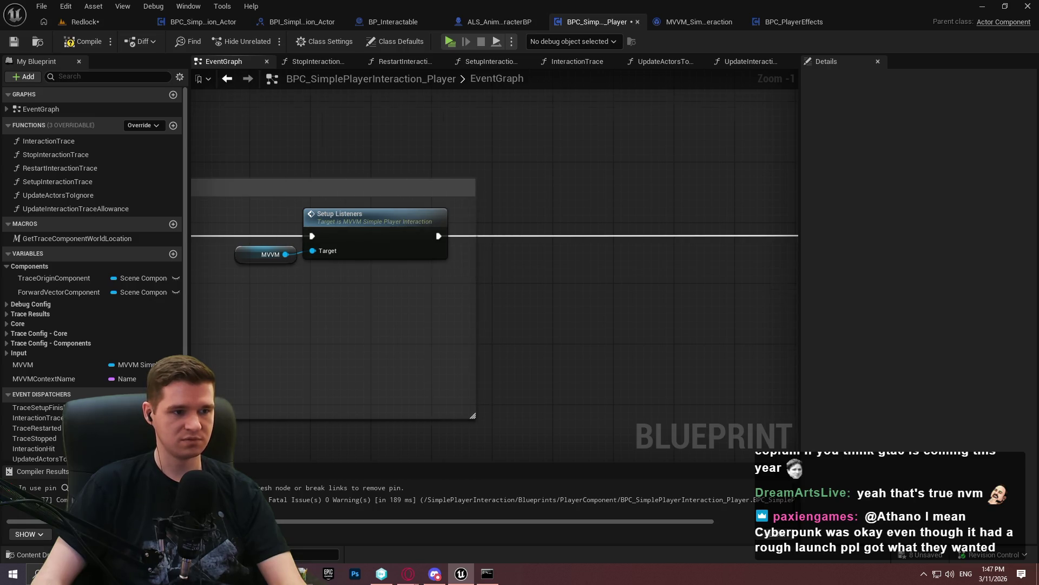
pyautogui.moveTo(271, 324); pyautogui.dragTo(620, 318)
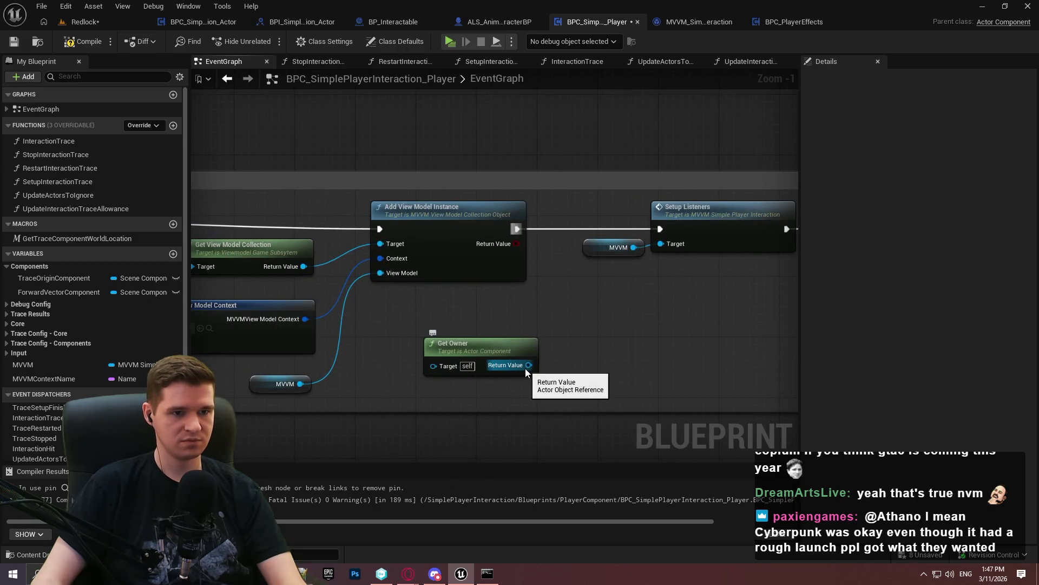
pyautogui.moveTo(525, 368); pyautogui.dragTo(549, 348)
# Give SetupListeners an Actor object reference input named OwnerActor and save the viewmodel
pyautogui.doubleClick(630, 199)
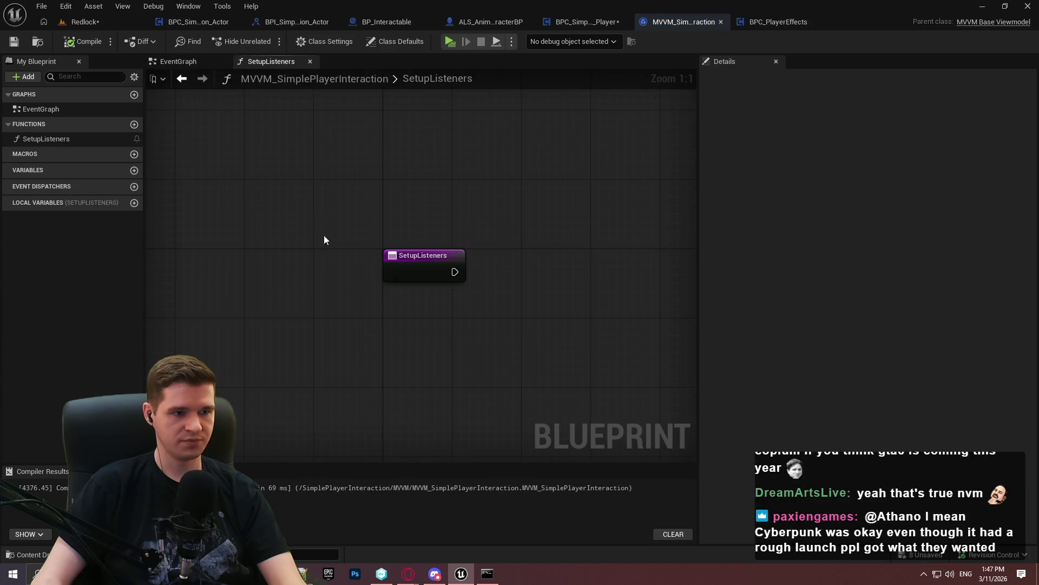
pyautogui.click(404, 271)
pyautogui.click(1031, 272)
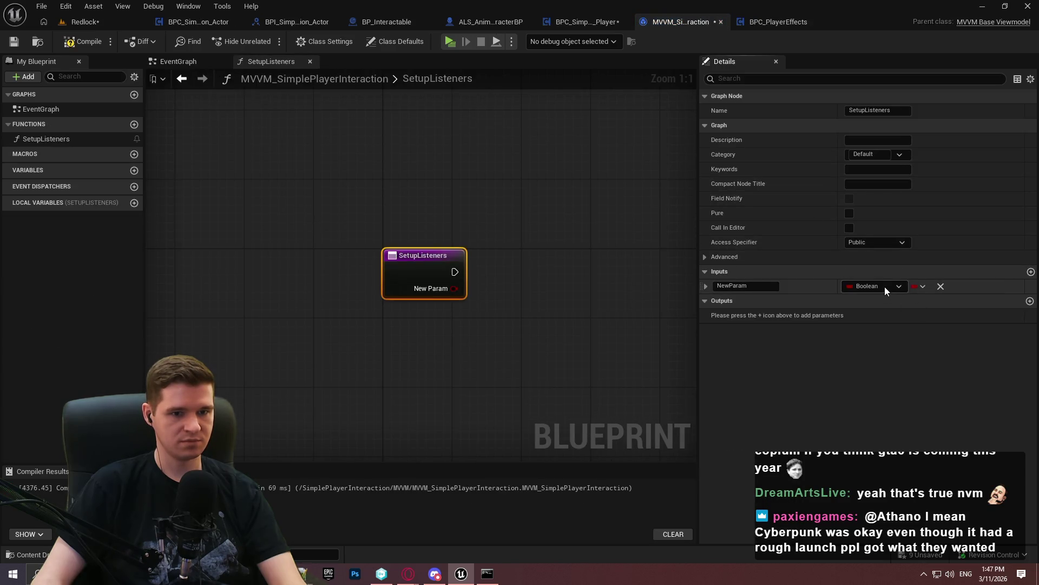
pyautogui.click(885, 287)
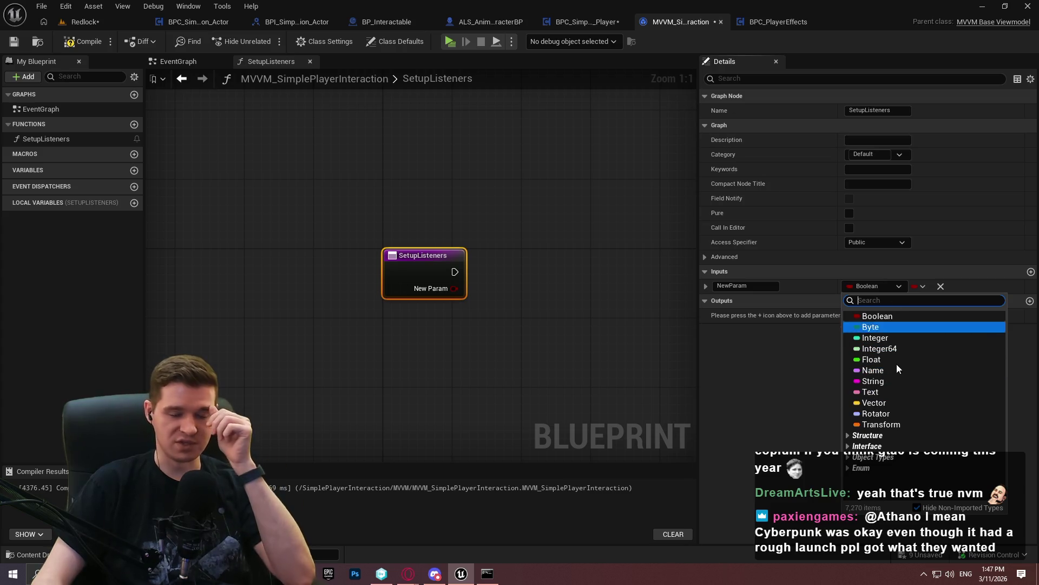
pyautogui.write('ac')
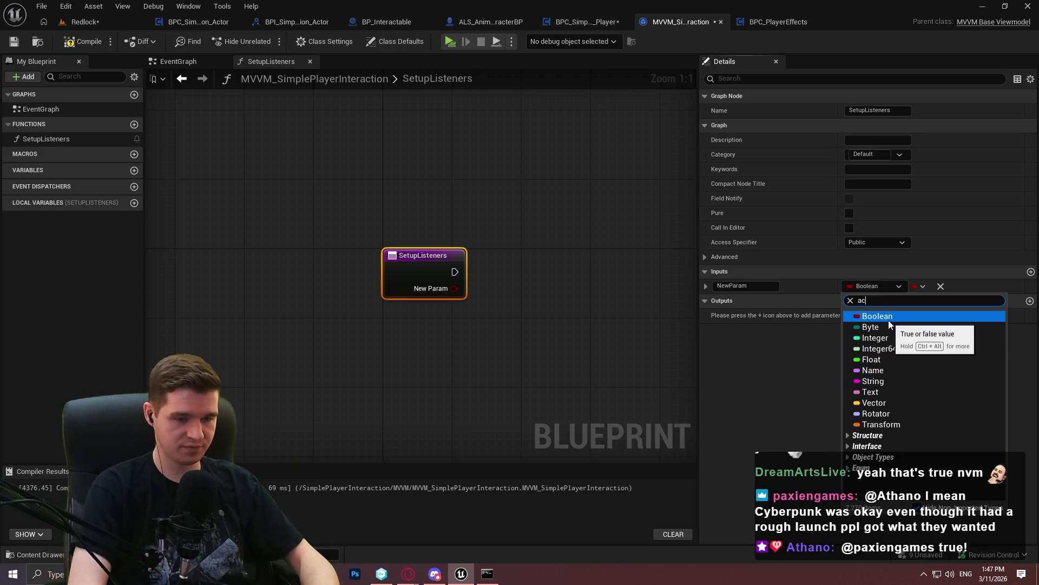
pyautogui.write('tor')
pyautogui.moveTo(887, 411)
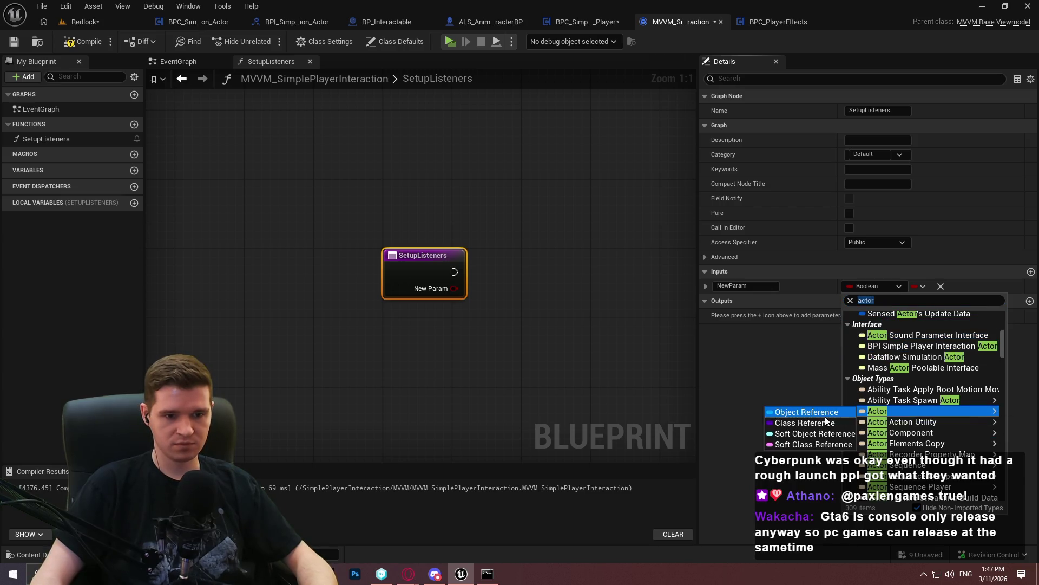
pyautogui.click(825, 416)
pyautogui.write('owne')
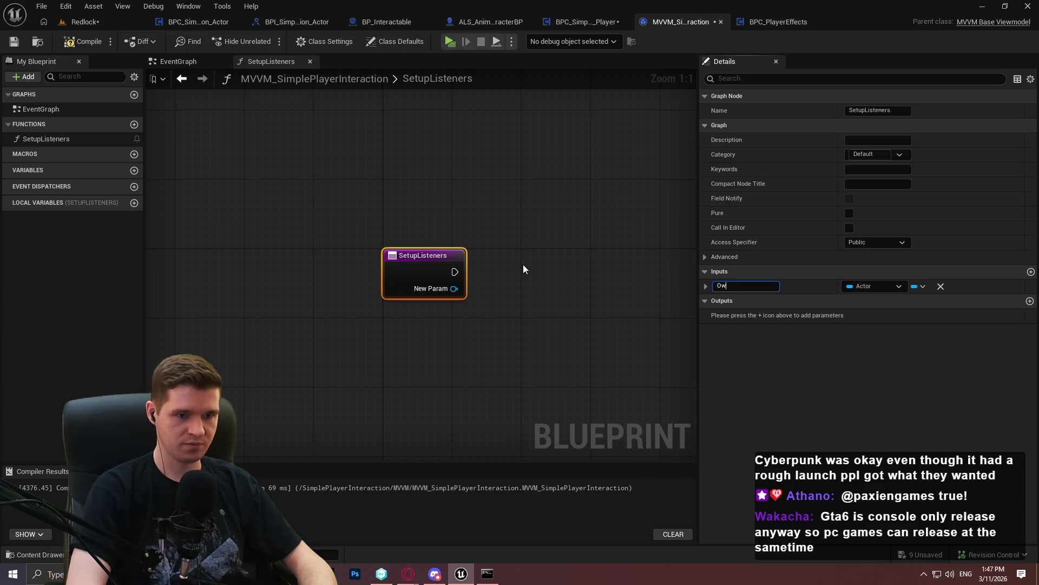
pyautogui.write('rActor')
pyautogui.press('Return')
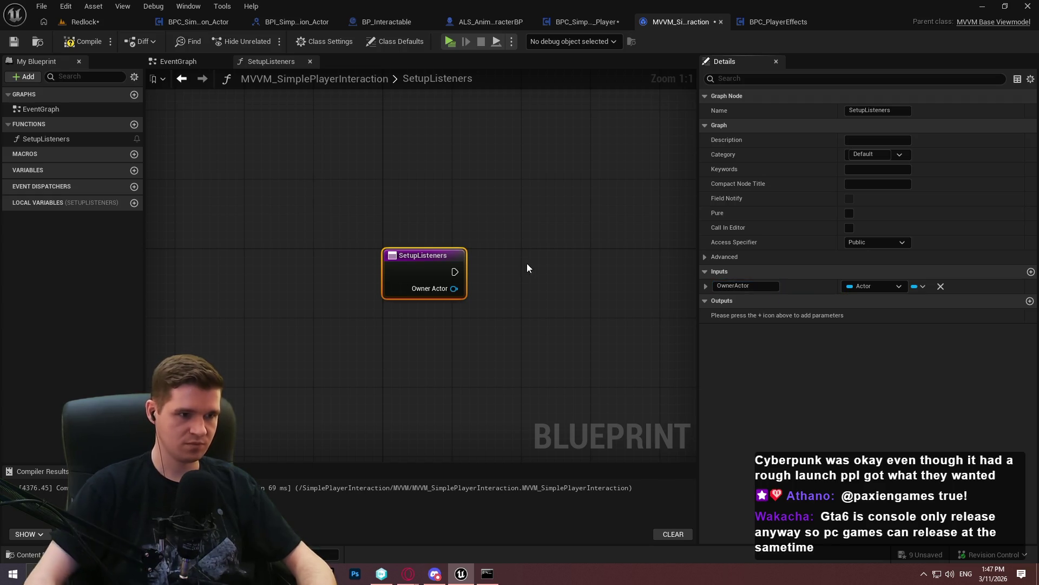
pyautogui.click(13, 41)
pyautogui.click(588, 22)
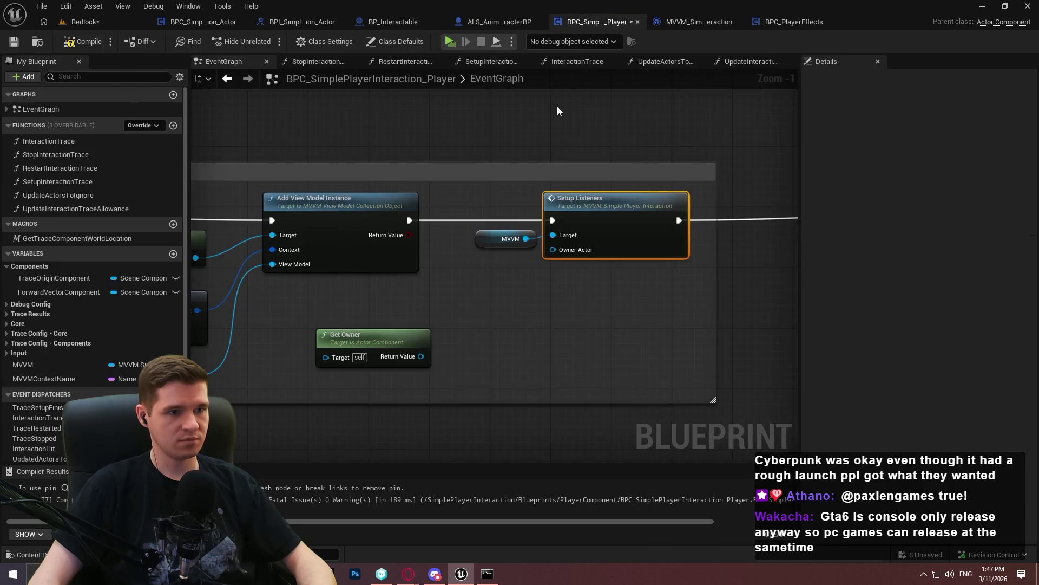
# Connect Get Owner to Setup Listeners' Owner Actor and widen the comment around them
pyautogui.moveTo(421, 357)
pyautogui.mouseDown()
pyautogui.moveTo(569, 262)
pyautogui.moveTo(563, 251)
pyautogui.mouseUp()
pyautogui.moveTo(388, 331); pyautogui.dragTo(495, 261)
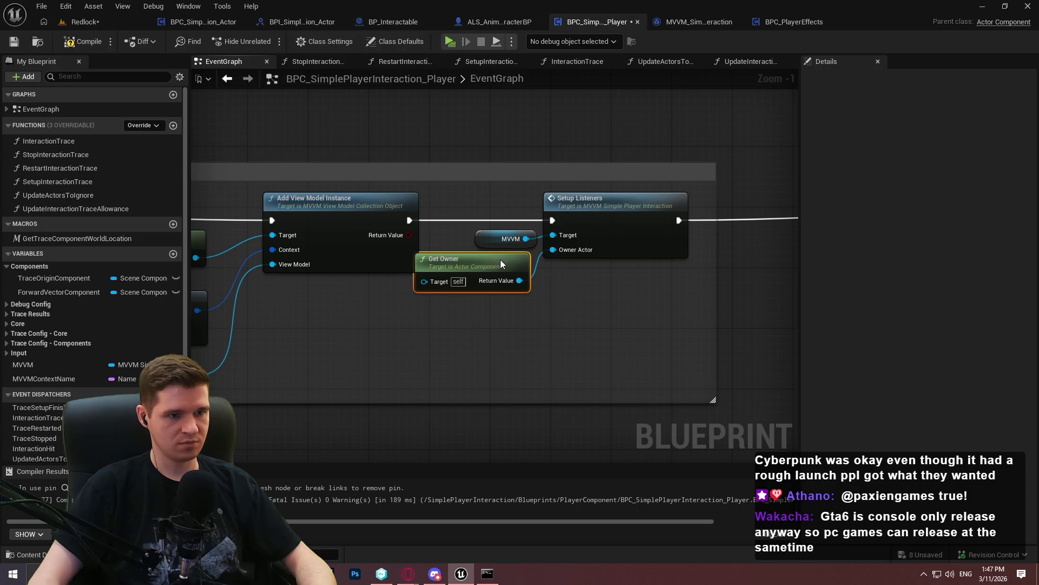
pyautogui.moveTo(607, 216); pyautogui.dragTo(696, 214)
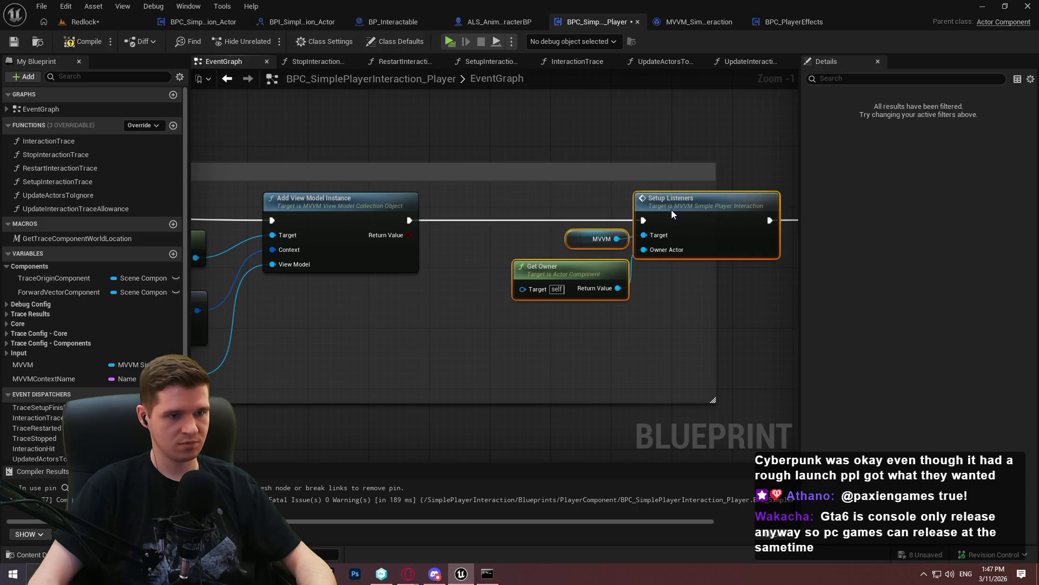
pyautogui.moveTo(506, 259); pyautogui.dragTo(495, 265)
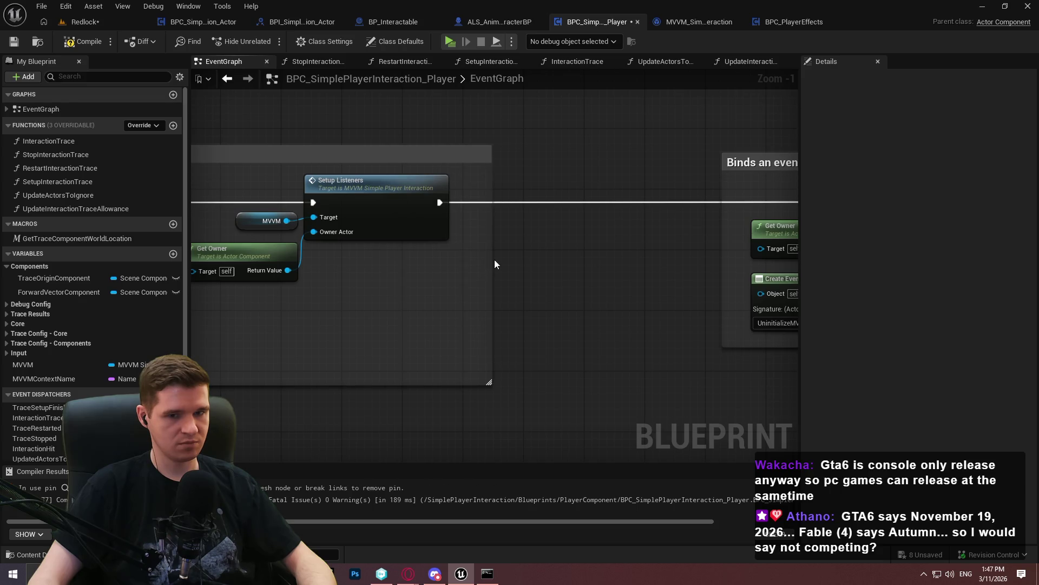
# Connect MVVM to Remove All View Model Instance's View Model pin and compile
pyautogui.scroll(-4, 598, 290)
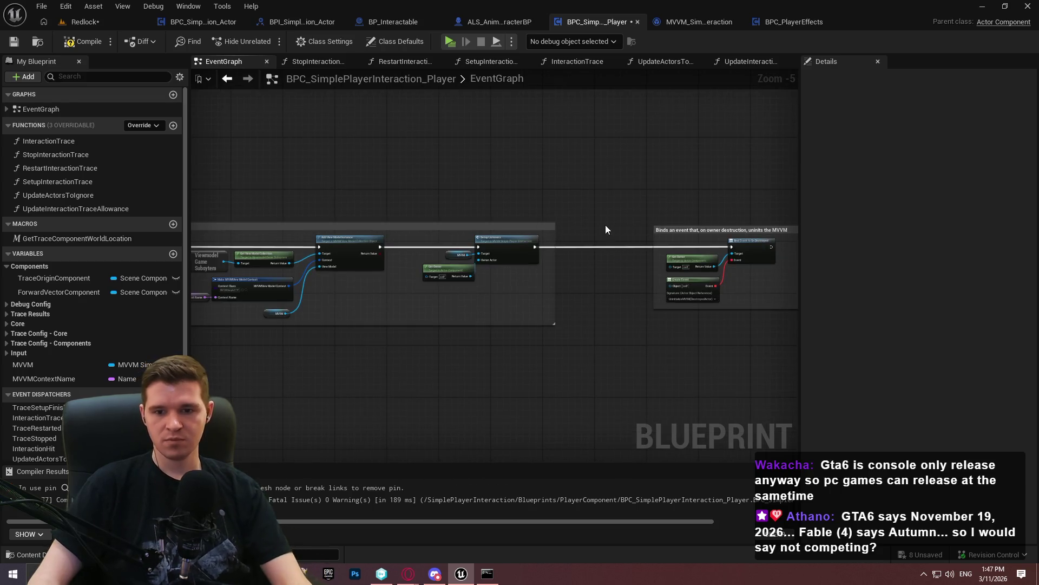
pyautogui.moveTo(555, 209)
pyautogui.mouseDown()
pyautogui.moveTo(664, 307)
pyautogui.moveTo(717, 227)
pyautogui.mouseUp()
pyautogui.scroll(2, 716, 227)
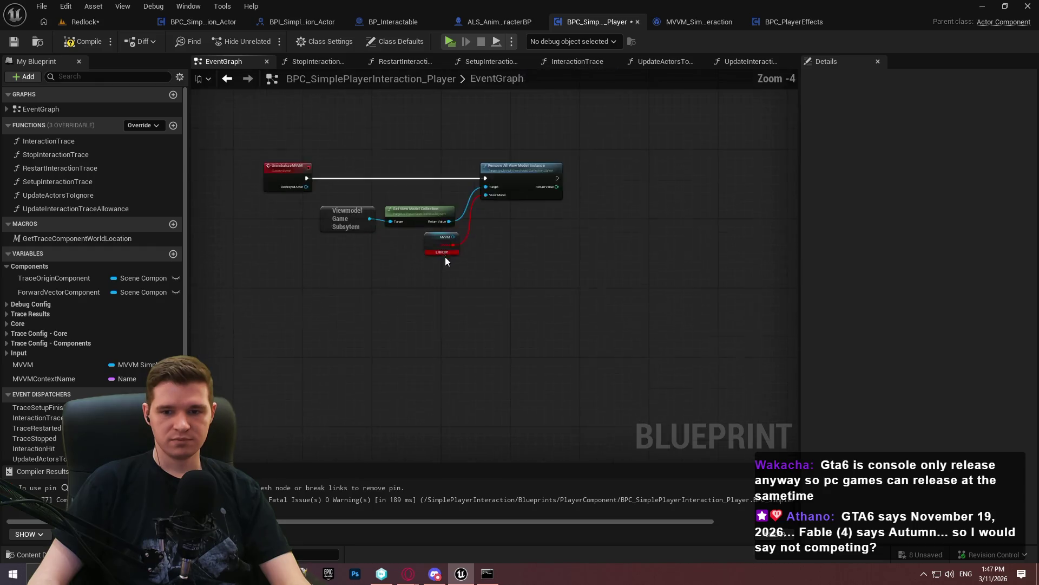
pyautogui.scroll(1, 469, 242)
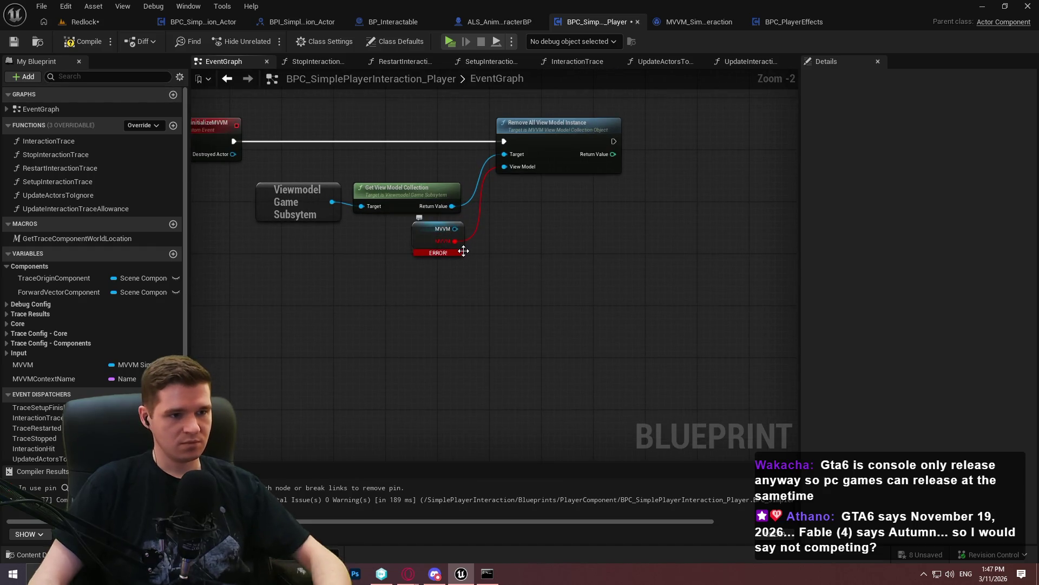
pyautogui.moveTo(456, 228); pyautogui.dragTo(504, 172)
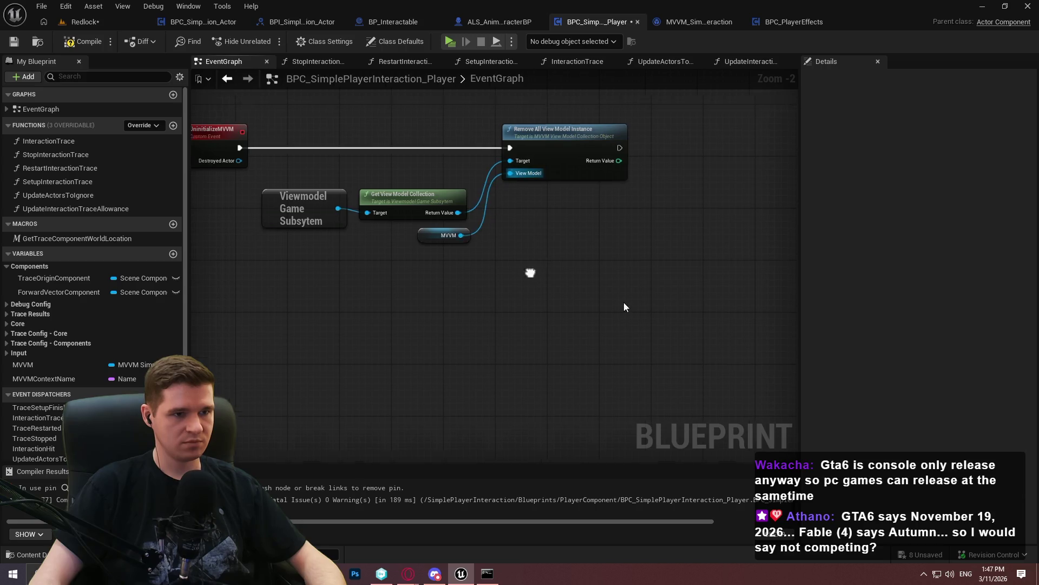
pyautogui.click(81, 40)
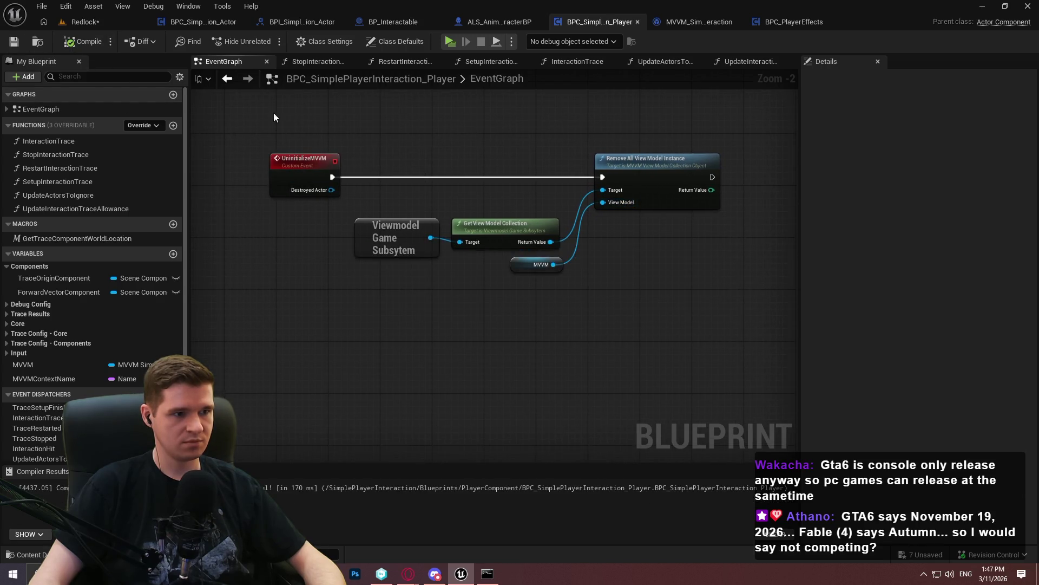
# Frame and select both MVVM comment blocks and their nodes
pyautogui.scroll(-4, 521, 162)
pyautogui.scroll(-4, 473, 414)
pyautogui.moveTo(565, 332); pyautogui.dragTo(533, 216)
pyautogui.moveTo(568, 283)
pyautogui.mouseDown()
pyautogui.moveTo(647, 353)
pyautogui.moveTo(453, 267)
pyautogui.moveTo(471, 160)
pyautogui.moveTo(292, 90)
pyautogui.moveTo(333, 105)
pyautogui.moveTo(178, 103)
pyautogui.mouseUp()
pyautogui.scroll(4, 378, 125)
pyautogui.scroll(2, 534, 188)
pyautogui.scroll(-1, 542, 262)
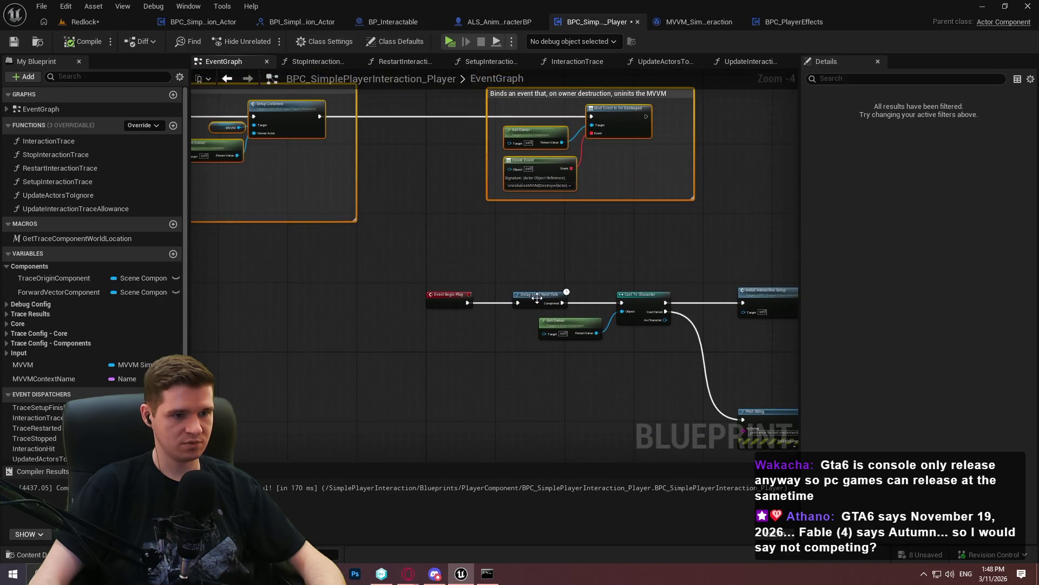
pyautogui.scroll(1, 547, 248)
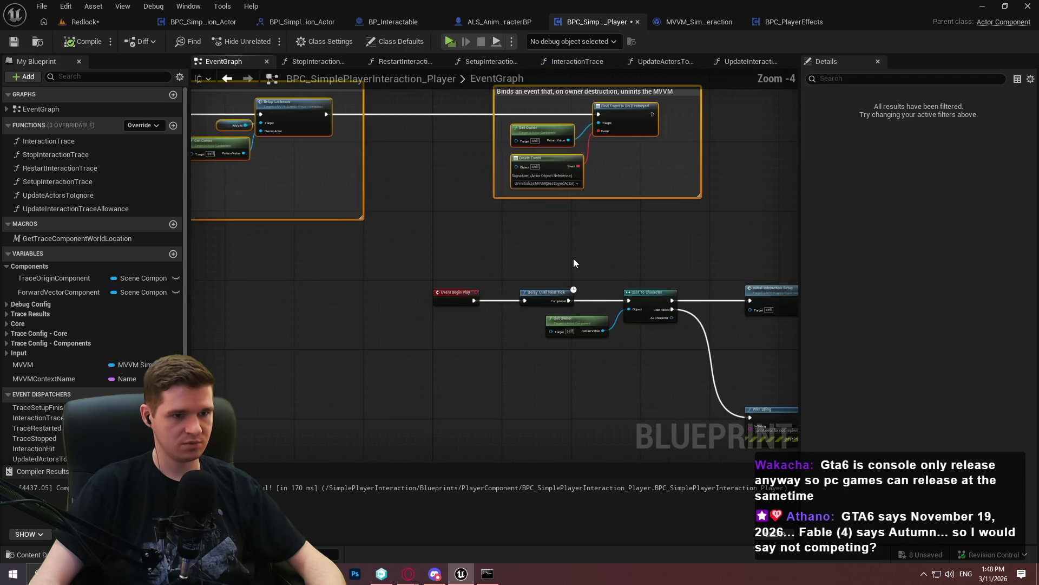
# Set the Construct node's class to MVVM Simple Player Interaction and save
pyautogui.moveTo(369, 229)
pyautogui.mouseDown()
pyautogui.moveTo(650, 254)
pyautogui.moveTo(731, 249)
pyautogui.moveTo(639, 247)
pyautogui.moveTo(666, 281)
pyautogui.mouseUp()
pyautogui.scroll(2, 613, 290)
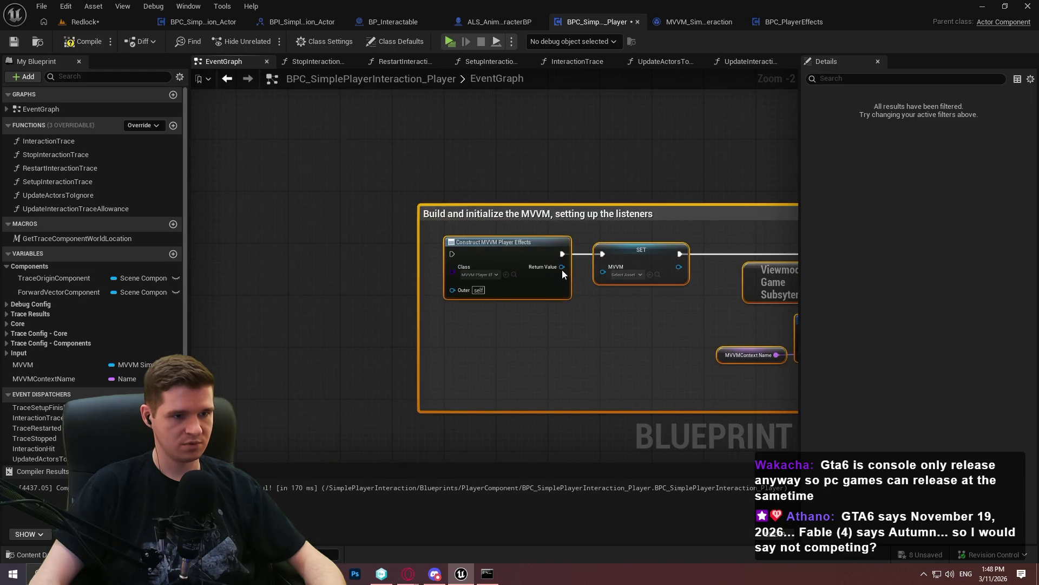
pyautogui.click(479, 274)
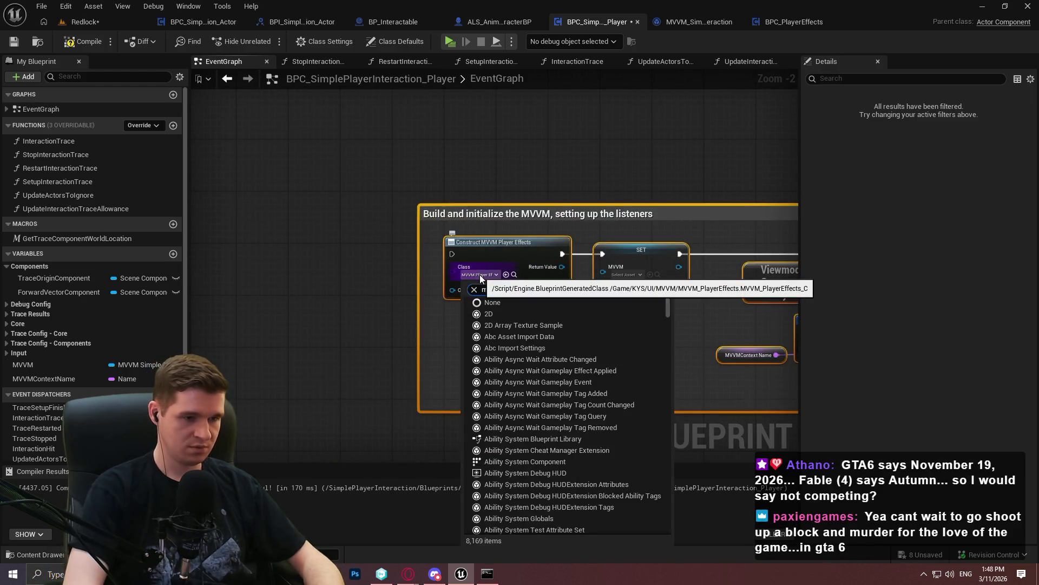
pyautogui.click(547, 358)
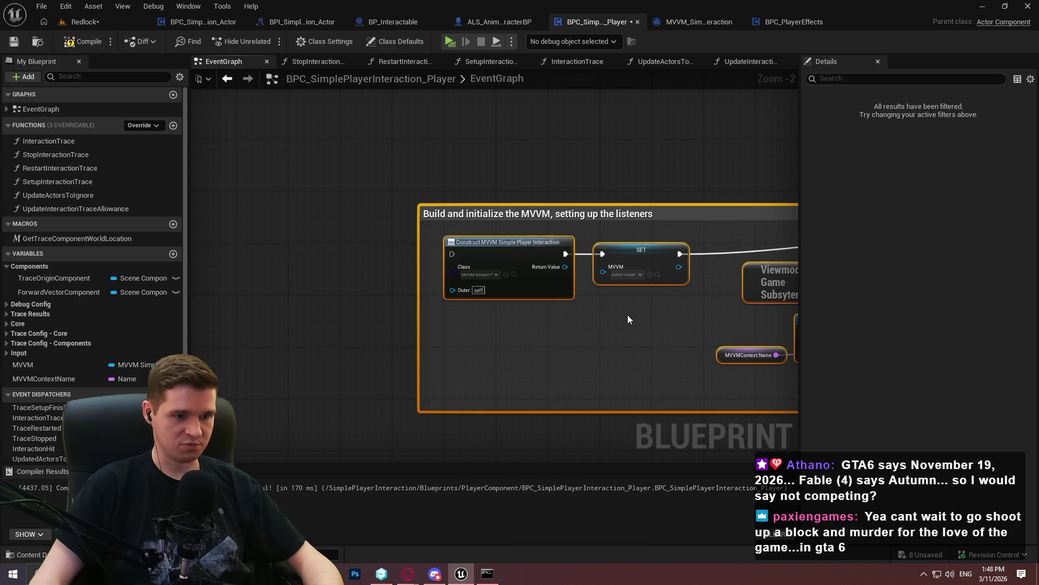
pyautogui.scroll(2, 628, 314)
pyautogui.click(303, 209)
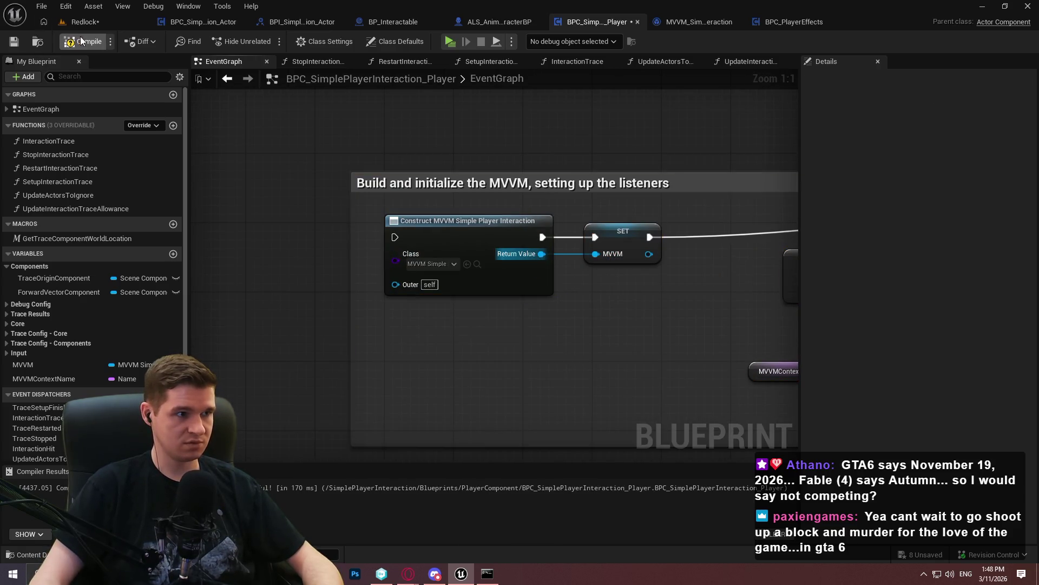
pyautogui.click(15, 43)
pyautogui.scroll(-1, 648, 315)
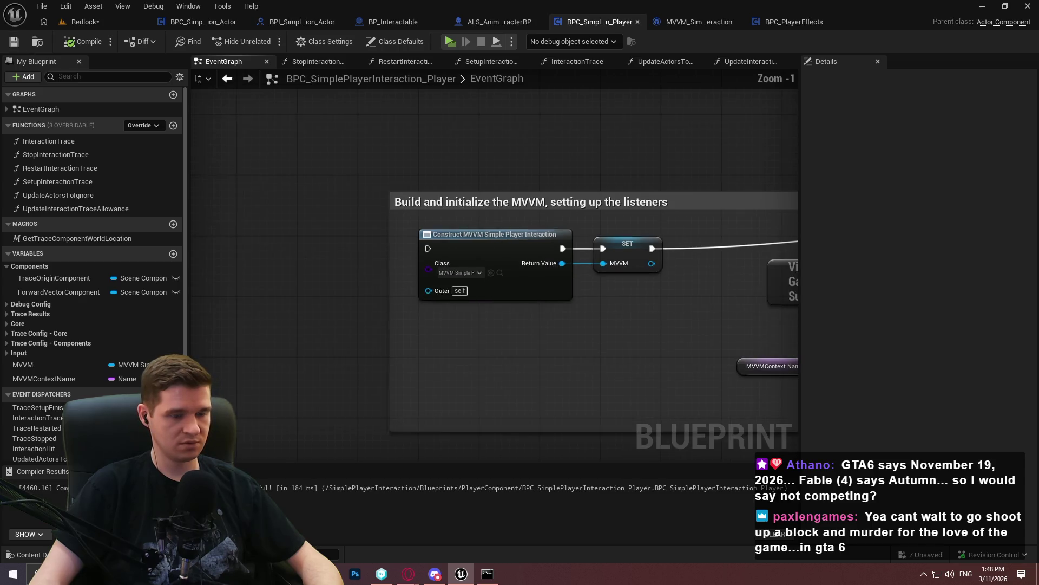
# Add a Sequence node after Event Begin Play and wire its Then 0 to the Delay
pyautogui.scroll(-1, 592, 276)
pyautogui.moveTo(535, 258)
pyautogui.mouseDown()
pyautogui.moveTo(352, 242)
pyautogui.moveTo(365, 291)
pyautogui.mouseUp()
pyautogui.write('sequence')
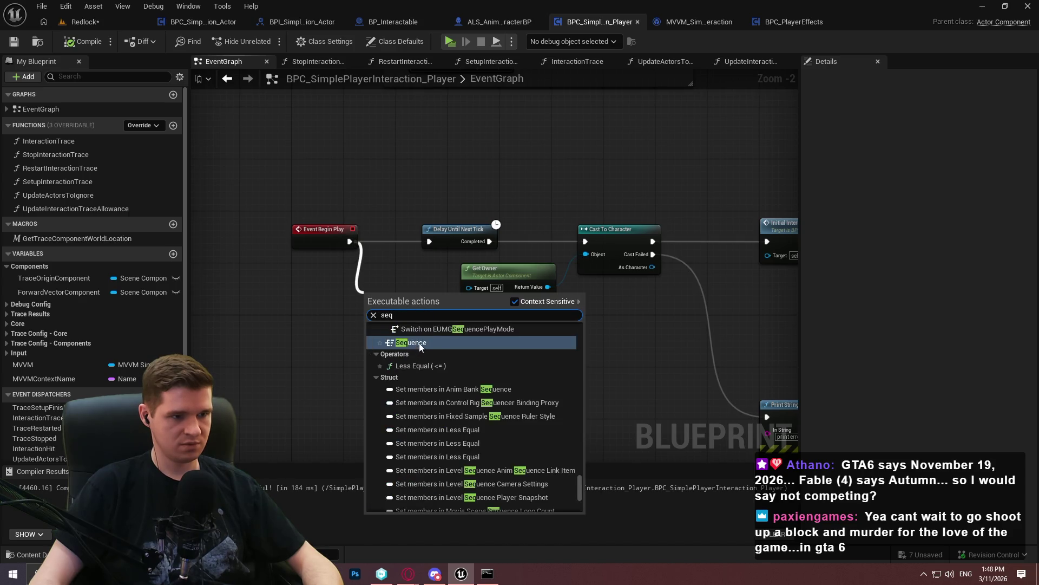
pyautogui.click(419, 343)
pyautogui.moveTo(437, 243); pyautogui.dragTo(303, 128)
# Shift the Delay chain up and right to make room for the Sequence
pyautogui.moveTo(742, 383)
pyautogui.mouseDown()
pyautogui.moveTo(347, 108)
pyautogui.moveTo(361, 228)
pyautogui.mouseUp()
pyautogui.scroll(-2, 443, 189)
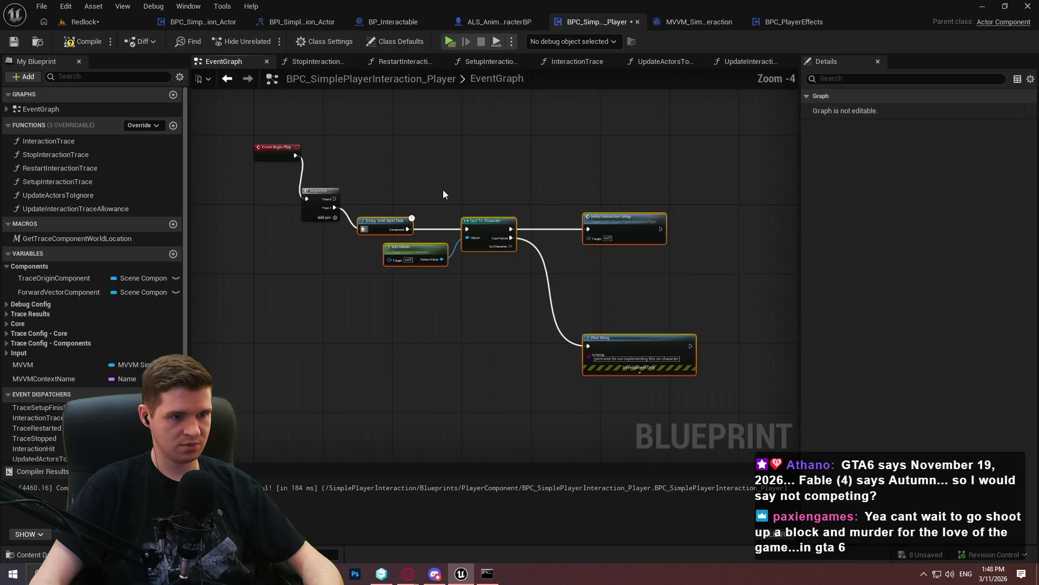
pyautogui.click(522, 282)
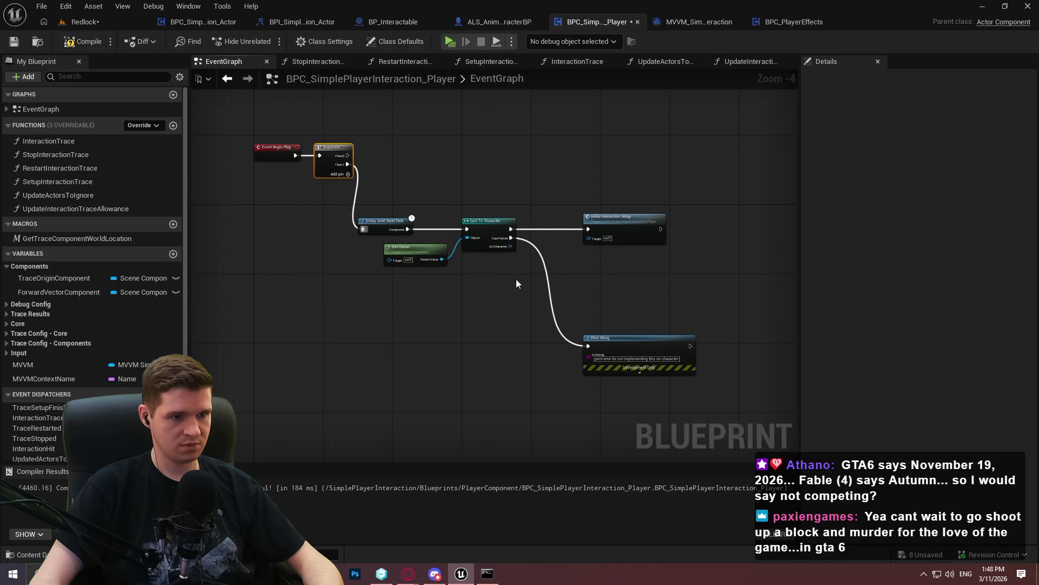
pyautogui.moveTo(704, 379)
pyautogui.mouseDown()
pyautogui.moveTo(376, 216)
pyautogui.moveTo(416, 205)
pyautogui.mouseUp()
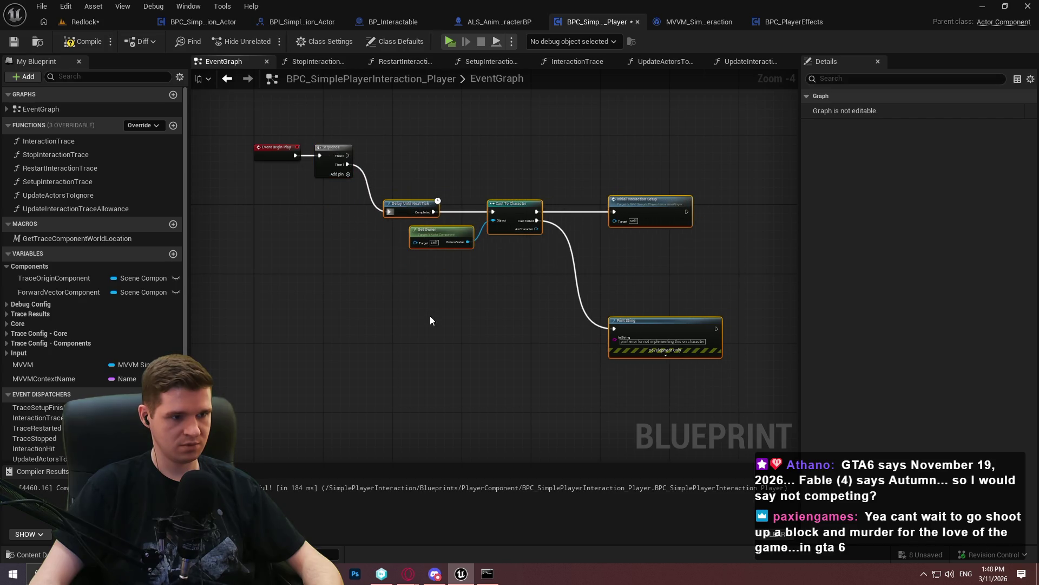
# Shift the Initial Interaction Setup and Print String nodes to the right
pyautogui.click(430, 321)
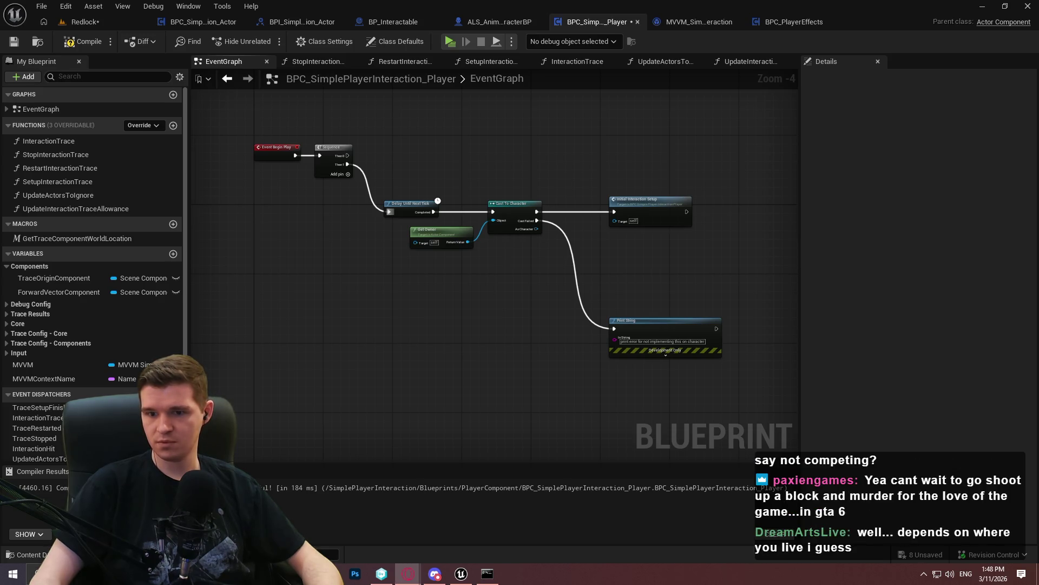
pyautogui.scroll(-3, 349, 222)
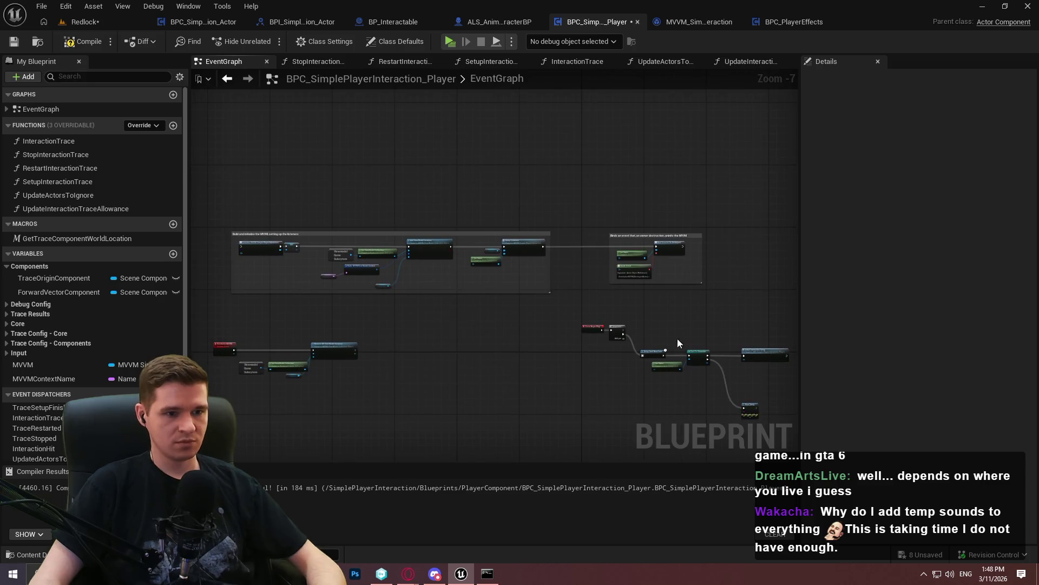
pyautogui.scroll(2, 678, 343)
pyautogui.moveTo(653, 356)
pyautogui.mouseDown()
pyautogui.moveTo(622, 344)
pyautogui.moveTo(688, 167)
pyautogui.moveTo(420, 279)
pyautogui.moveTo(343, 274)
pyautogui.mouseUp()
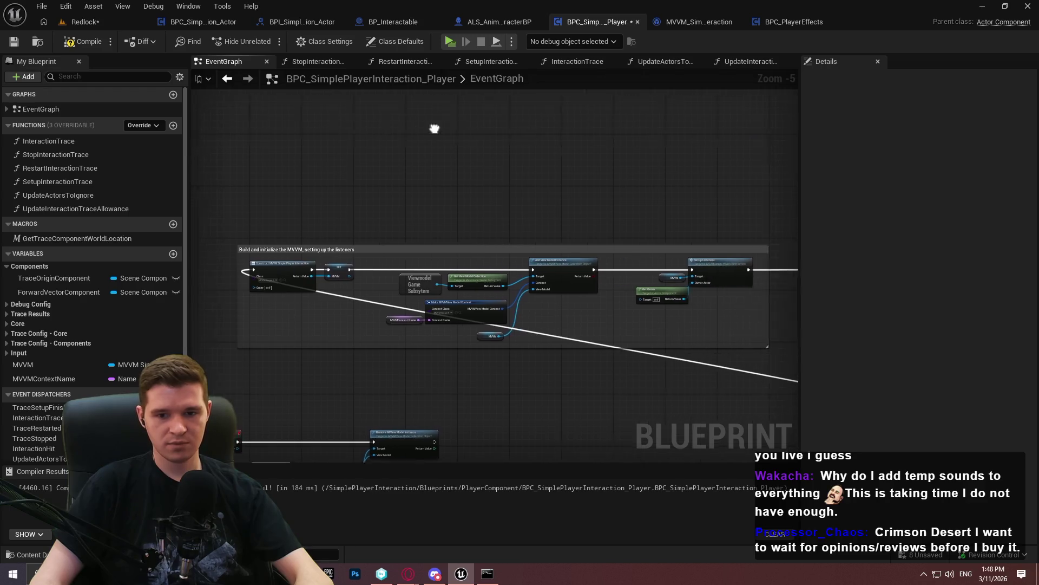
pyautogui.moveTo(434, 129); pyautogui.dragTo(341, 116)
pyautogui.moveTo(497, 231); pyautogui.dragTo(301, 149)
pyautogui.scroll(-1, 645, 307)
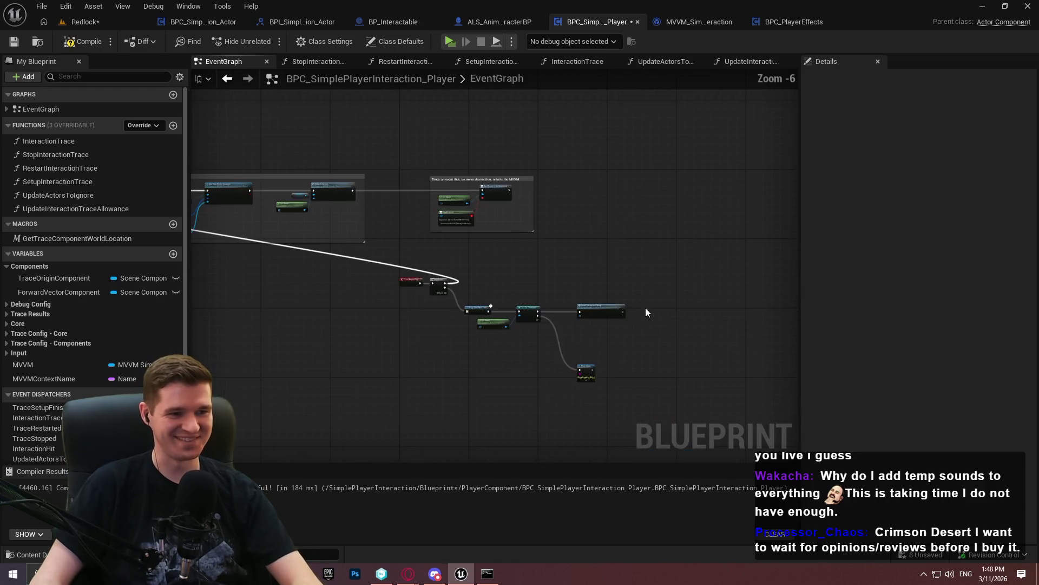
pyautogui.moveTo(436, 245); pyautogui.dragTo(528, 258)
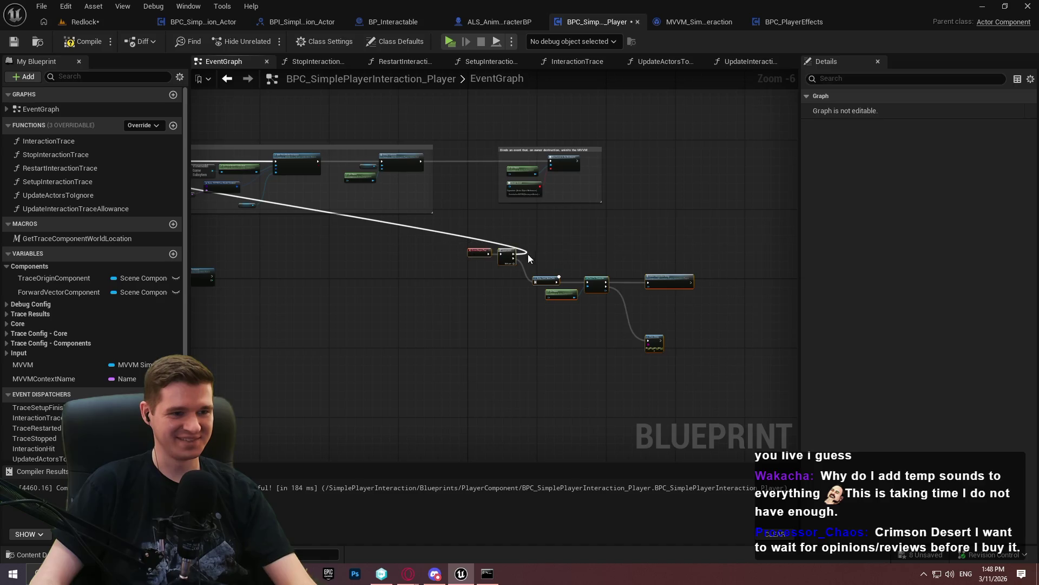
pyautogui.scroll(3, 308, 166)
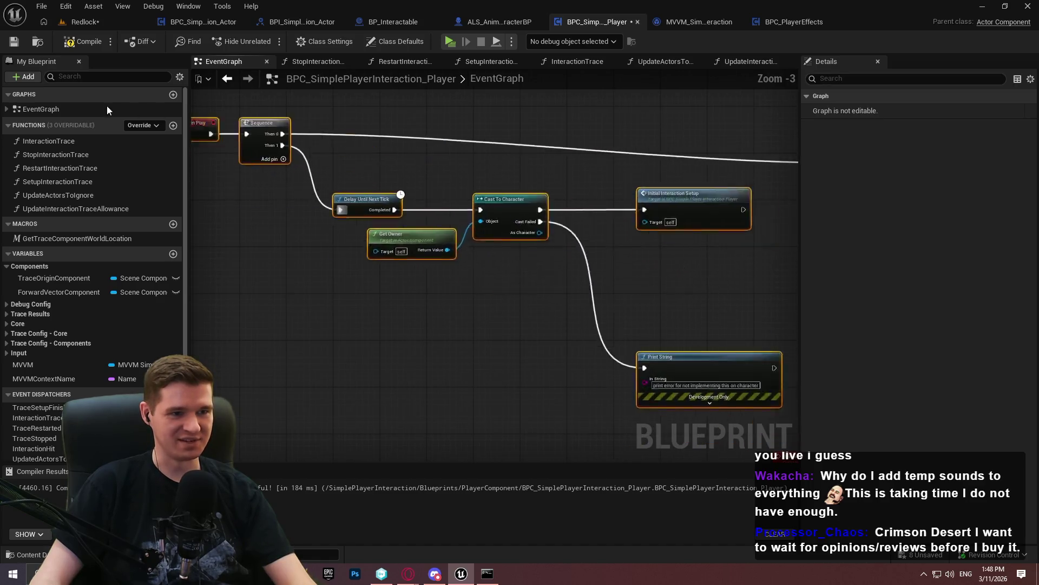
pyautogui.scroll(-1, 252, 164)
pyautogui.moveTo(705, 215); pyautogui.dragTo(358, 193)
pyautogui.moveTo(264, 194); pyautogui.dragTo(502, 194)
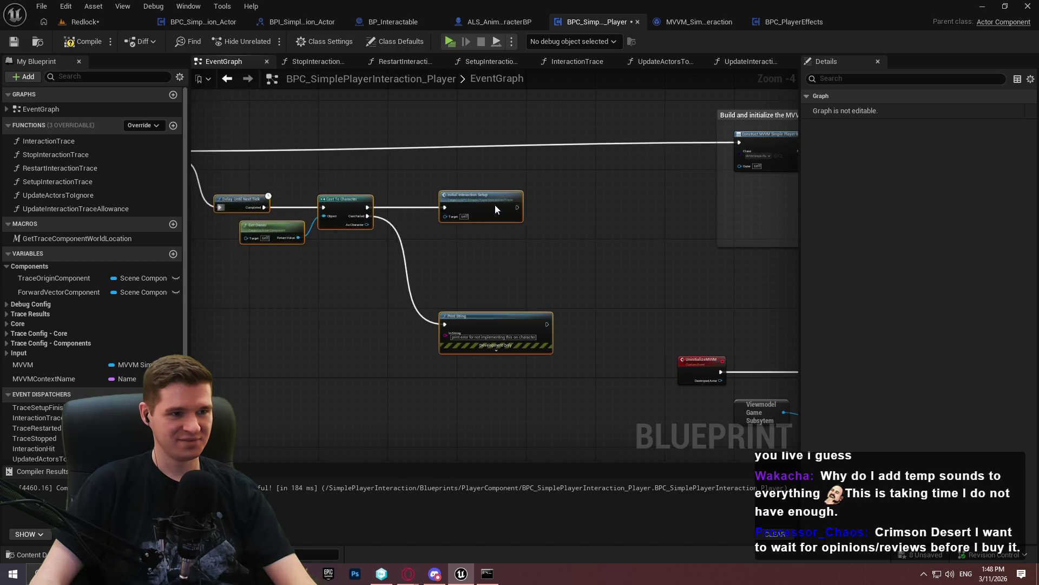
pyautogui.click(609, 227)
# Move the UninitializeMVVM node group beneath the Event BeginPlay chain
pyautogui.scroll(-3, 619, 237)
pyautogui.scroll(5, 363, 246)
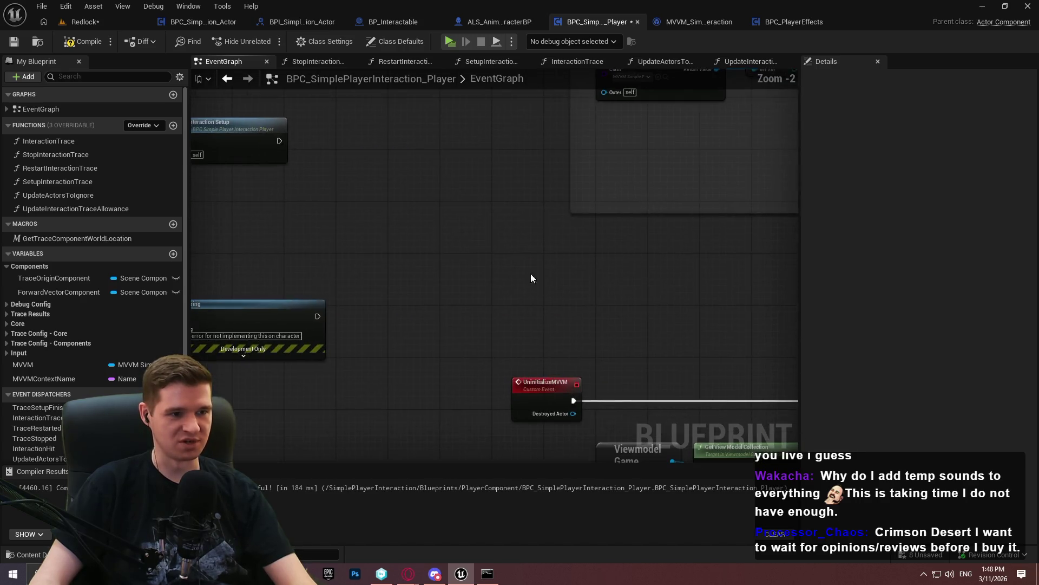
pyautogui.scroll(-3, 394, 155)
pyautogui.scroll(-1, 755, 317)
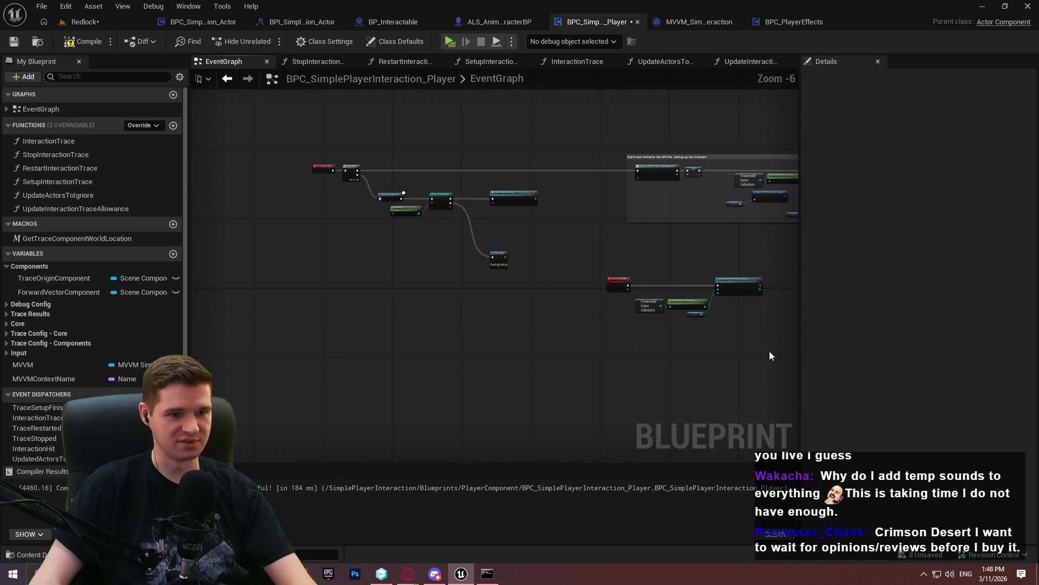
pyautogui.scroll(2, 595, 282)
pyautogui.moveTo(622, 285)
pyautogui.mouseDown()
pyautogui.moveTo(227, 352)
pyautogui.moveTo(395, 340)
pyautogui.moveTo(472, 411)
pyautogui.moveTo(489, 280)
pyautogui.mouseUp()
pyautogui.moveTo(397, 341); pyautogui.dragTo(372, 342)
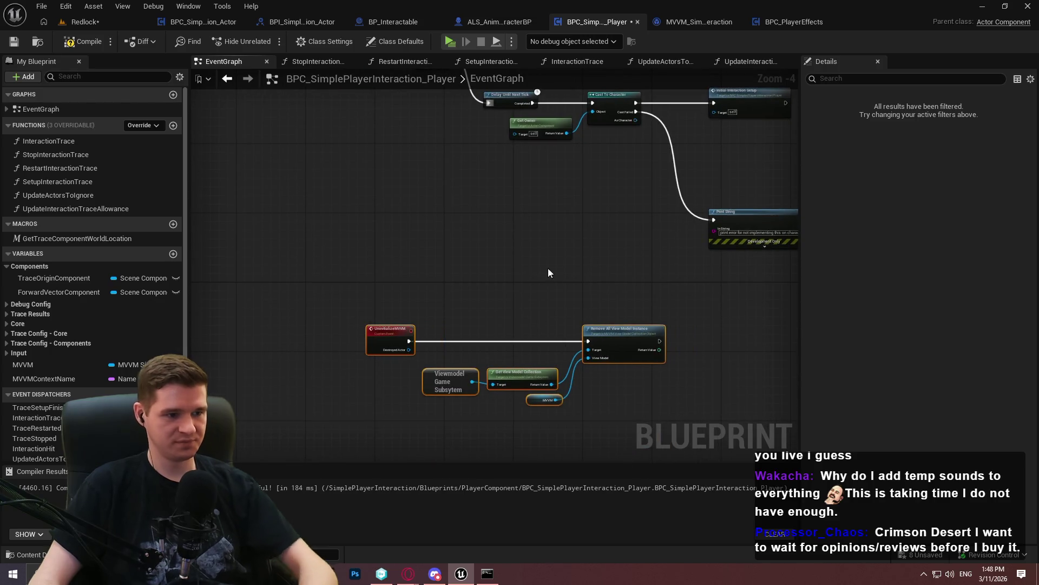
# Comment the selected UninitializeMVVM nodes as 'Unitialize the MVVM on player destruction'
pyautogui.write('c')
pyautogui.write('Unitia')
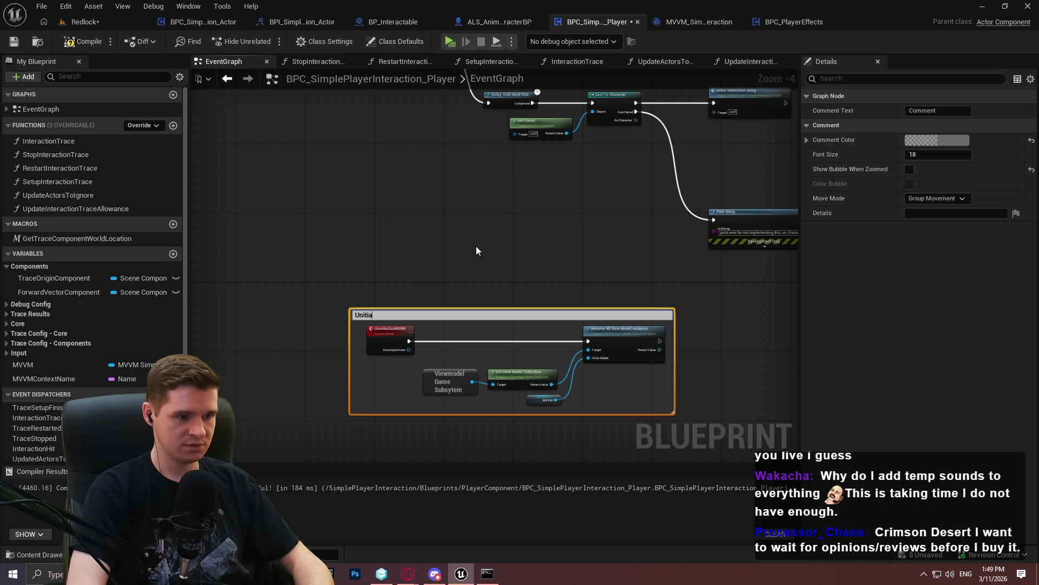
pyautogui.write('lize the MVVM on ')
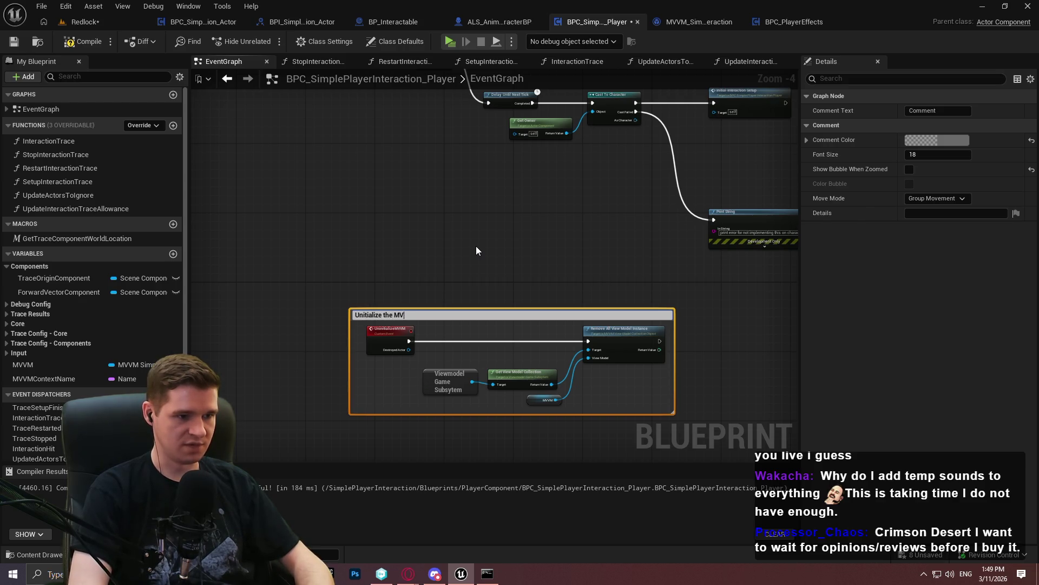
pyautogui.write('player desut')
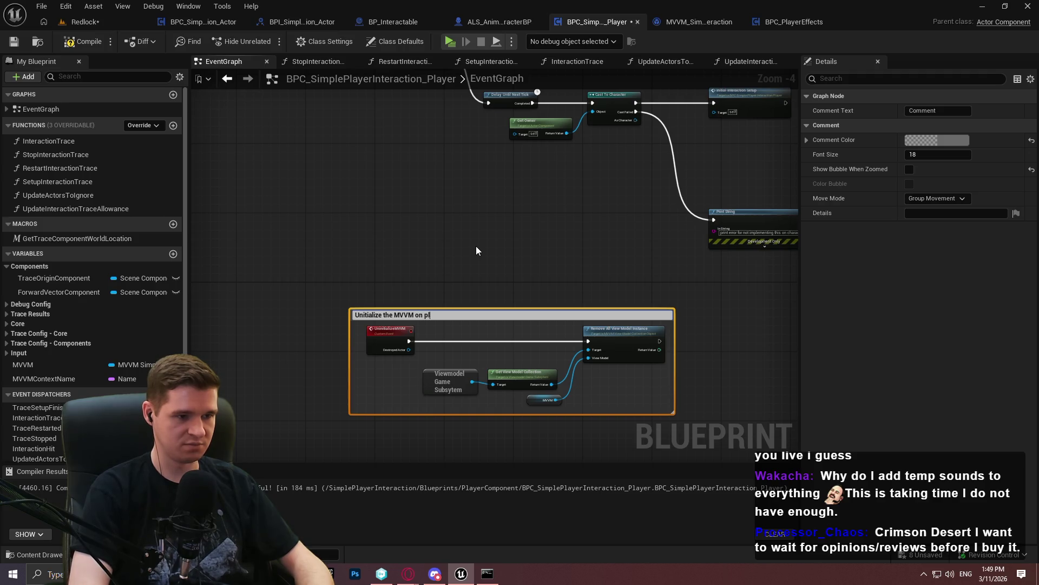
pyautogui.press('BackSpace')
pyautogui.press('BackSpace')
pyautogui.write('truction')
pyautogui.press('Return')
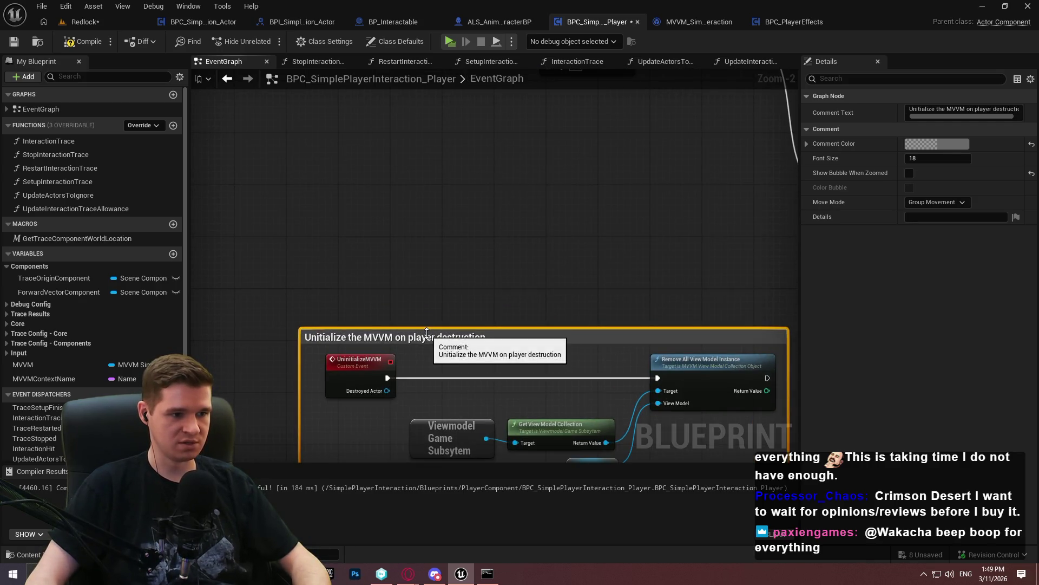
pyautogui.scroll(1, 569, 278)
pyautogui.scroll(-4, 735, 294)
pyautogui.scroll(4, 590, 258)
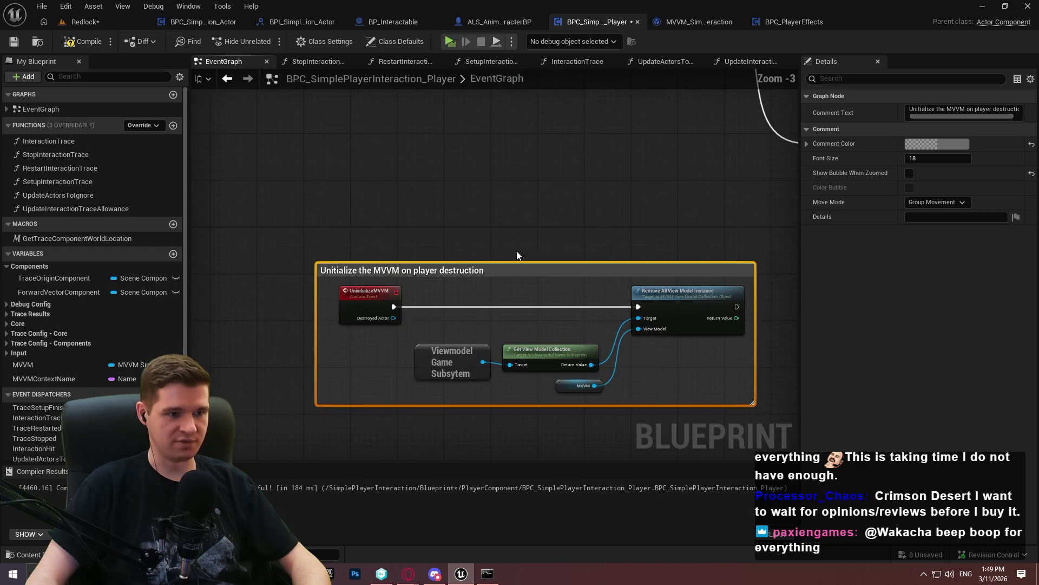
pyautogui.scroll(-4, 590, 258)
pyautogui.moveTo(680, 272)
pyautogui.mouseDown()
pyautogui.moveTo(446, 244)
pyautogui.moveTo(329, 177)
pyautogui.moveTo(455, 233)
pyautogui.moveTo(425, 250)
pyautogui.mouseUp()
pyautogui.scroll(2, 329, 177)
pyautogui.scroll(3, 455, 233)
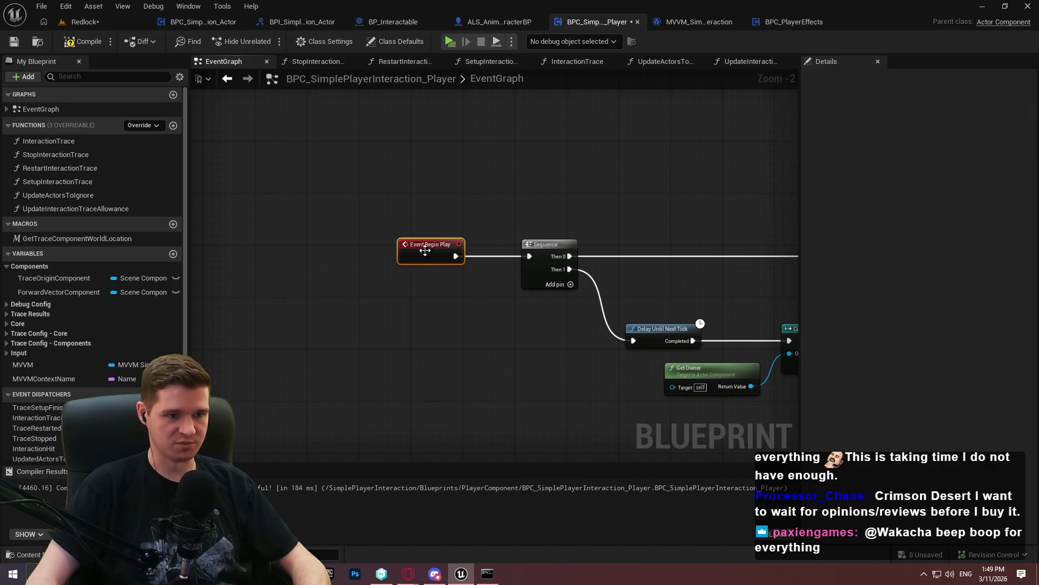
# Nudge the new comment box left and shift the top comment groups right to align them
pyautogui.scroll(-4, 425, 250)
pyautogui.moveTo(314, 347)
pyautogui.mouseDown()
pyautogui.moveTo(418, 260)
pyautogui.moveTo(401, 261)
pyautogui.mouseUp()
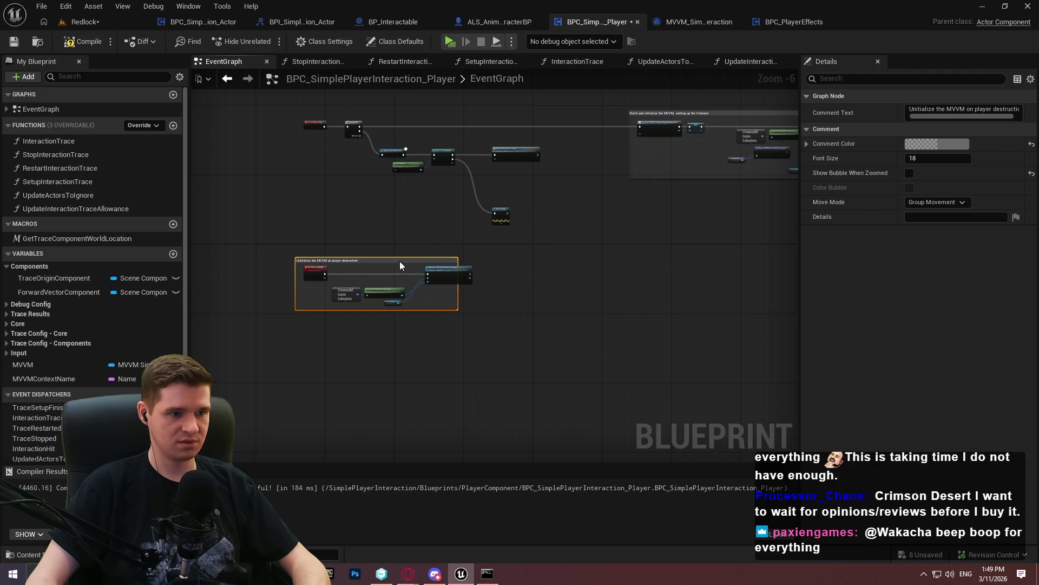
pyautogui.click(437, 270)
pyautogui.scroll(3, 433, 273)
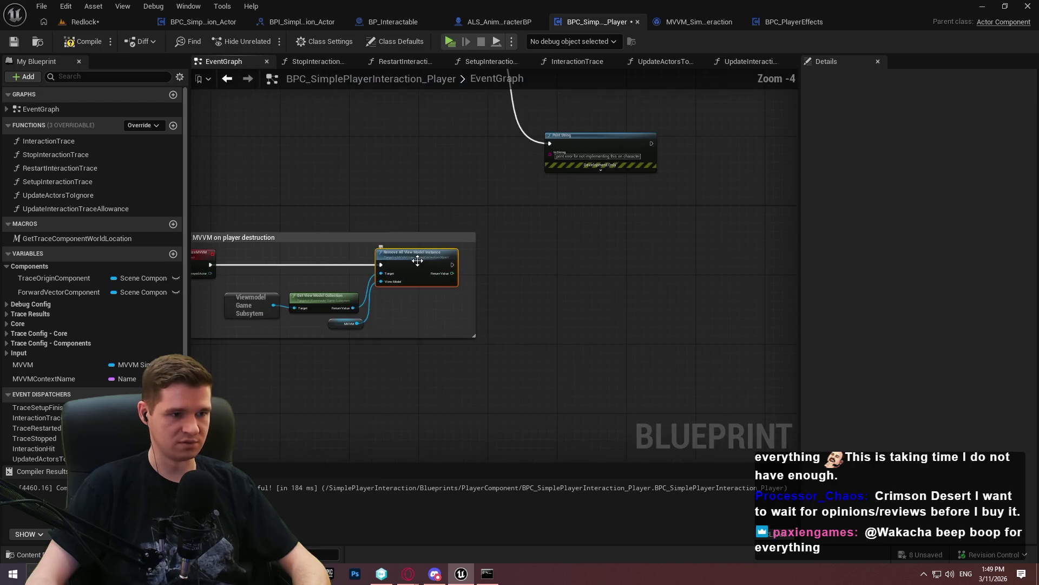
pyautogui.scroll(-4, 502, 266)
pyautogui.scroll(-5, 502, 266)
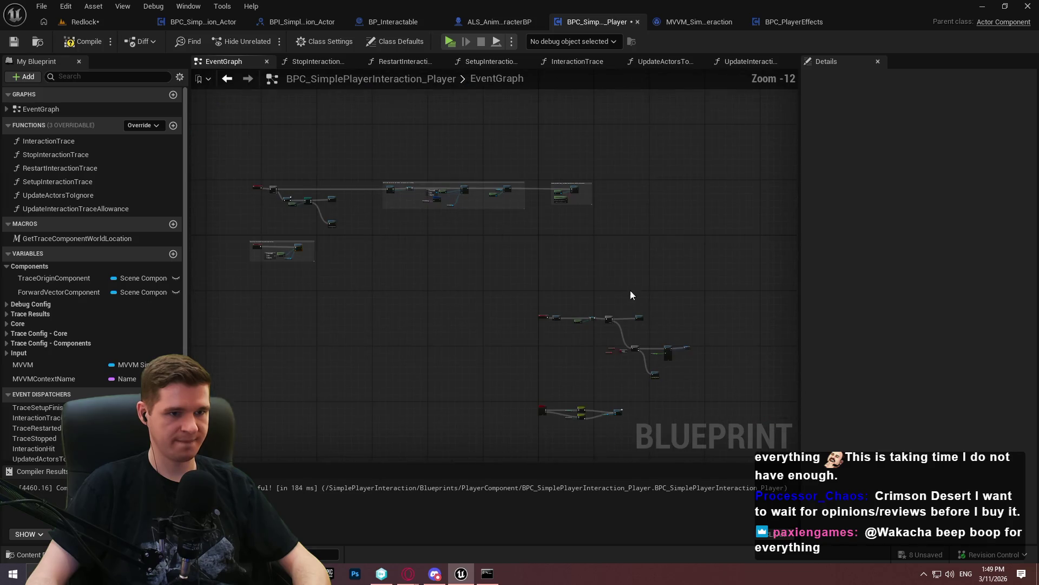
pyautogui.hotkey('ctrl', 'a')
pyautogui.scroll(3, 510, 195)
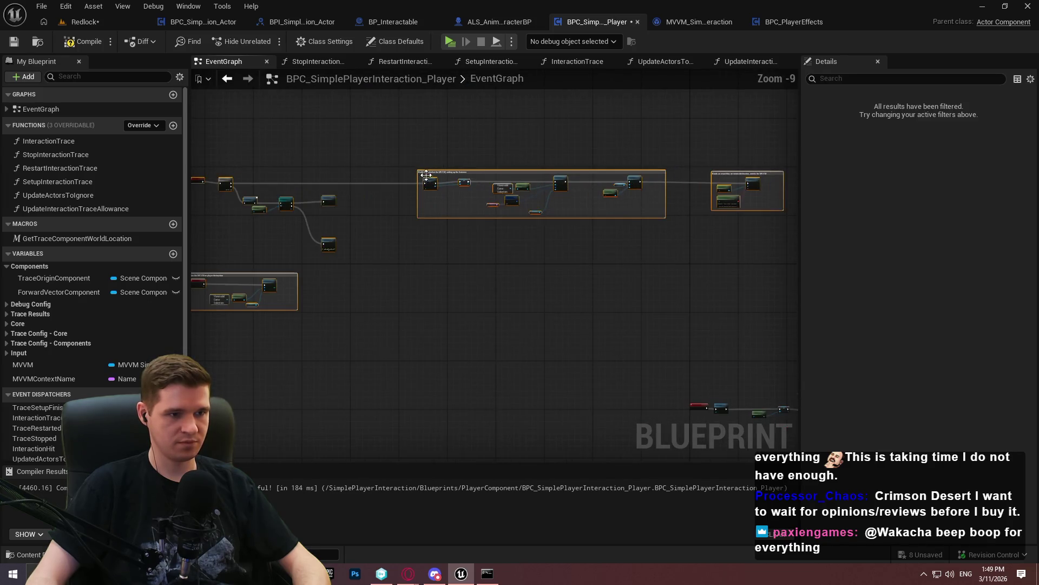
pyautogui.scroll(2, 465, 179)
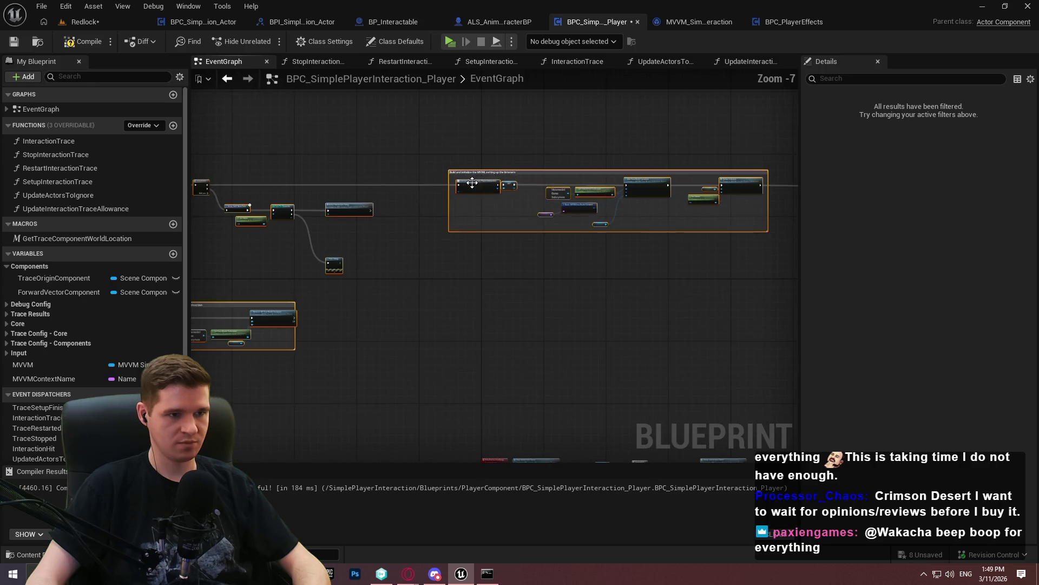
pyautogui.moveTo(719, 190)
pyautogui.mouseDown()
pyautogui.moveTo(813, 194)
pyautogui.moveTo(712, 199)
pyautogui.mouseUp()
pyautogui.click(446, 279)
# Compile and save the BPC_SimplePlayerInteraction_Player blueprint
pyautogui.moveTo(678, 362); pyautogui.dragTo(507, 172)
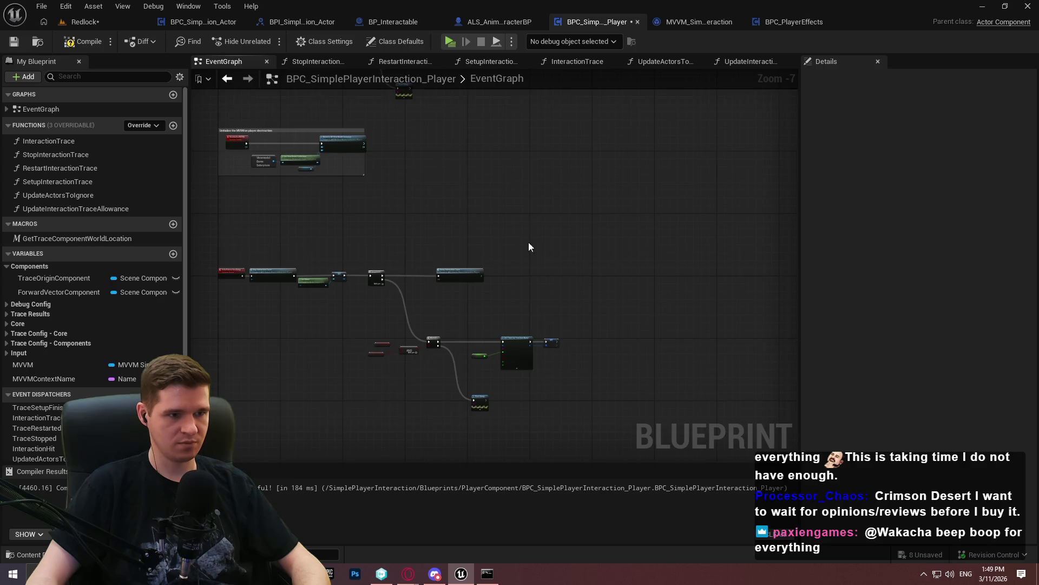
pyautogui.scroll(-1, 587, 153)
pyautogui.click(82, 41)
pyautogui.click(13, 42)
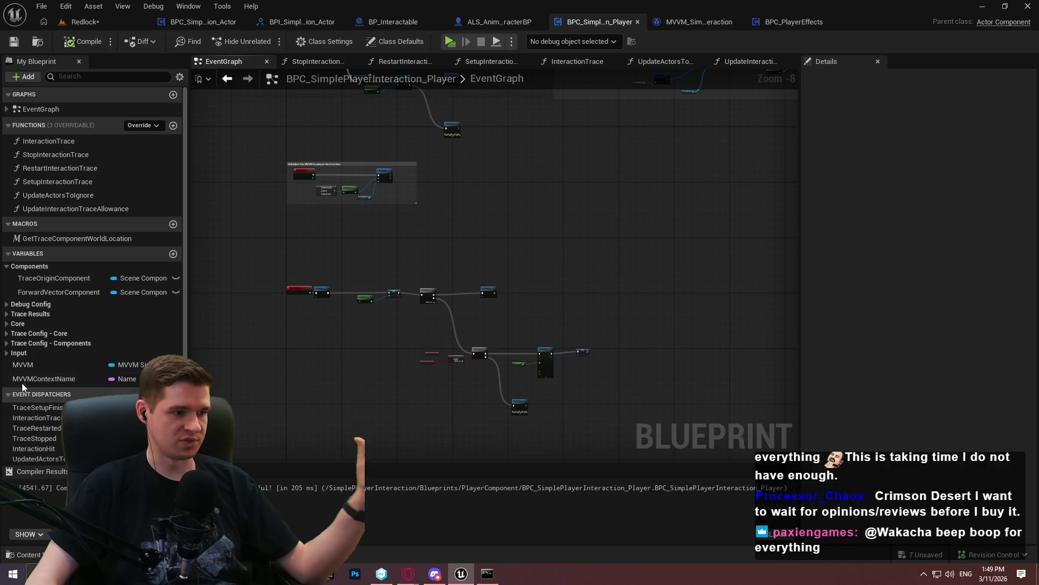
# Set the MVVM variable's Category to MVVM
pyautogui.click(49, 377)
pyautogui.click(40, 365)
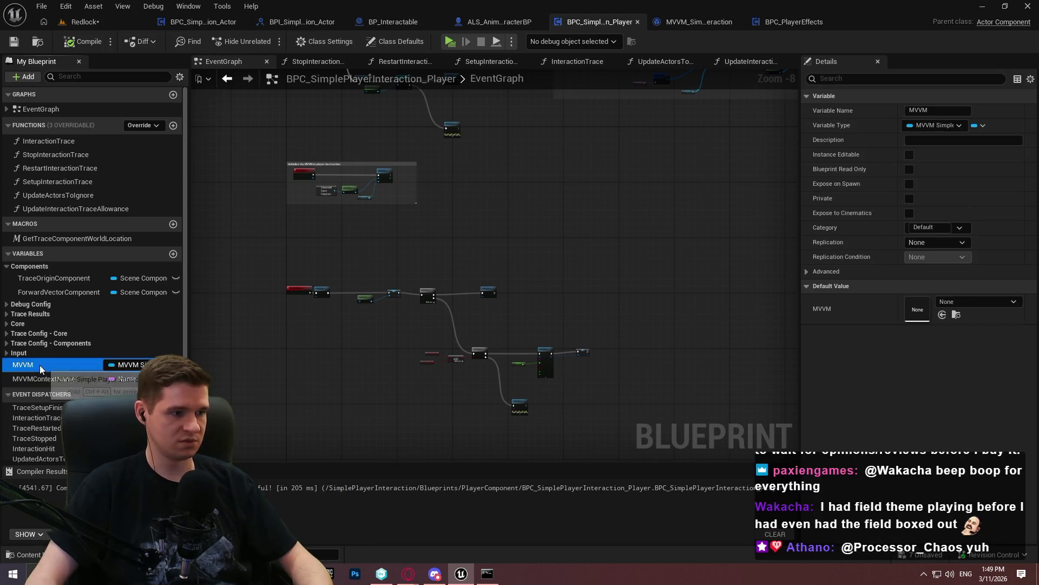
pyautogui.click(932, 227)
pyautogui.write('<V')
pyautogui.press('BackSpace')
pyautogui.write('MVVM')
pyautogui.press('Return')
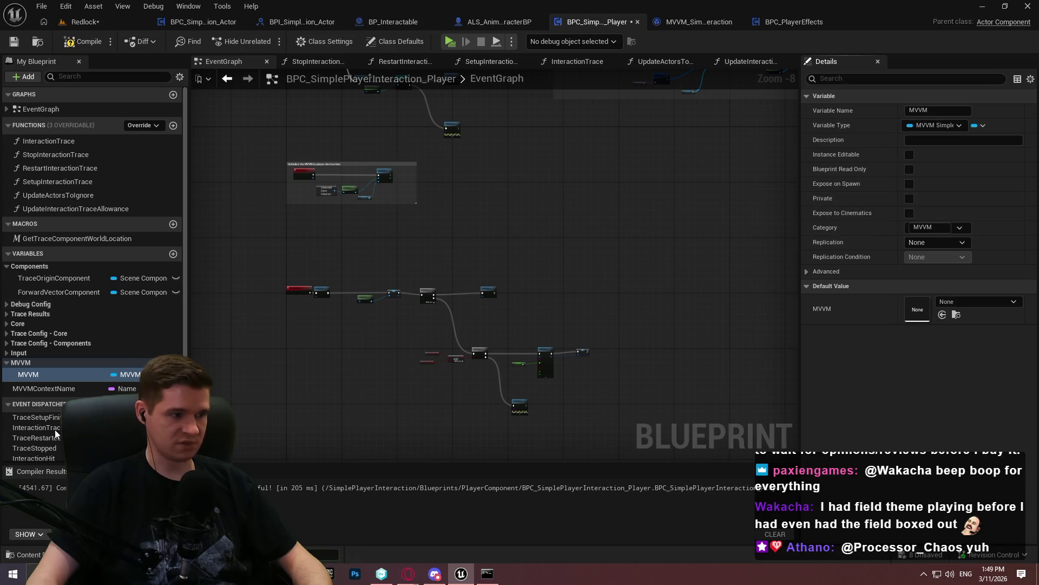
# Move MVVMContextName into the MVVM category, save, and collapse the category
pyautogui.moveTo(56, 390); pyautogui.dragTo(15, 364)
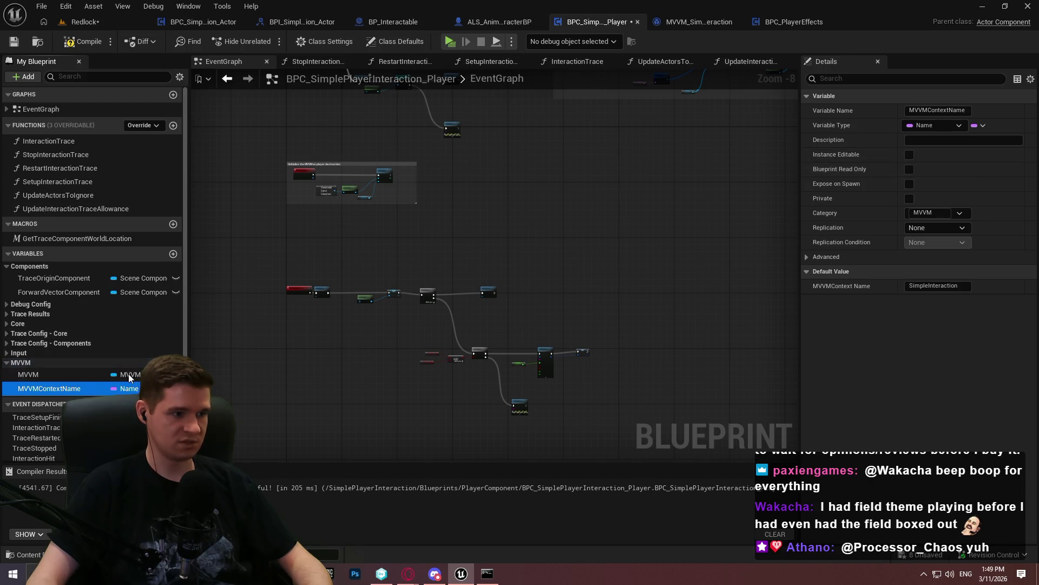
pyautogui.click(14, 41)
pyautogui.doubleClick(20, 362)
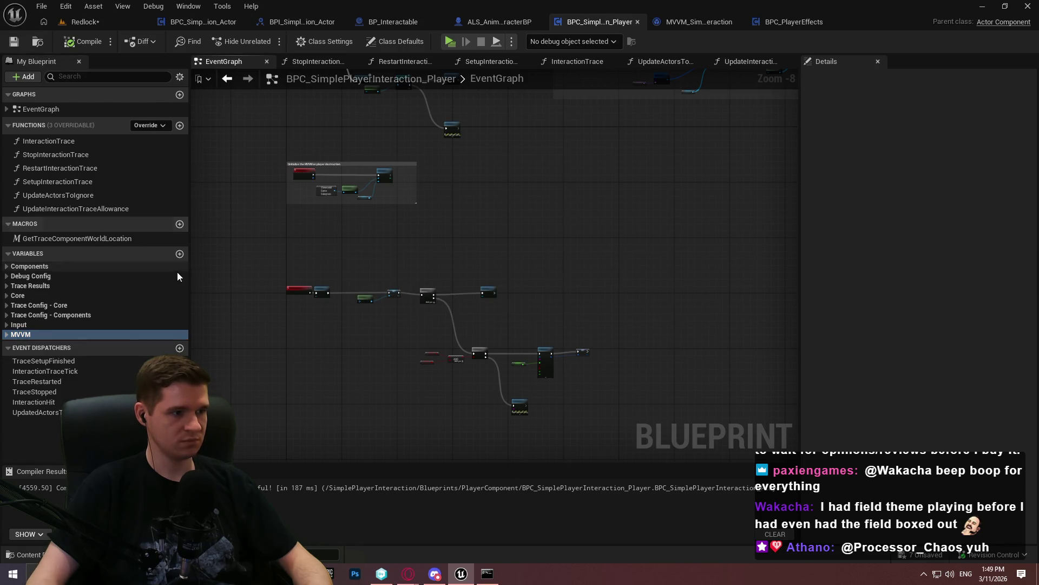
pyautogui.scroll(-2, 541, 325)
pyautogui.moveTo(558, 243)
pyautogui.mouseDown()
pyautogui.moveTo(545, 425)
pyautogui.moveTo(430, 254)
pyautogui.mouseUp()
pyautogui.scroll(5, 430, 254)
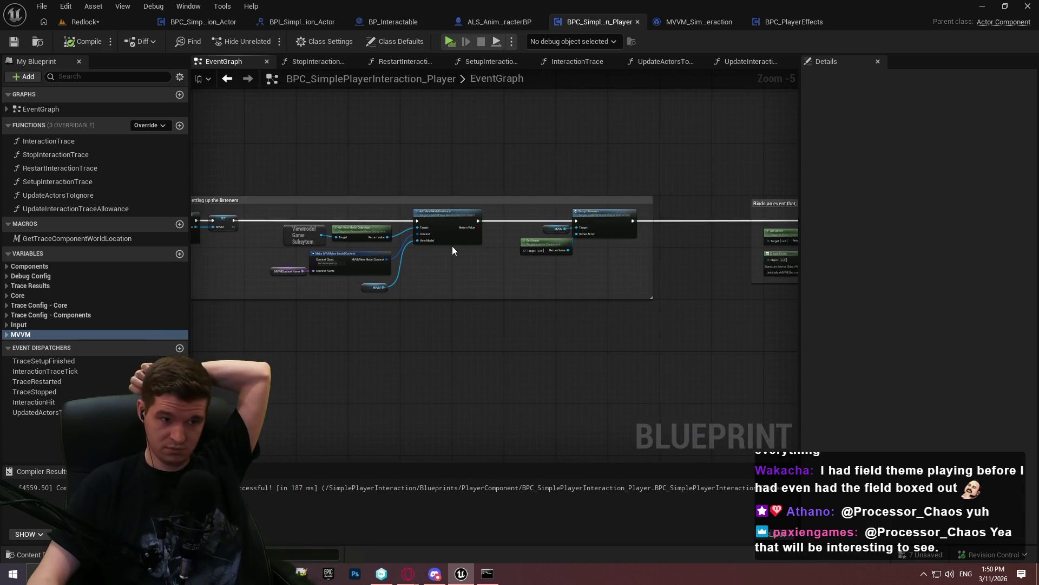
pyautogui.moveTo(570, 264)
pyautogui.mouseDown()
pyautogui.moveTo(363, 259)
pyautogui.moveTo(487, 282)
pyautogui.moveTo(452, 282)
pyautogui.mouseUp()
pyautogui.scroll(3, 334, 244)
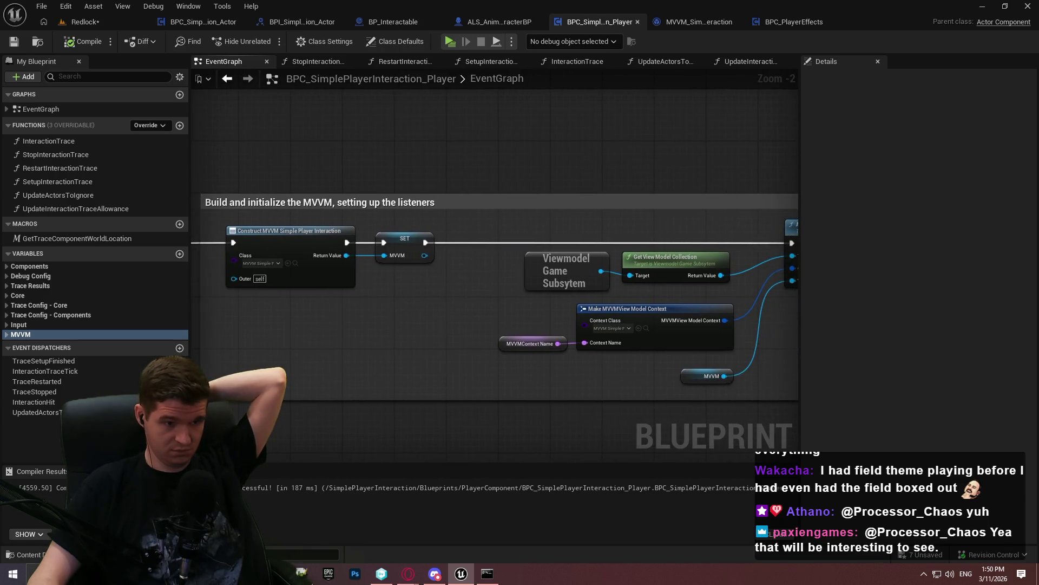
pyautogui.moveTo(1017, 333); pyautogui.dragTo(421, 304)
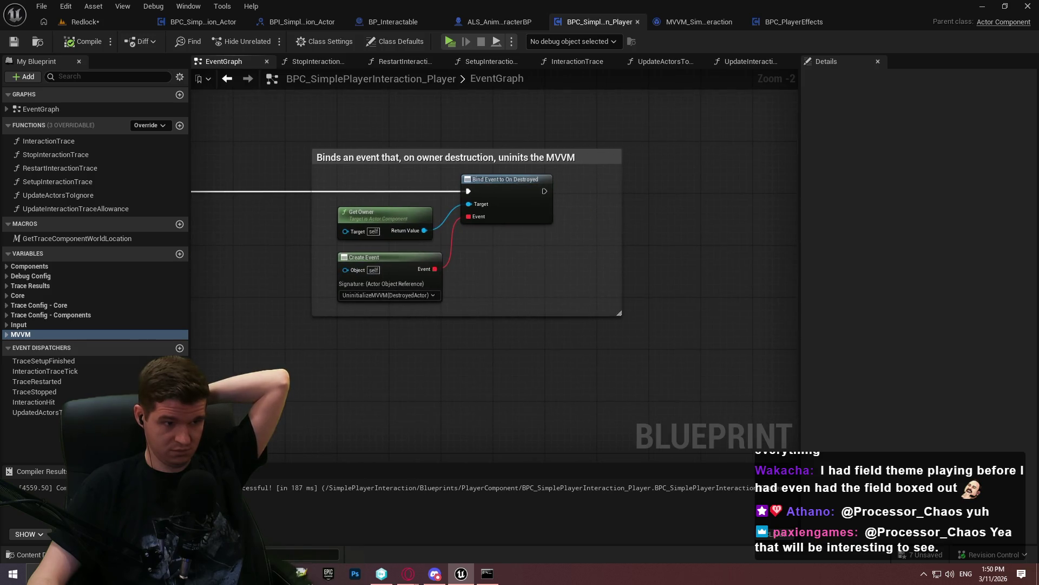
pyautogui.moveTo(214, 234); pyautogui.dragTo(218, 232)
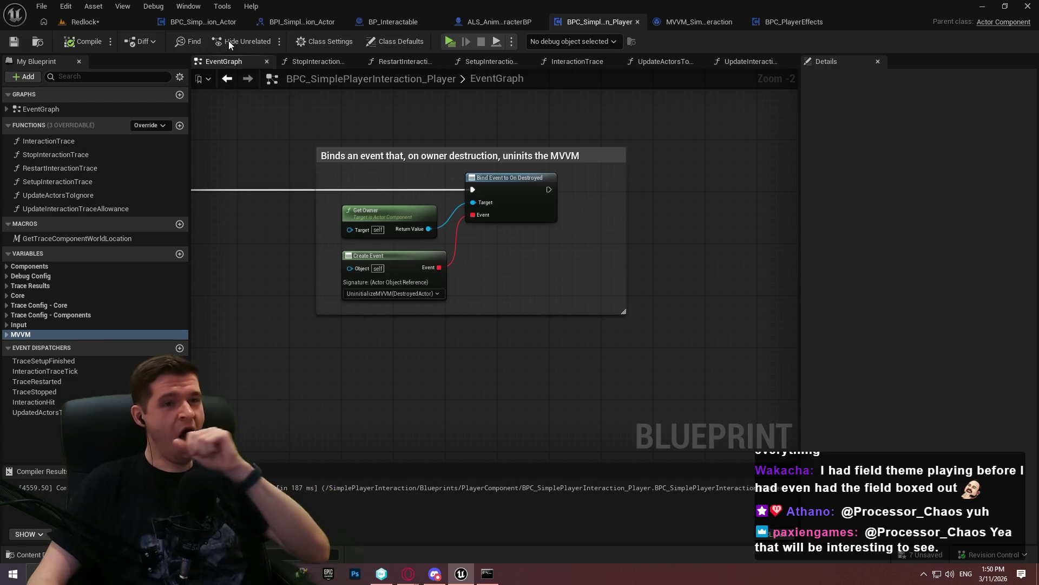
pyautogui.click(87, 24)
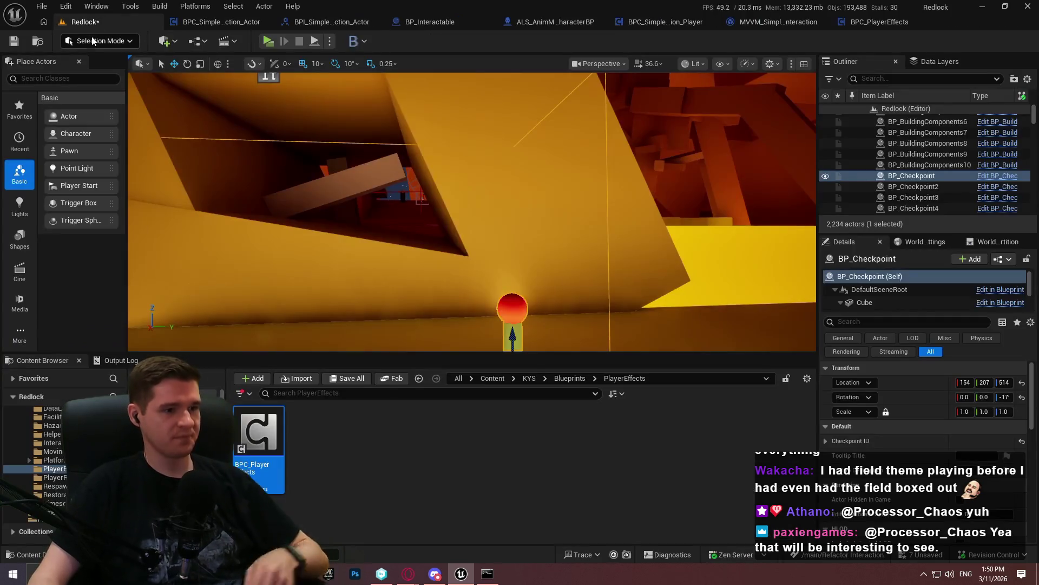
# Switch to MVVM_SimplePlayerInteraction to view its SetupListeners function with the OwnerActor input
pyautogui.click(399, 498)
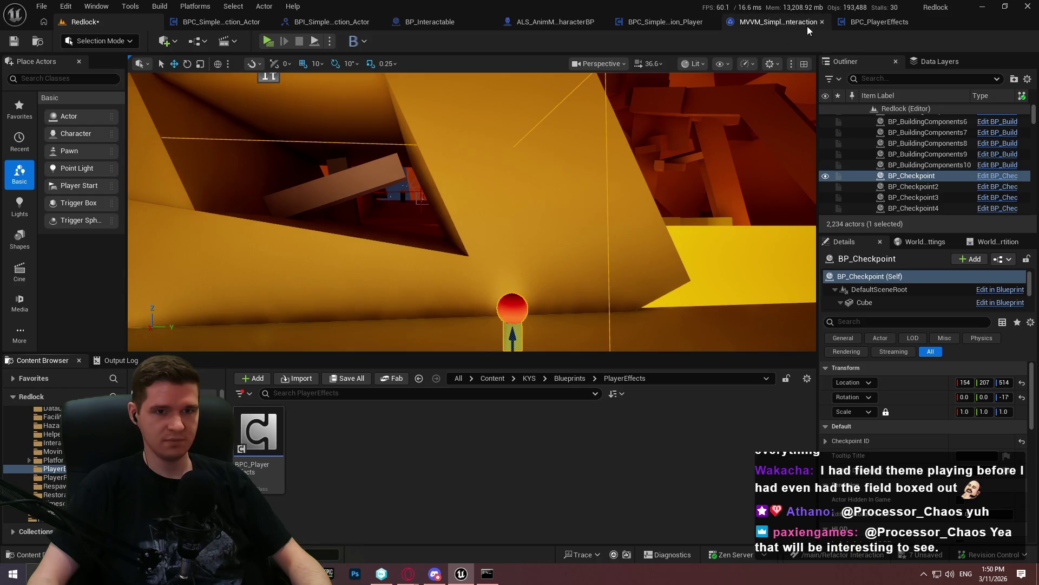
pyautogui.click(773, 22)
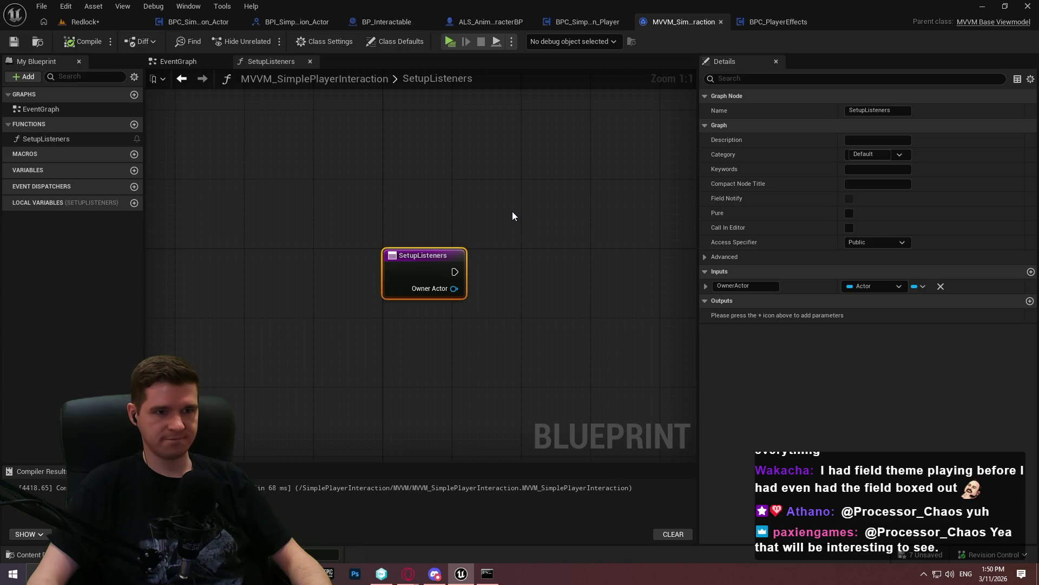
# Review the BPC_PlayerEffects Begin Play setup and MVVM_PlayerEffects Setup Listeners for reference
pyautogui.moveTo(519, 211); pyautogui.dragTo(292, 153)
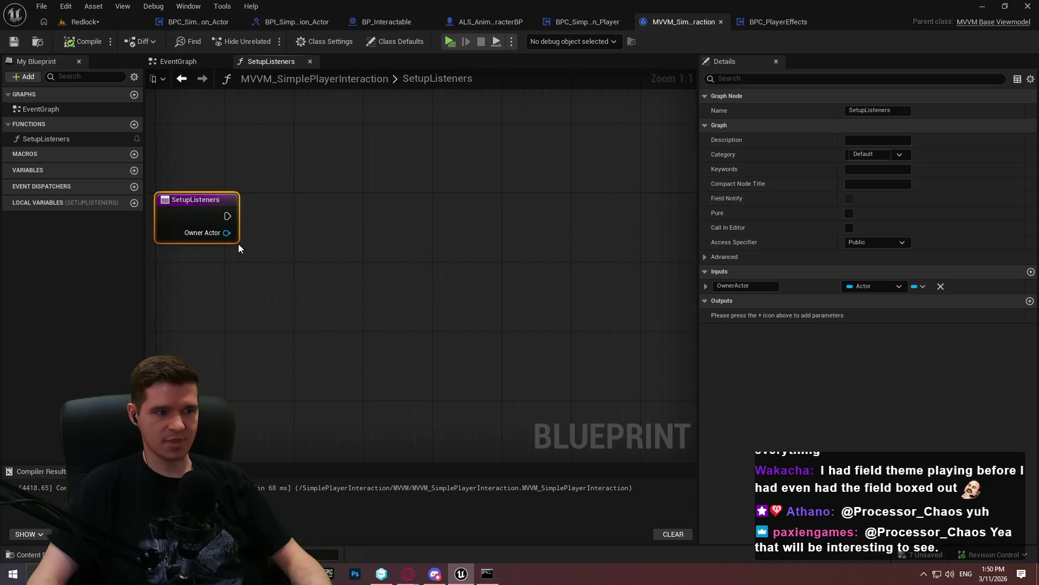
pyautogui.click(274, 227)
pyautogui.moveTo(274, 227); pyautogui.dragTo(378, 231)
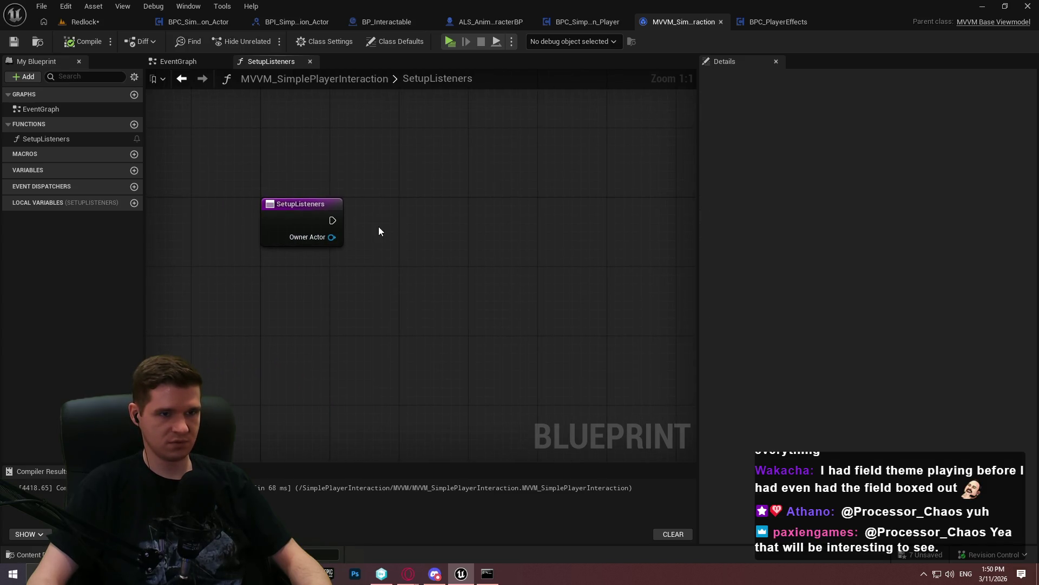
pyautogui.click(774, 26)
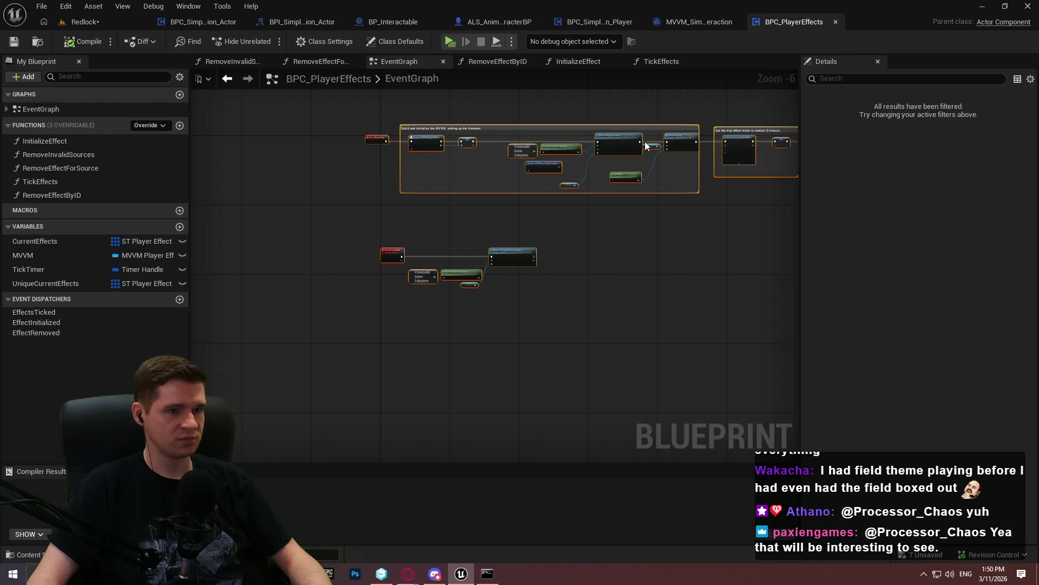
pyautogui.scroll(4, 639, 135)
pyautogui.doubleClick(712, 130)
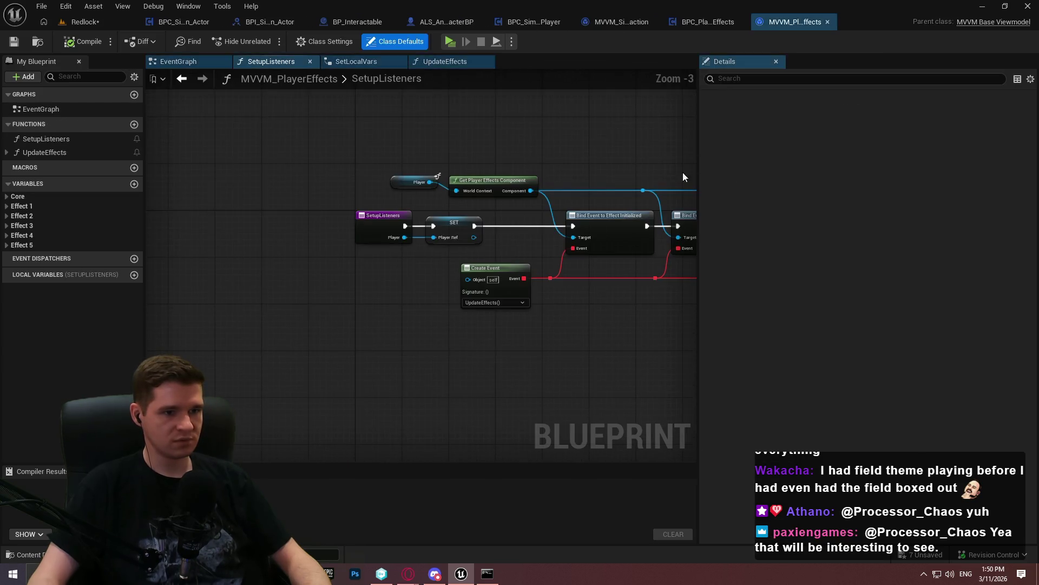
pyautogui.scroll(1, 454, 185)
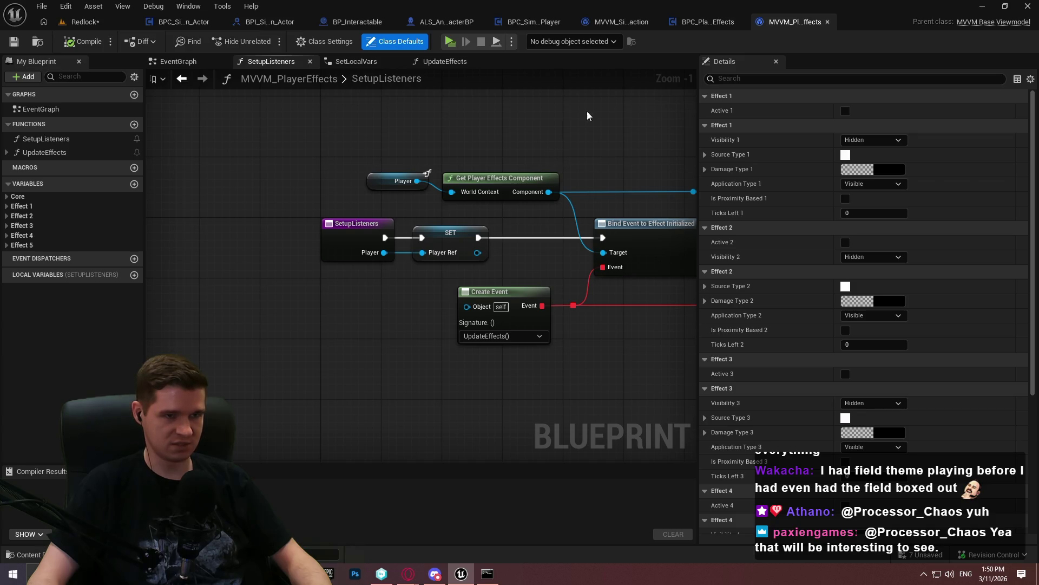
pyautogui.click(706, 23)
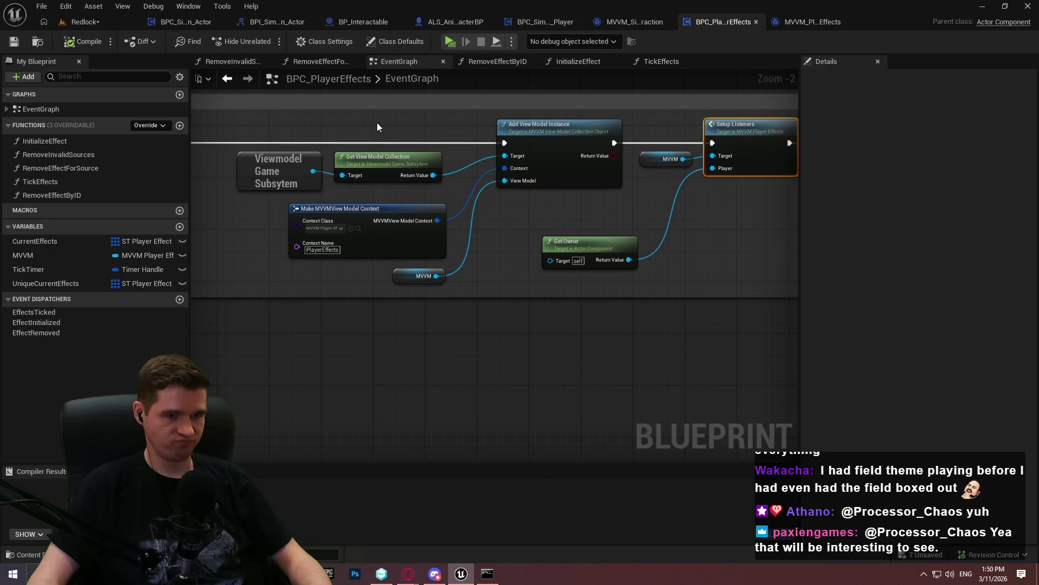
pyautogui.moveTo(372, 118)
pyautogui.mouseDown()
pyautogui.moveTo(938, 143)
pyautogui.moveTo(908, 146)
pyautogui.mouseUp()
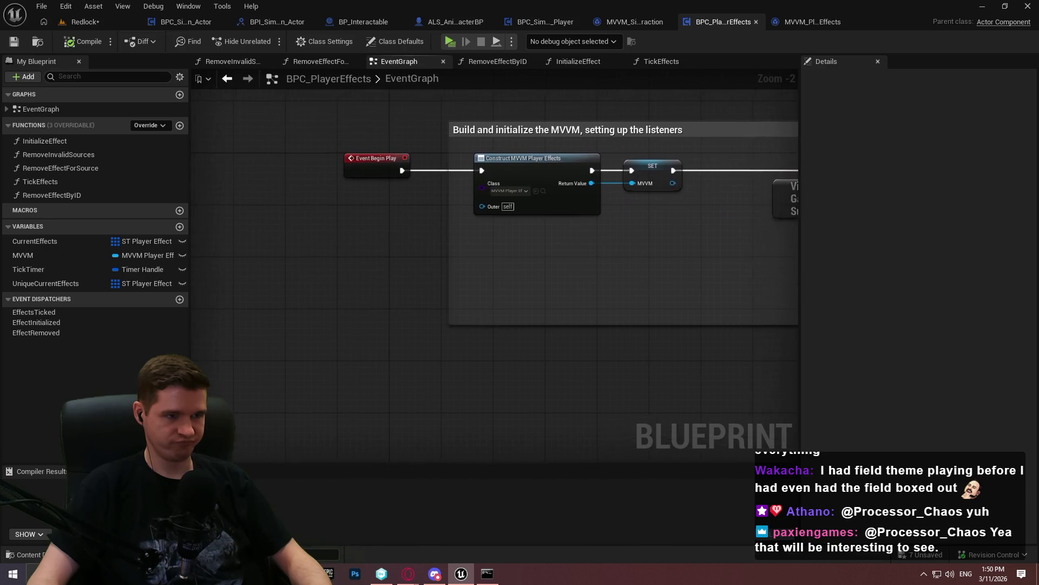
# Open SetupListeners from the Setup Listeners call in the simple interaction component
pyautogui.click(631, 21)
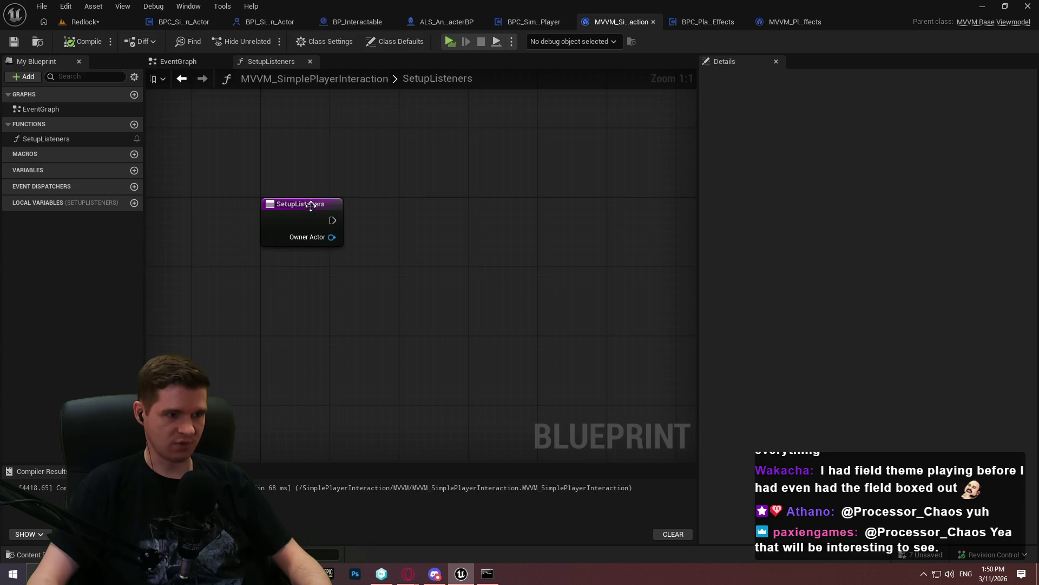
pyautogui.click(536, 22)
pyautogui.moveTo(261, 208); pyautogui.dragTo(756, 181)
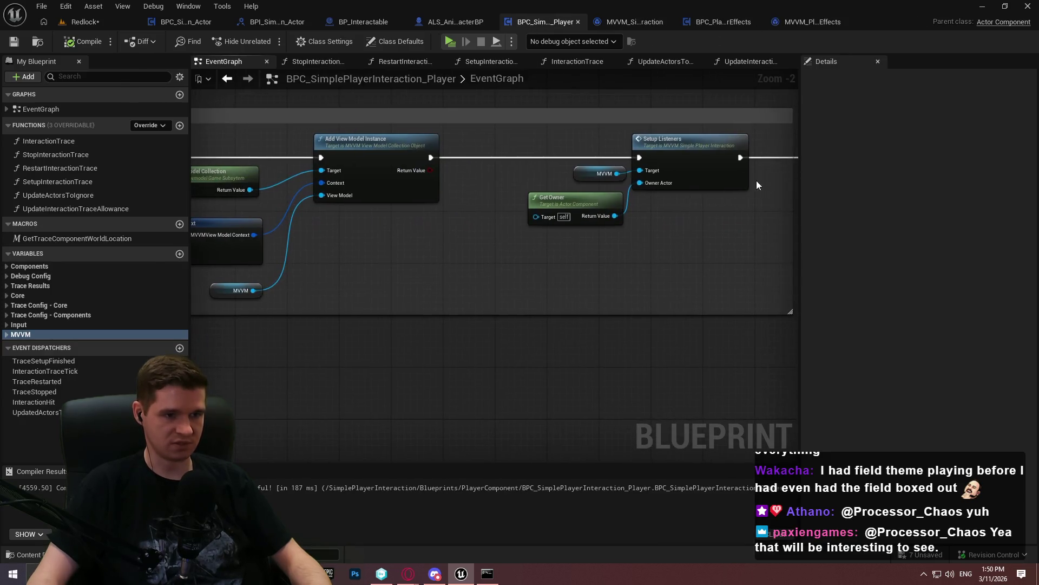
pyautogui.doubleClick(693, 163)
pyautogui.click(338, 208)
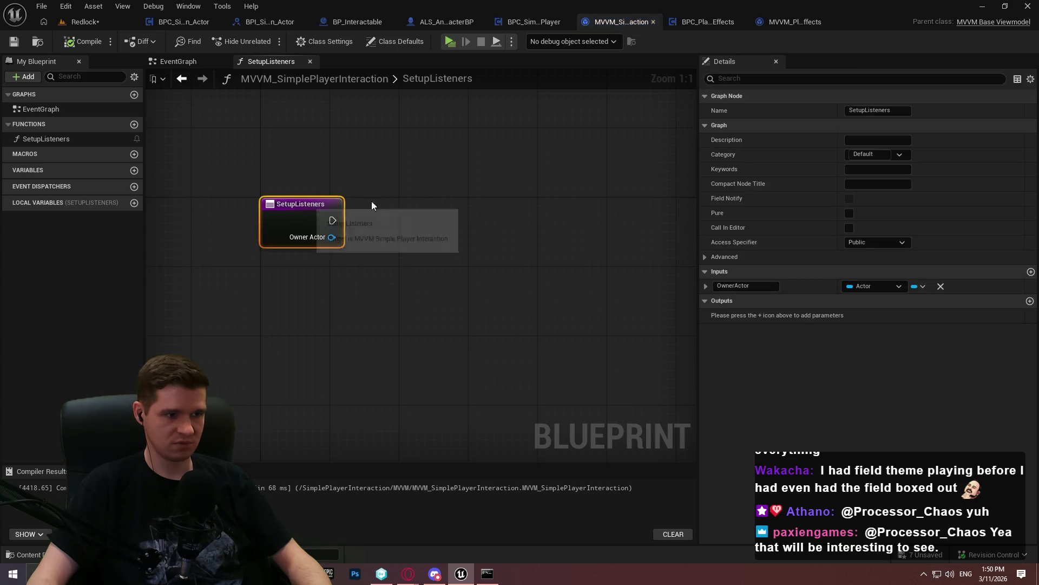
# Add a SetupListeners input 'Component' of type BPC Simple Player Interaction Object Reference, compile, save
pyautogui.click(1030, 271)
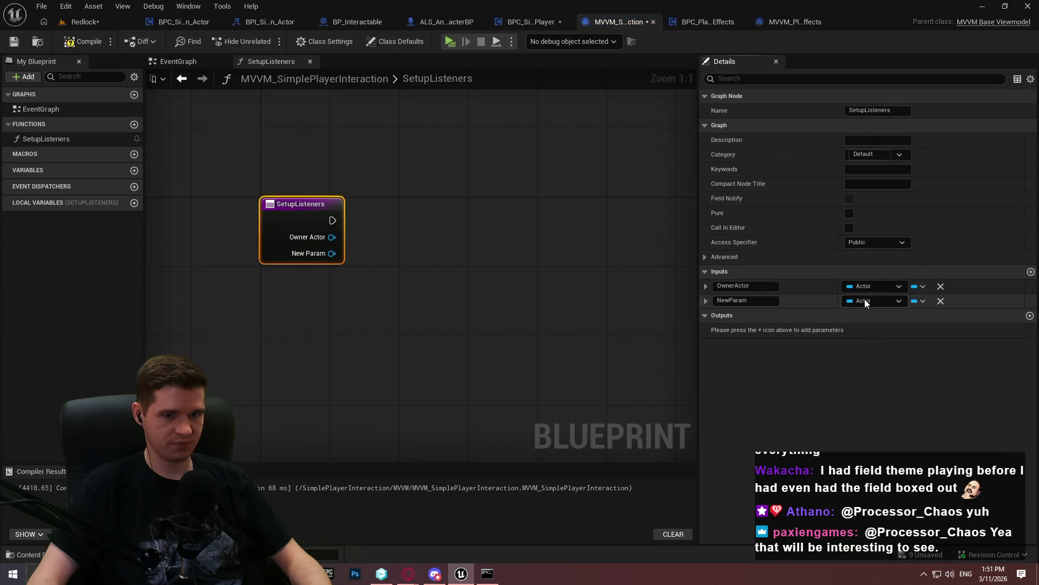
pyautogui.click(866, 300)
pyautogui.write('s')
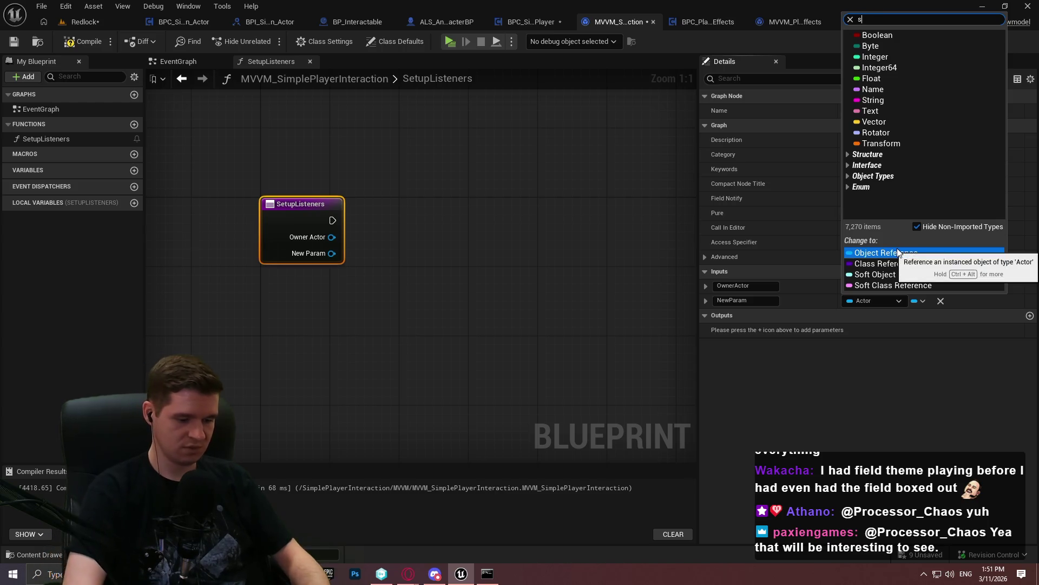
pyautogui.write('imple')
pyautogui.scroll(-1, 935, 424)
pyautogui.moveTo(940, 427)
pyautogui.moveTo(939, 452)
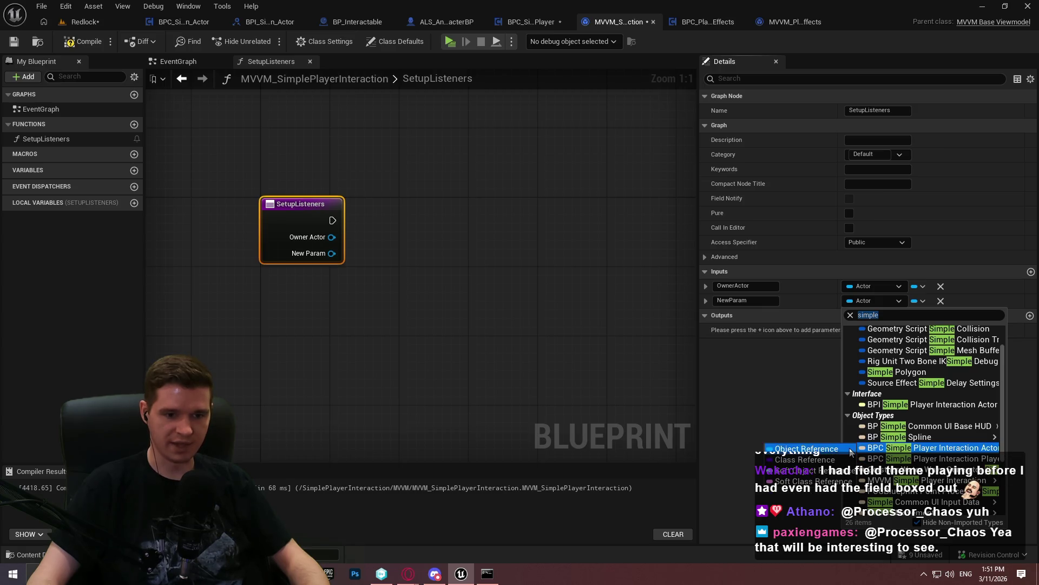
pyautogui.click(850, 447)
pyautogui.click(734, 298)
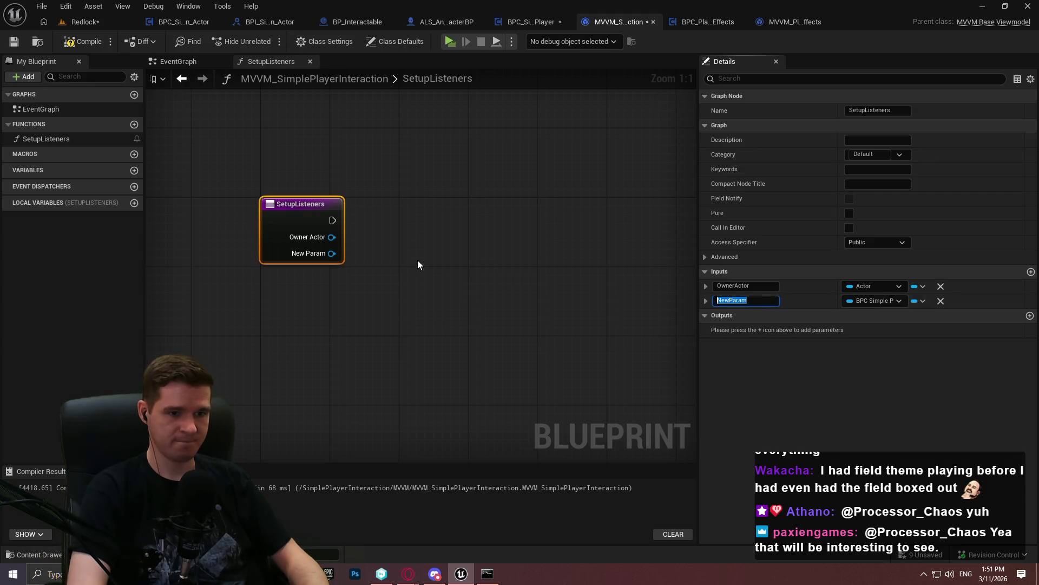
pyautogui.write('Component')
pyautogui.press('Return')
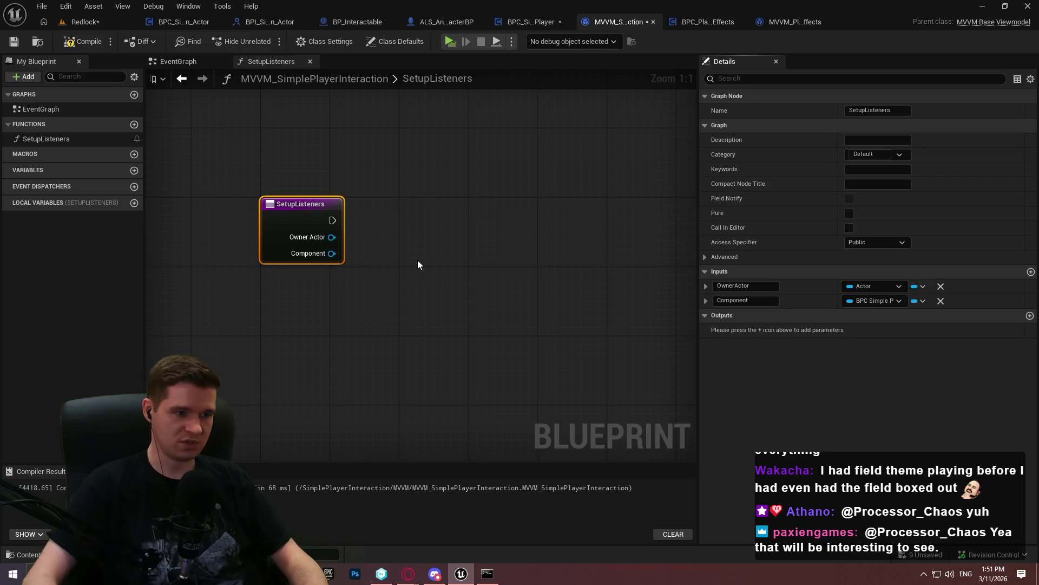
pyautogui.click(91, 41)
pyautogui.click(14, 41)
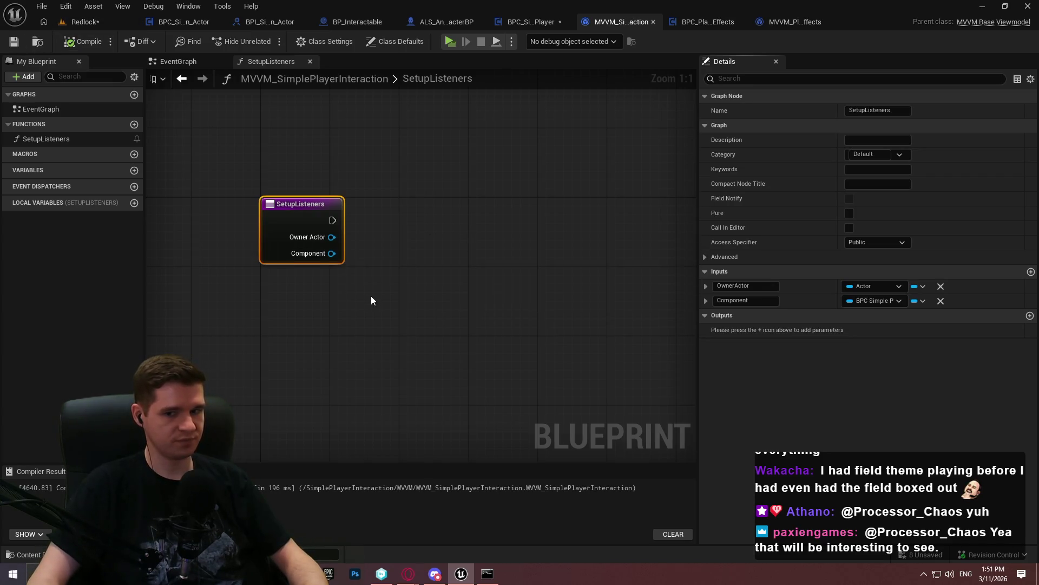
# Place a Get Component variable node in the SetupListeners graph, position it, and compile
pyautogui.rightClick(370, 297)
pyautogui.write('componen')
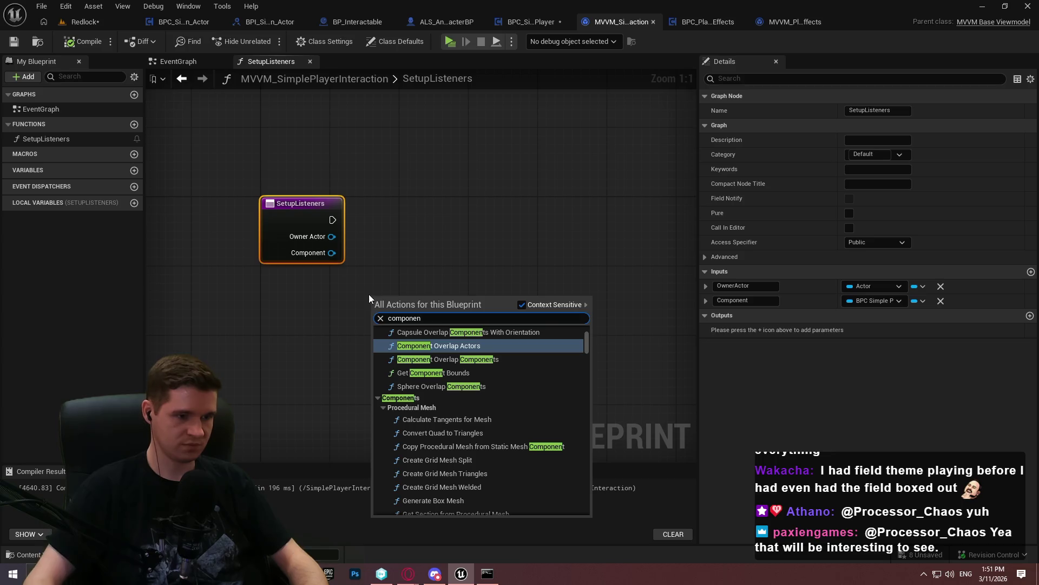
pyautogui.scroll(6, 489, 365)
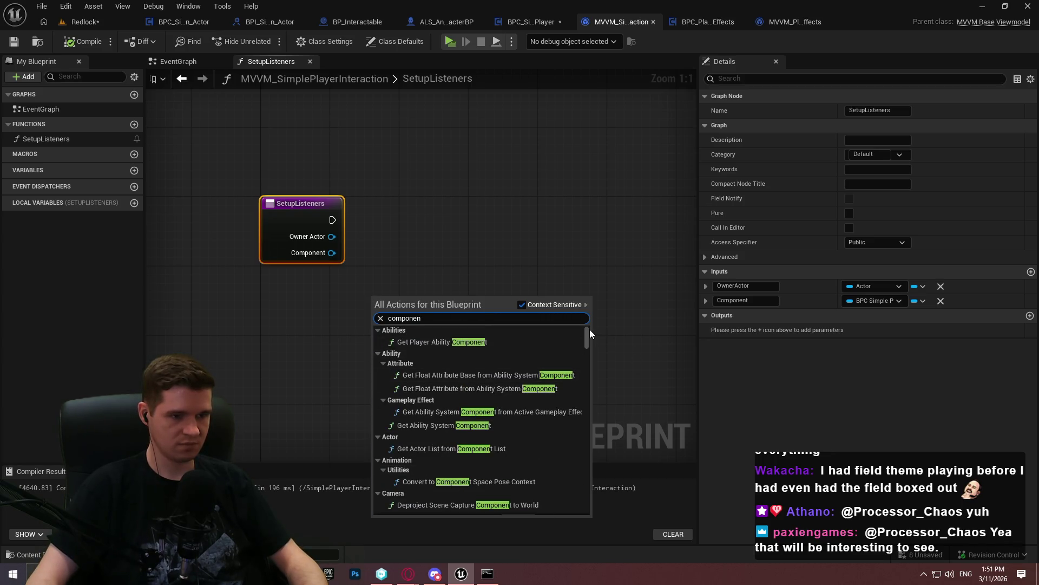
pyautogui.scroll(-5, 589, 401)
pyautogui.scroll(-15, 590, 401)
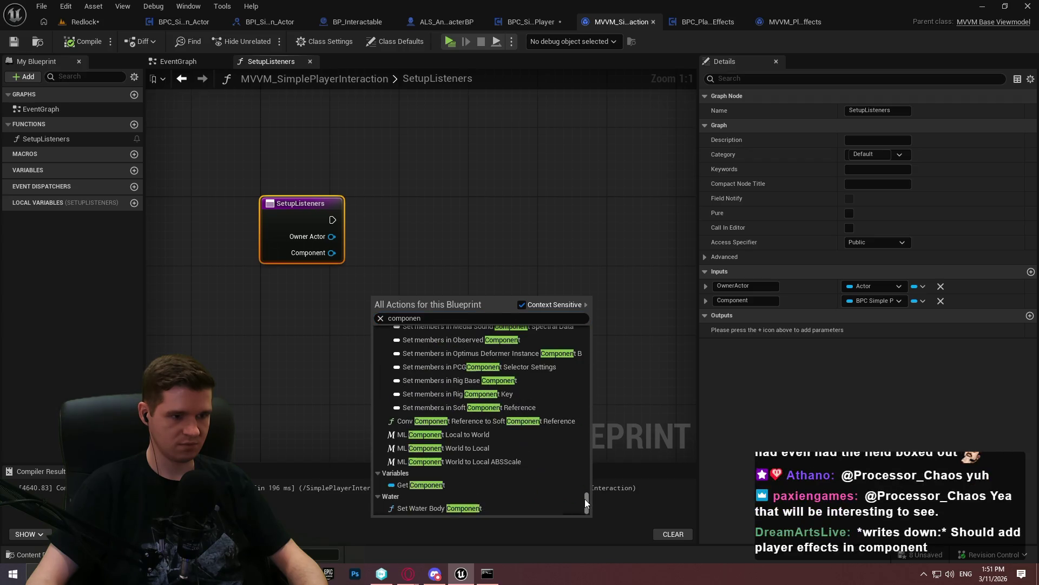
pyautogui.click(482, 485)
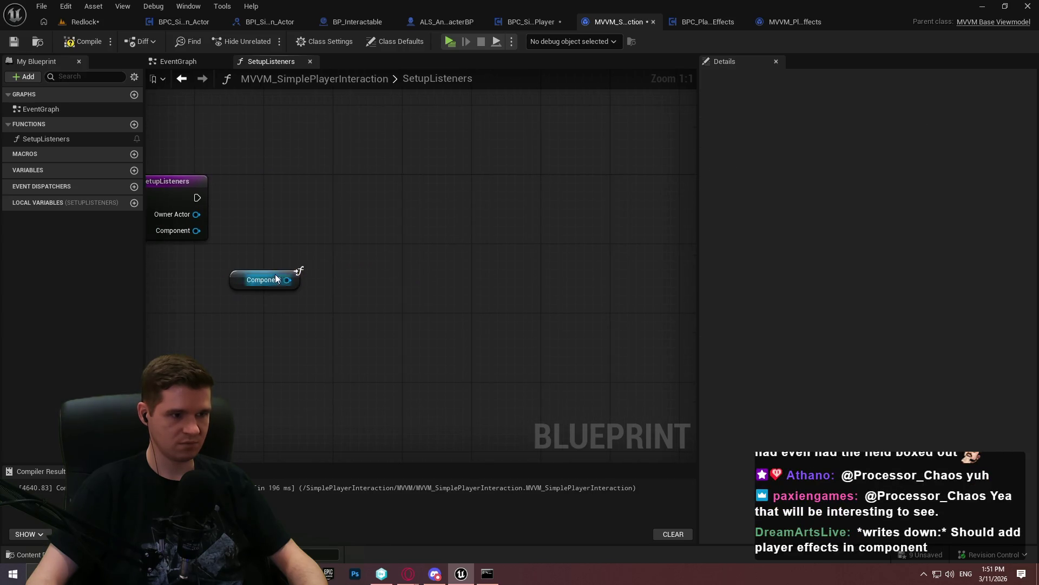
pyautogui.moveTo(297, 277); pyautogui.dragTo(363, 284)
pyautogui.moveTo(426, 234); pyautogui.dragTo(544, 217)
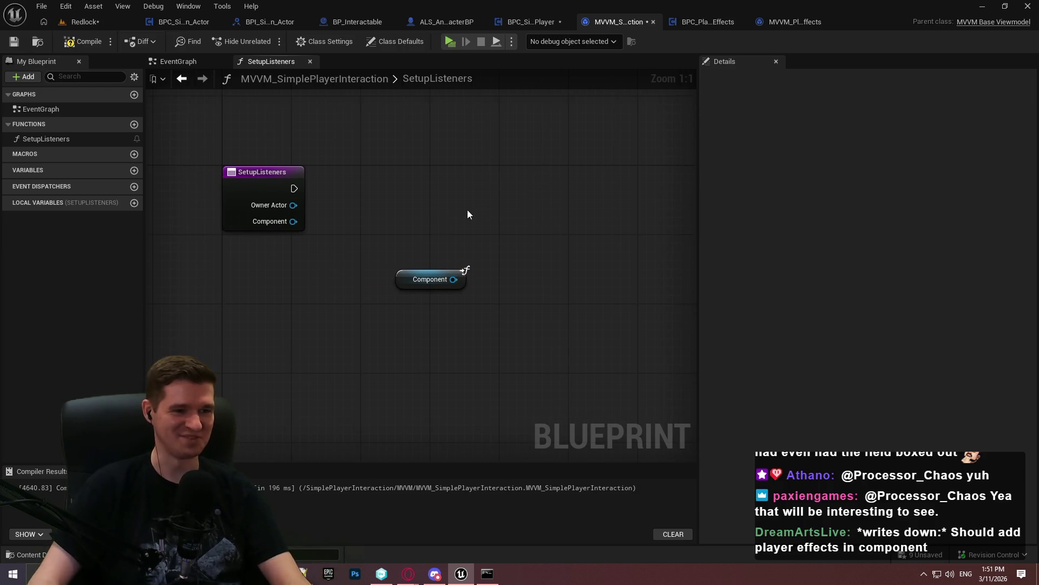
pyautogui.moveTo(455, 277); pyautogui.dragTo(411, 277)
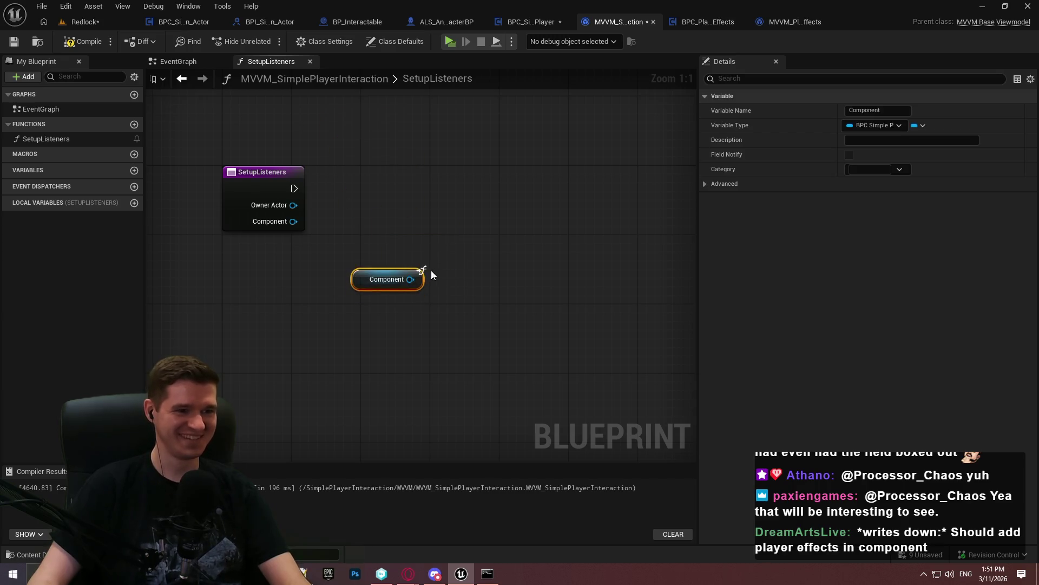
pyautogui.click(73, 43)
pyautogui.click(457, 274)
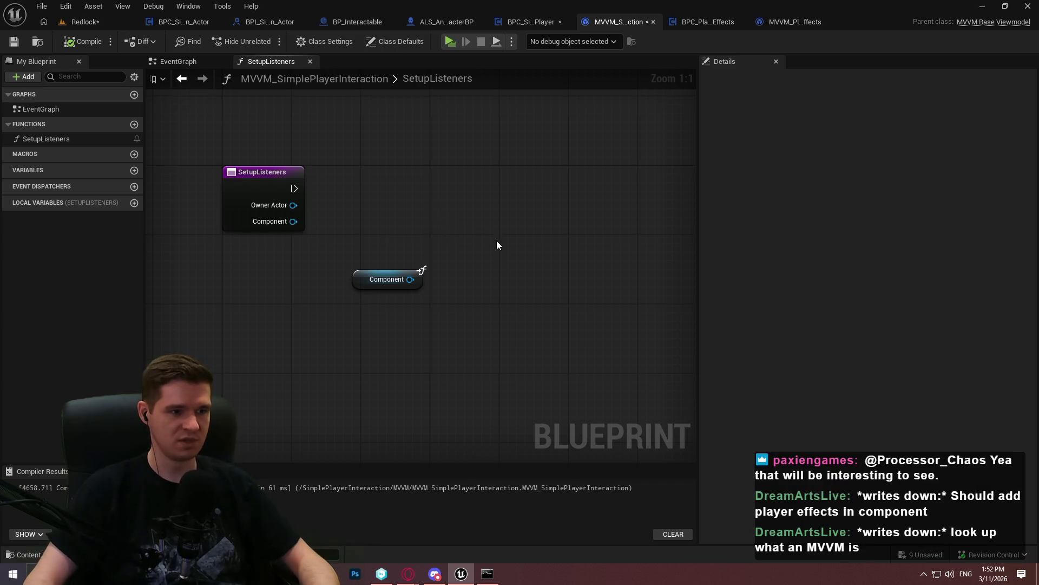
# Move the Component getter down-left, then go back to the Redlock level editor
pyautogui.moveTo(420, 278); pyautogui.dragTo(386, 322)
pyautogui.click(405, 284)
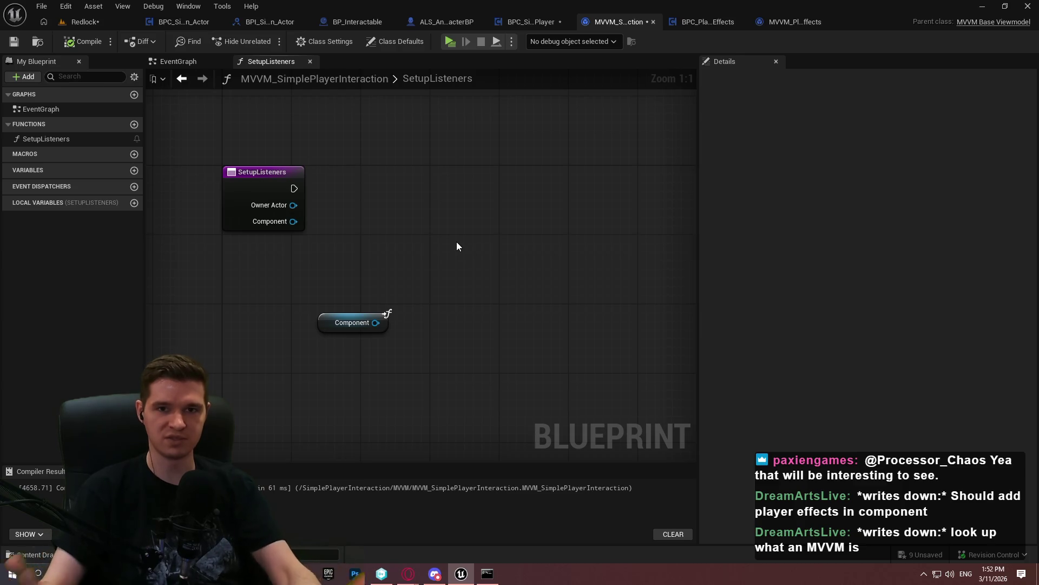
pyautogui.click(86, 22)
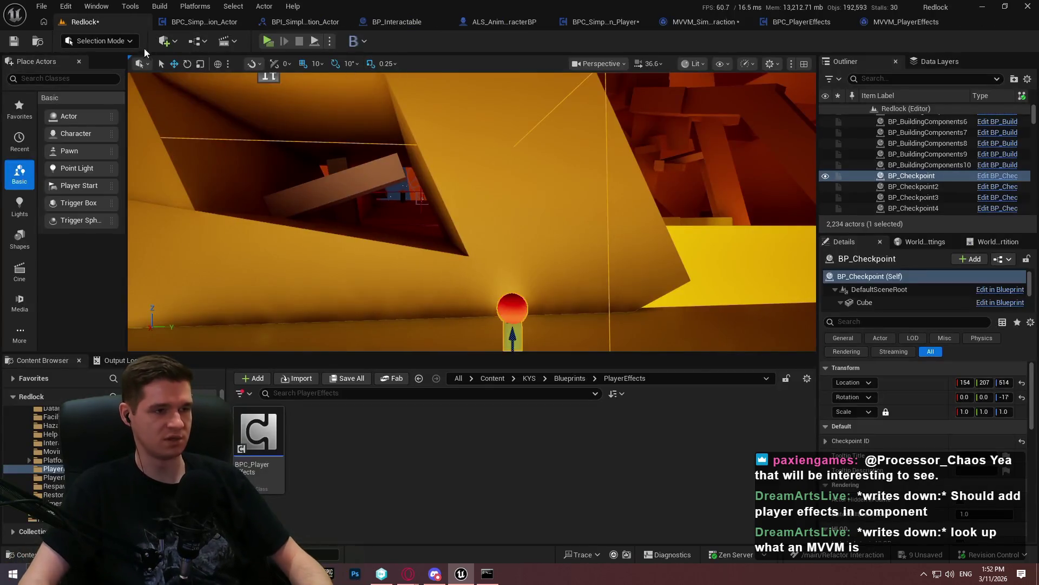
# Frame the checkpoint and play the level from that spot in fullscreen
pyautogui.press('f')
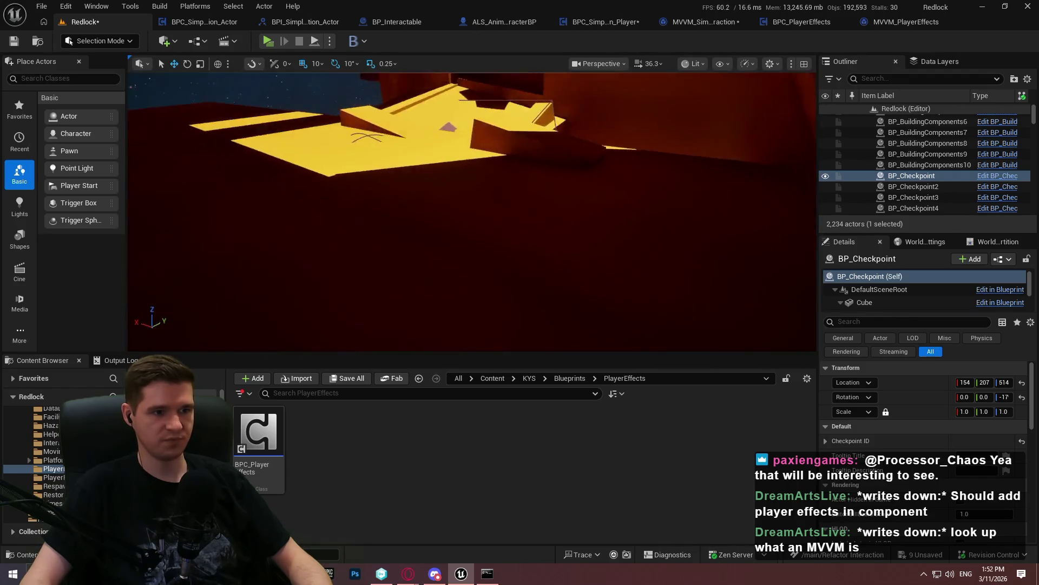
pyautogui.rightClick(542, 356)
pyautogui.rightClick(541, 348)
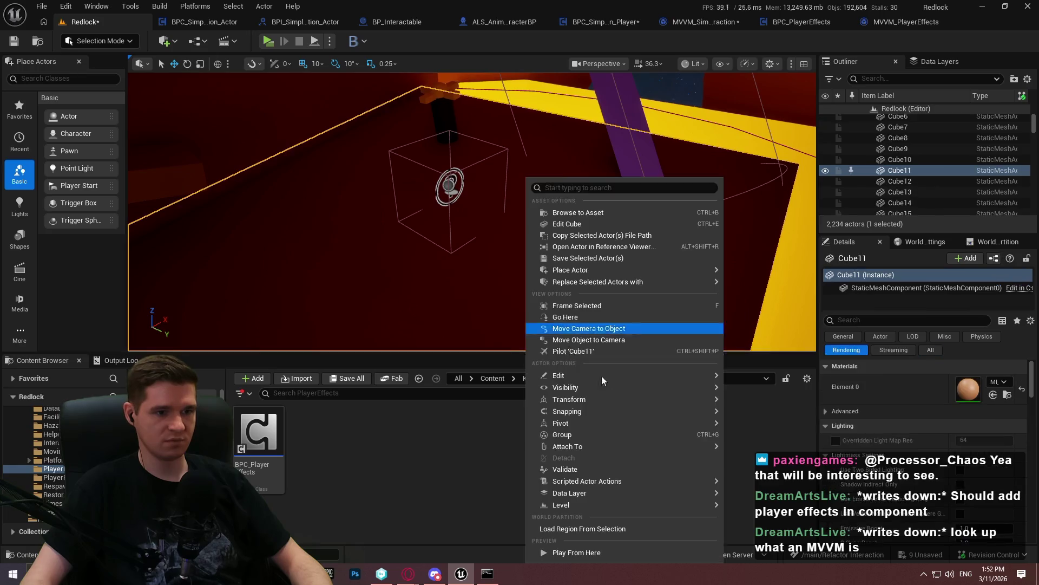
pyautogui.click(596, 555)
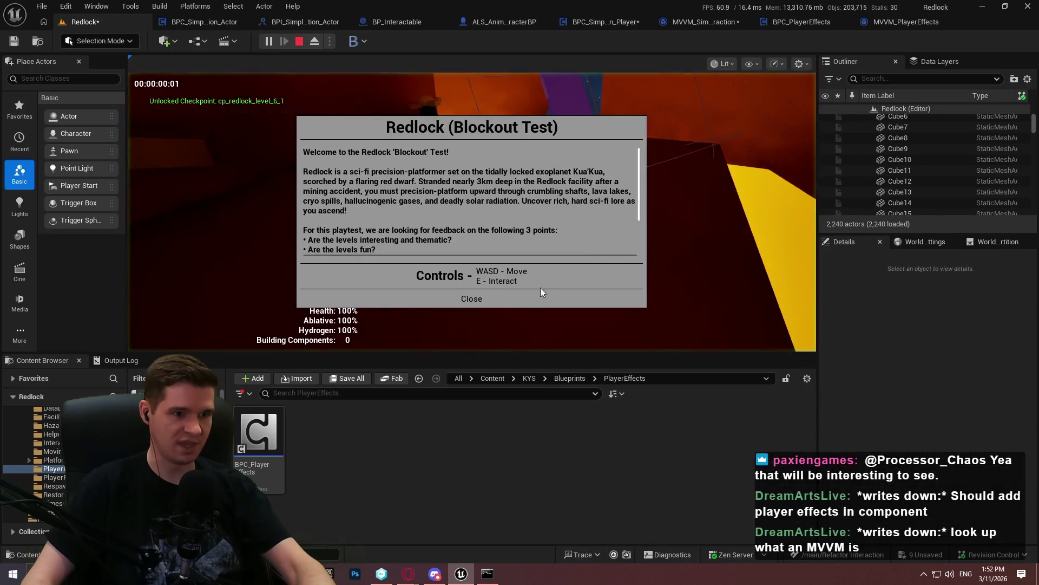
pyautogui.click(458, 303)
pyautogui.press('F11')
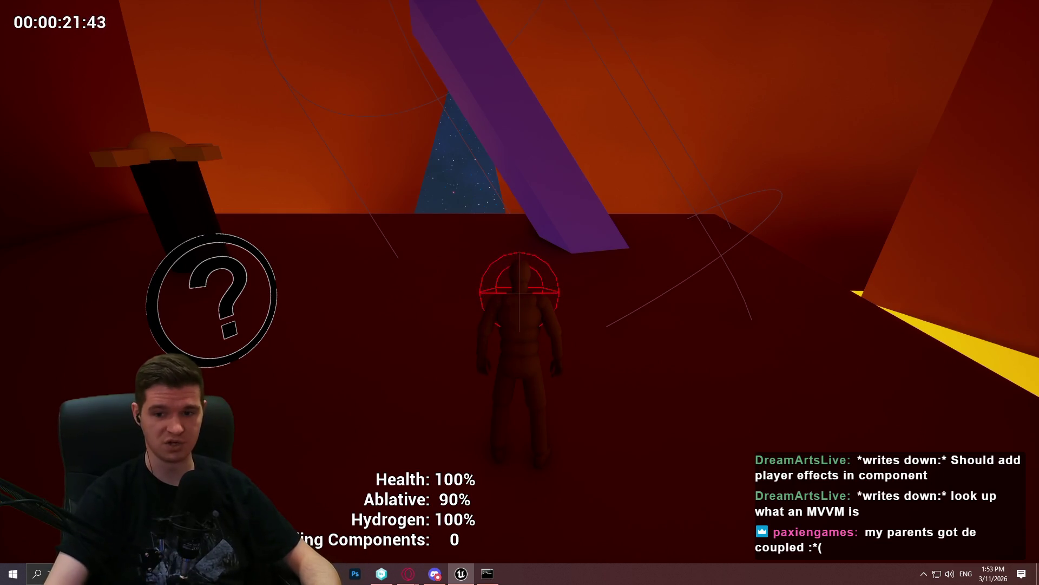
# Walk the character through the level, then stop the session and restore the editor layout
pyautogui.press('w')
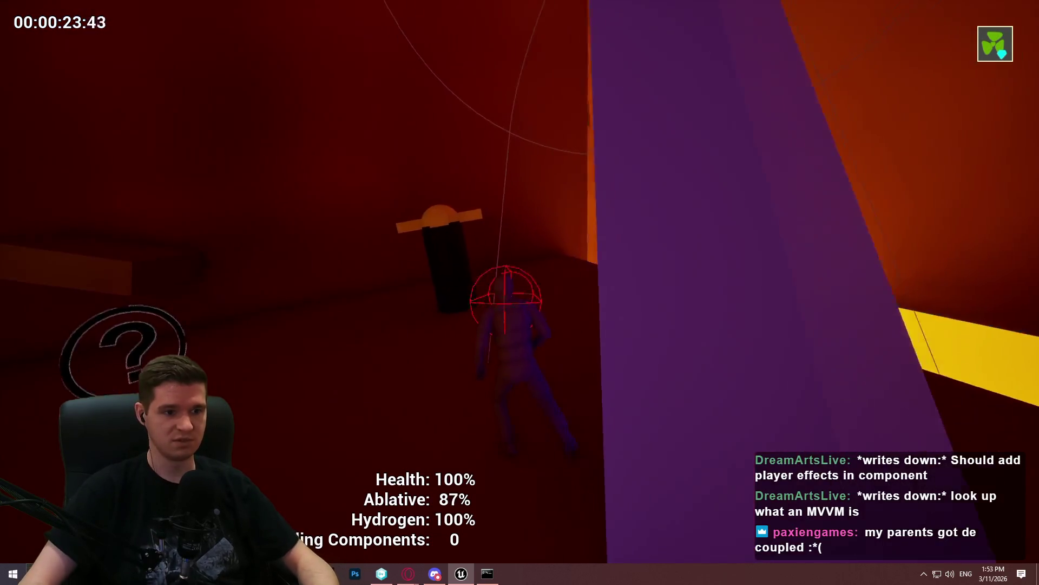
pyautogui.press('w')
pyautogui.scroll(-1, 519, 292)
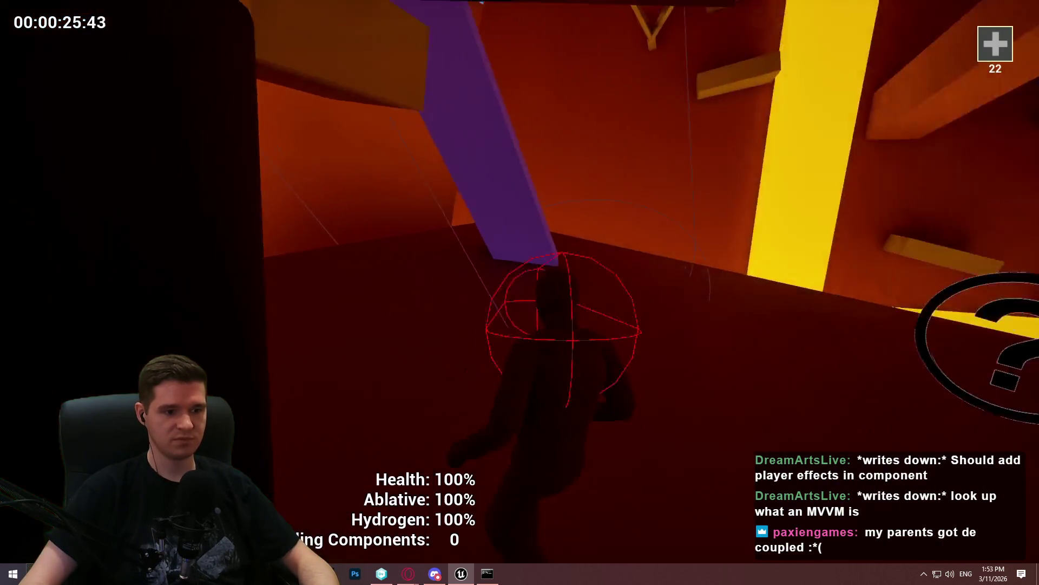
pyautogui.press('w')
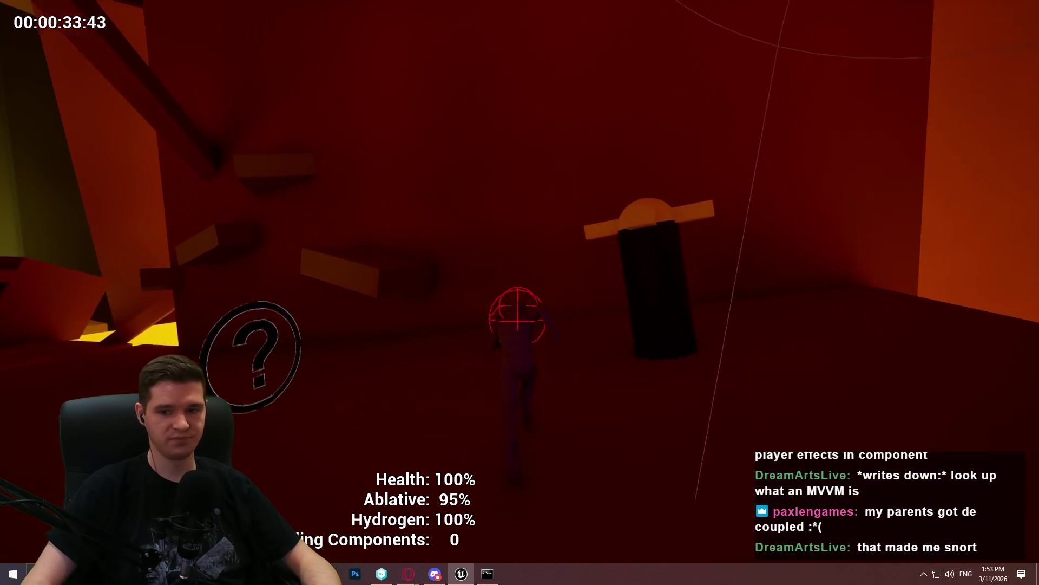
pyautogui.scroll(-1, 520, 292)
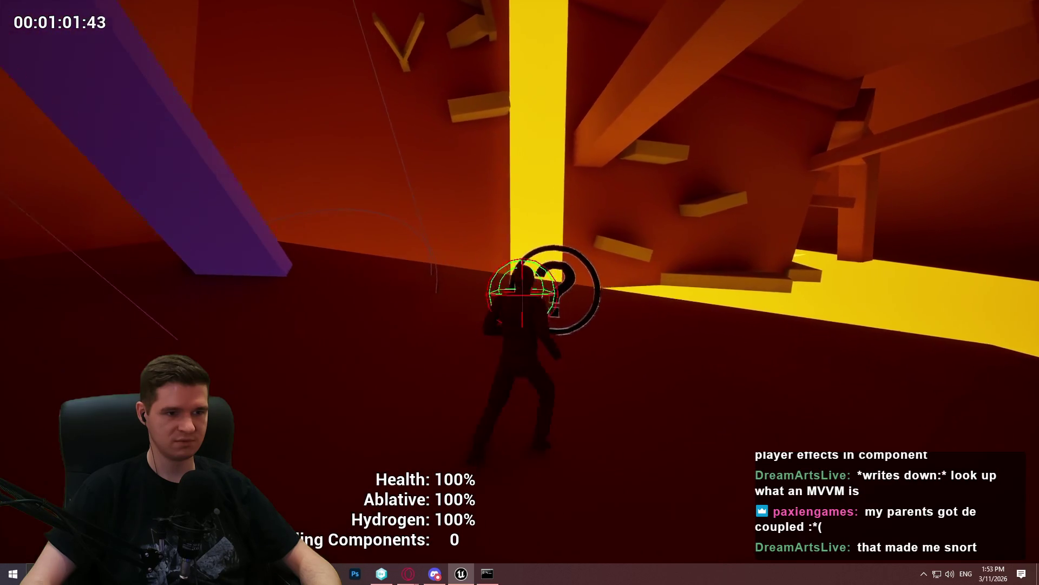
pyautogui.press('Escape')
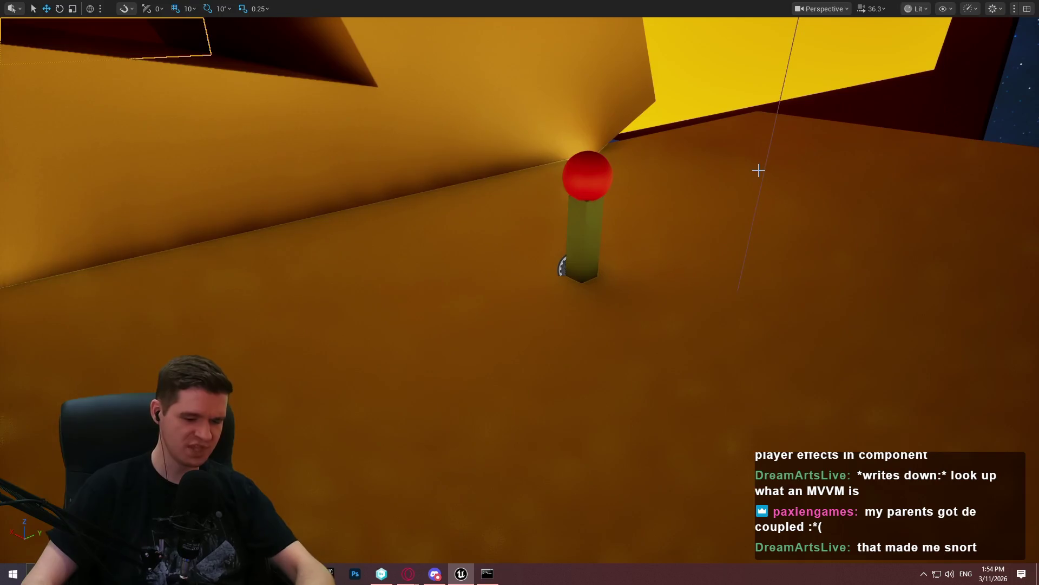
pyautogui.press('F11')
# Playtest again to the red checkpoint ball, dismiss the Checkpoint Teleporting dialog, and stop
pyautogui.click(267, 41)
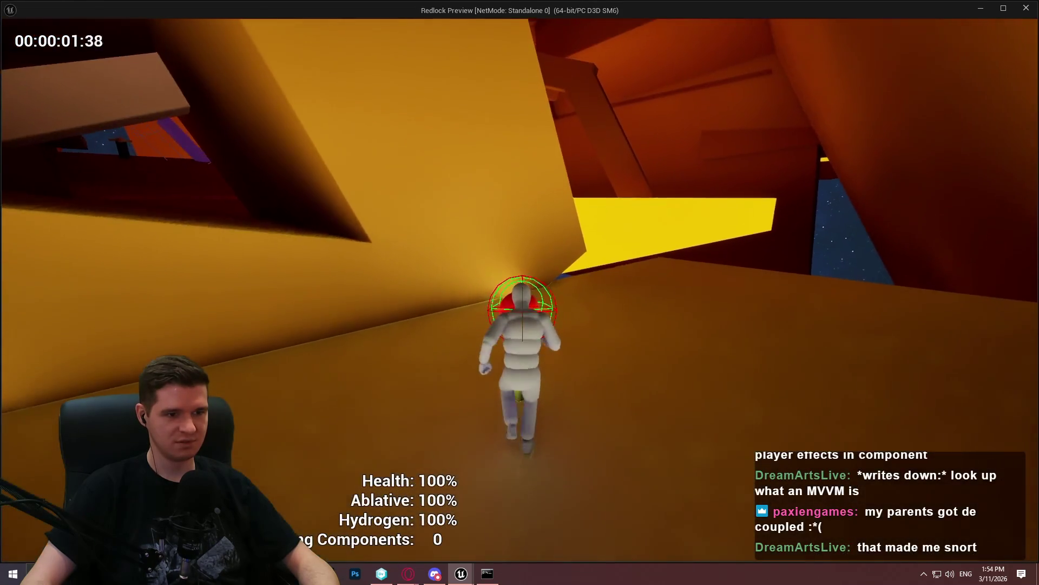
pyautogui.press('e')
pyautogui.click(497, 463)
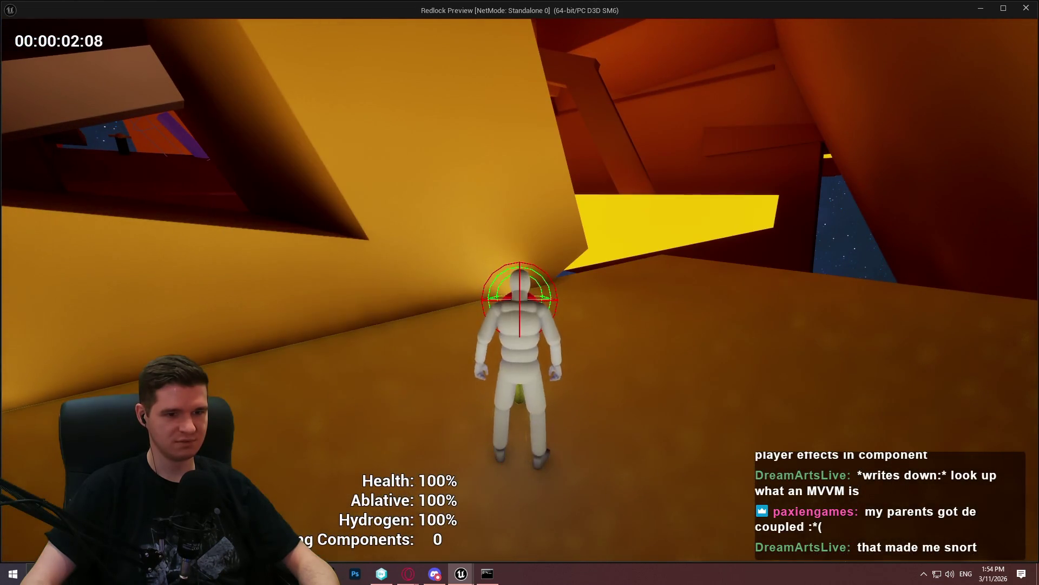
pyautogui.press('Escape')
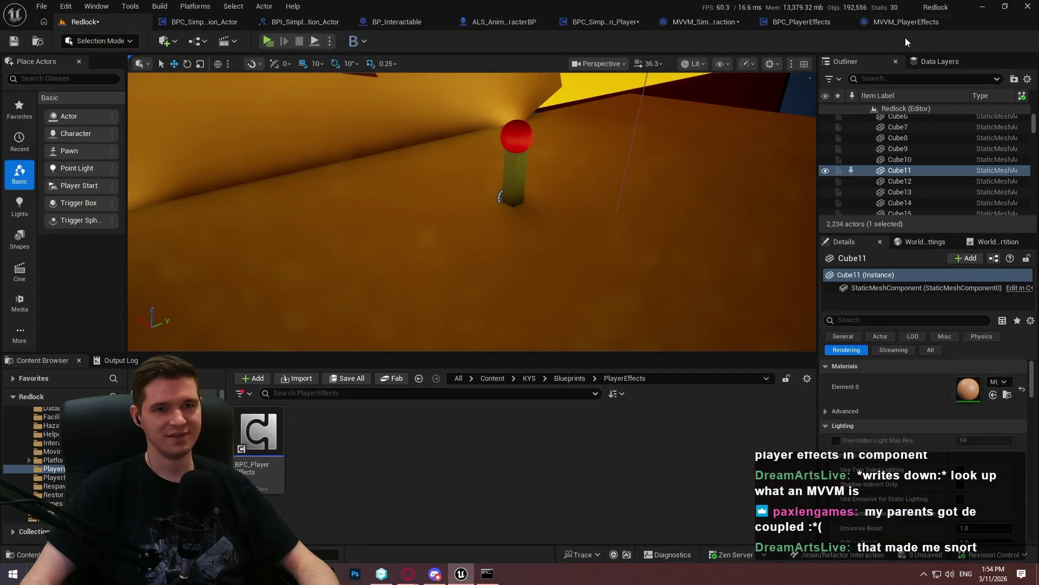
pyautogui.click(784, 20)
# Inspect BPC_SimplePlayerInteraction_Player's MVVM initialization, Event BeginPlay and MVVM uninitialize node groups
pyautogui.scroll(-5, 377, 206)
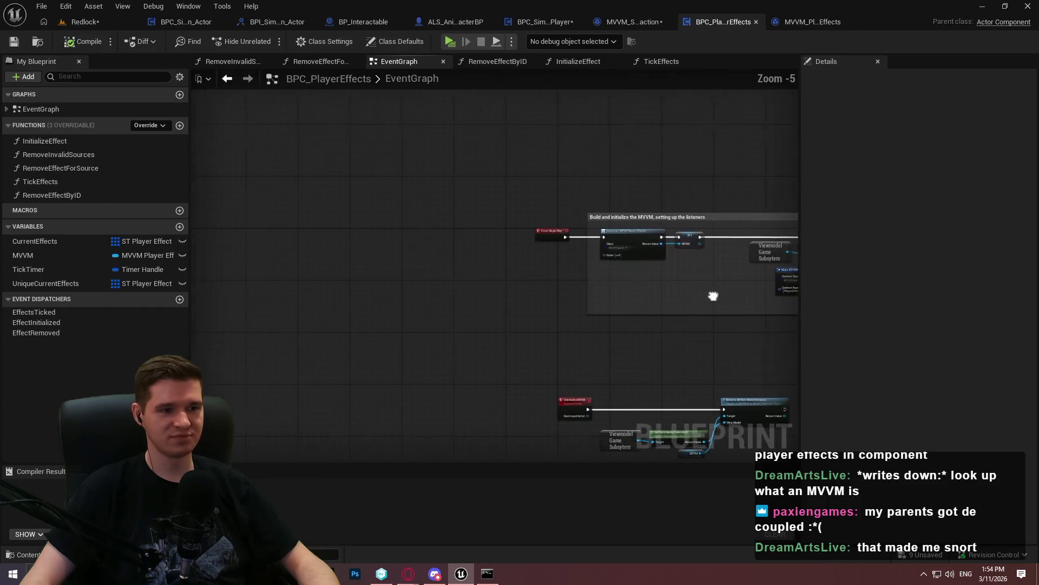
pyautogui.scroll(2, 324, 262)
pyautogui.scroll(3, 492, 250)
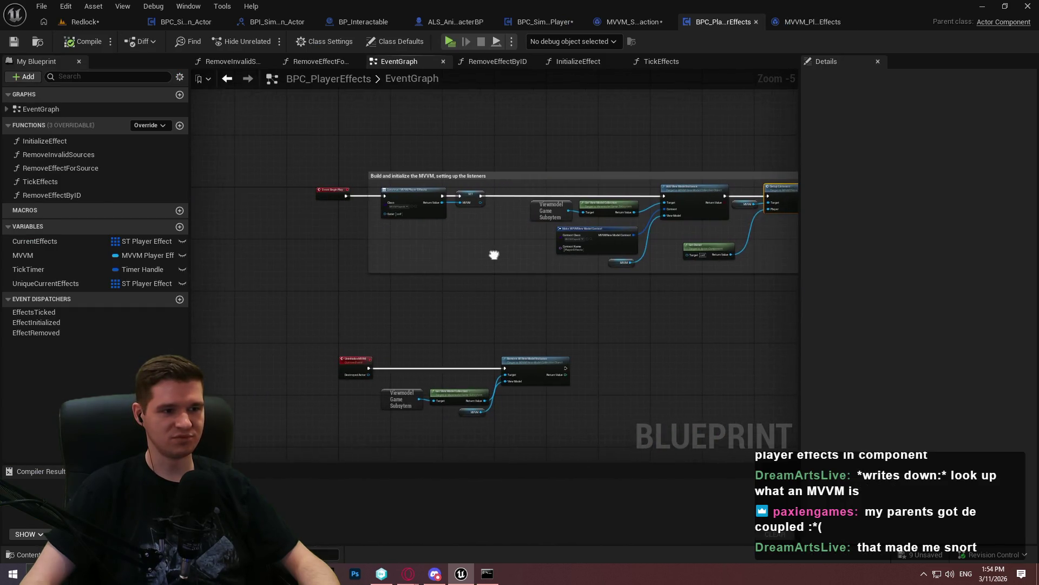
pyautogui.click(543, 22)
pyautogui.scroll(-2, 493, 204)
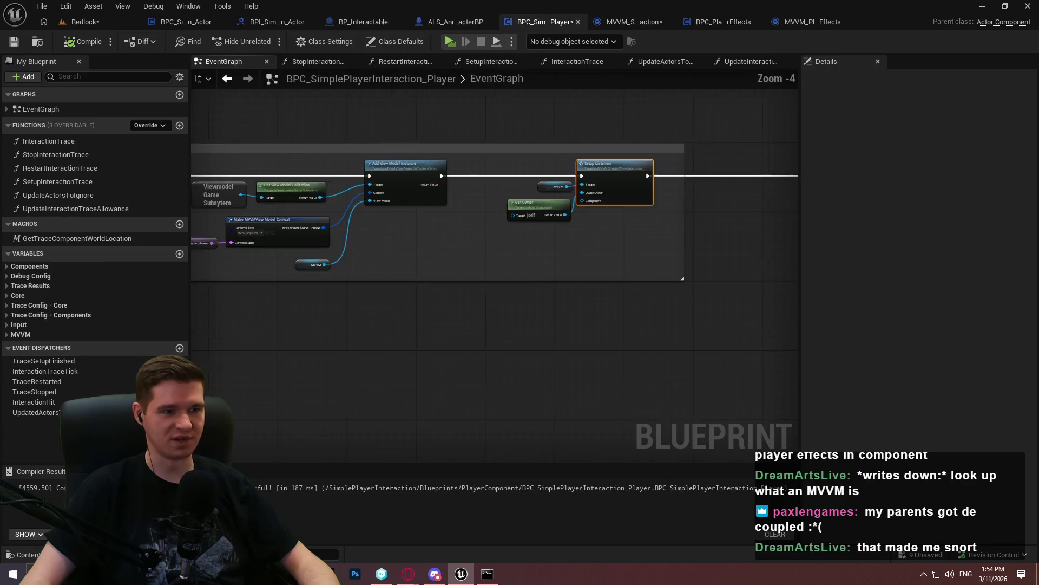
pyautogui.moveTo(487, 243)
pyautogui.mouseDown()
pyautogui.moveTo(217, 239)
pyautogui.moveTo(649, 238)
pyautogui.mouseUp()
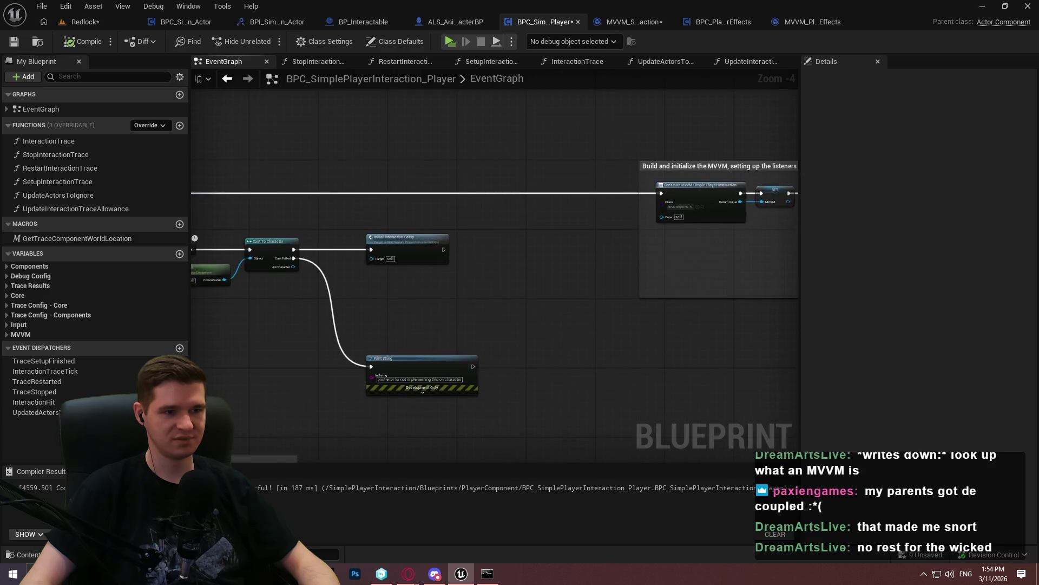
pyautogui.moveTo(379, 271); pyautogui.dragTo(680, 271)
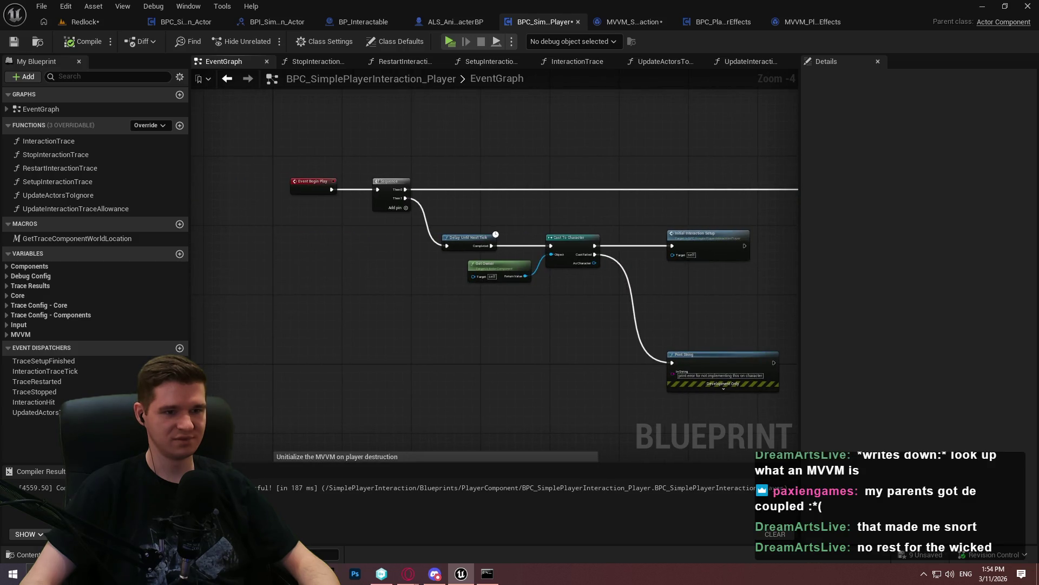
pyautogui.moveTo(487, 324)
pyautogui.mouseDown()
pyautogui.moveTo(460, 325)
pyautogui.moveTo(395, 108)
pyautogui.moveTo(528, 178)
pyautogui.moveTo(536, 154)
pyautogui.moveTo(509, 270)
pyautogui.mouseUp()
# Glance at the MVVM SetupListeners graph and BPC_PlayerEffects, ending on ALS_AnimMan_CharacterBP
pyautogui.click(621, 24)
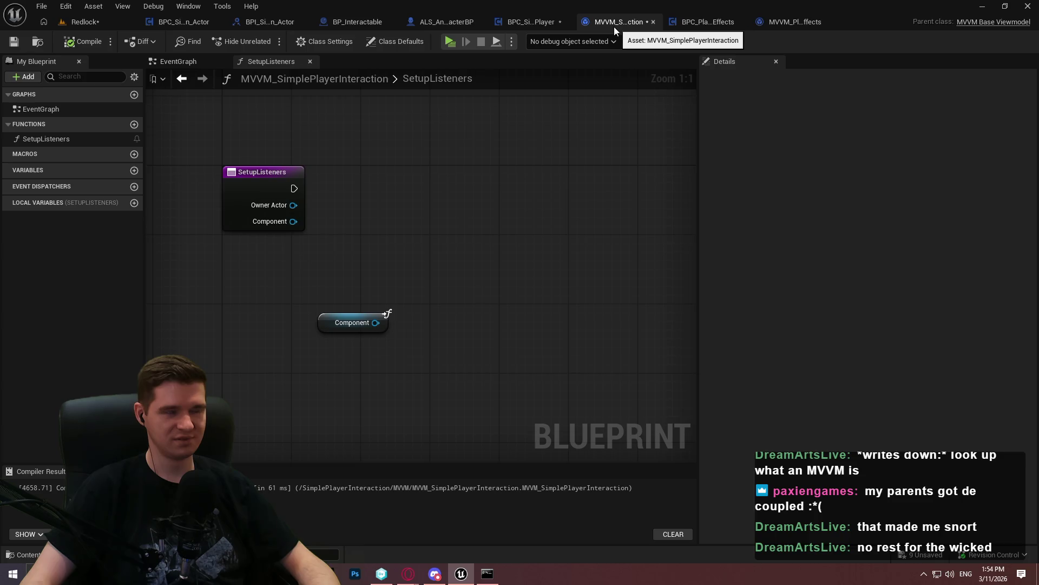
pyautogui.click(687, 25)
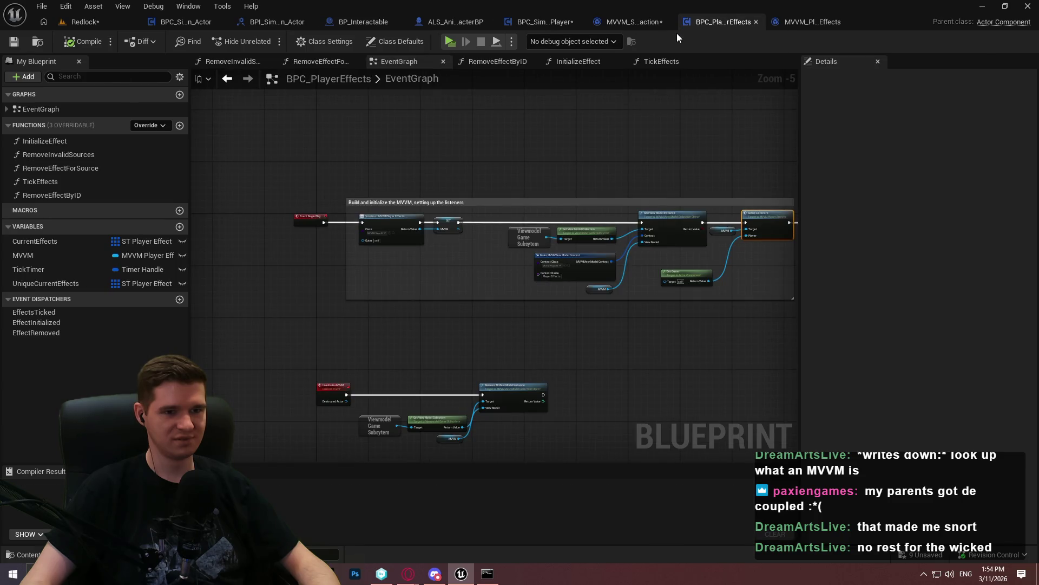
pyautogui.click(459, 22)
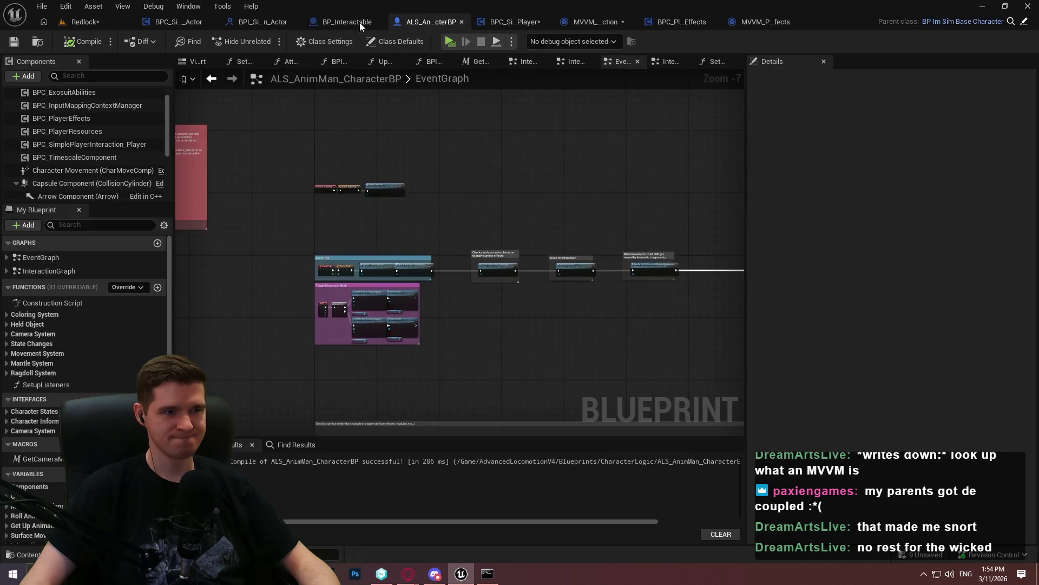
# Set BPC_SimplePlayerInteraction_Actor's debug object to the BP_Checkpoint's interaction component instance
pyautogui.click(359, 22)
pyautogui.scroll(3, 379, 203)
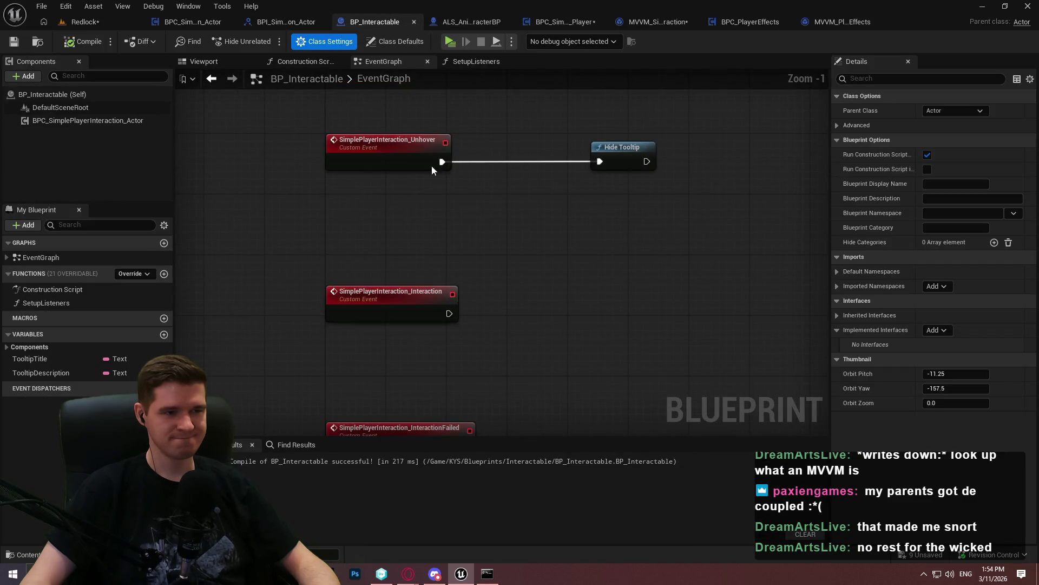
pyautogui.click(217, 22)
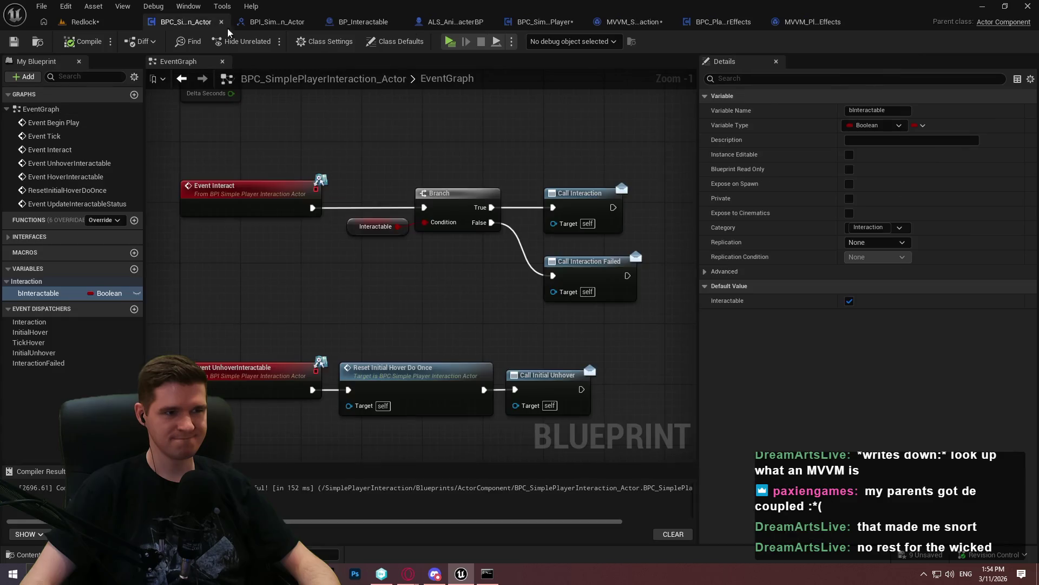
pyautogui.click(571, 41)
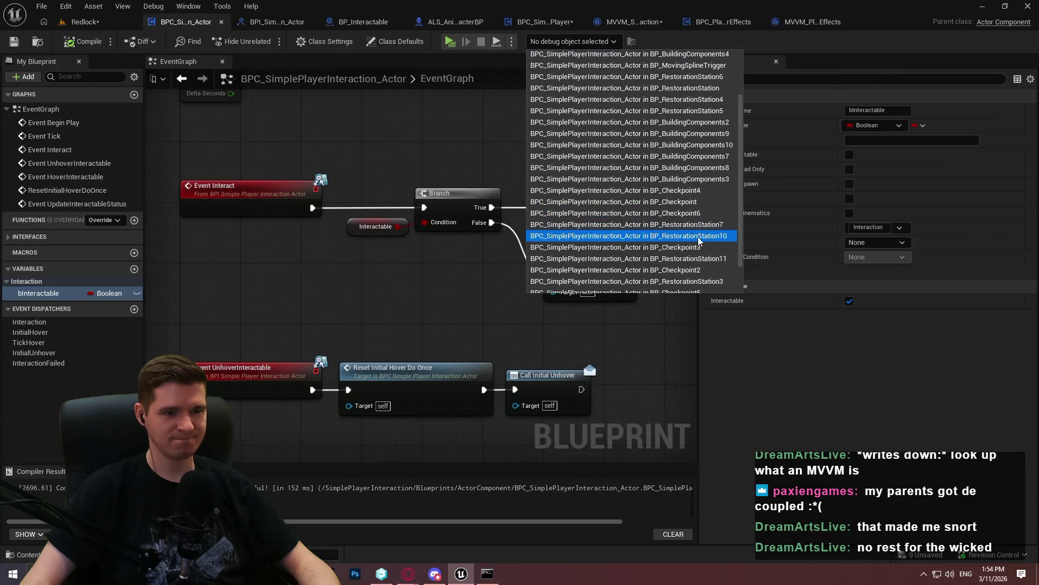
pyautogui.click(687, 202)
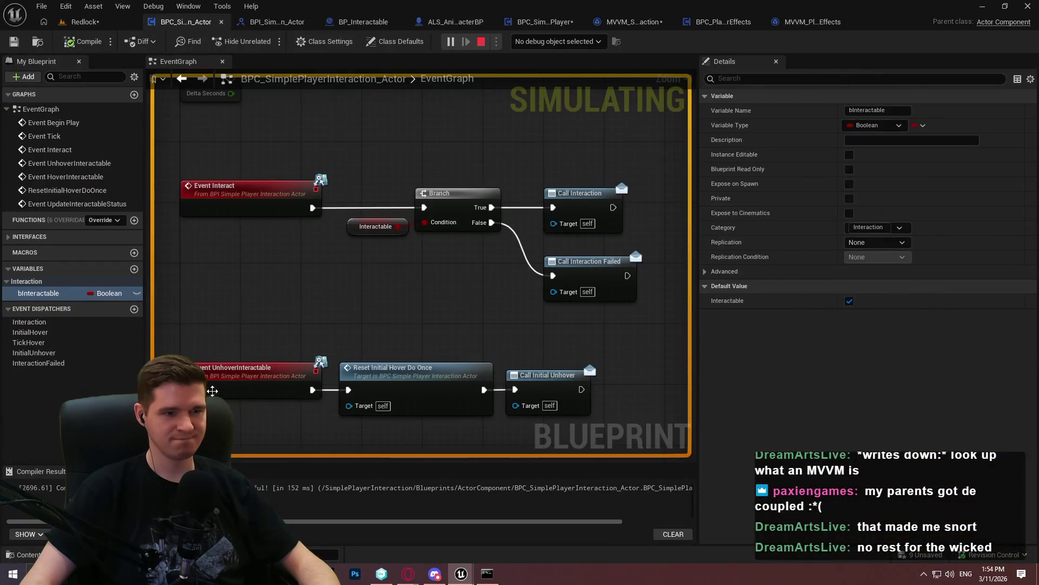
pyautogui.scroll(-4, 601, 139)
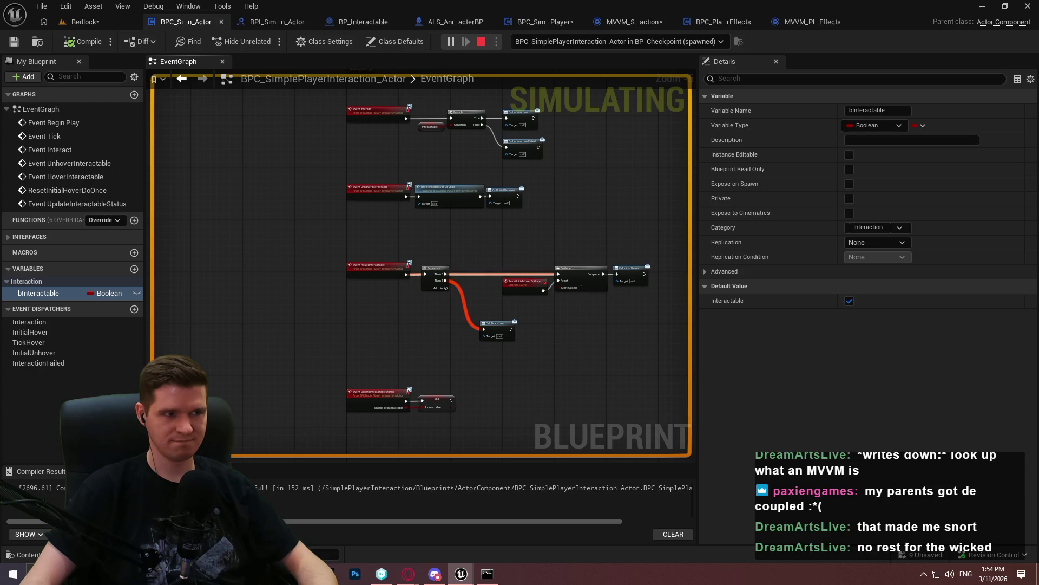
pyautogui.press('super')
# Open BPFL_KYS's CreateTooltip function and follow it into the tooltip widget's SetupWidget function
pyautogui.click(356, 23)
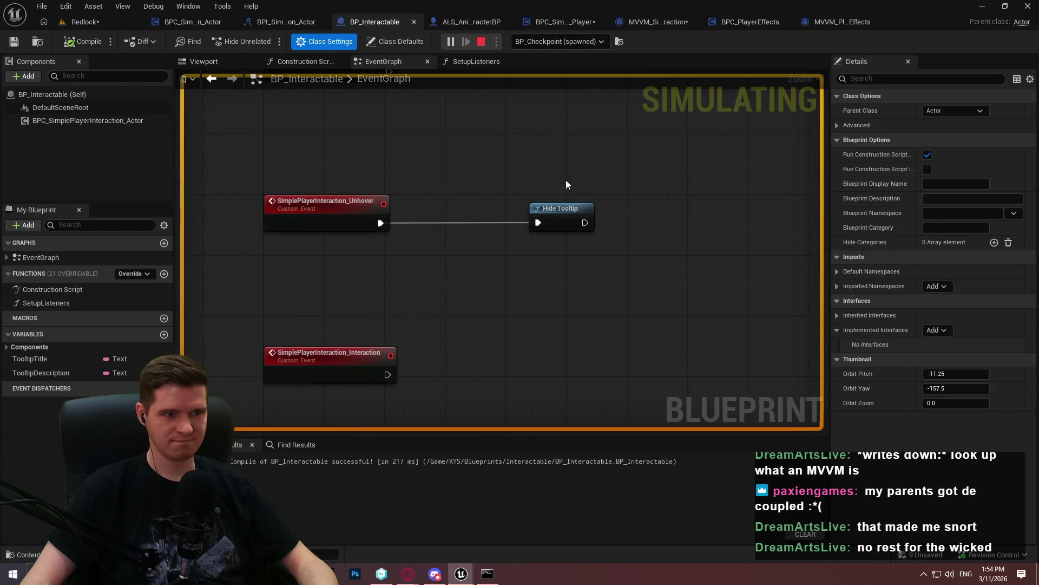
pyautogui.scroll(-8, 557, 176)
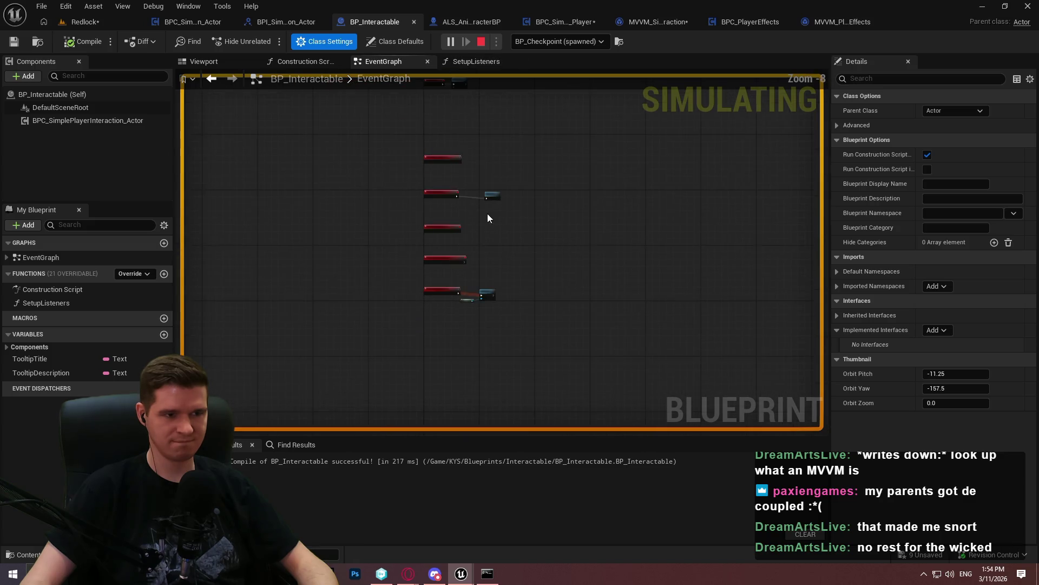
pyautogui.scroll(4, 481, 265)
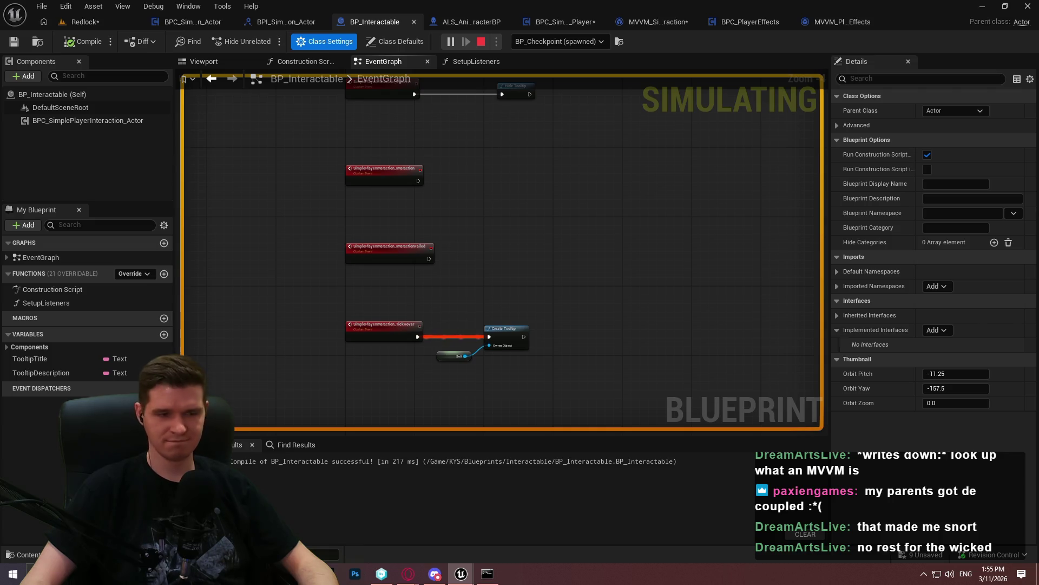
pyautogui.press('super')
pyautogui.press('super')
pyautogui.doubleClick(505, 328)
pyautogui.scroll(-3, 541, 325)
pyautogui.scroll(2, 467, 316)
pyautogui.doubleClick(559, 221)
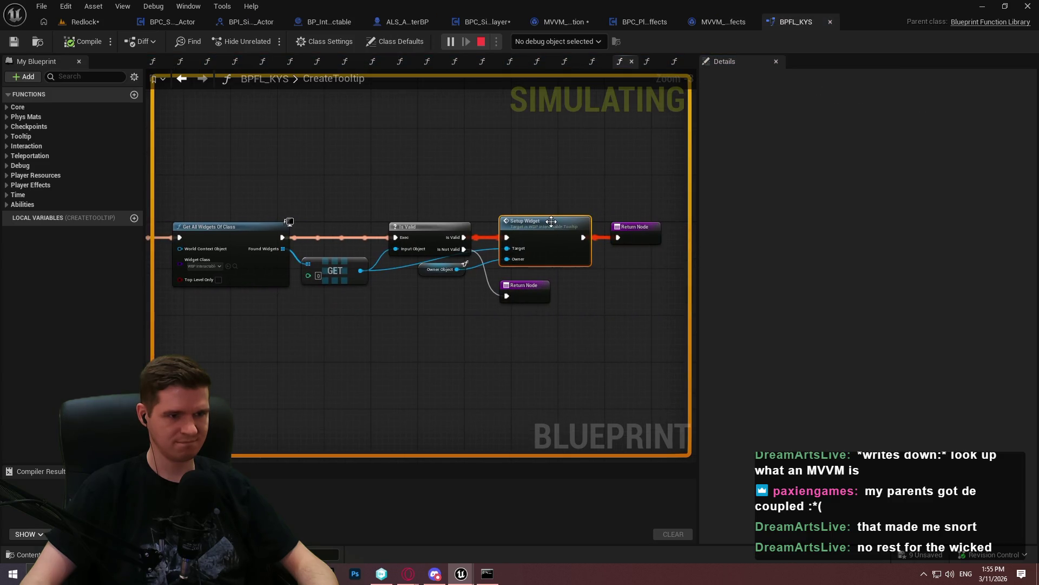
pyautogui.scroll(-2, 552, 259)
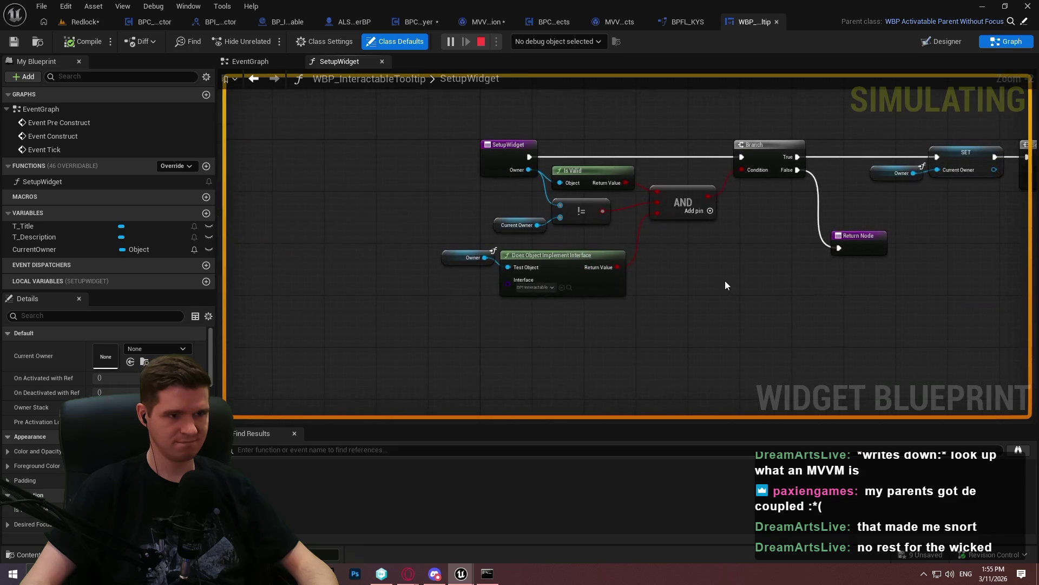
# Debug the WBP_InteractableTooltip instance and put a breakpoint on its Branch node
pyautogui.click(555, 43)
pyautogui.click(574, 71)
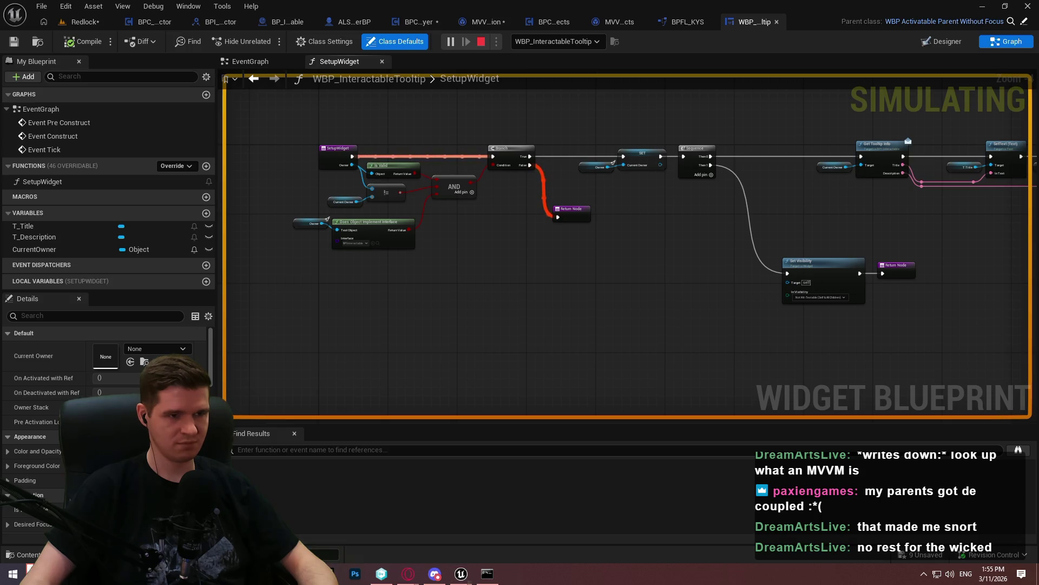
pyautogui.rightClick(519, 151)
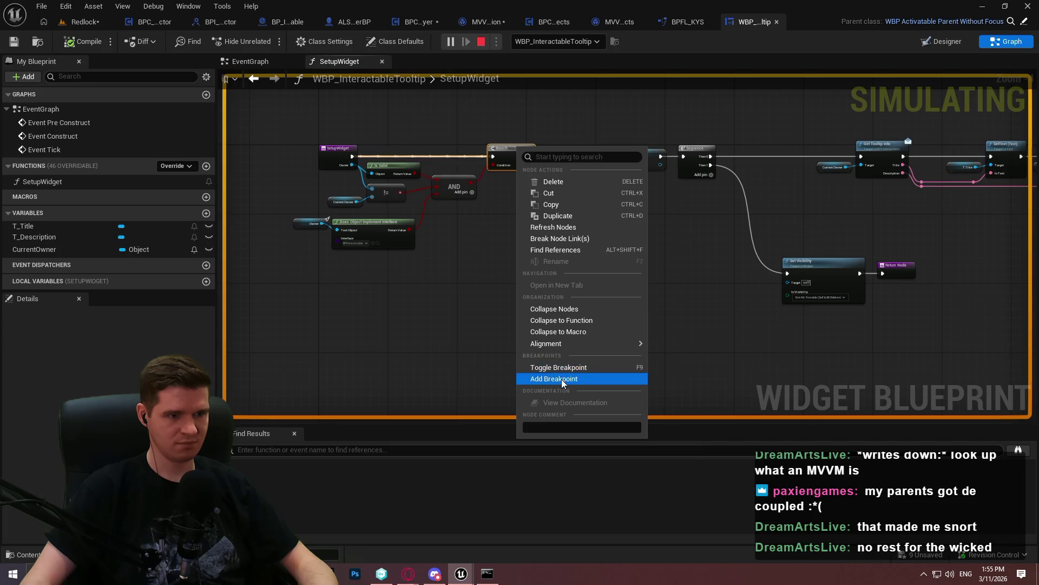
pyautogui.click(563, 378)
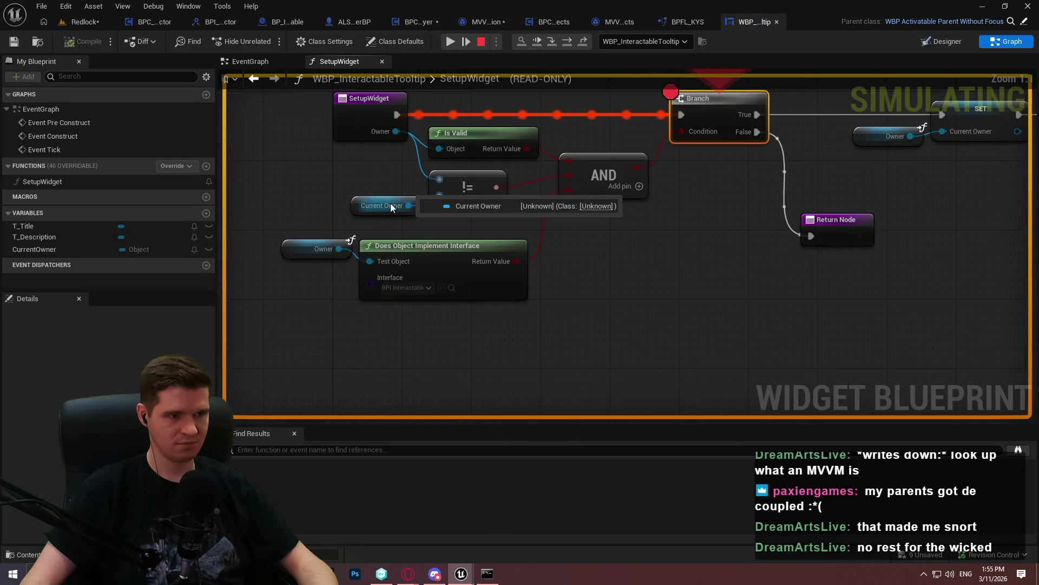
pyautogui.moveTo(439, 198)
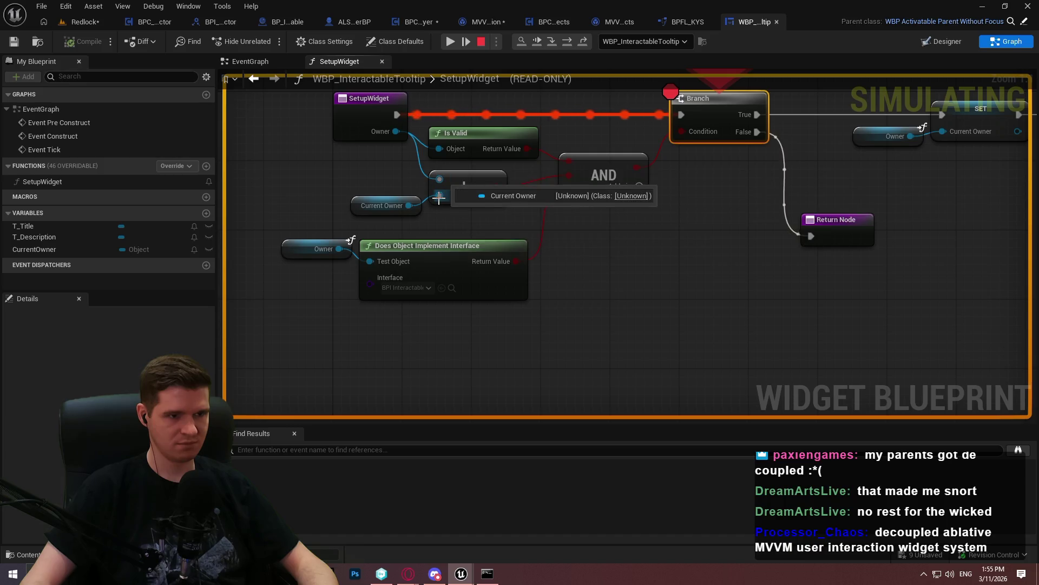
pyautogui.moveTo(572, 175)
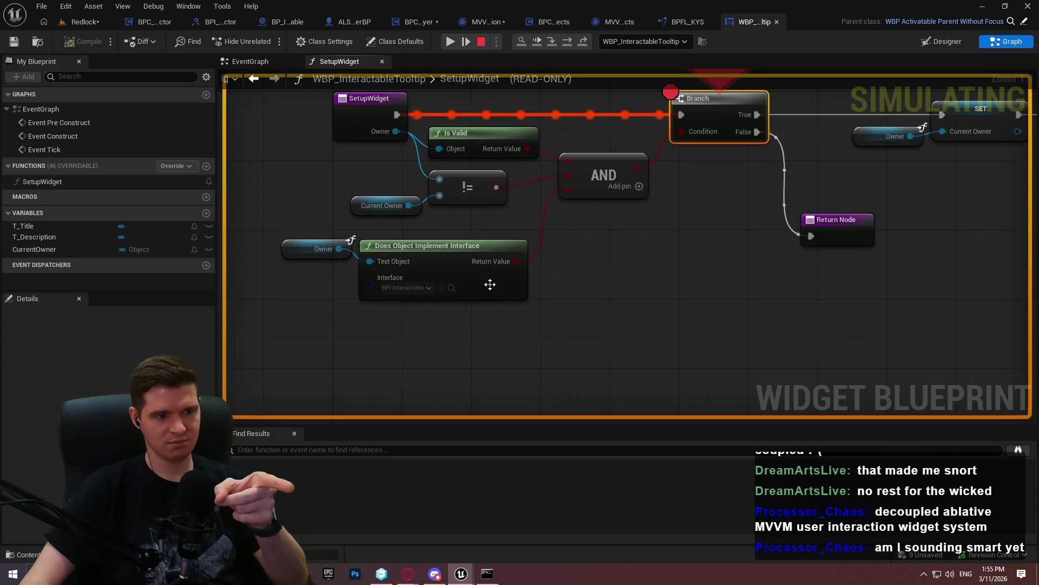
# Stop the simulation, deselect the Branch node, and view the MVVM SetupListeners graph
pyautogui.click(481, 42)
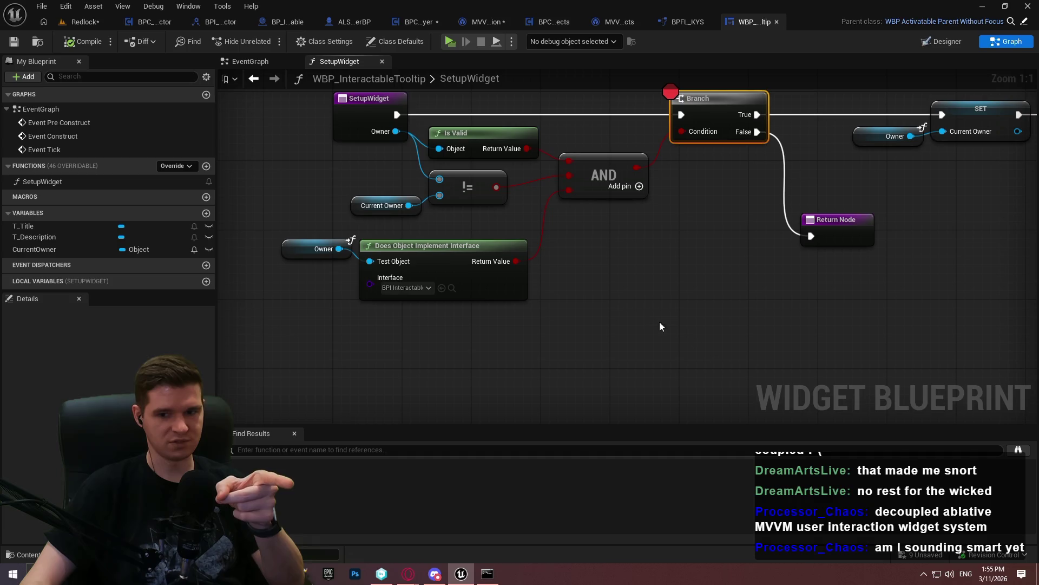
pyautogui.click(610, 327)
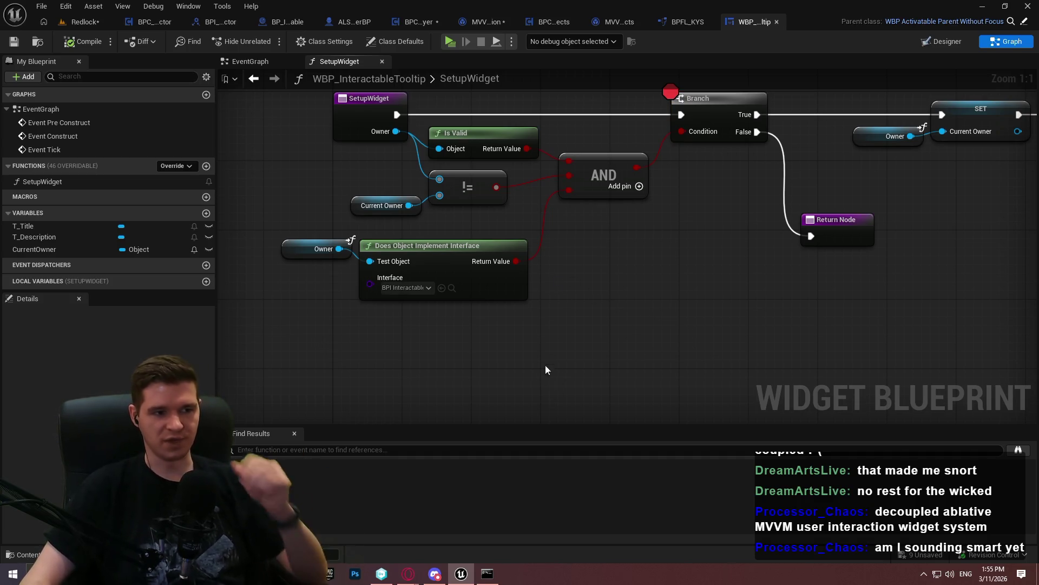
pyautogui.moveTo(243, 262); pyautogui.dragTo(631, 297)
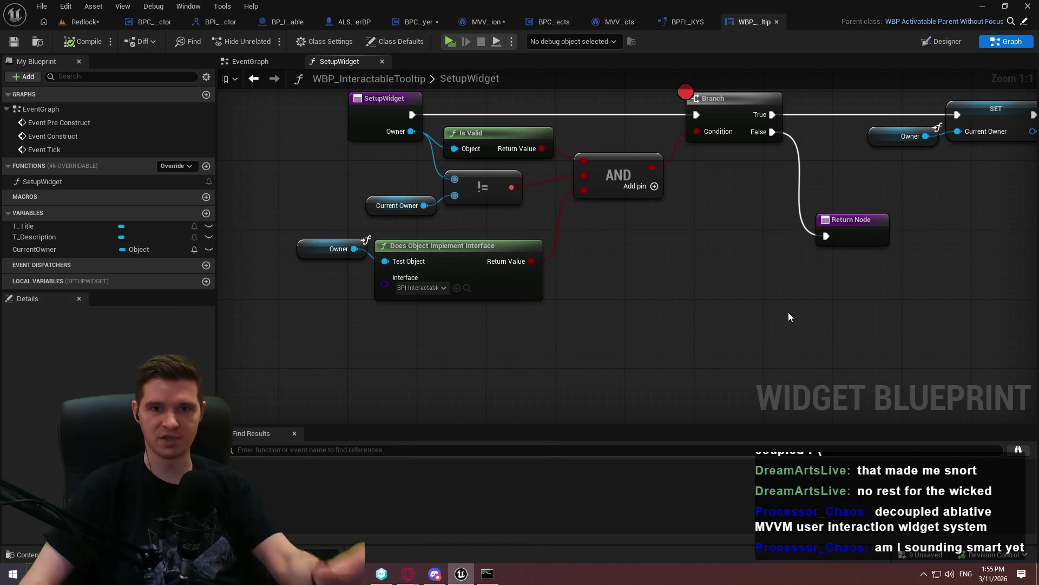
pyautogui.hotkey('ctrl', 'Tab')
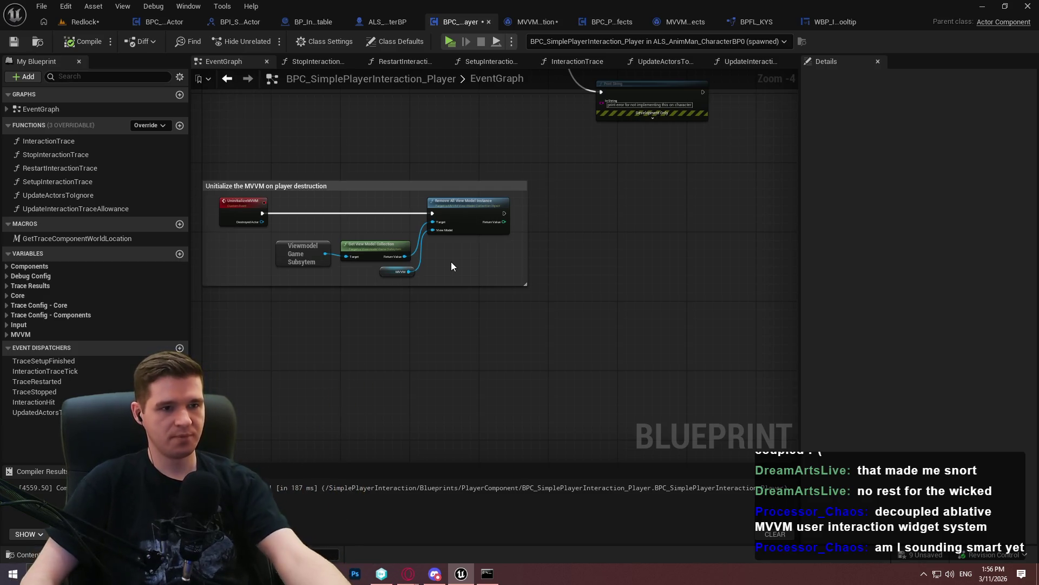
pyautogui.click(528, 21)
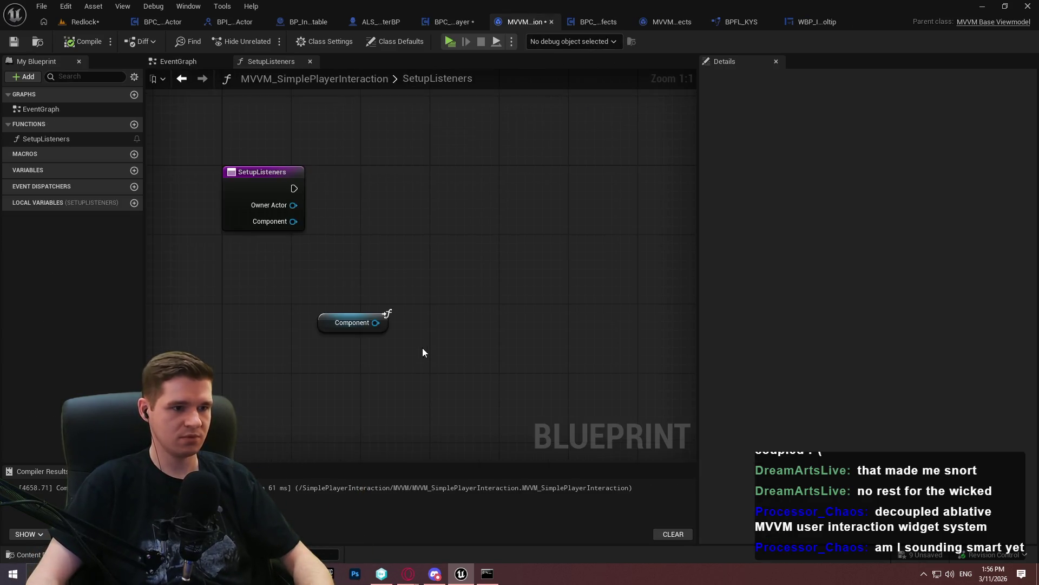
pyautogui.moveTo(392, 298); pyautogui.dragTo(497, 275)
pyautogui.write('bidn')
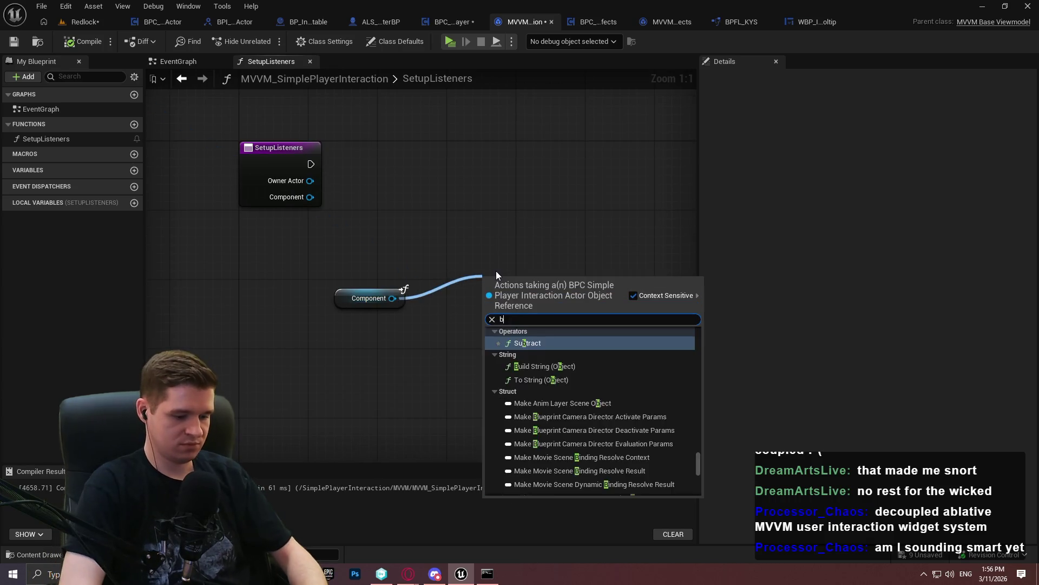
pyautogui.press('BackSpace')
pyautogui.press('BackSpace')
pyautogui.write('nd event to')
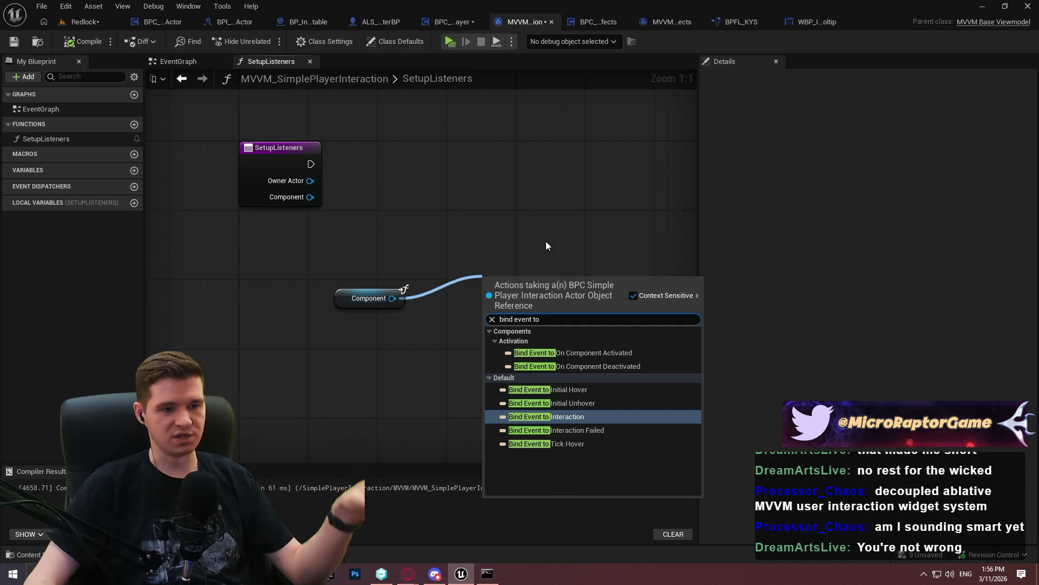
pyautogui.click(528, 237)
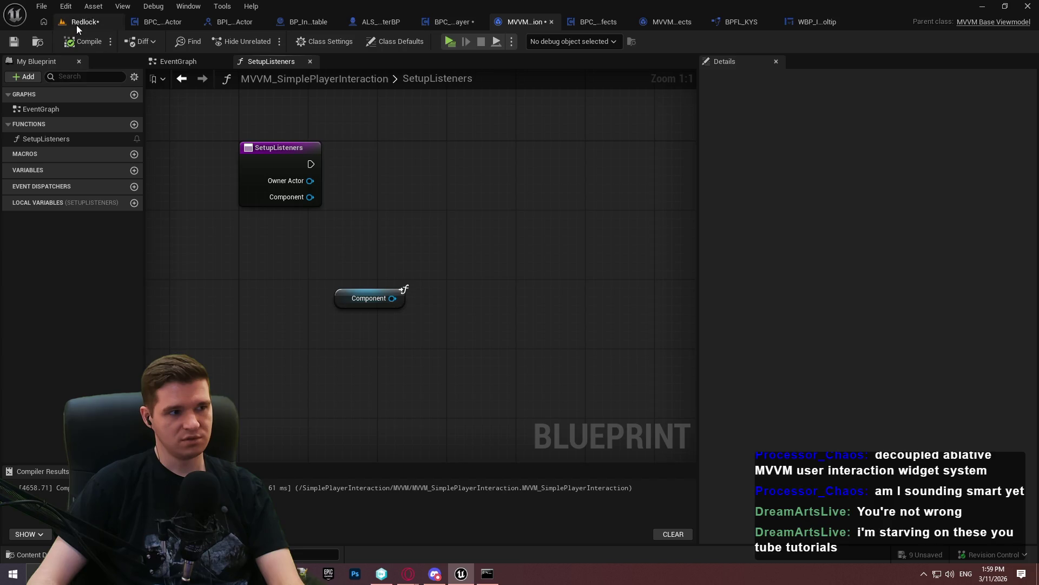
# Delete the MVVMContextName and MVVM variables from the player interaction component, confirming each
pyautogui.click(461, 23)
pyautogui.scroll(-4, 567, 167)
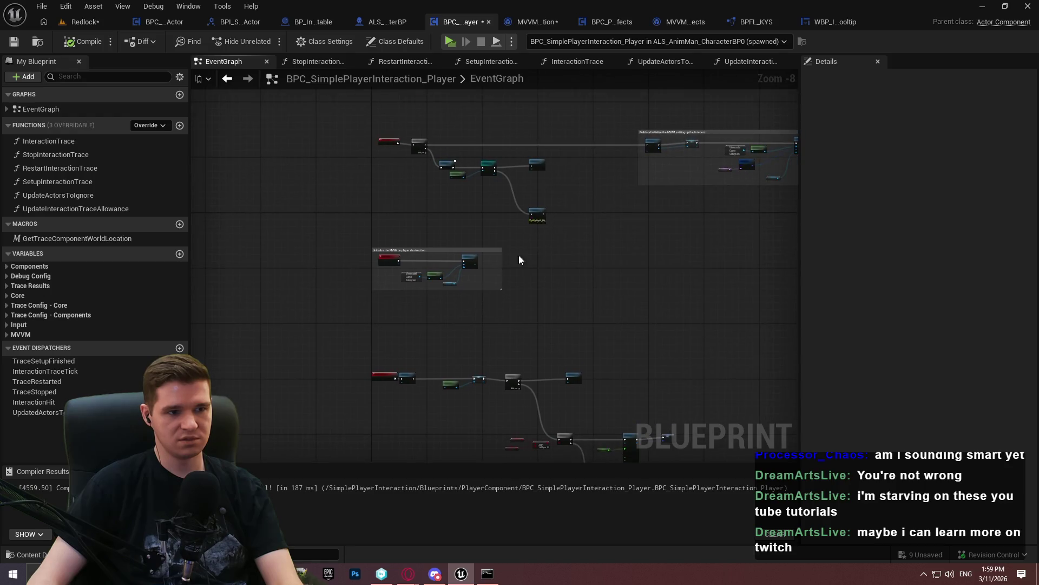
pyautogui.click(7, 334)
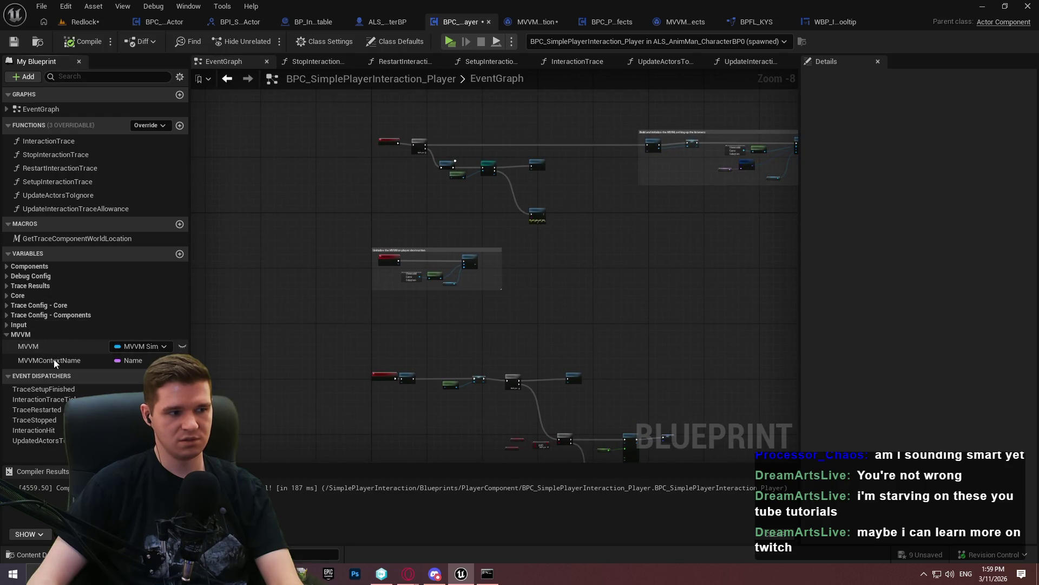
pyautogui.click(56, 363)
pyautogui.press('Delete')
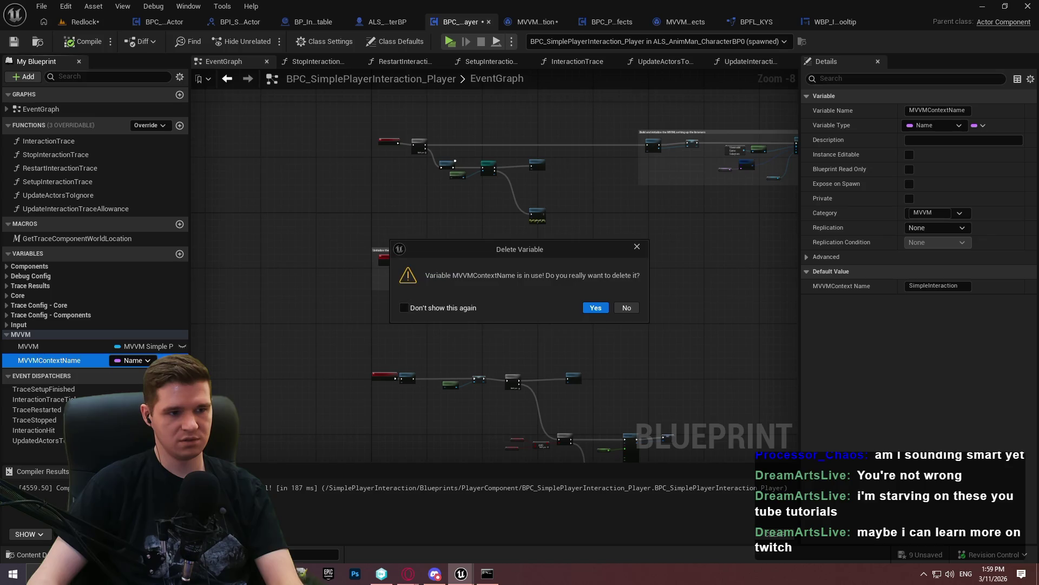
pyautogui.click(595, 307)
pyautogui.press('Up')
pyautogui.press('Delete')
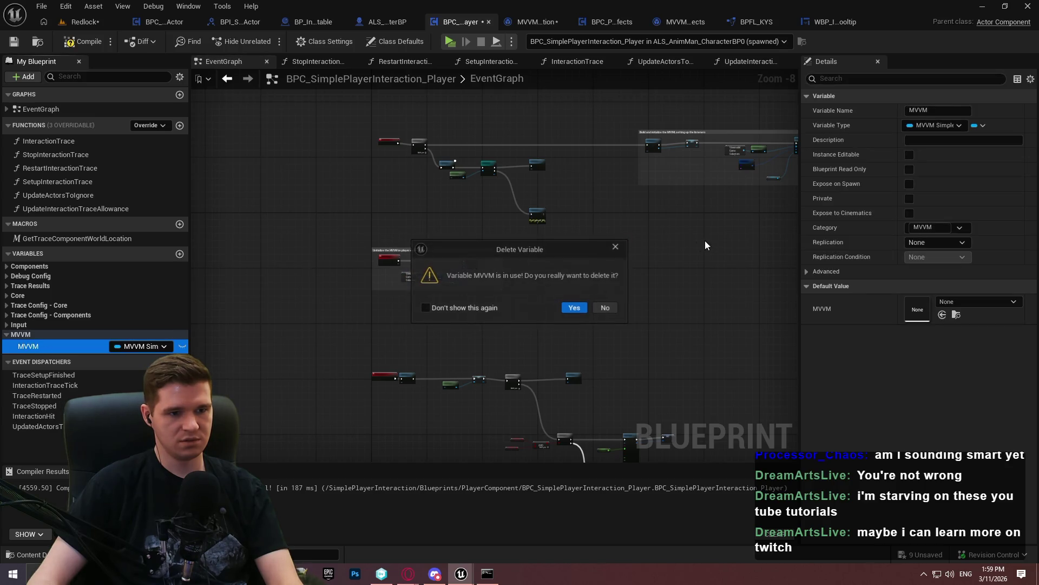
pyautogui.click(560, 306)
# Remove the MVVM cleanup comment group and wire Event BeginPlay into the Delay chain
pyautogui.moveTo(592, 303); pyautogui.dragTo(323, 238)
pyautogui.press('Delete')
pyautogui.scroll(3, 425, 165)
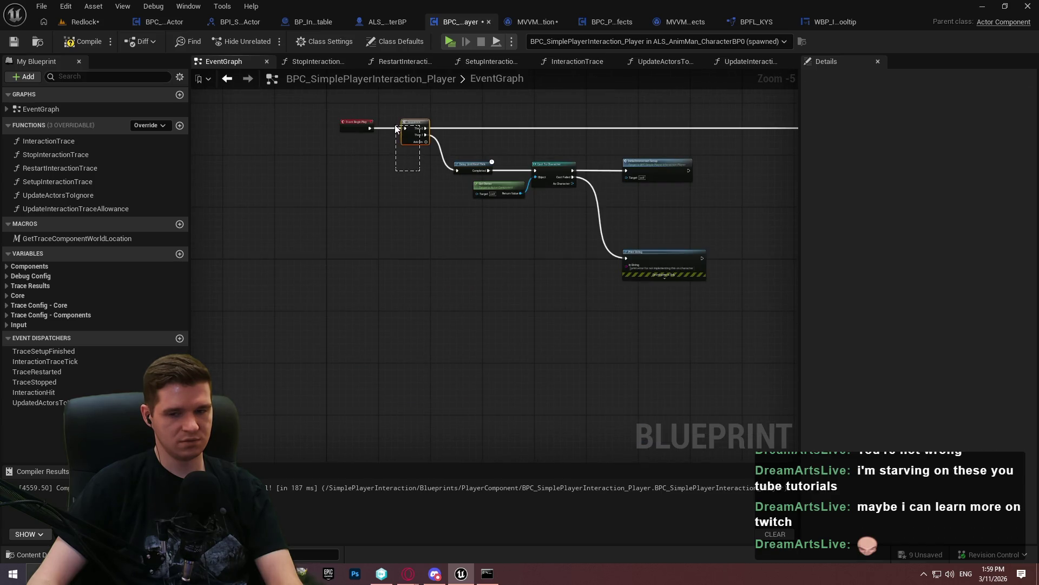
pyautogui.moveTo(458, 170); pyautogui.dragTo(366, 127)
pyautogui.moveTo(366, 126); pyautogui.dragTo(387, 168)
pyautogui.moveTo(744, 332)
pyautogui.mouseDown()
pyautogui.moveTo(650, 298)
pyautogui.moveTo(384, 148)
pyautogui.mouseUp()
pyautogui.press('Home')
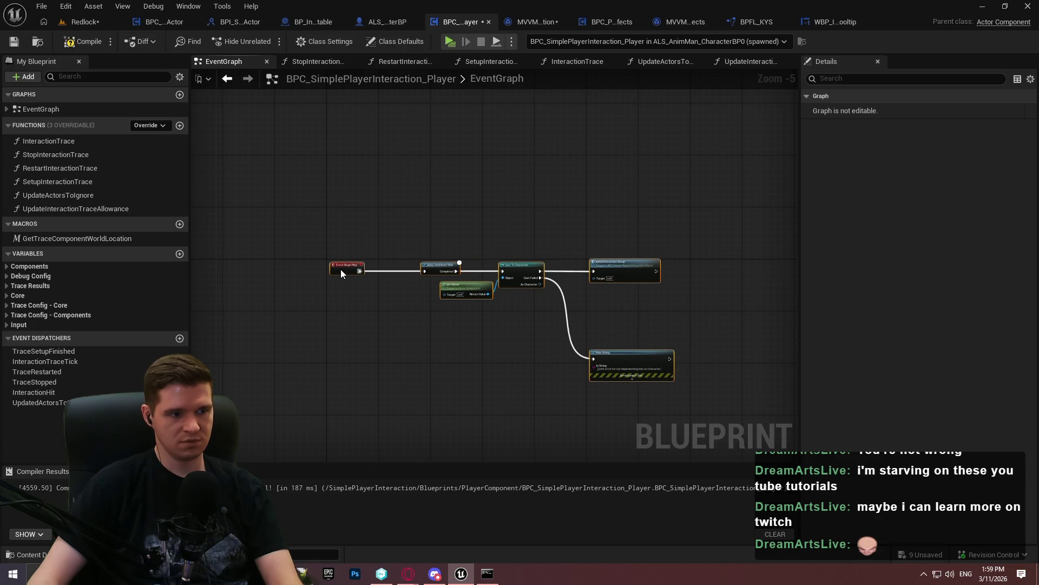
pyautogui.scroll(-3, 362, 187)
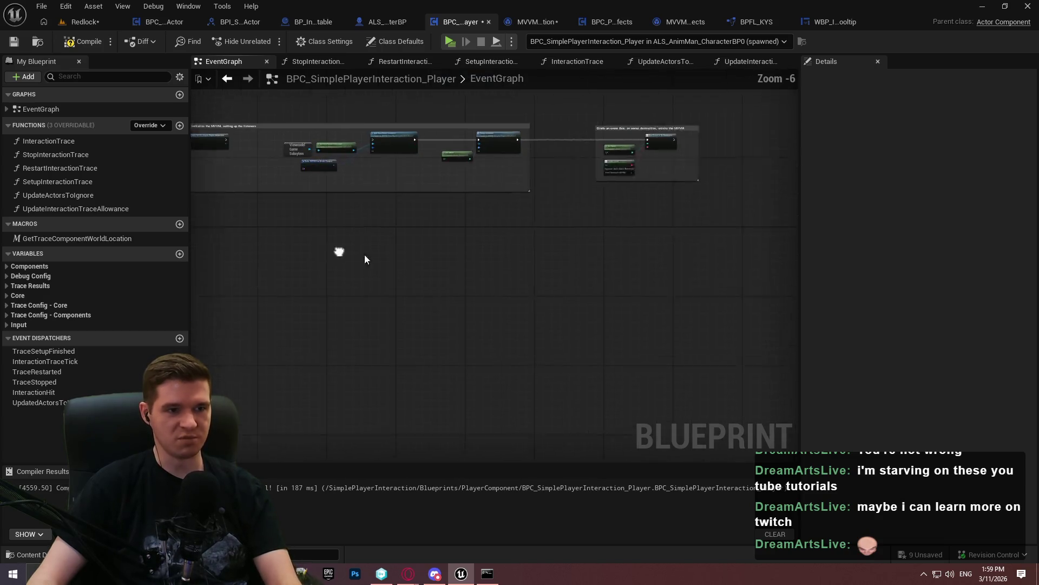
pyautogui.press('Home')
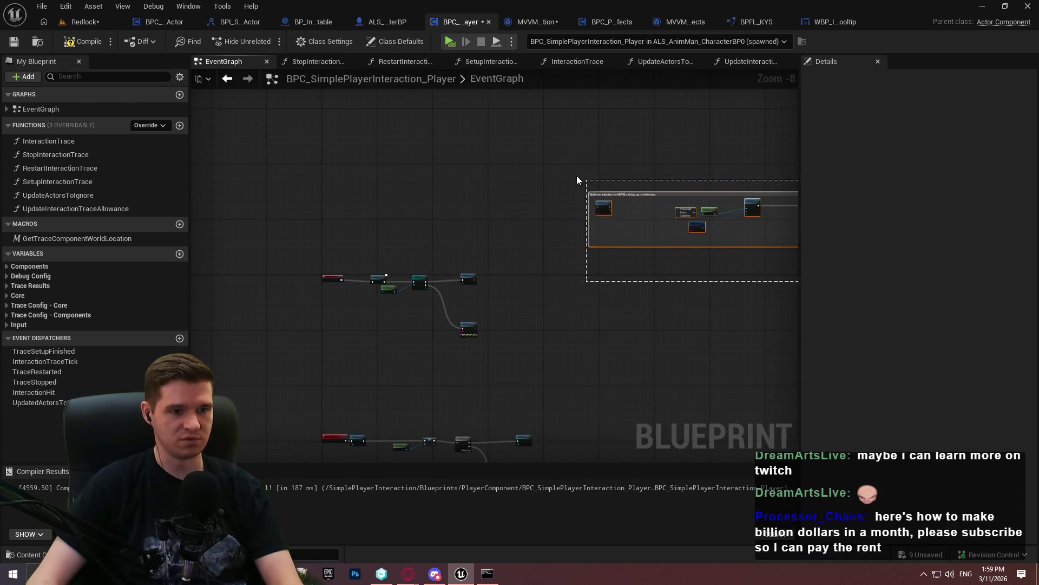
pyautogui.moveTo(611, 169)
pyautogui.mouseDown()
pyautogui.moveTo(233, 178)
pyautogui.moveTo(304, 206)
pyautogui.moveTo(765, 157)
pyautogui.moveTo(606, 149)
pyautogui.moveTo(597, 171)
pyautogui.mouseUp()
# Compile and save BPC_SimplePlayerInteraction_Player, then return to the MVVM viewmodel
pyautogui.click(84, 42)
pyautogui.click(14, 42)
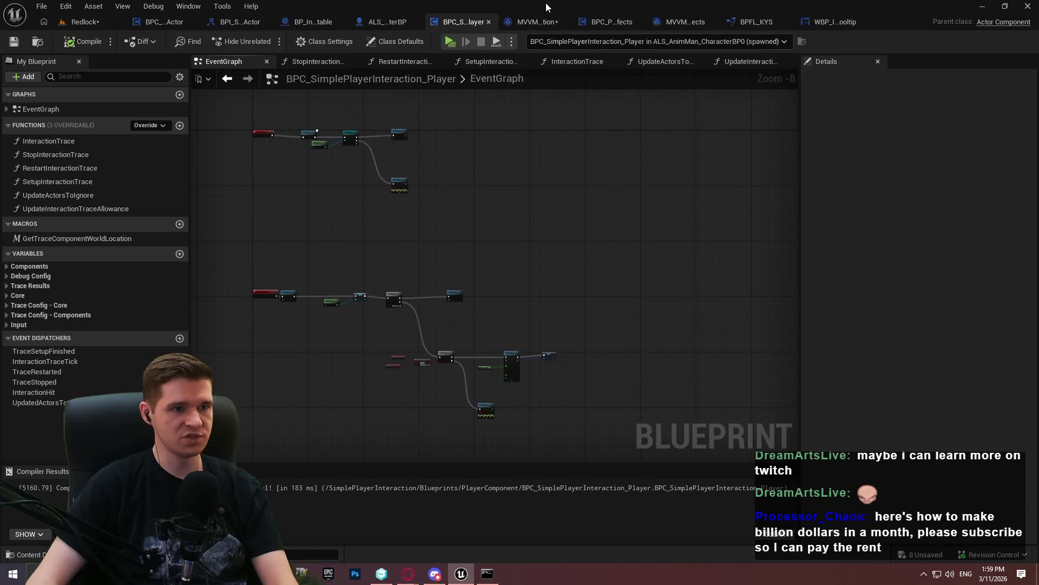
pyautogui.click(536, 22)
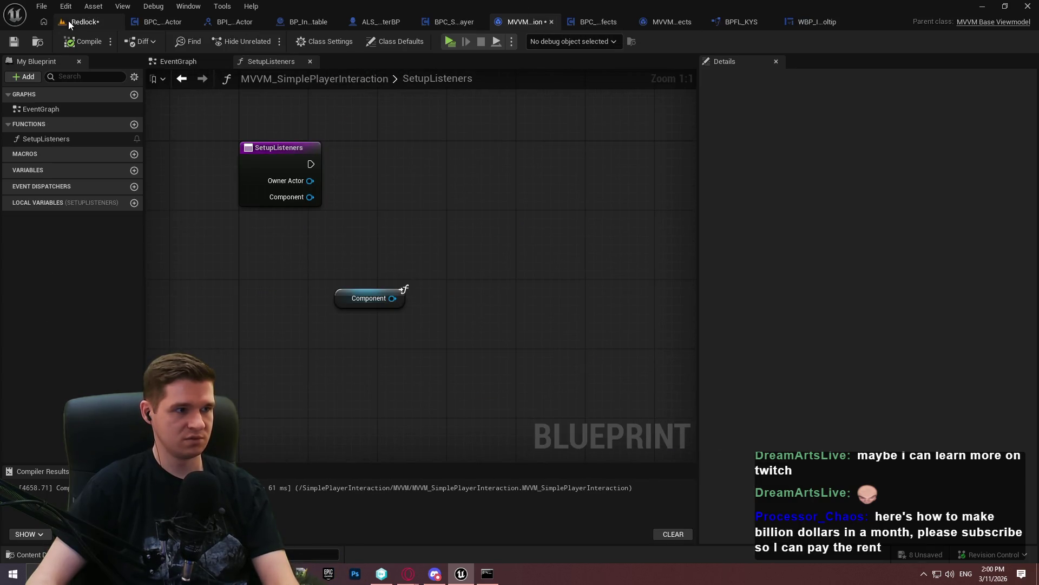
# Return to the Redlock level editor and browse to the SimplePlayerInteraction plugin content
pyautogui.click(68, 21)
pyautogui.click(568, 379)
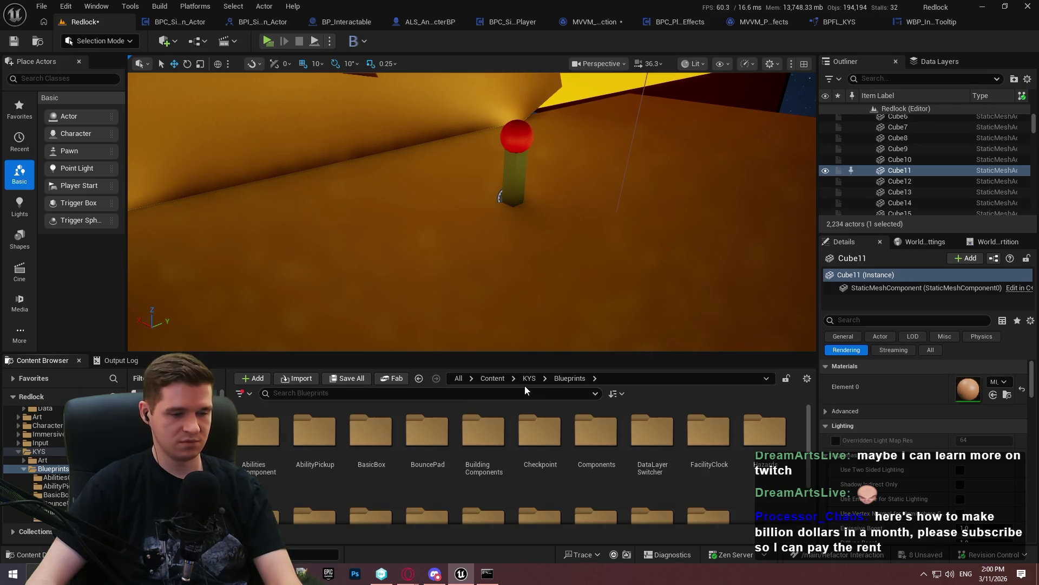
pyautogui.scroll(-5, 32, 471)
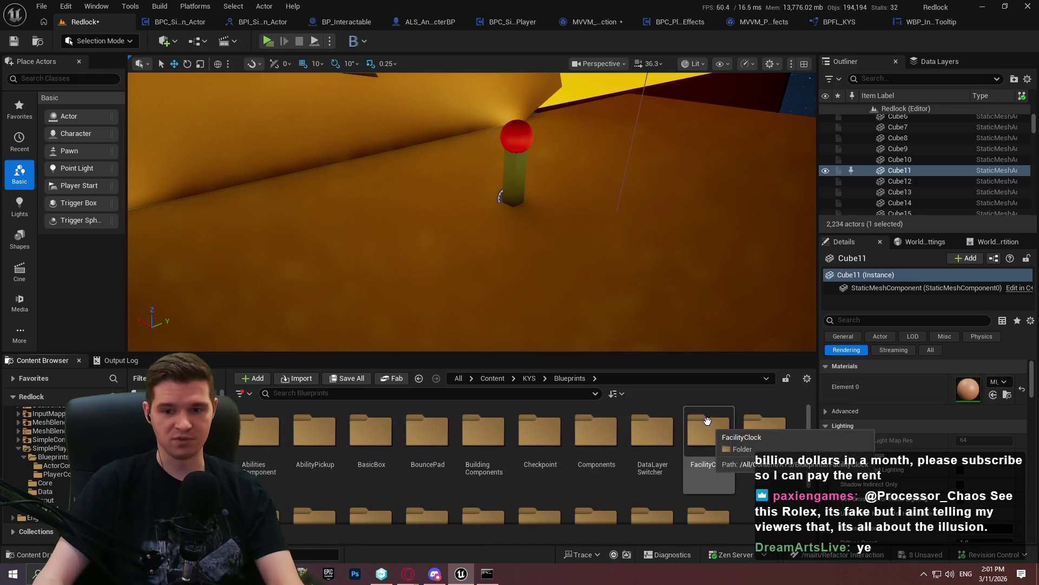
pyautogui.click(52, 448)
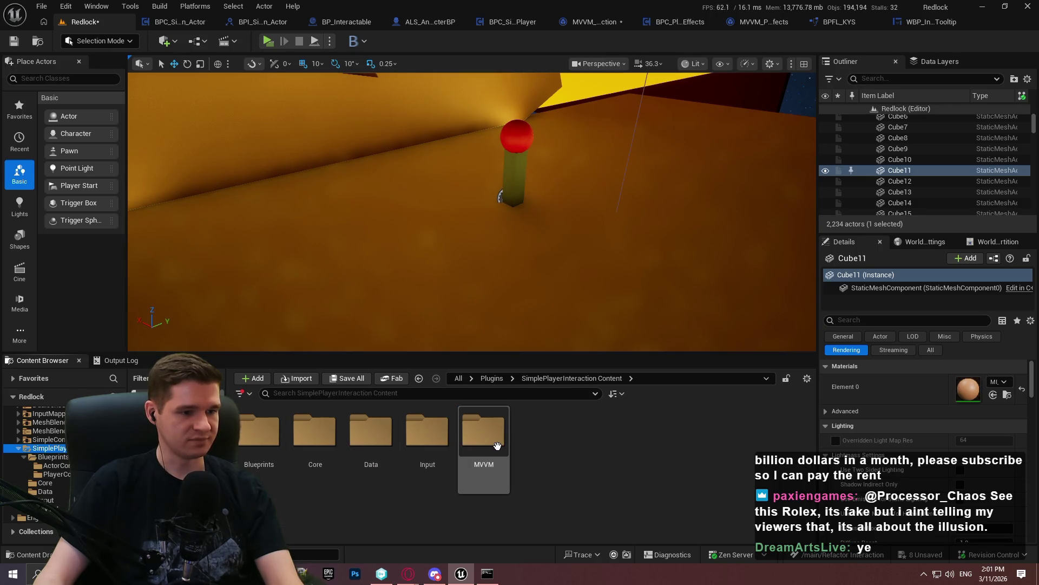
# Delete the MVVM viewmodel asset and its MVVM folder, cancelling the check-out prompt
pyautogui.doubleClick(497, 446)
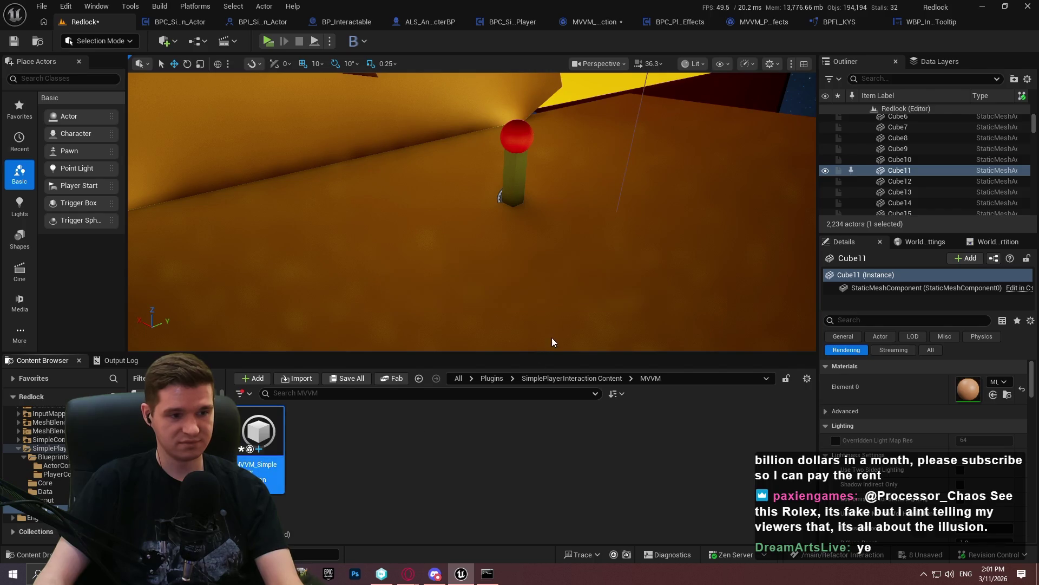
pyautogui.press('Delete')
pyautogui.click(596, 462)
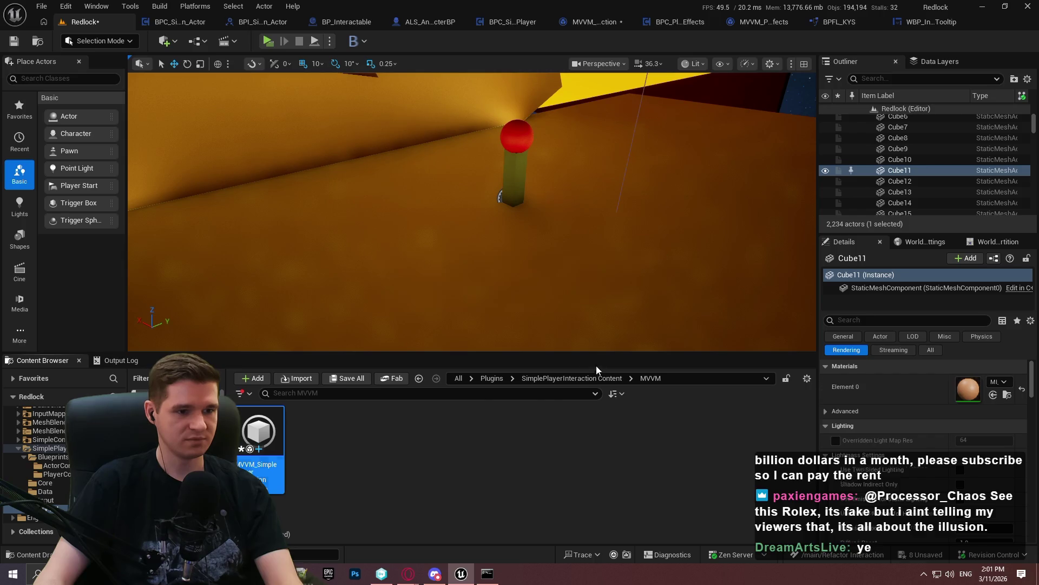
pyautogui.click(571, 378)
pyautogui.click(484, 432)
pyautogui.press('Delete')
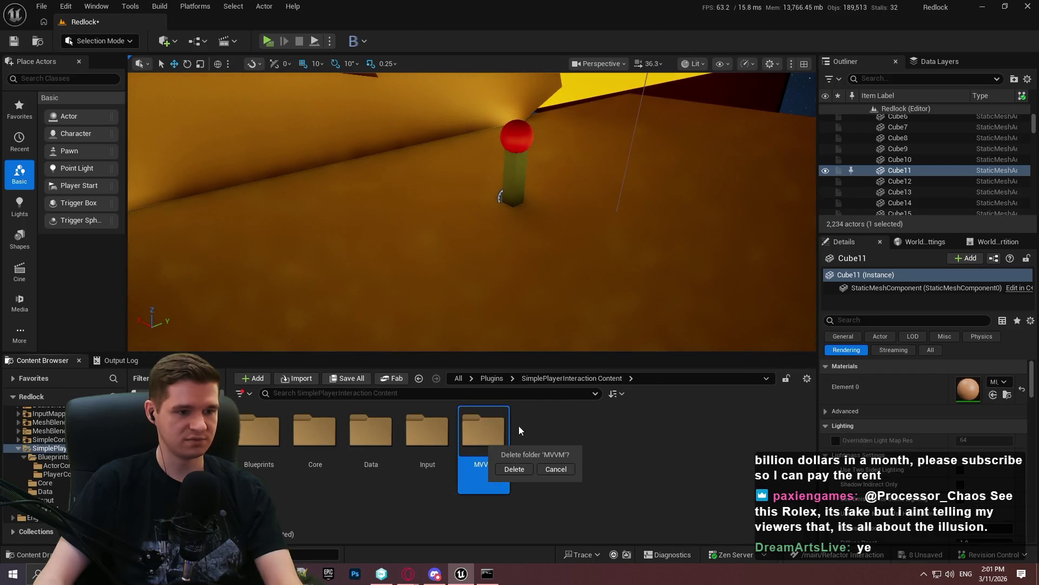
pyautogui.click(514, 469)
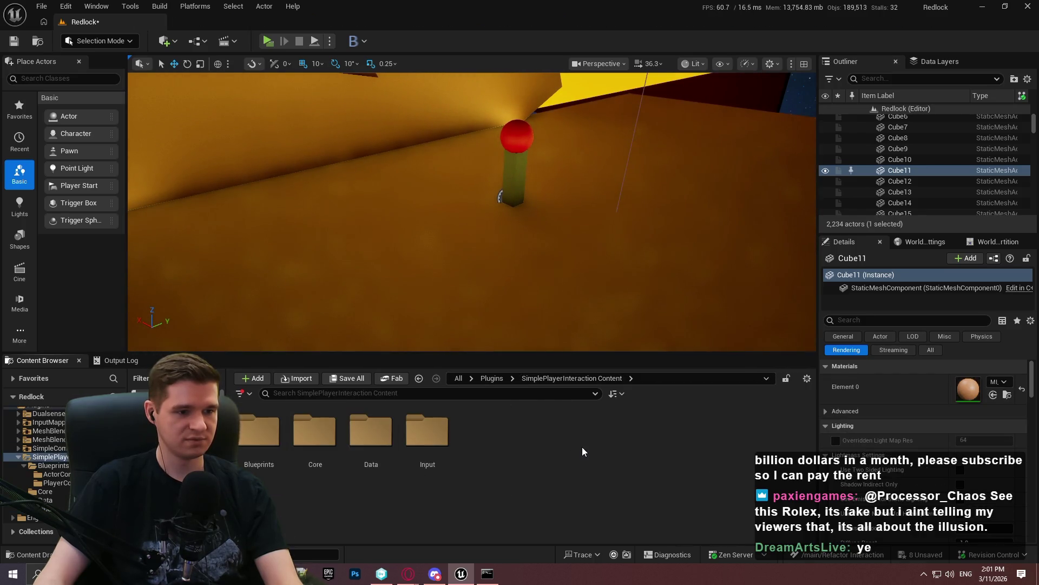
pyautogui.click(41, 6)
pyautogui.click(399, 222)
pyautogui.click(703, 410)
# Navigate the Content Browser to Content > KYS > Blueprints > Interactable
pyautogui.click(492, 378)
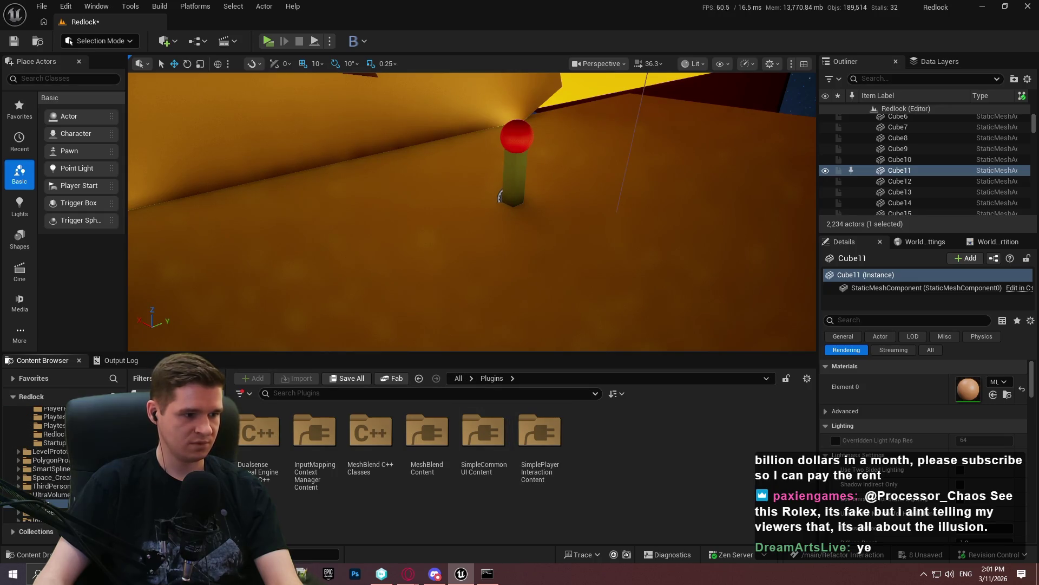
pyautogui.scroll(3, 92, 460)
pyautogui.click(86, 446)
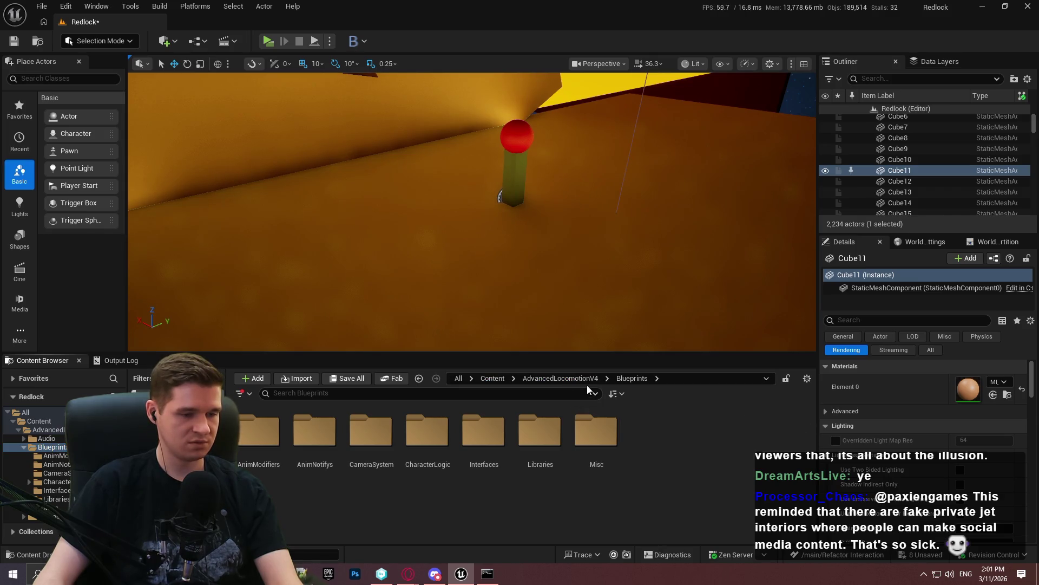
pyautogui.click(560, 378)
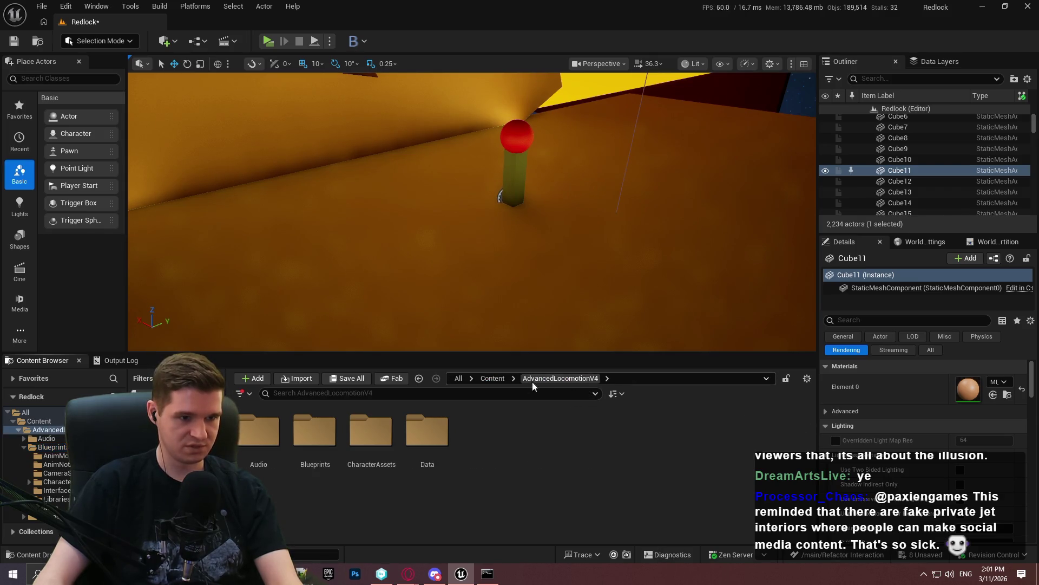
pyautogui.click(499, 382)
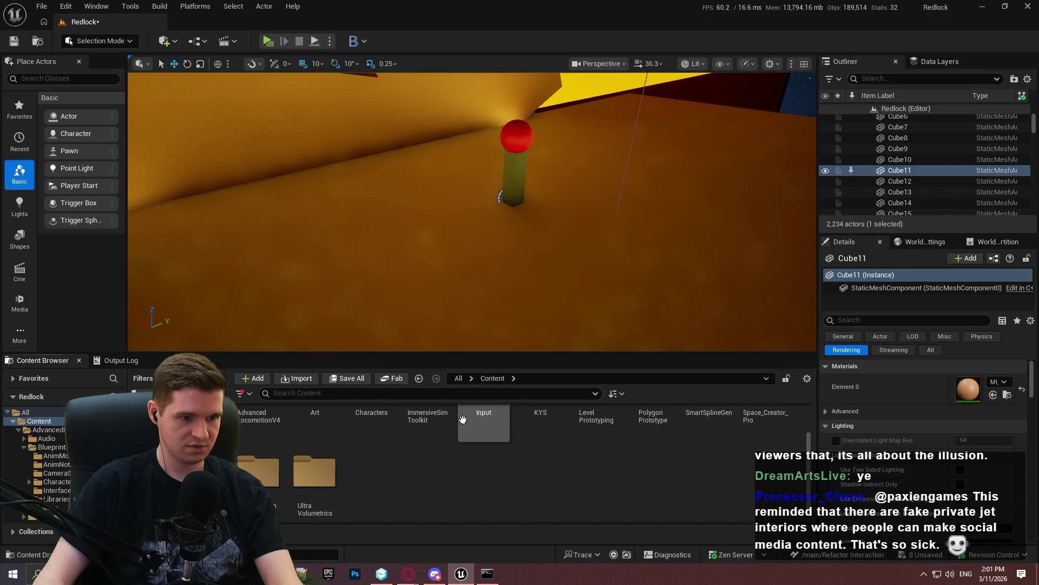
pyautogui.moveTo(462, 359); pyautogui.dragTo(462, 245)
pyautogui.doubleClick(541, 319)
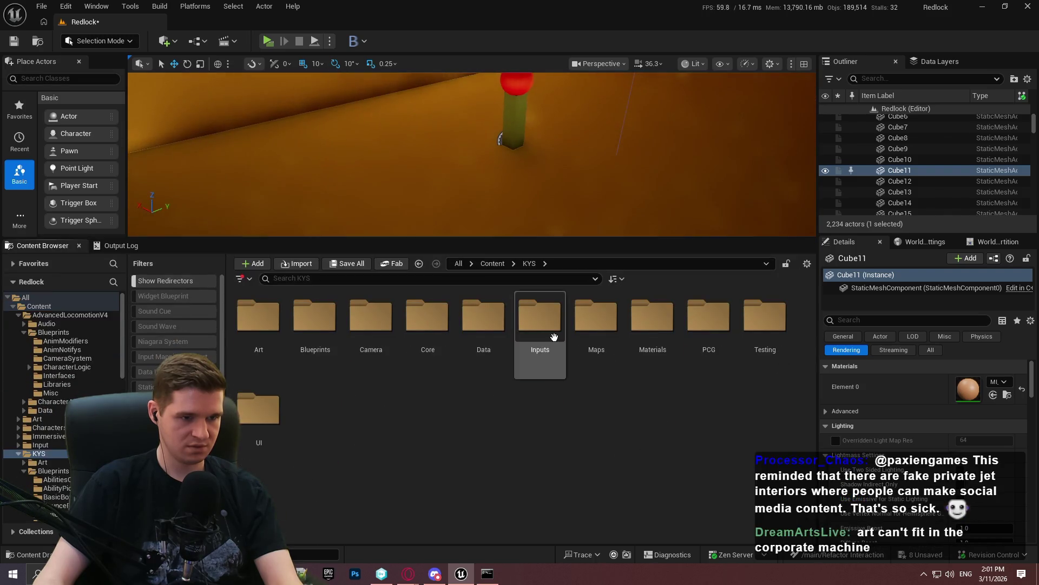
pyautogui.doubleClick(302, 343)
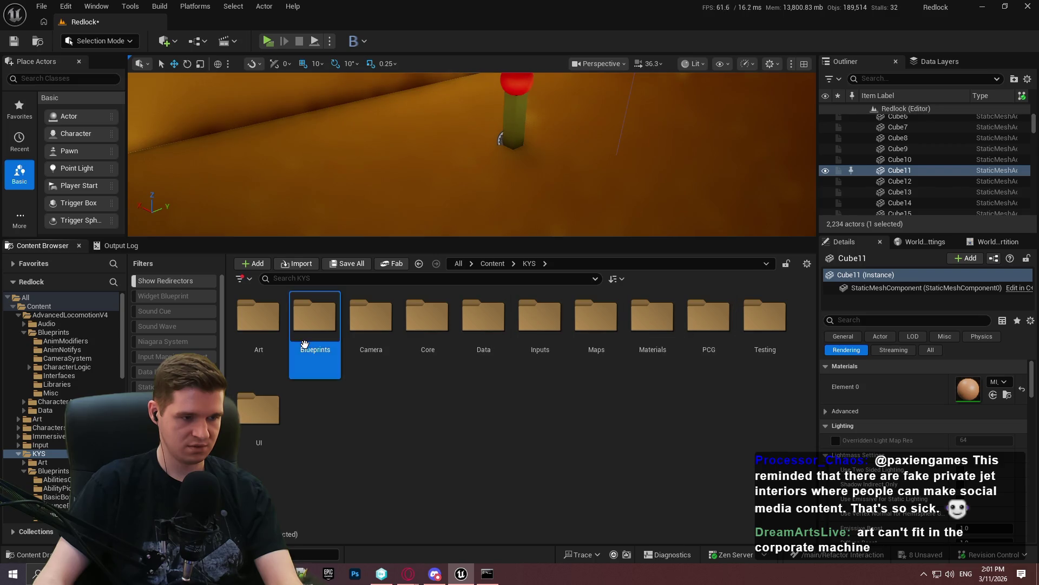
pyautogui.doubleClick(314, 414)
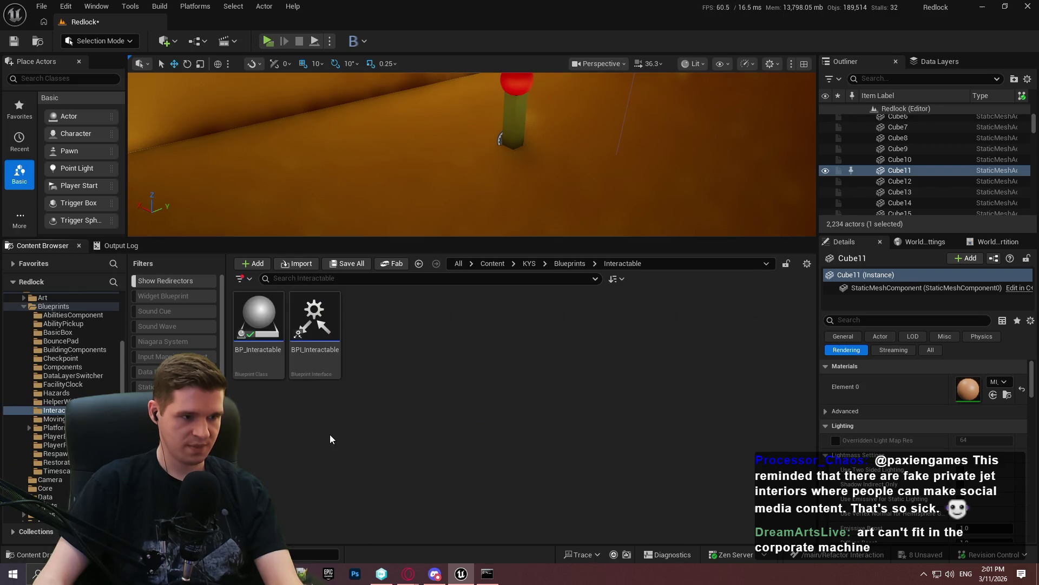
# Try deleting BPI_Interactable, review referencers like BP_HelperWithTooltip, then cancel the deletion
pyautogui.click(312, 374)
pyautogui.press('Delete')
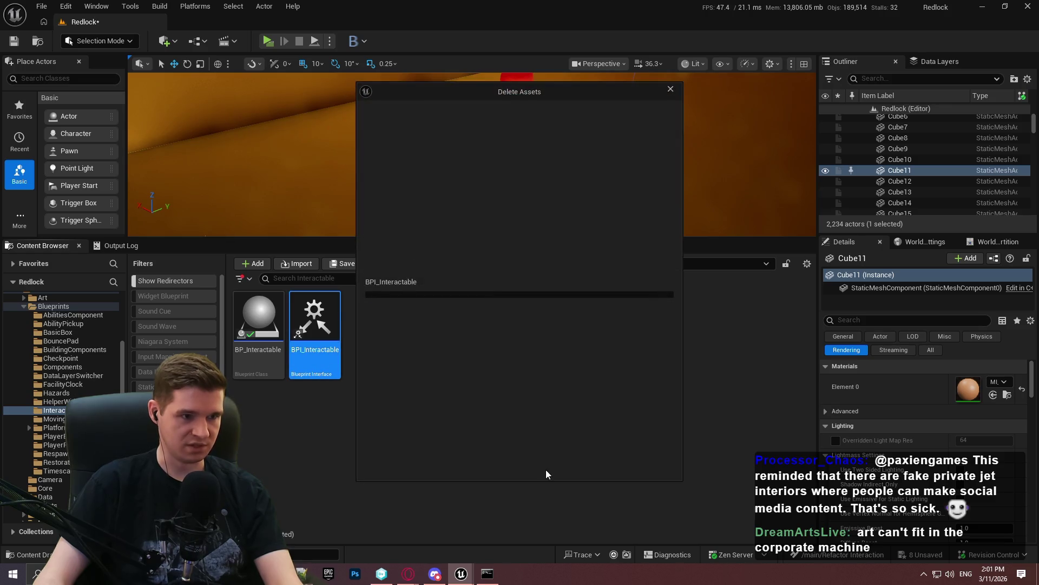
pyautogui.scroll(-2, 644, 320)
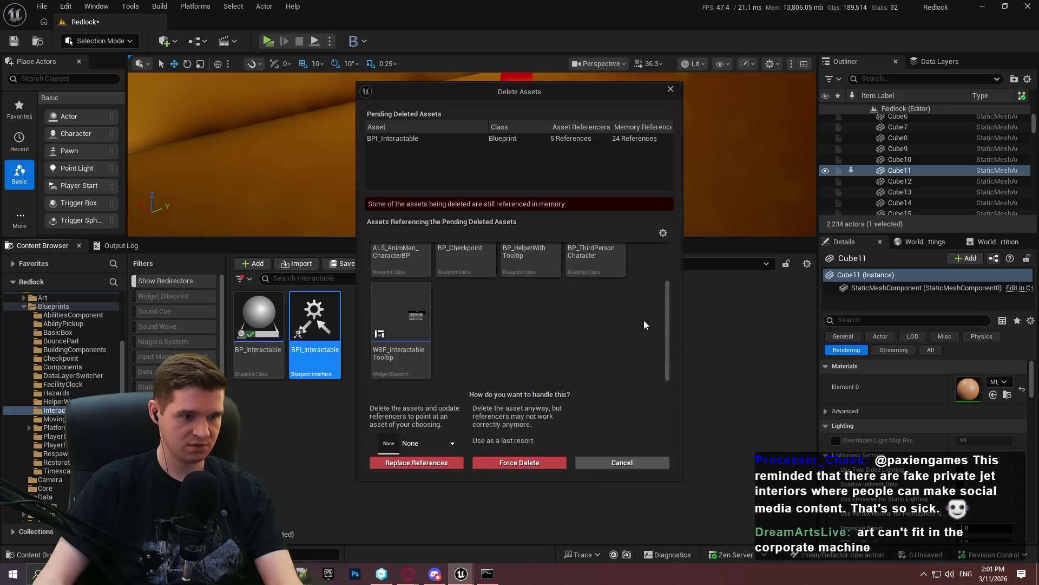
pyautogui.scroll(2, 641, 323)
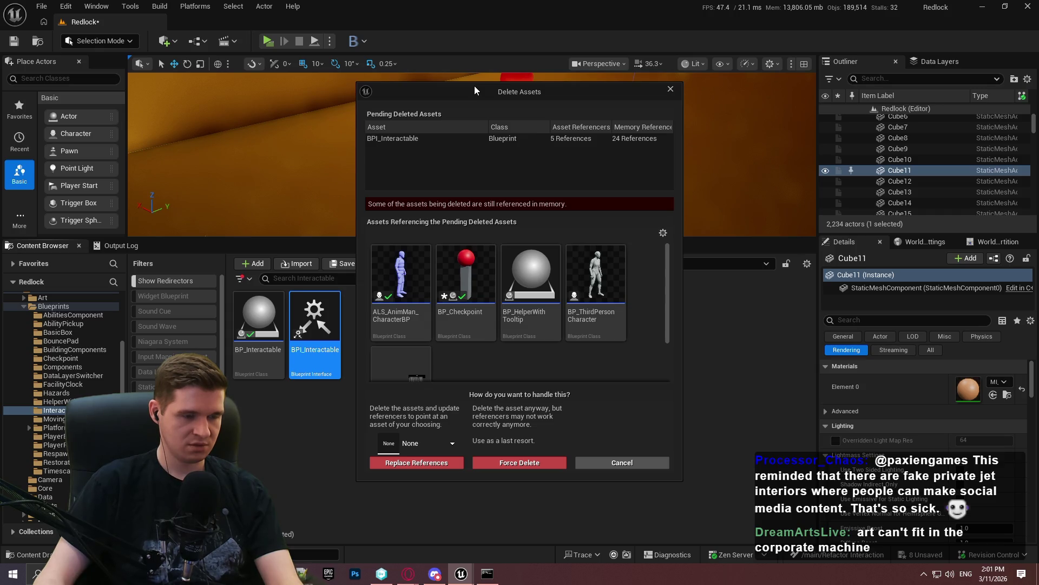
pyautogui.rightClick(511, 329)
pyautogui.click(644, 241)
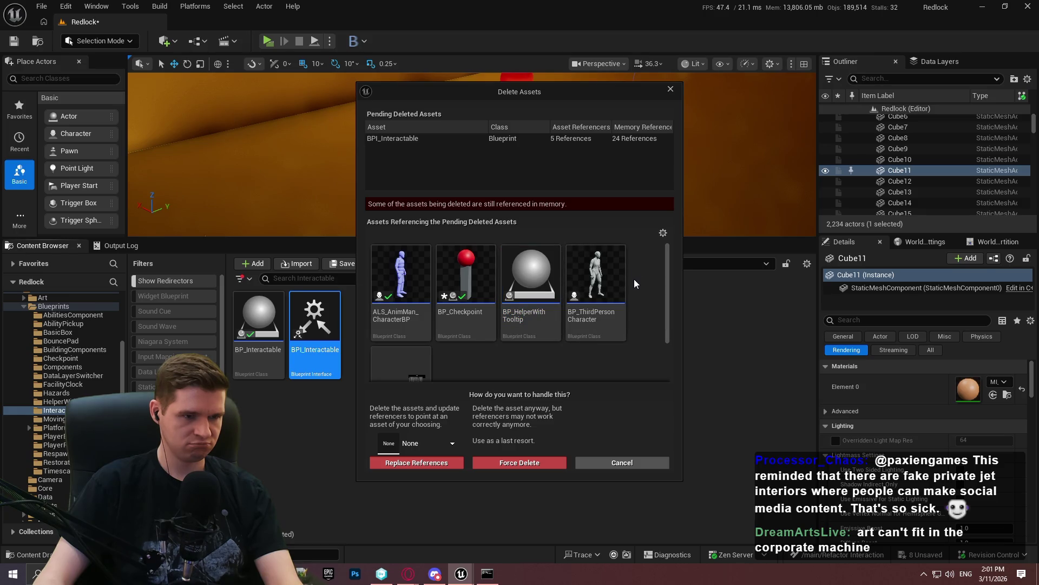
pyautogui.scroll(-1, 634, 278)
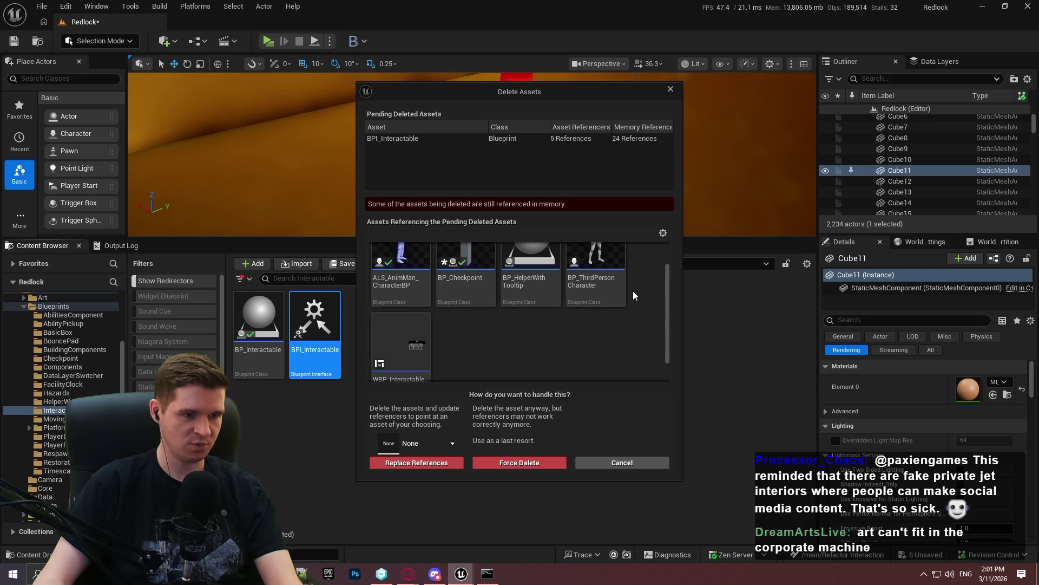
pyautogui.scroll(-1, 633, 292)
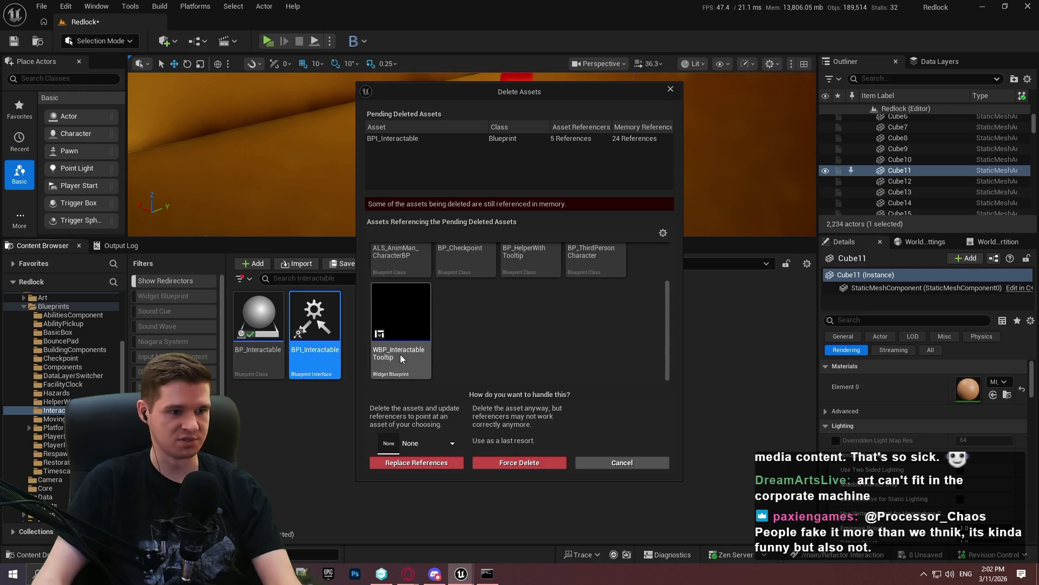
pyautogui.click(670, 89)
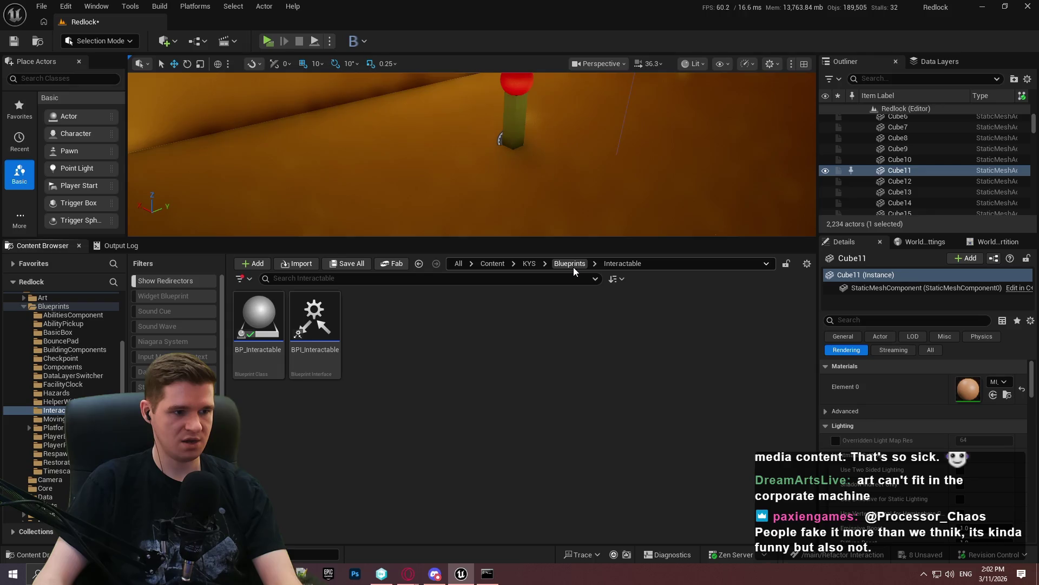
# Replace Notepad++'s second tab with the reminder 'delete all refs to BPI_Int' and return to Unreal
pyautogui.click(301, 574)
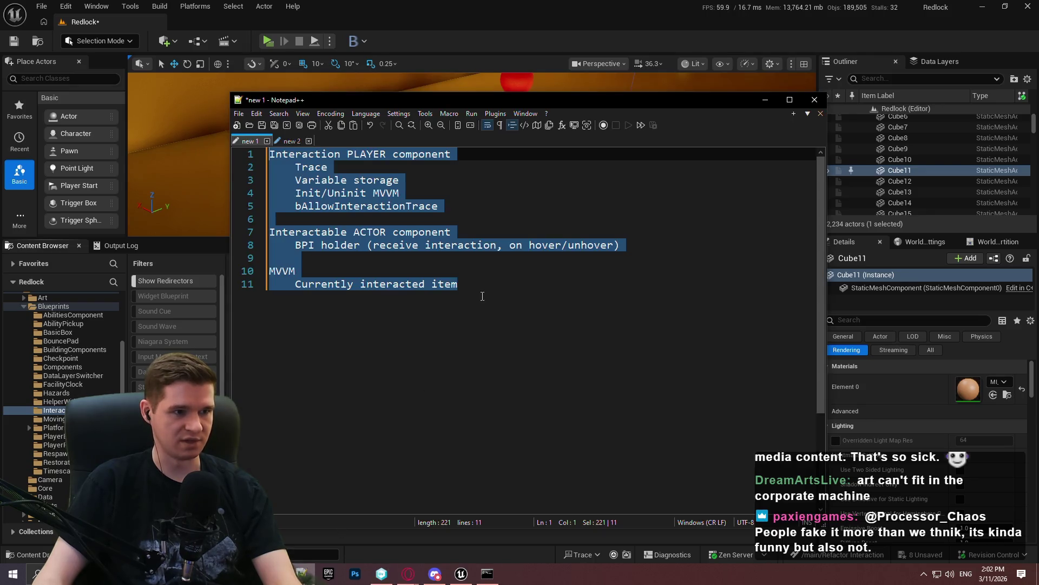
pyautogui.click(291, 141)
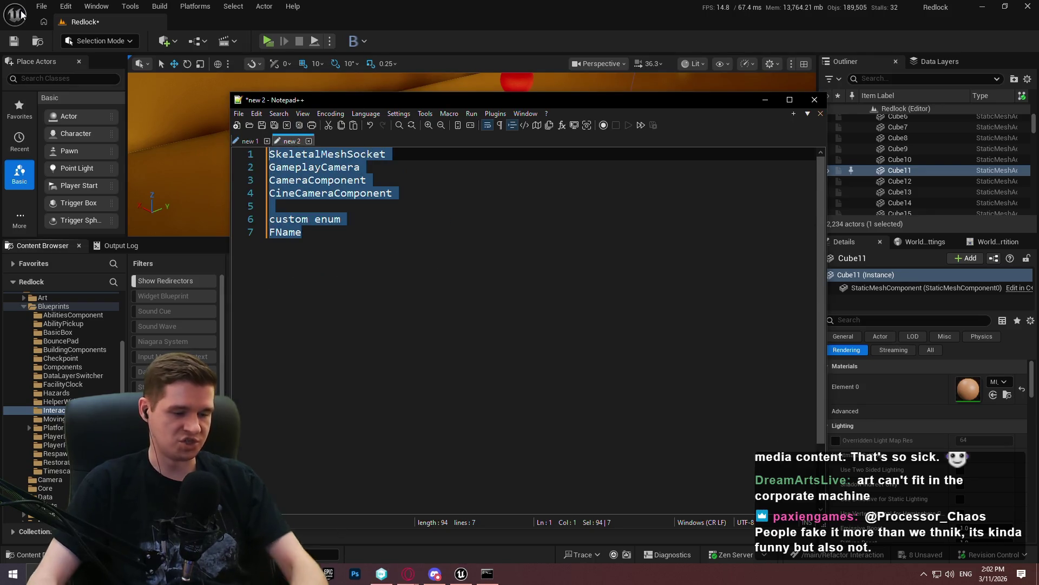
pyautogui.press('Delete')
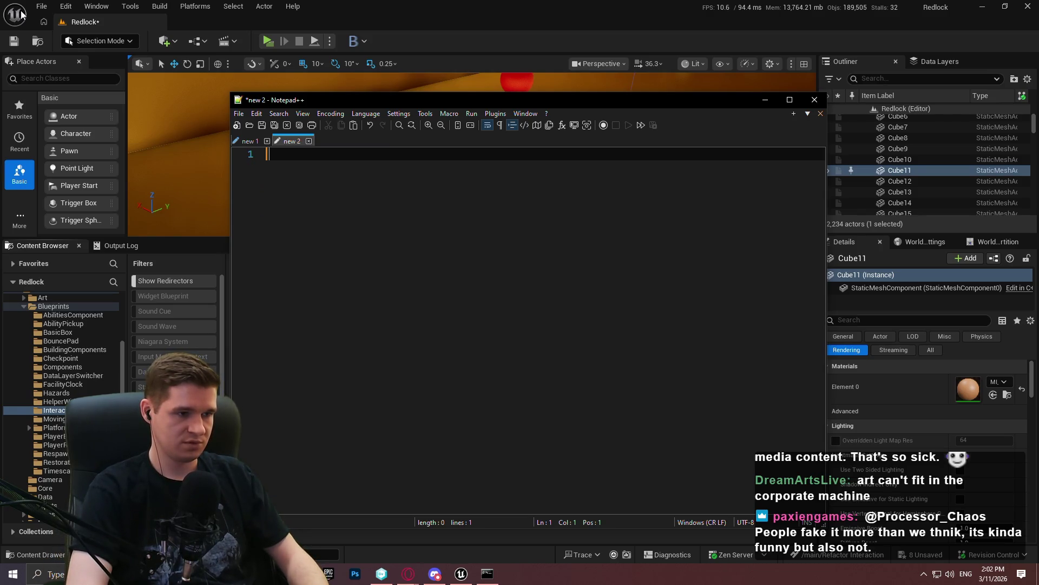
pyautogui.write('delete all refs to BVP')
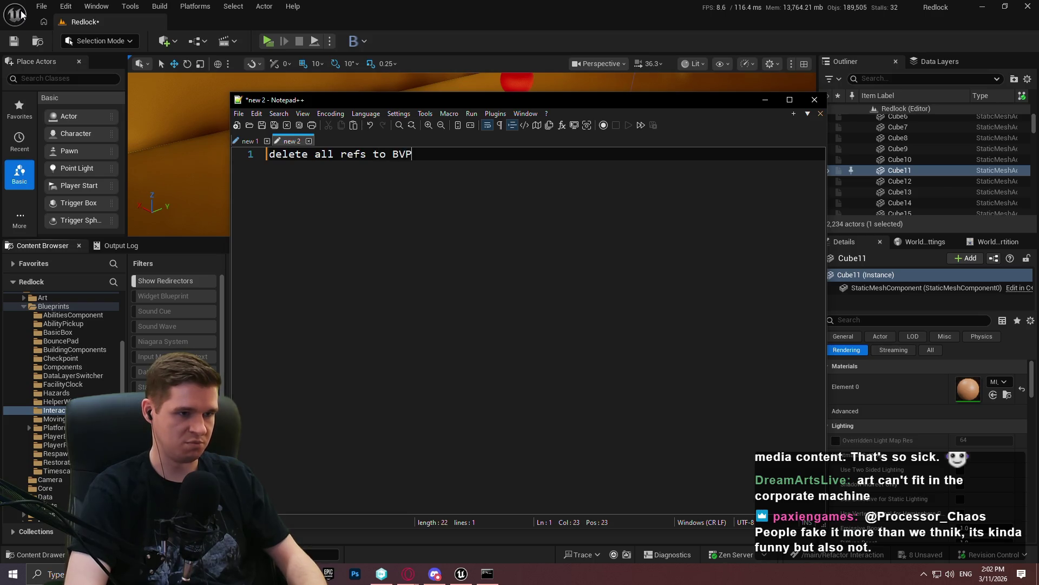
pyautogui.press('BackSpace')
pyautogui.press('BackSpace')
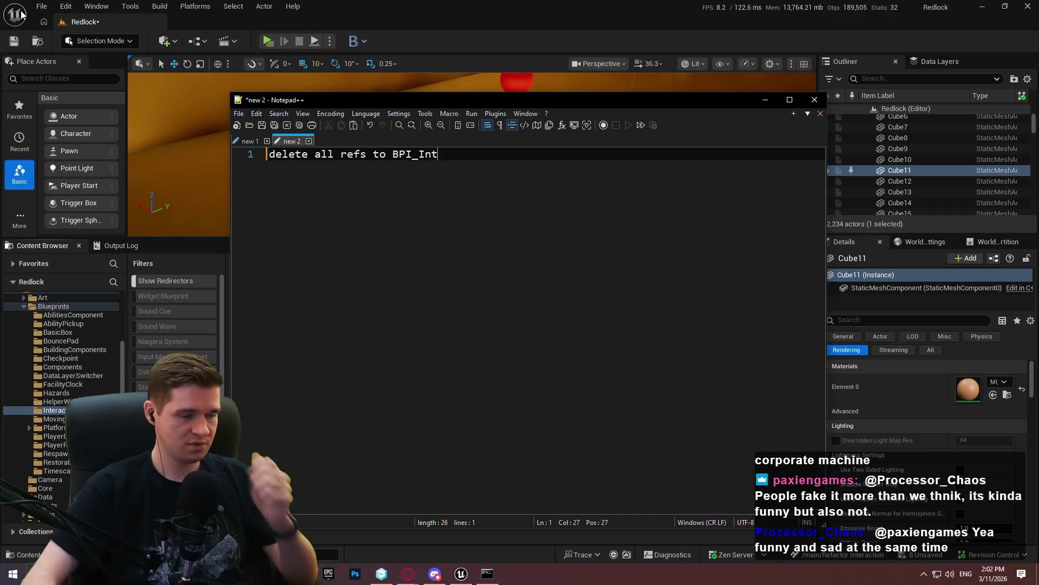
pyautogui.hotkey('alt', 'Tab')
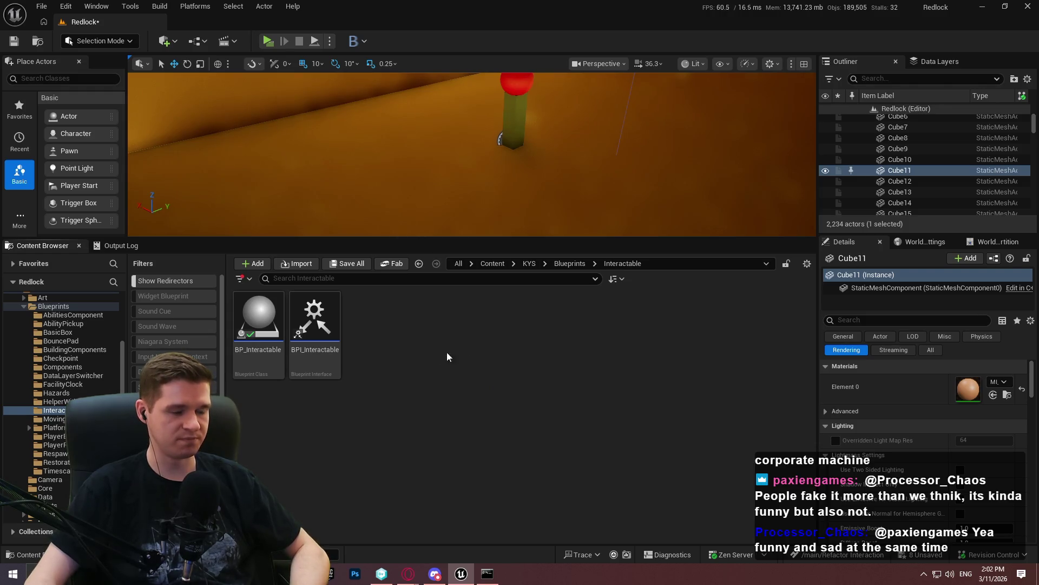
pyautogui.rightClick(418, 345)
# Create an Actor Component blueprint BPC_InteractableTooltipController in the Interactable folder and open it
pyautogui.moveTo(509, 361)
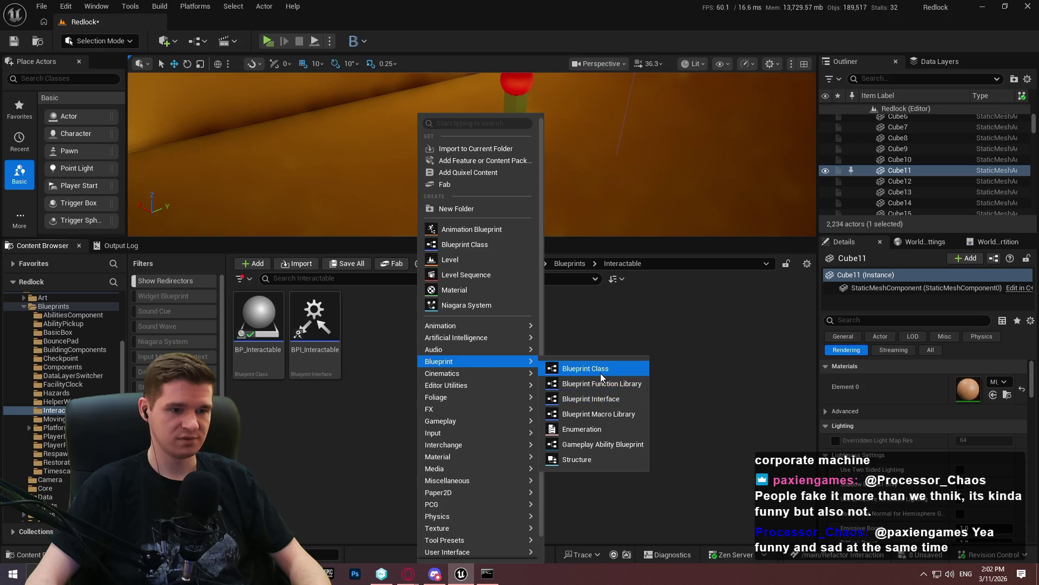
pyautogui.click(485, 250)
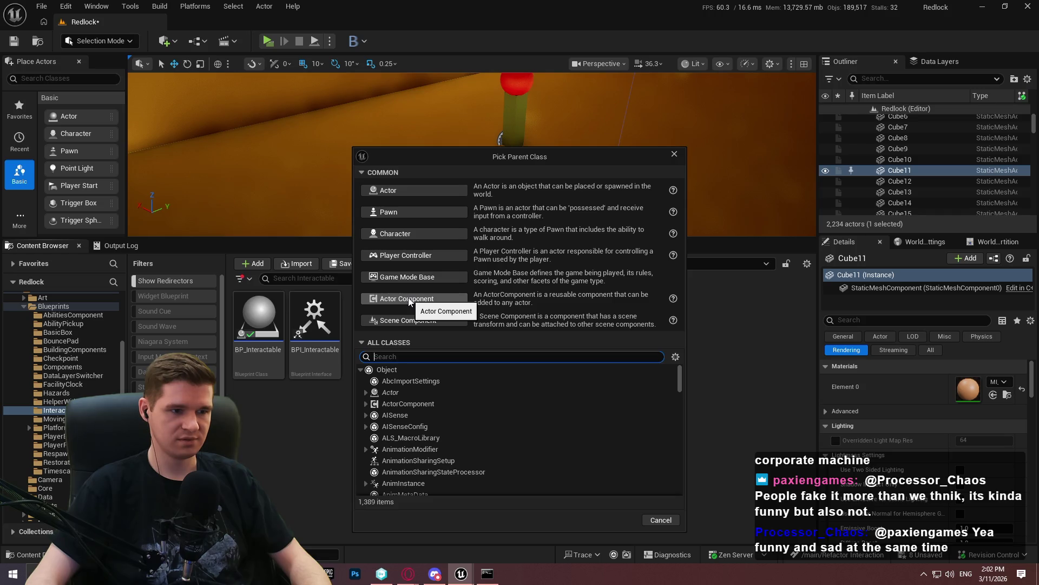
pyautogui.click(408, 299)
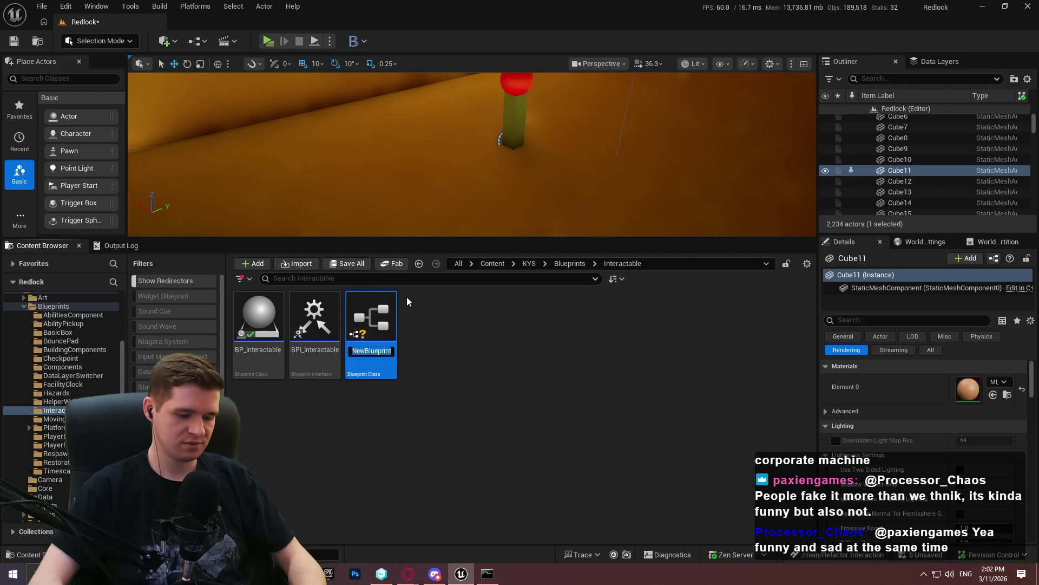
pyautogui.write('BPC_T')
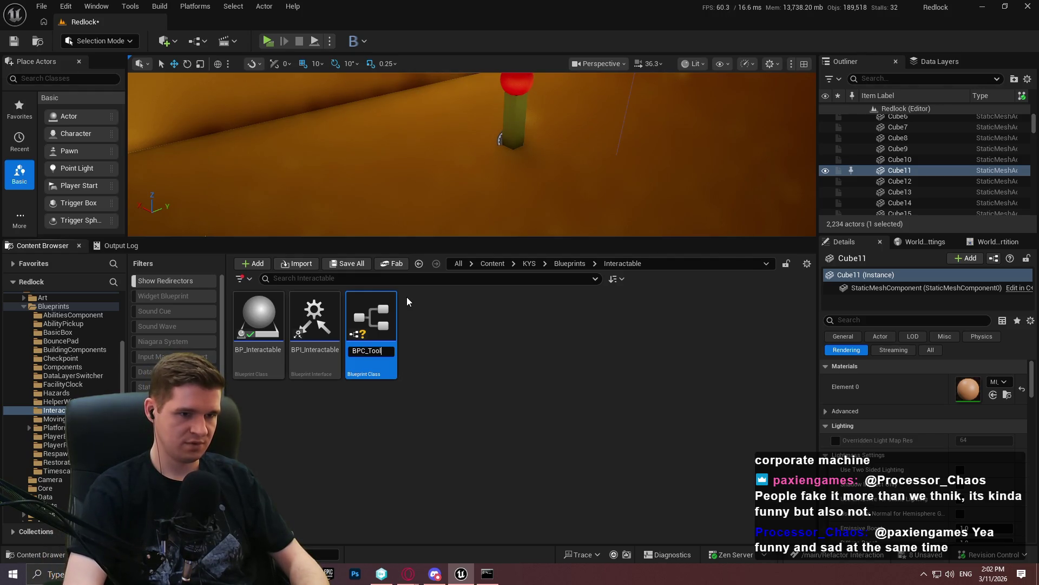
pyautogui.press('BackSpace')
pyautogui.write('InteractableTooltipComponent')
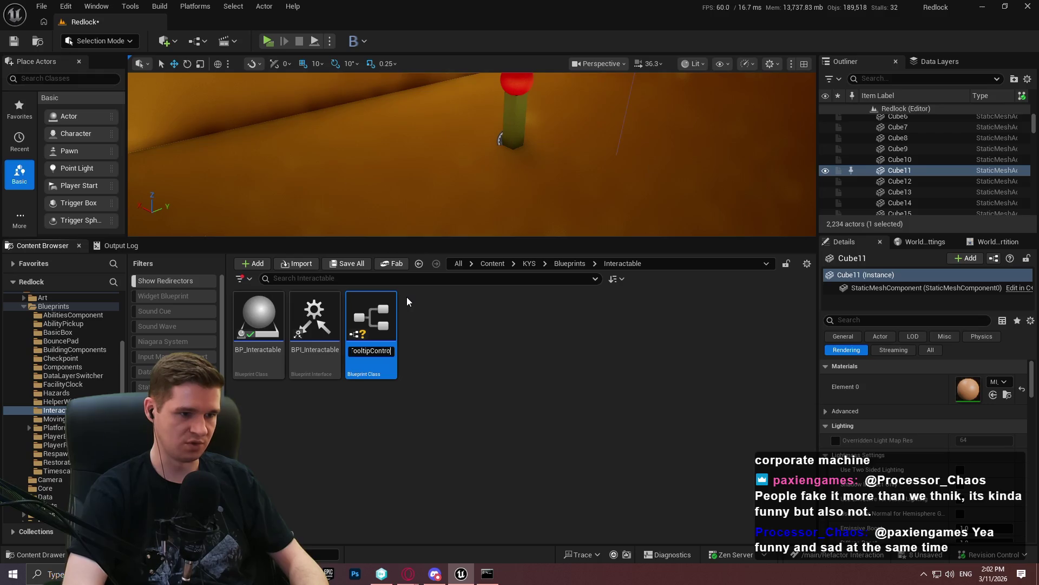
pyautogui.press('Return')
pyautogui.doubleClick(323, 374)
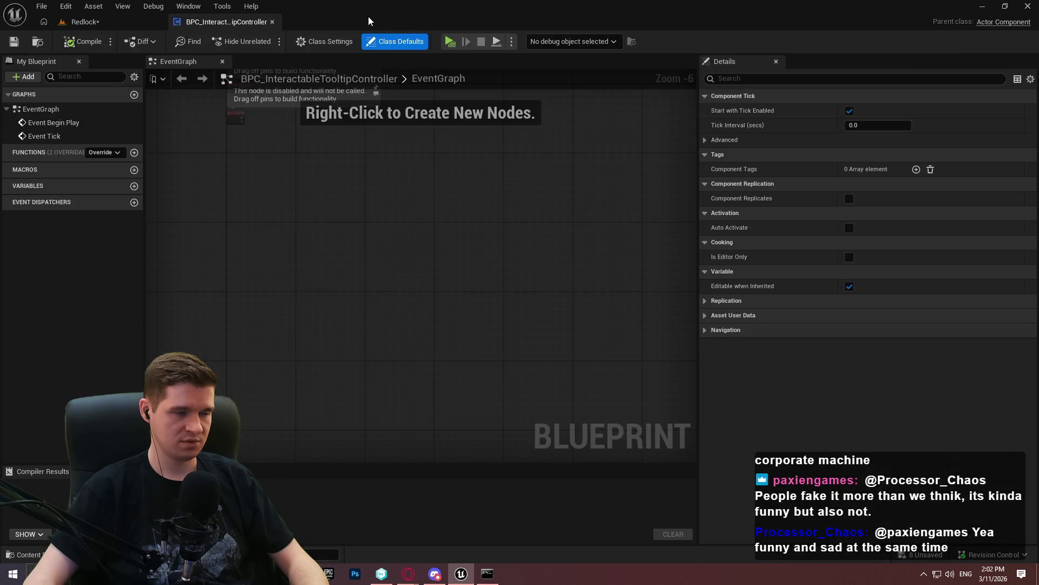
# Open BP_Interactable and BPI_Interactable, starting to delete Interact but keeping it
pyautogui.click(81, 22)
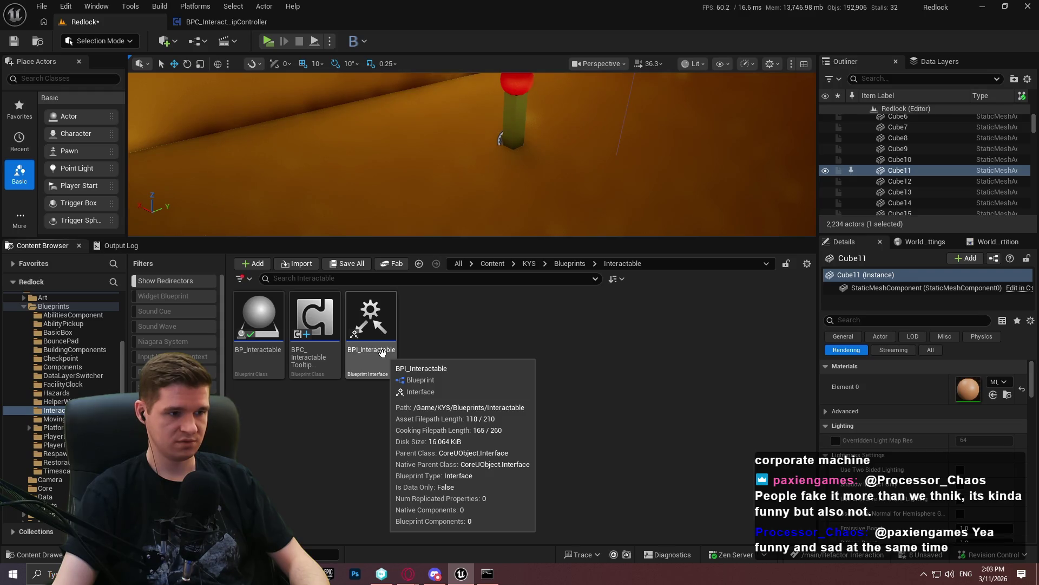
pyautogui.doubleClick(259, 325)
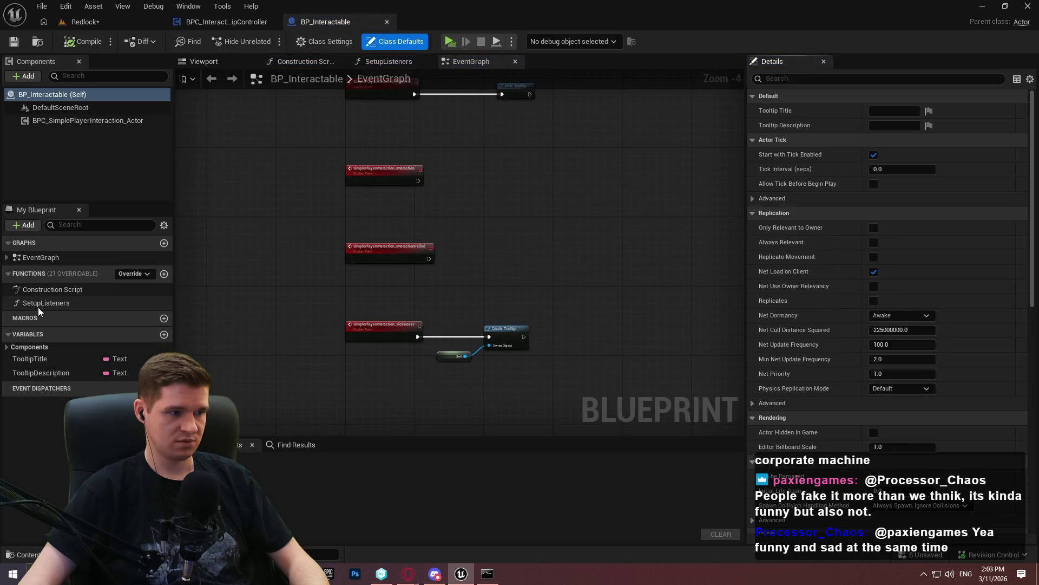
pyautogui.click(85, 21)
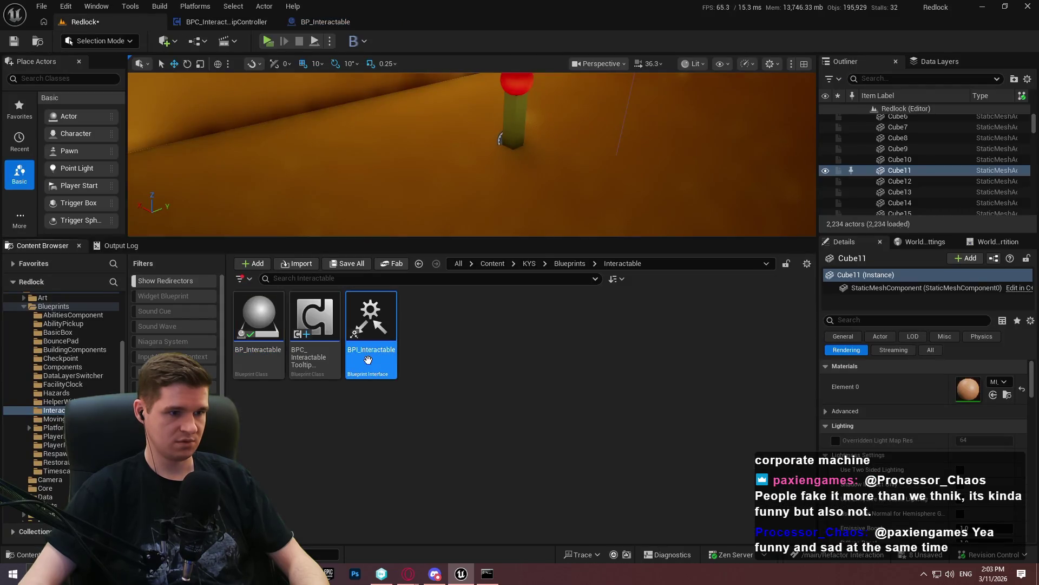
pyautogui.doubleClick(368, 360)
pyautogui.click(905, 109)
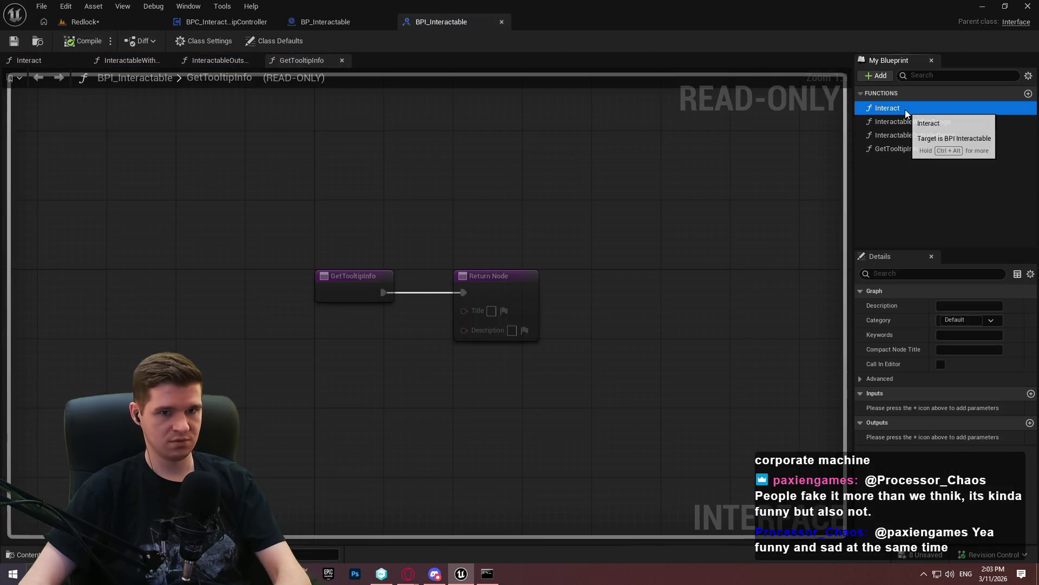
pyautogui.press('Delete')
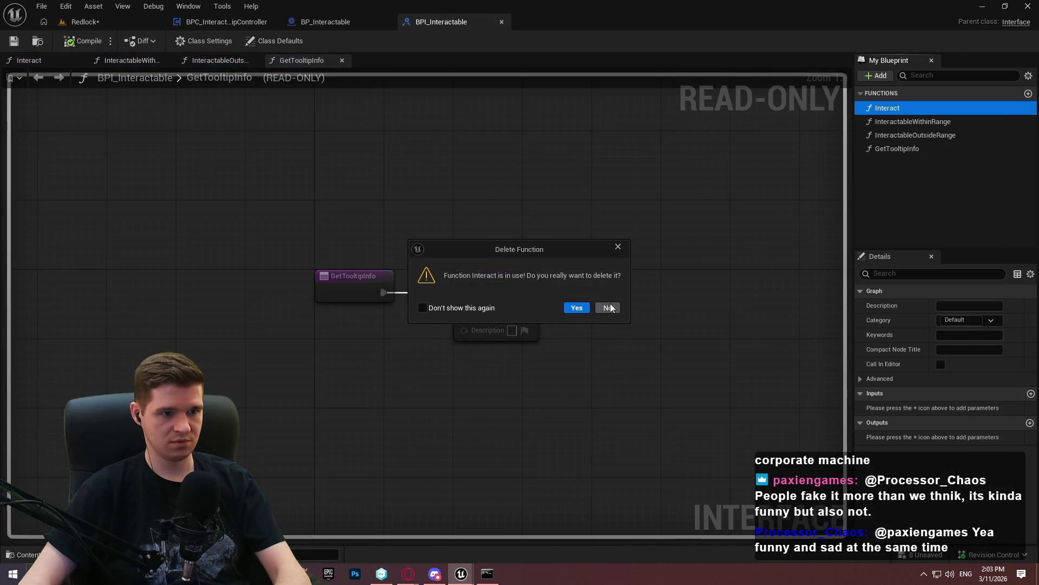
pyautogui.click(605, 308)
# Find all references to InteractableWithinRange by name and open the BP_HelperWithTooltip result
pyautogui.rightClick(924, 109)
pyautogui.click(901, 123)
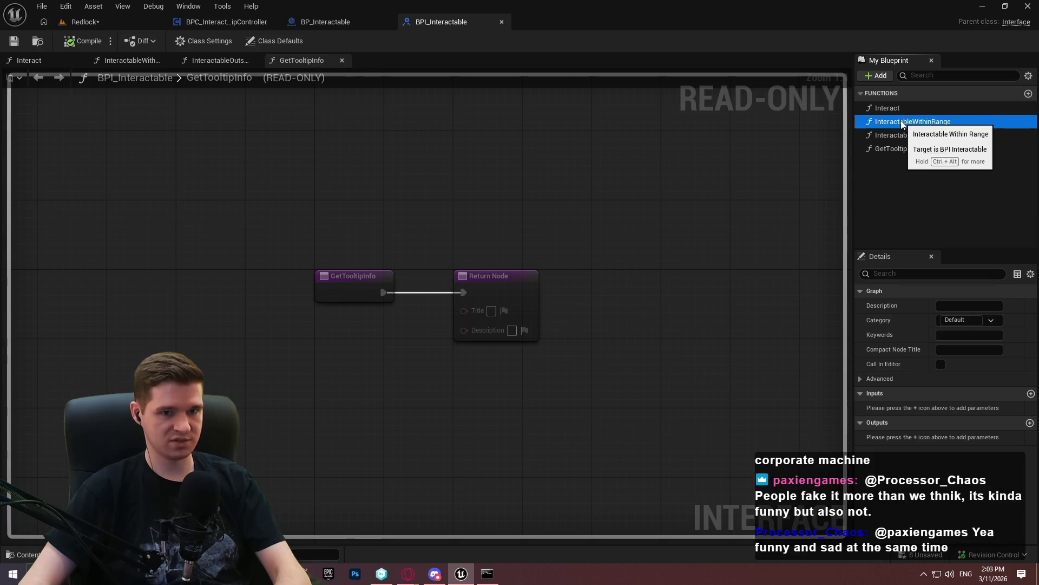
pyautogui.rightClick(902, 123)
pyautogui.moveTo(967, 181)
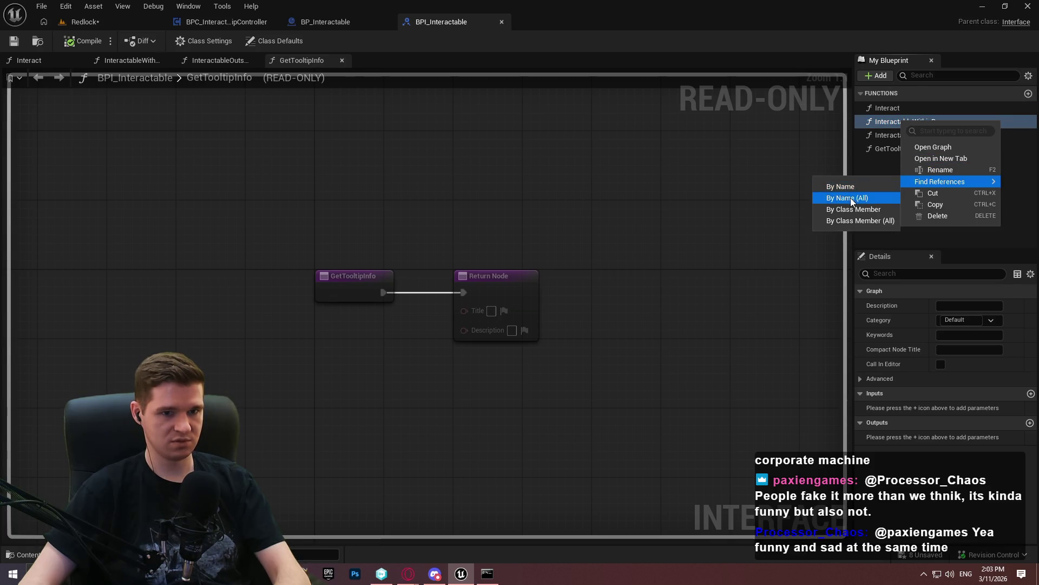
pyautogui.click(850, 197)
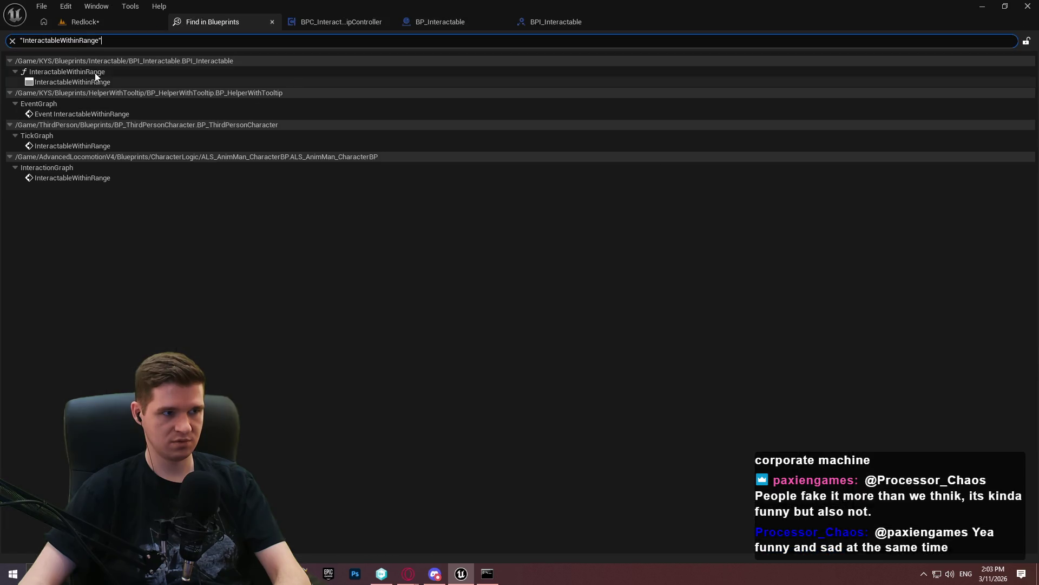
pyautogui.doubleClick(93, 114)
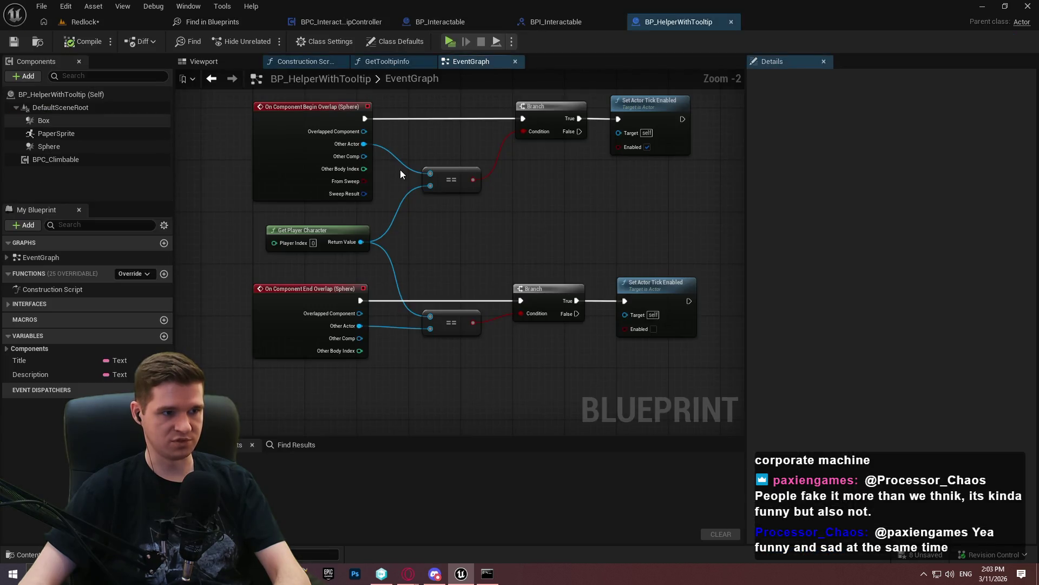
# Delete the InteractableWithinRange and InteractableOutsideRange event nodes and compile
pyautogui.scroll(-3, 462, 181)
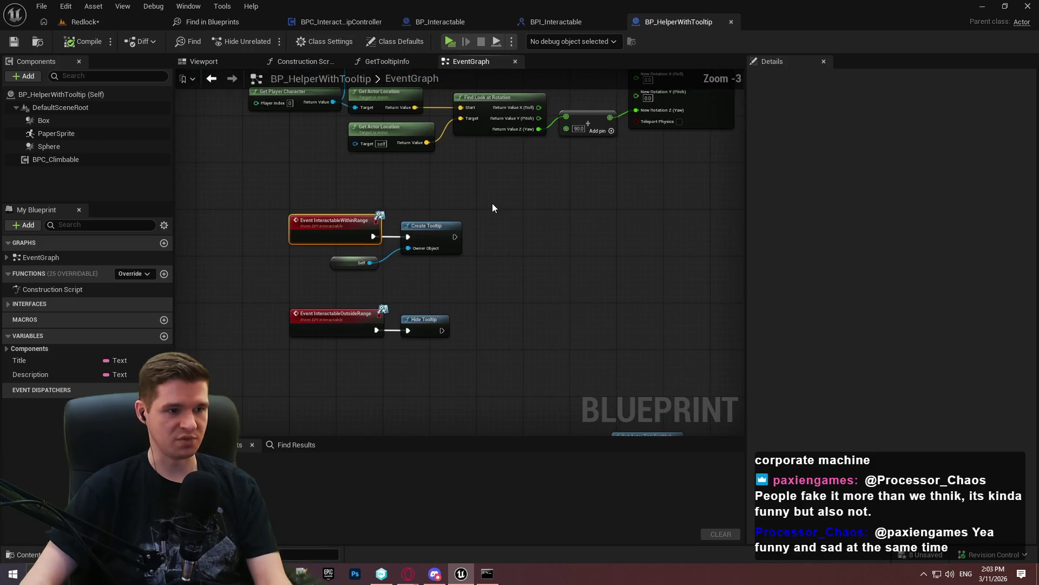
pyautogui.moveTo(491, 205)
pyautogui.mouseDown()
pyautogui.moveTo(448, 367)
pyautogui.moveTo(473, 179)
pyautogui.mouseUp()
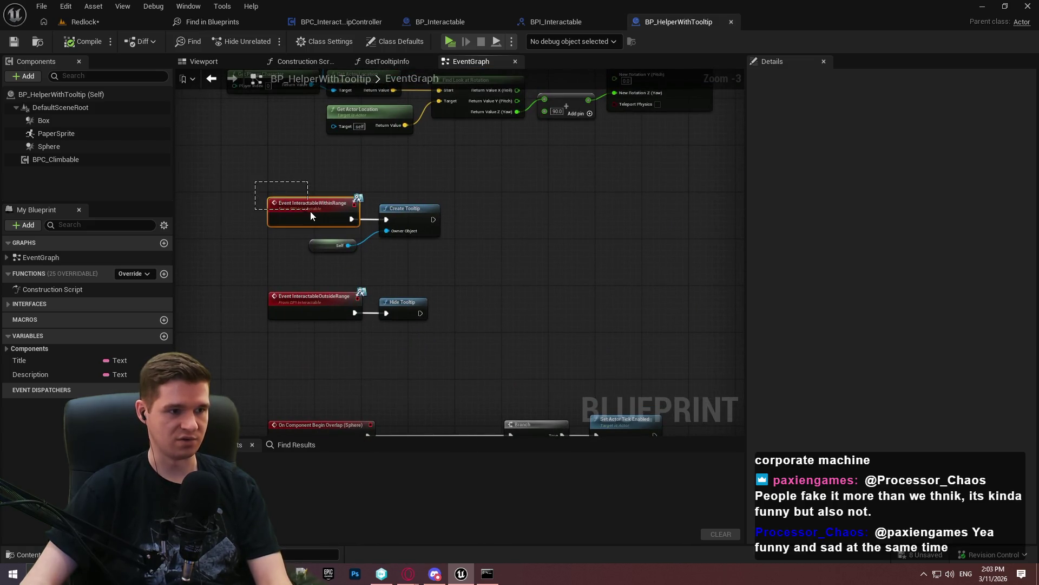
pyautogui.press('Delete')
pyautogui.moveTo(258, 269); pyautogui.dragTo(288, 325)
pyautogui.press('Delete')
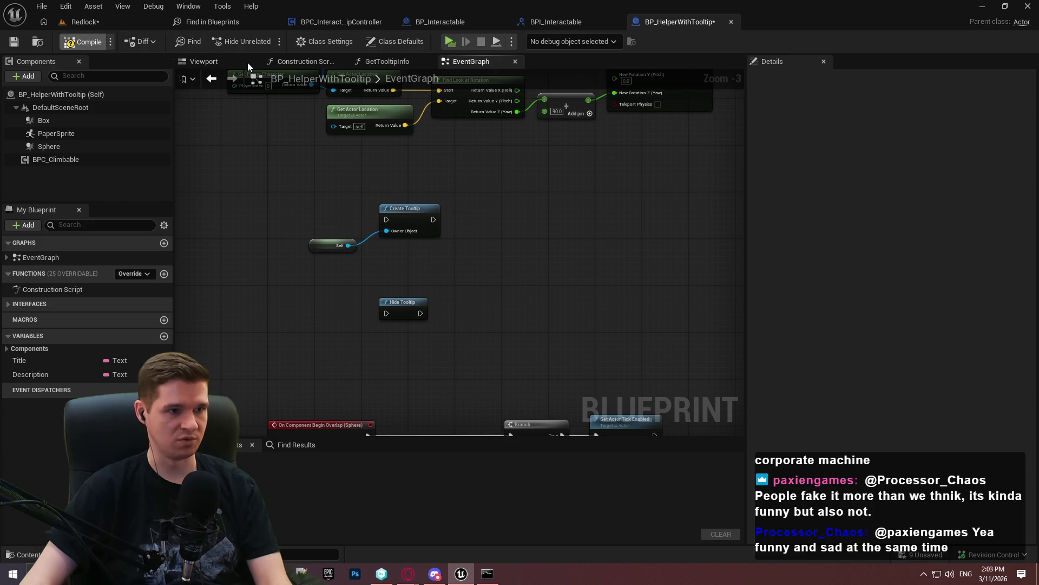
pyautogui.click(84, 41)
# Set BP_HelperWithTooltip's parent class to BP_Interactable and save it
pyautogui.click(325, 41)
pyautogui.click(905, 110)
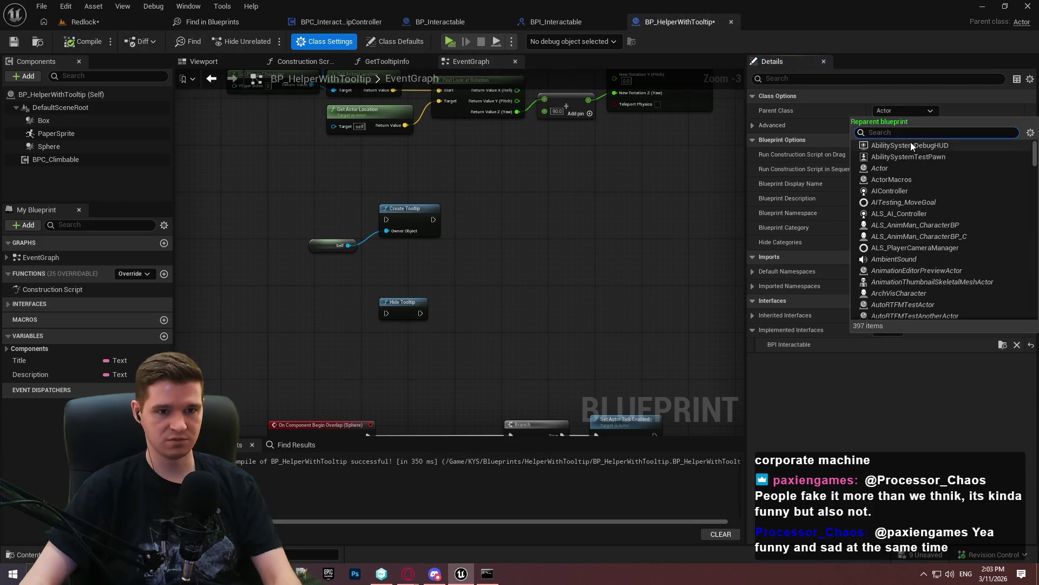
pyautogui.write('int')
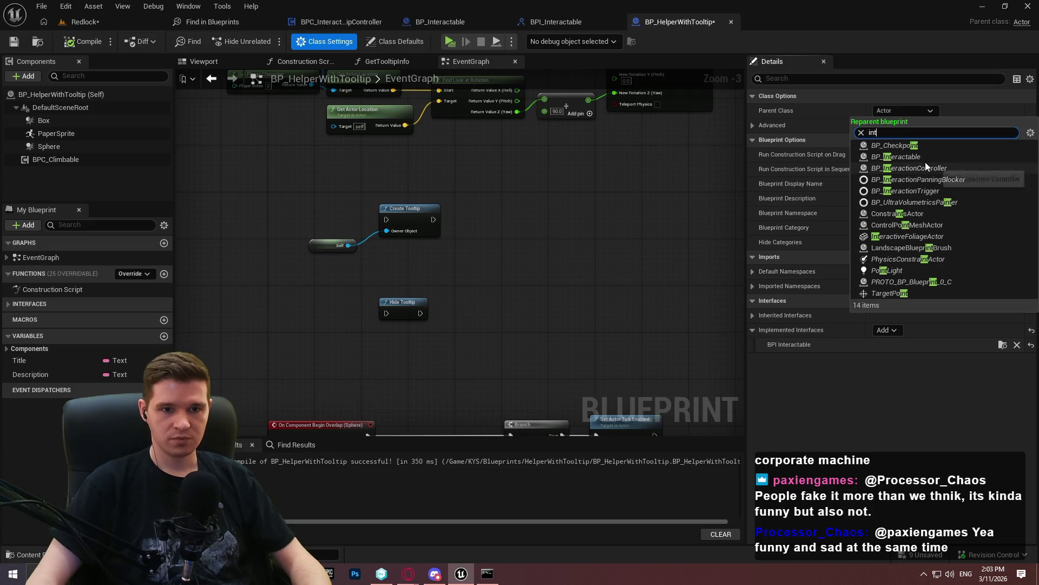
pyautogui.click(921, 157)
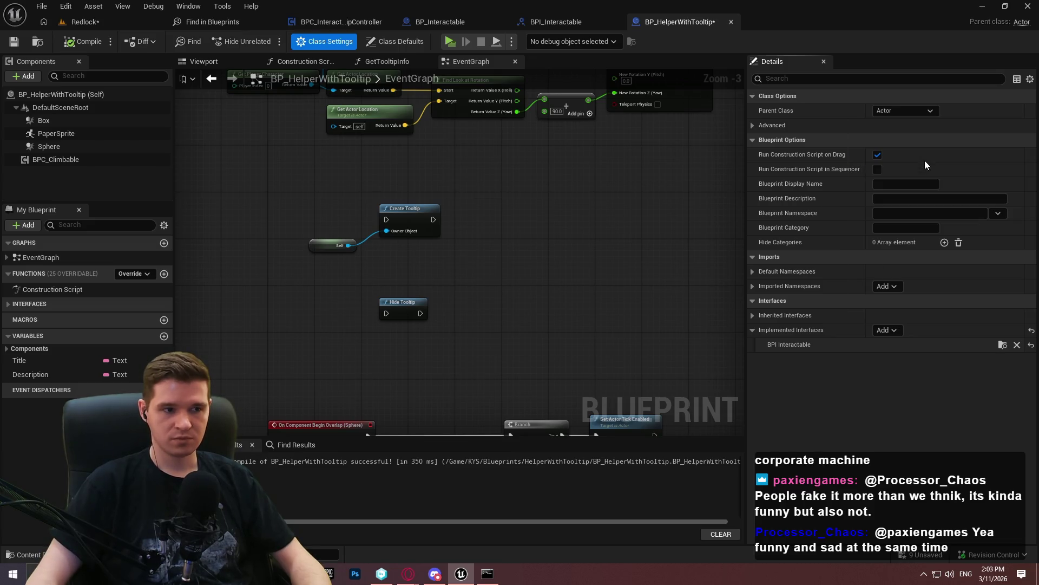
pyautogui.click(10, 44)
pyautogui.click(535, 410)
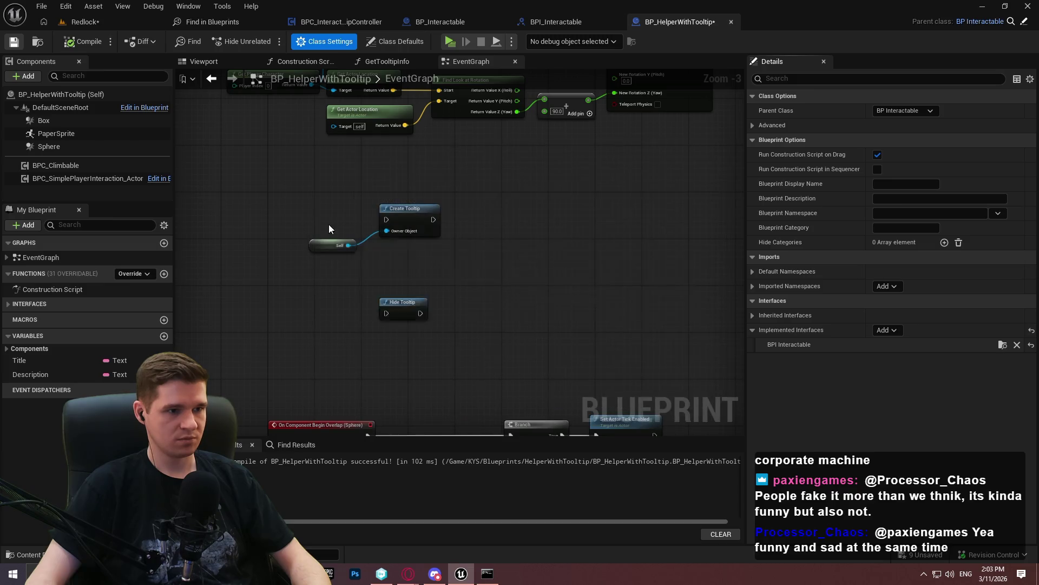
pyautogui.moveTo(272, 167); pyautogui.dragTo(474, 400)
pyautogui.scroll(1, 512, 265)
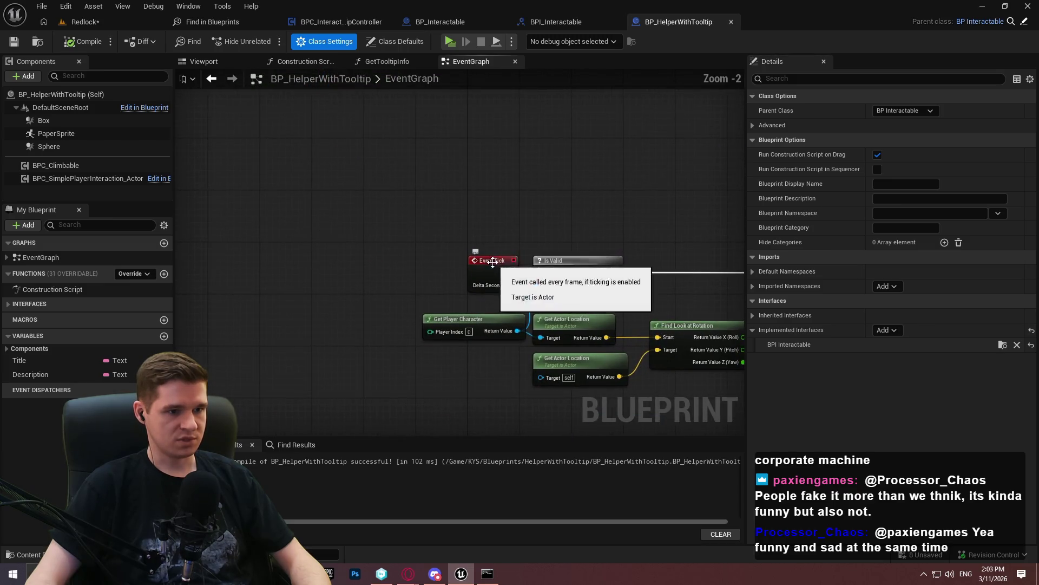
# Add a Parent: Tick call to Event Tick, passing Delta Seconds and feeding the Is Valid check
pyautogui.rightClick(508, 263)
pyautogui.click(560, 351)
pyautogui.moveTo(492, 260); pyautogui.dragTo(388, 247)
pyautogui.moveTo(494, 303)
pyautogui.mouseDown()
pyautogui.moveTo(467, 251)
pyautogui.moveTo(405, 267)
pyautogui.mouseUp()
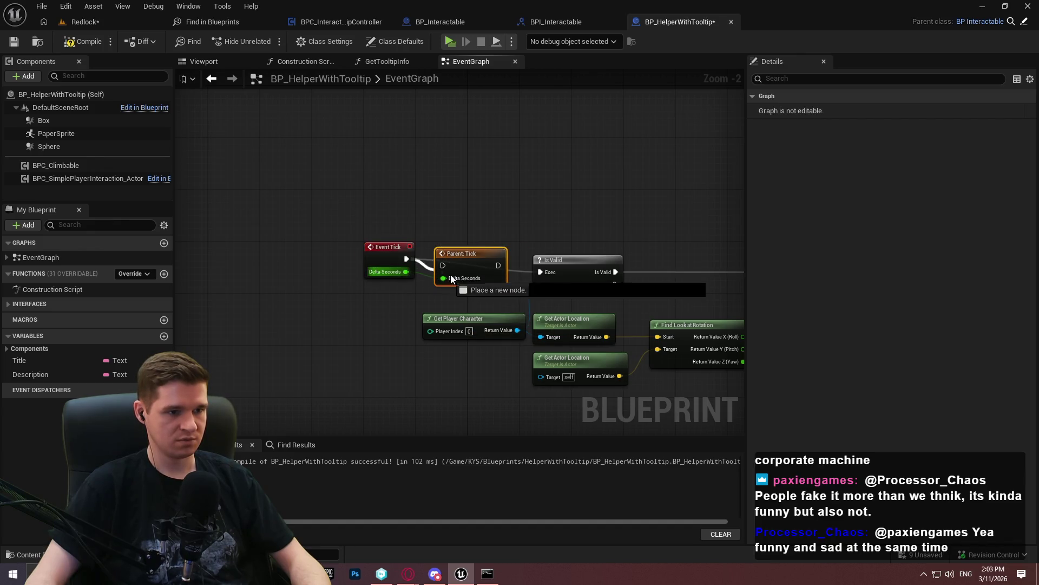
pyautogui.moveTo(498, 265); pyautogui.dragTo(537, 272)
pyautogui.moveTo(478, 266); pyautogui.dragTo(471, 259)
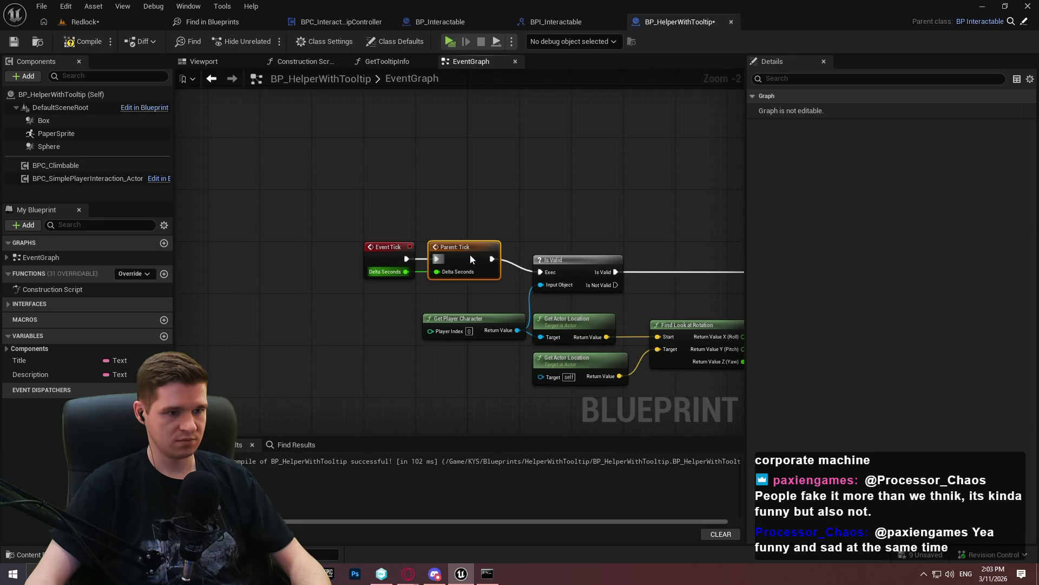
# Rearrange the tick rotation chain and review the overlap event nodes in the graph
pyautogui.moveTo(491, 294); pyautogui.dragTo(406, 260)
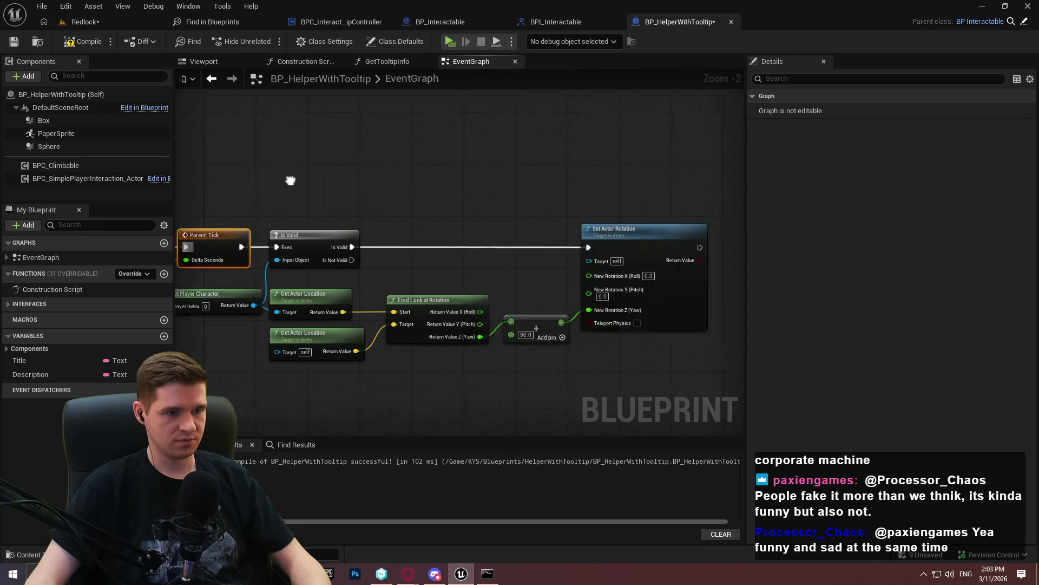
pyautogui.moveTo(742, 354)
pyautogui.mouseDown()
pyautogui.moveTo(269, 221)
pyautogui.moveTo(320, 212)
pyautogui.moveTo(323, 221)
pyautogui.mouseUp()
pyautogui.moveTo(465, 466); pyautogui.dragTo(392, 54)
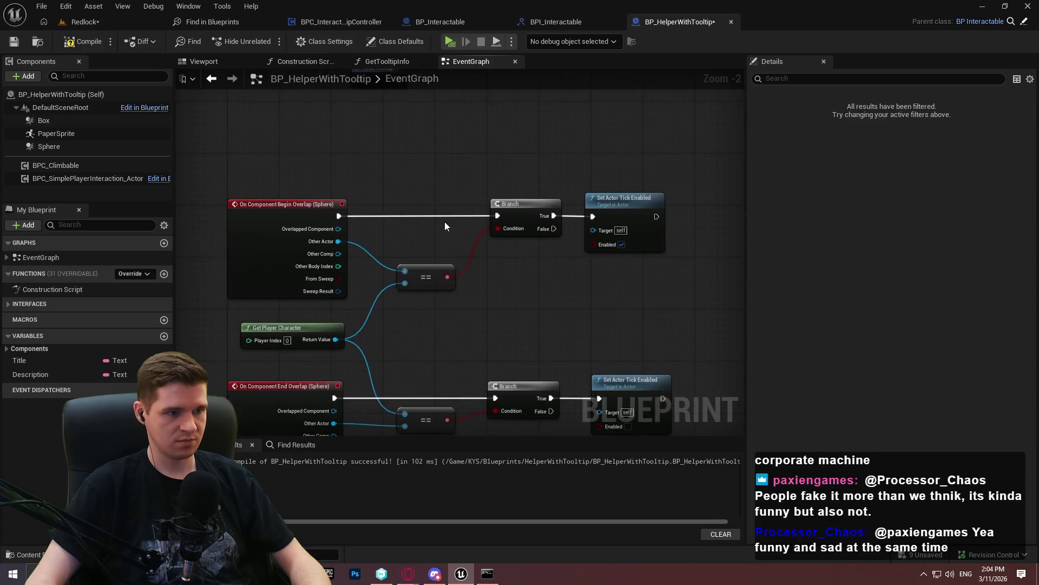
pyautogui.click(487, 325)
pyautogui.moveTo(392, 163); pyautogui.dragTo(392, 389)
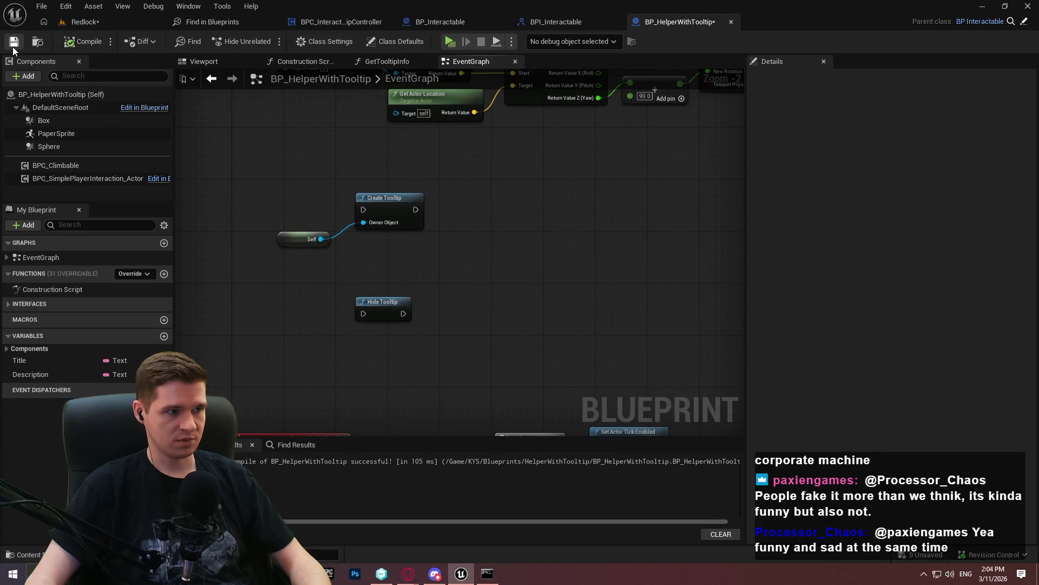
pyautogui.moveTo(366, 158)
pyautogui.mouseDown()
pyautogui.moveTo(570, 351)
pyautogui.moveTo(506, 231)
pyautogui.moveTo(398, 147)
pyautogui.mouseUp()
pyautogui.click(123, 275)
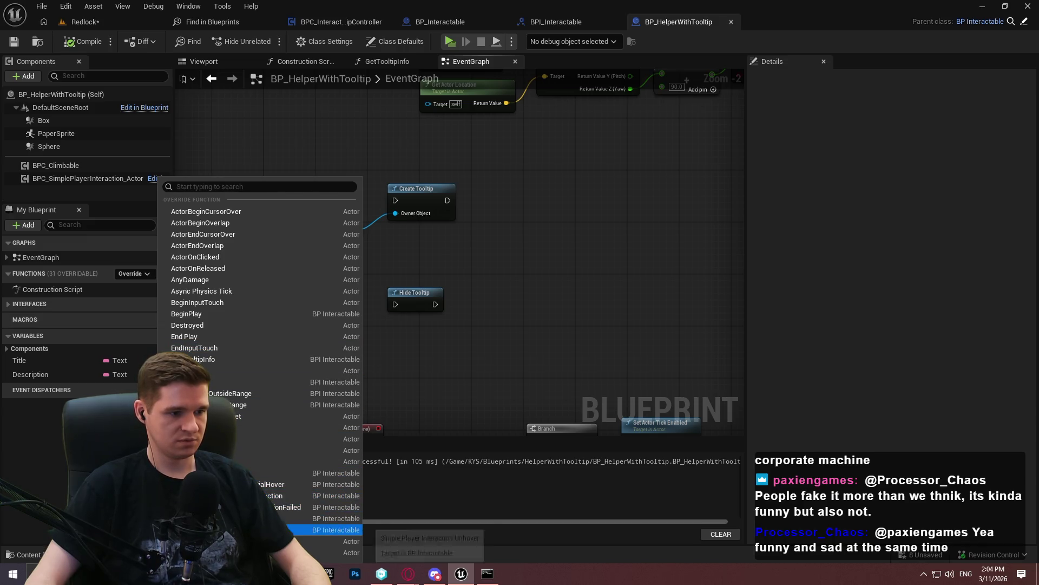
# Add overridden TickHover and Unhover events to the event graph
pyautogui.click(285, 518)
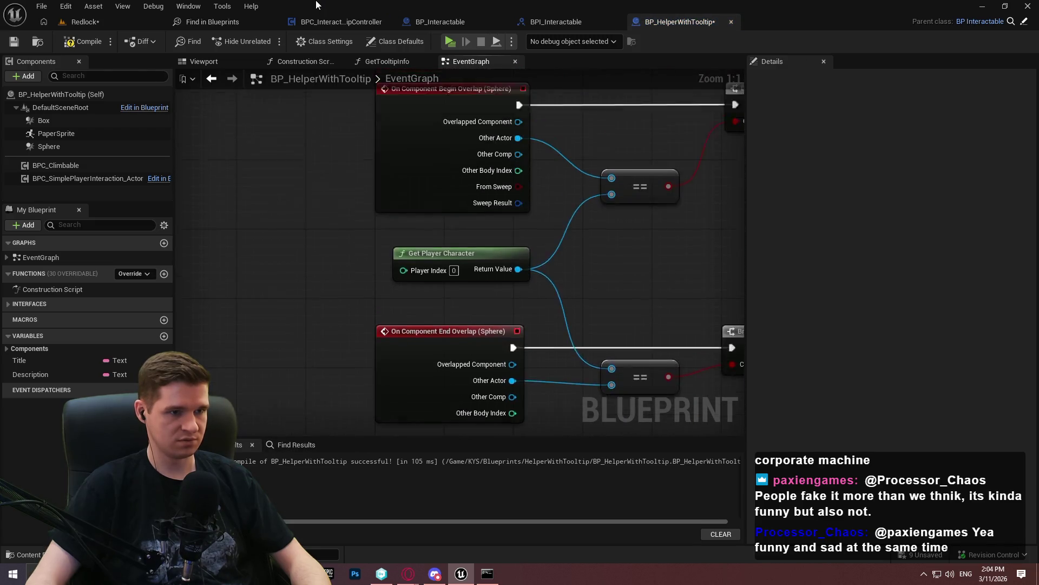
pyautogui.click(137, 279)
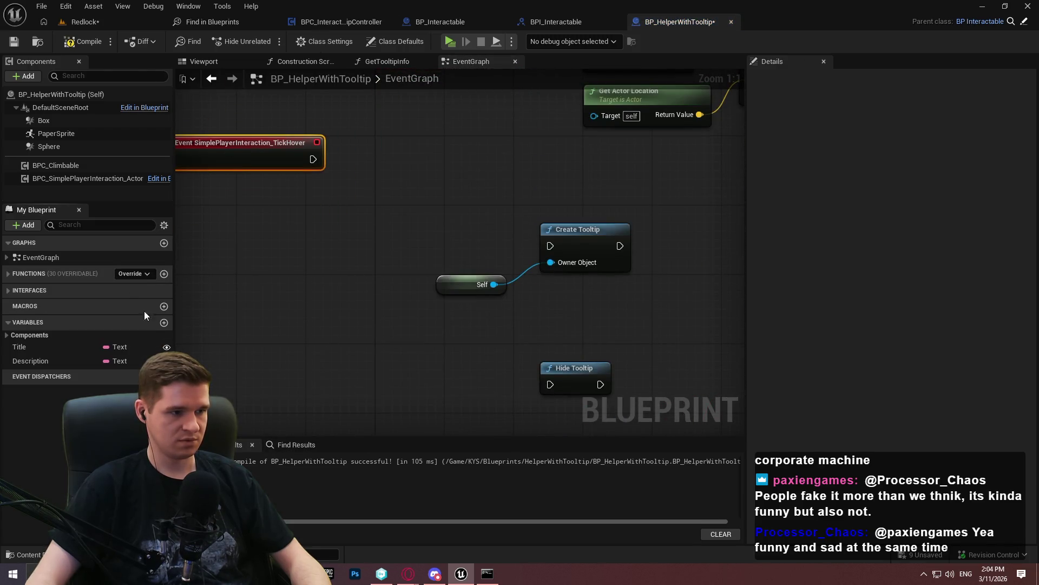
pyautogui.click(133, 274)
pyautogui.click(325, 541)
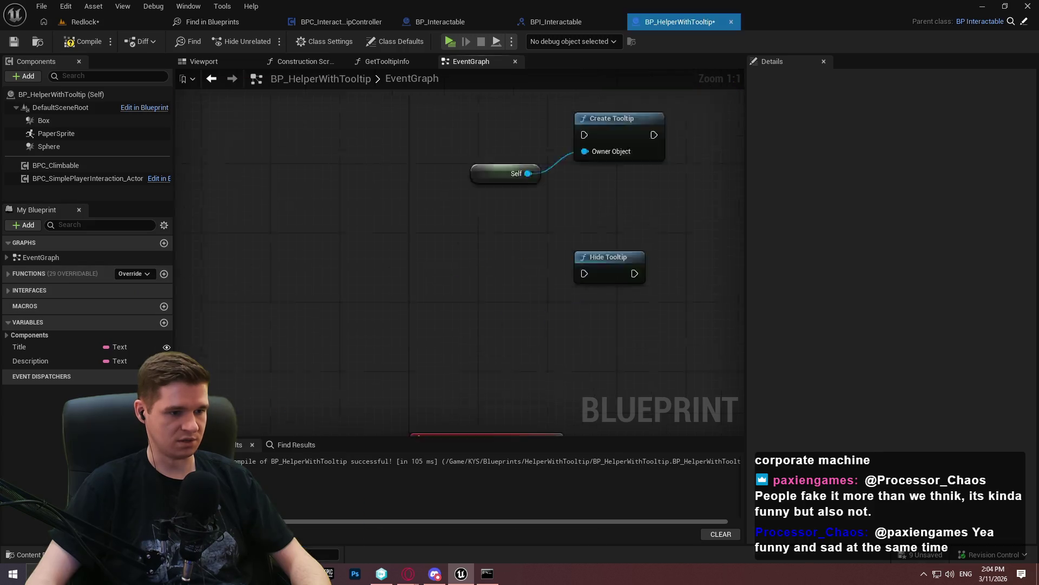
pyautogui.moveTo(491, 360)
pyautogui.mouseDown()
pyautogui.moveTo(505, 51)
pyautogui.moveTo(553, 226)
pyautogui.moveTo(688, 287)
pyautogui.moveTo(496, 324)
pyautogui.moveTo(371, 313)
pyautogui.moveTo(498, 314)
pyautogui.mouseUp()
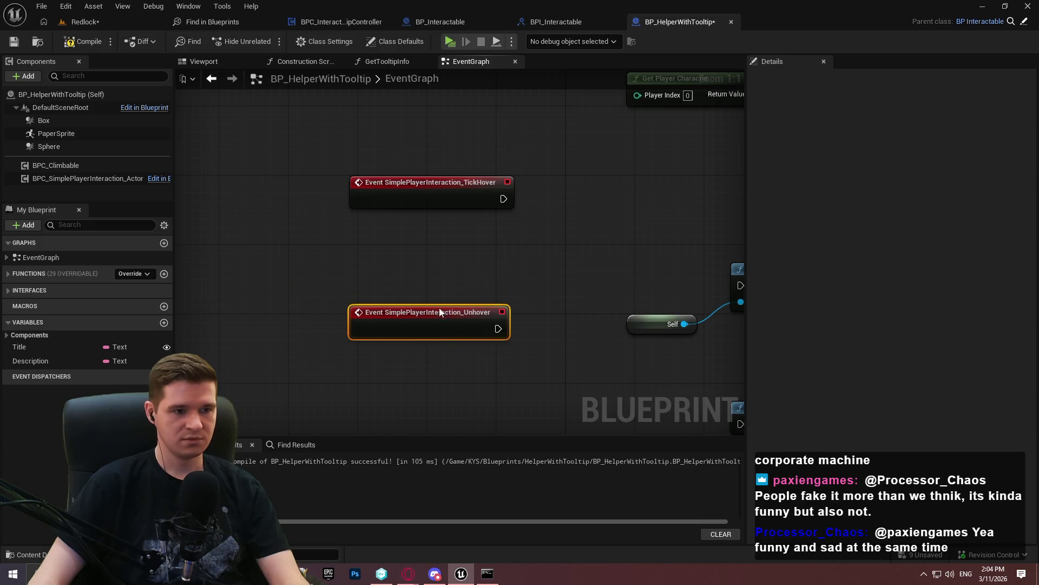
# Add parent TickHover and parent Unhover calls to the two new events
pyautogui.rightClick(256, 162)
pyautogui.click(345, 263)
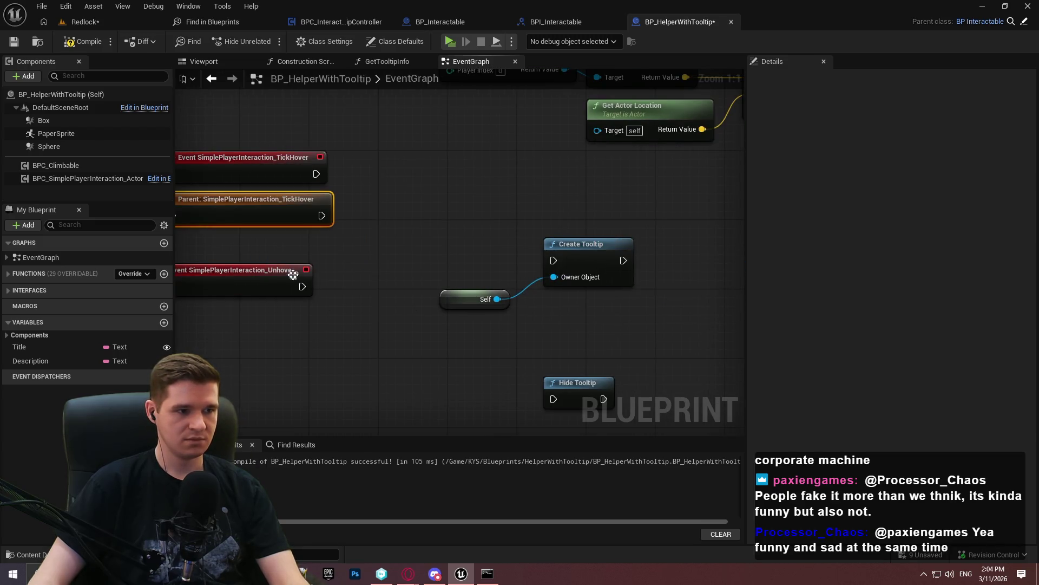
pyautogui.rightClick(264, 291)
pyautogui.click(318, 351)
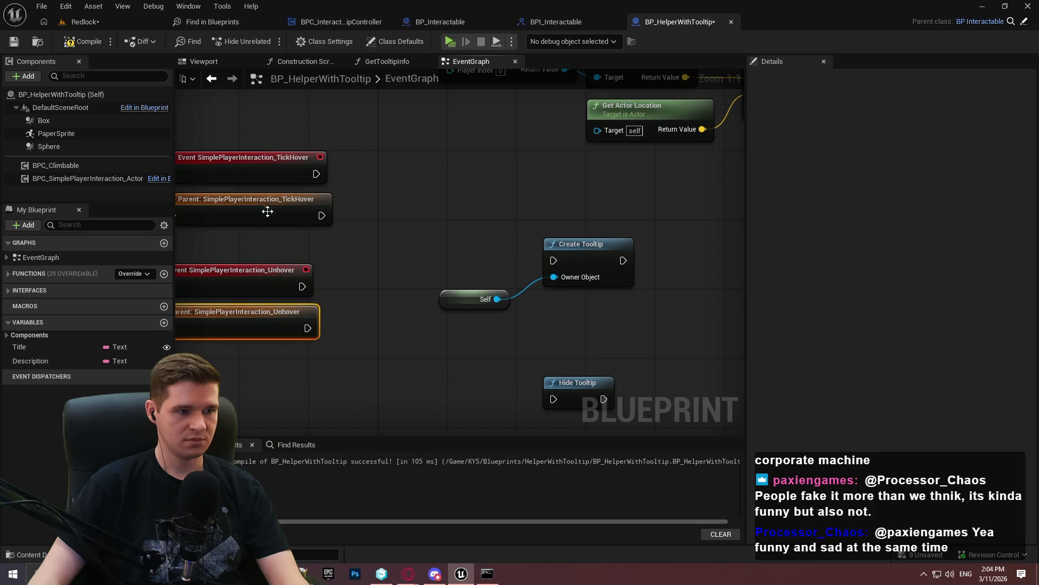
pyautogui.moveTo(267, 209); pyautogui.dragTo(453, 174)
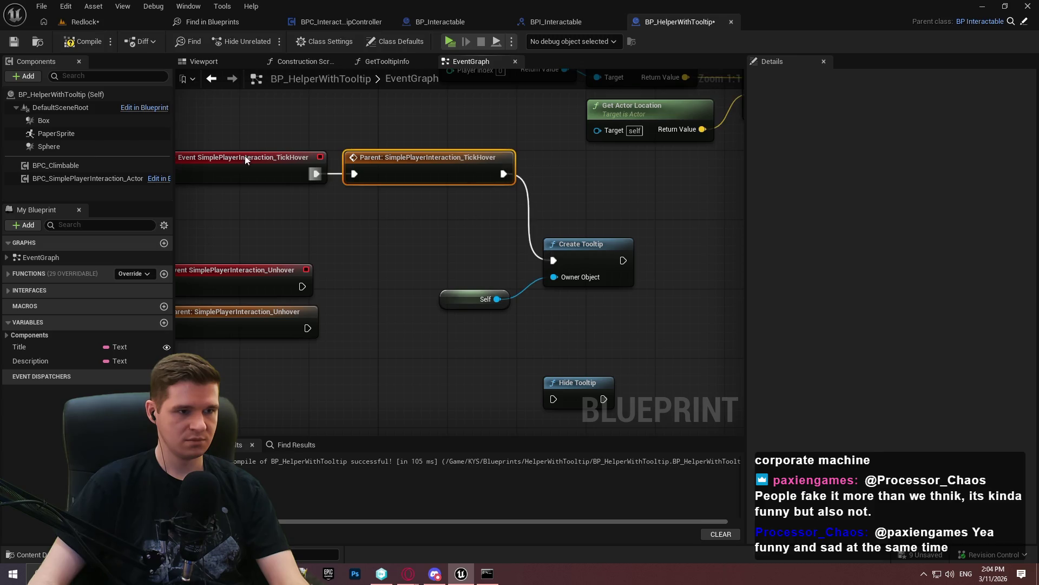
# Wire Event Unhover through its parent call into Hide Tooltip
pyautogui.keyDown('ctrl'); pyautogui.click(301, 180); pyautogui.keyUp('ctrl')
pyautogui.moveTo(471, 154); pyautogui.dragTo(465, 251)
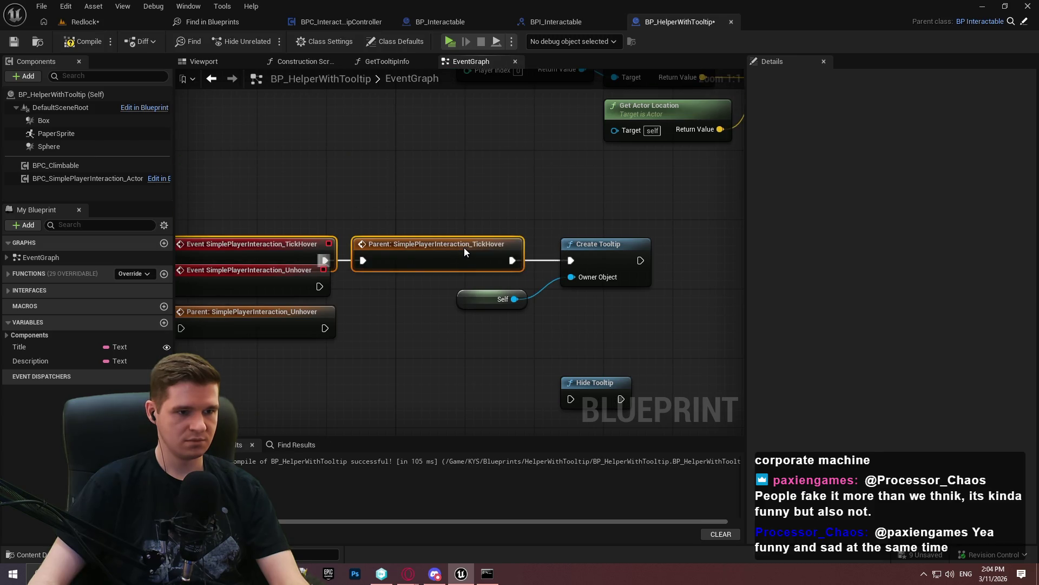
pyautogui.moveTo(303, 279); pyautogui.dragTo(286, 375)
pyautogui.moveTo(424, 315); pyautogui.dragTo(583, 367)
pyautogui.moveTo(518, 375); pyautogui.dragTo(518, 372)
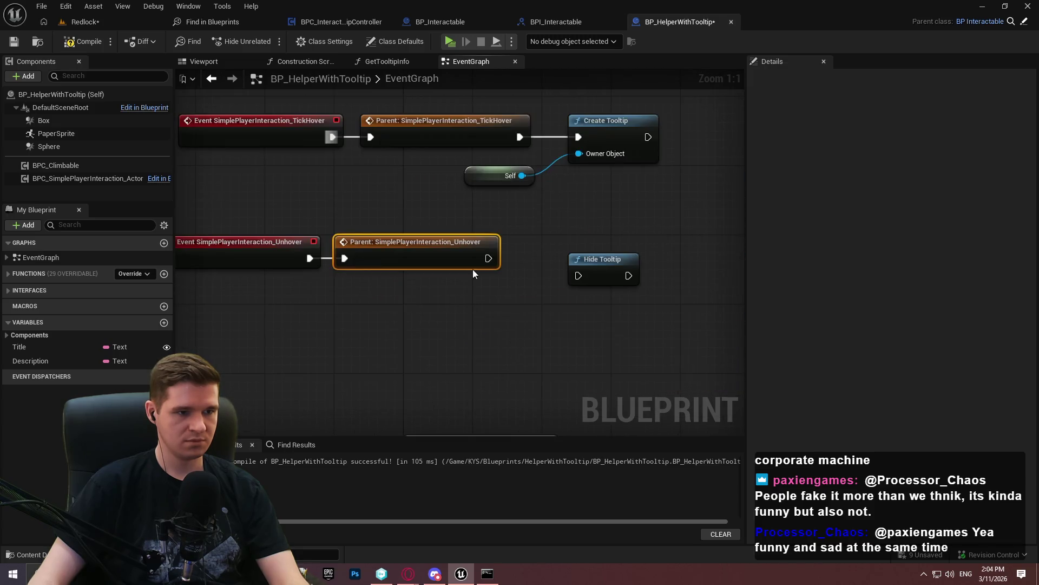
pyautogui.moveTo(605, 270); pyautogui.dragTo(604, 271)
pyautogui.moveTo(605, 271)
pyautogui.mouseDown()
pyautogui.moveTo(588, 246)
pyautogui.moveTo(591, 256)
pyautogui.mouseUp()
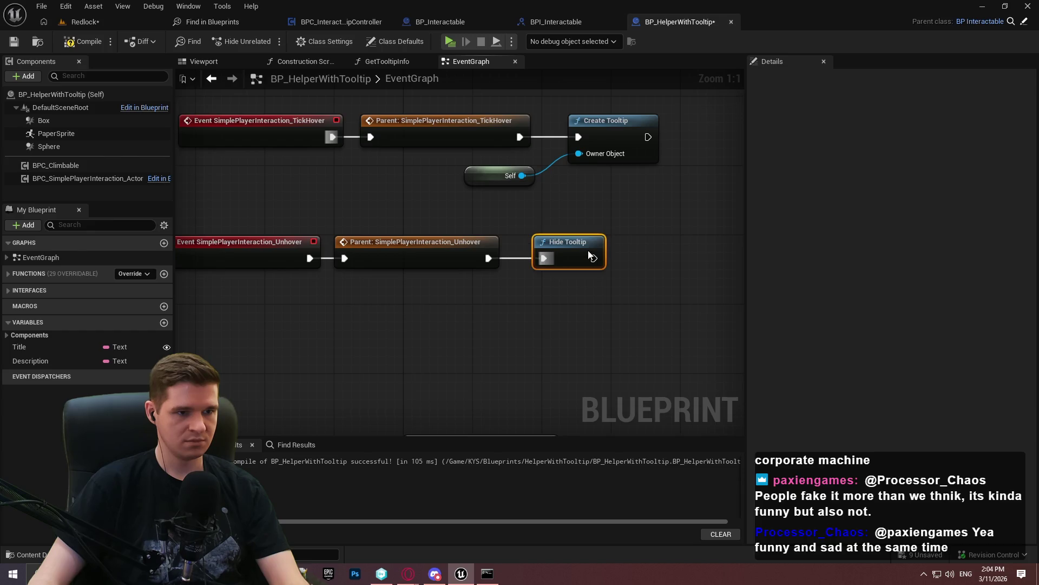
# Lay out the Unhover chain below the TickHover chain with Create Tooltip
pyautogui.moveTo(225, 232); pyautogui.dragTo(581, 300)
pyautogui.moveTo(221, 260); pyautogui.dragTo(457, 330)
pyautogui.moveTo(554, 270)
pyautogui.mouseDown()
pyautogui.moveTo(451, 255)
pyautogui.moveTo(495, 178)
pyautogui.mouseUp()
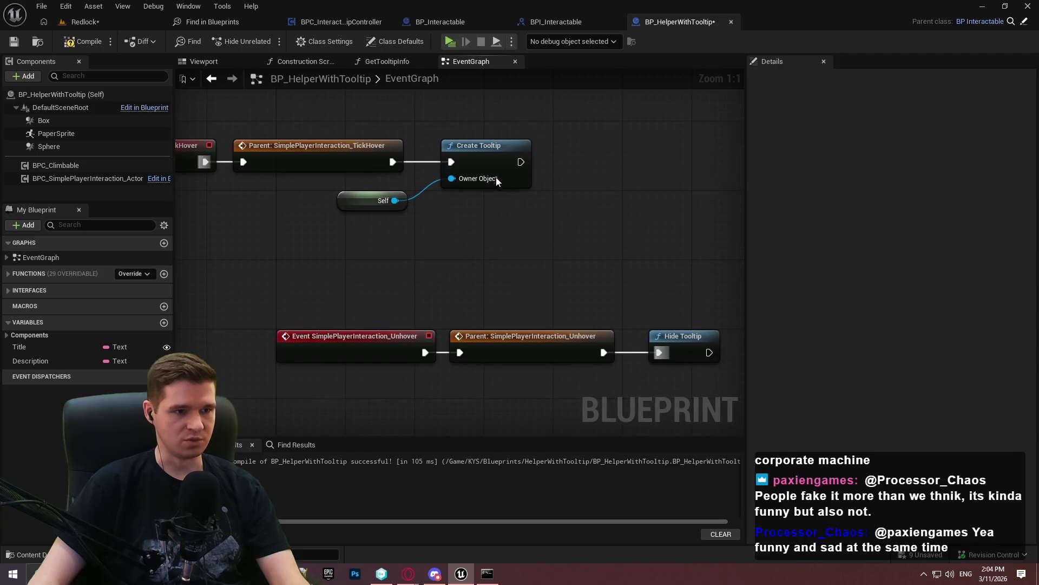
pyautogui.moveTo(662, 378); pyautogui.dragTo(686, 448)
pyautogui.moveTo(601, 325)
pyautogui.mouseDown()
pyautogui.moveTo(249, 203)
pyautogui.moveTo(446, 254)
pyautogui.moveTo(421, 251)
pyautogui.mouseUp()
pyautogui.moveTo(522, 268); pyautogui.dragTo(342, 255)
pyautogui.click(342, 255)
pyautogui.moveTo(347, 329); pyautogui.dragTo(341, 324)
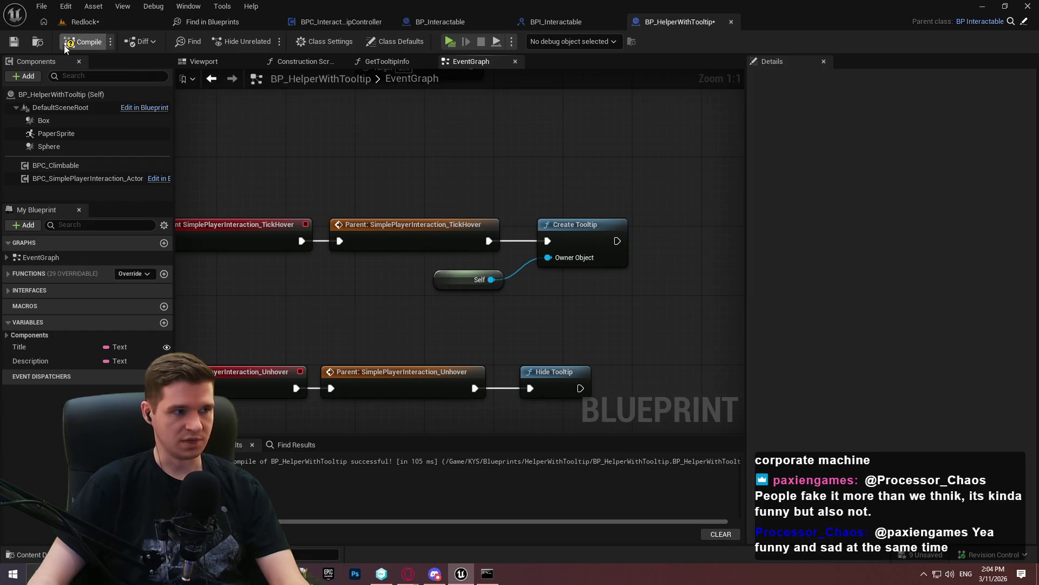
# Center and look over both the TickHover and Unhover tooltip chains
pyautogui.moveTo(629, 302); pyautogui.dragTo(585, 297)
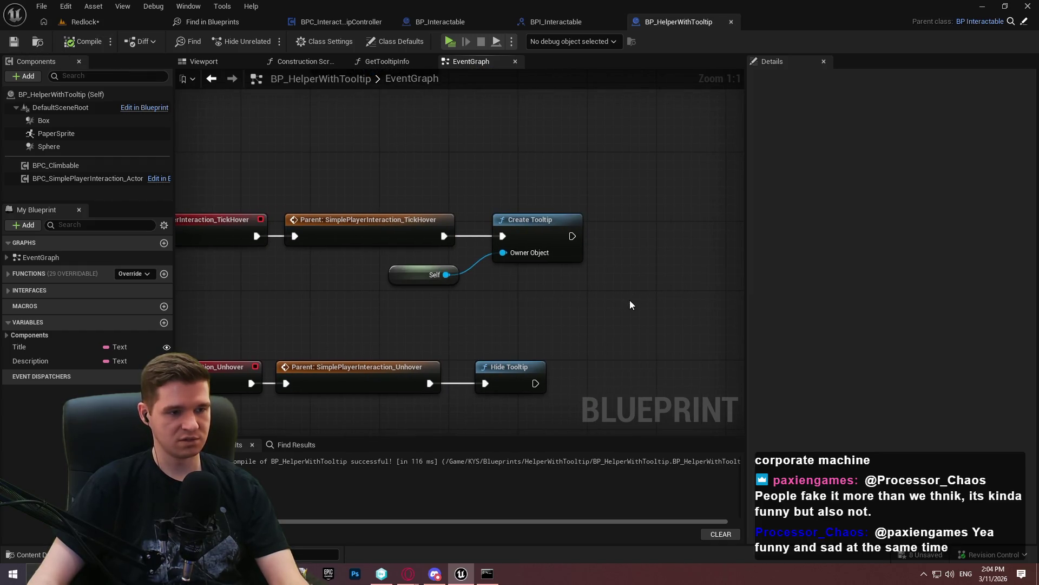
pyautogui.scroll(-1, 621, 296)
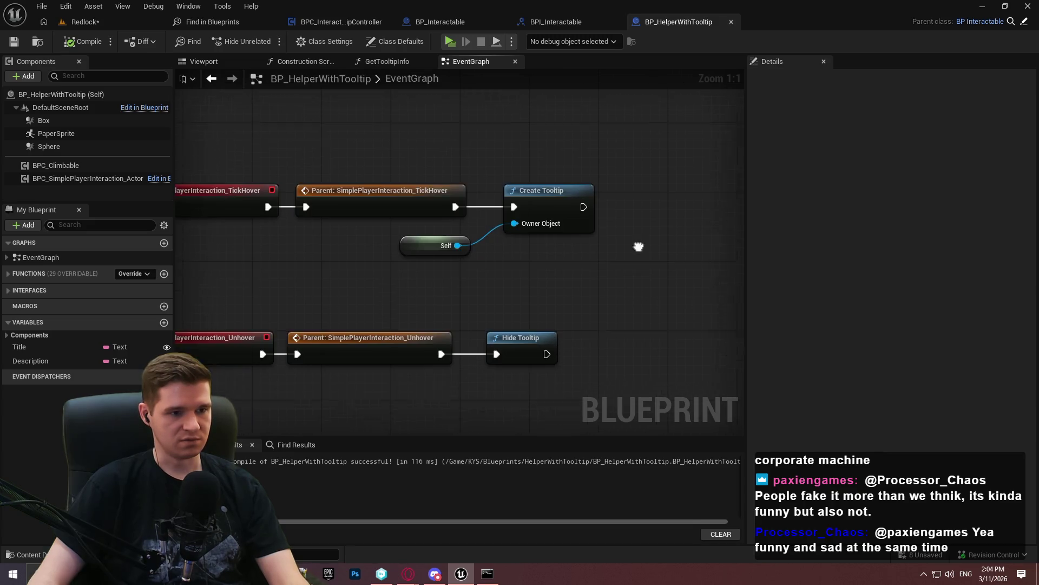
pyautogui.scroll(-1, 652, 244)
pyautogui.moveTo(697, 395)
pyautogui.mouseDown()
pyautogui.moveTo(279, 186)
pyautogui.moveTo(359, 121)
pyautogui.mouseUp()
pyautogui.click(659, 271)
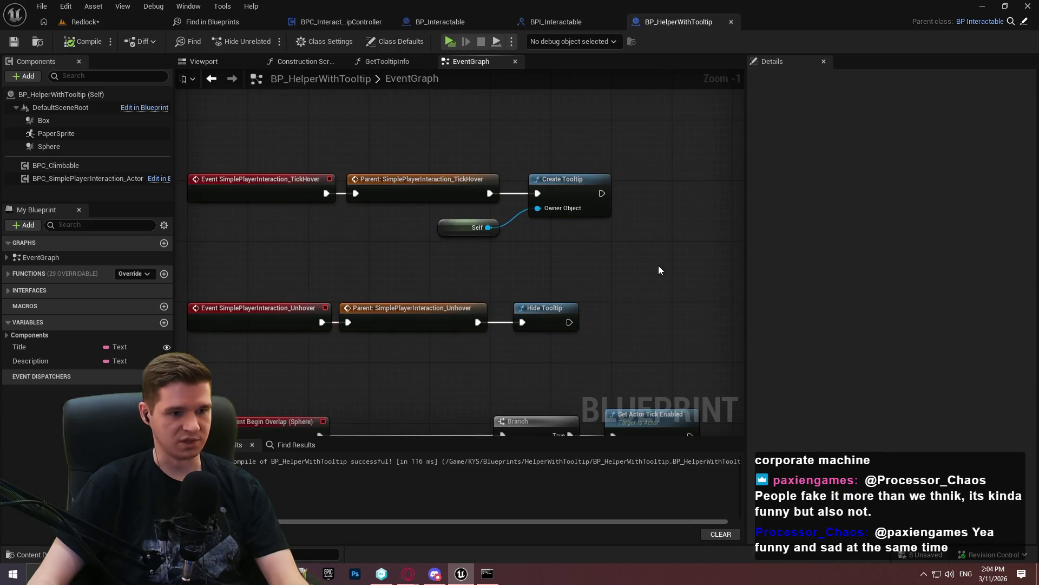
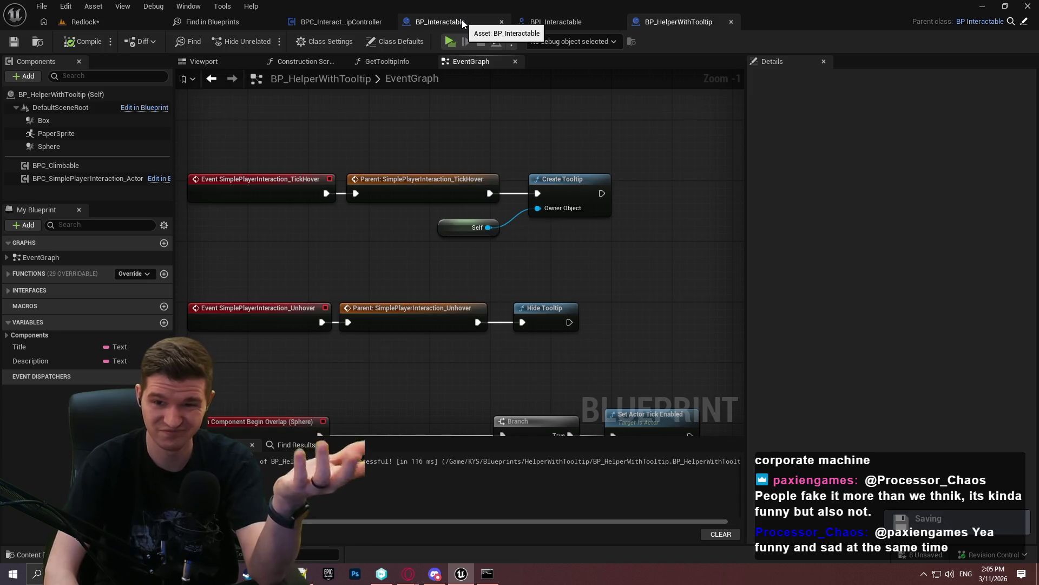
# Open BP_ThirdPersonCharacter's TickGraph at its InteractableWithinRange usage and select the interaction node cluster
pyautogui.scroll(-1, 598, 320)
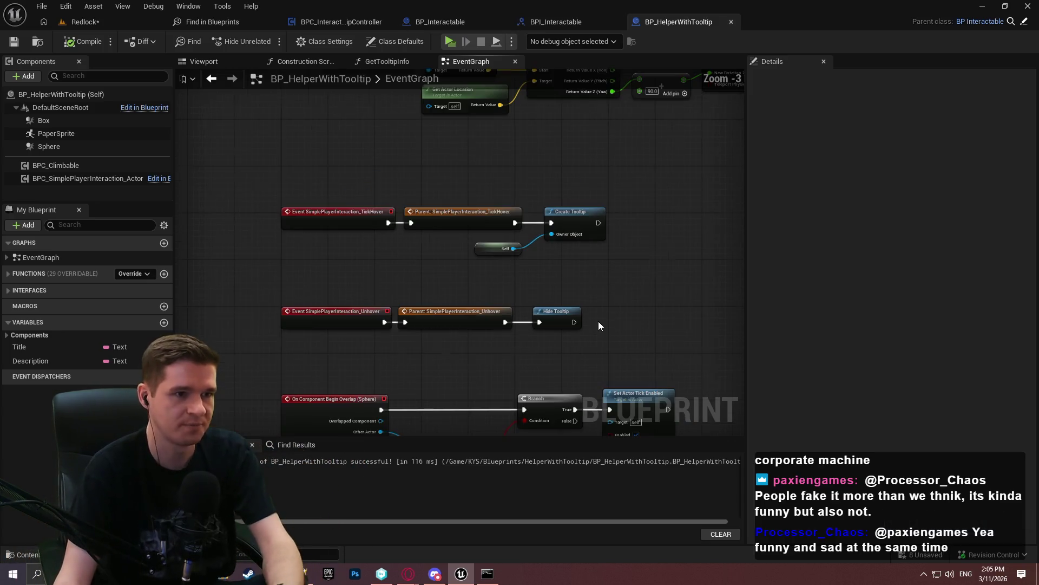
pyautogui.click(230, 24)
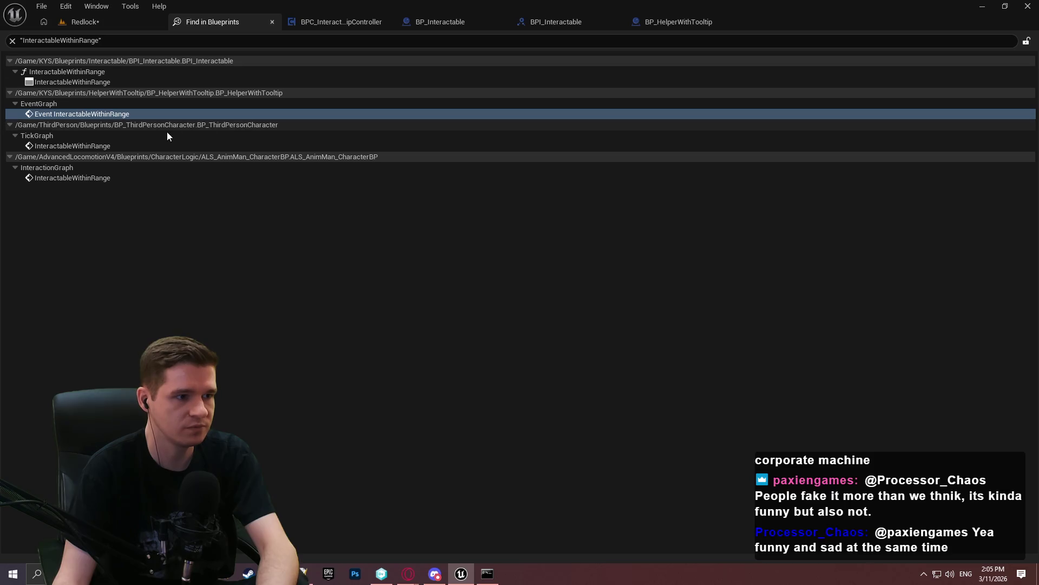
pyautogui.click(161, 145)
pyautogui.doubleClick(124, 147)
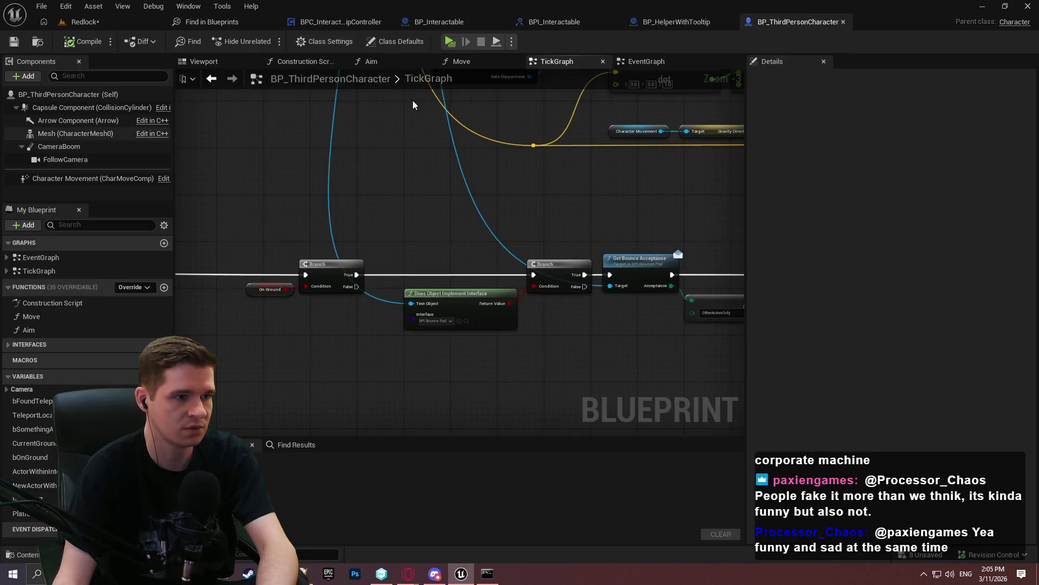
pyautogui.scroll(-6, 478, 146)
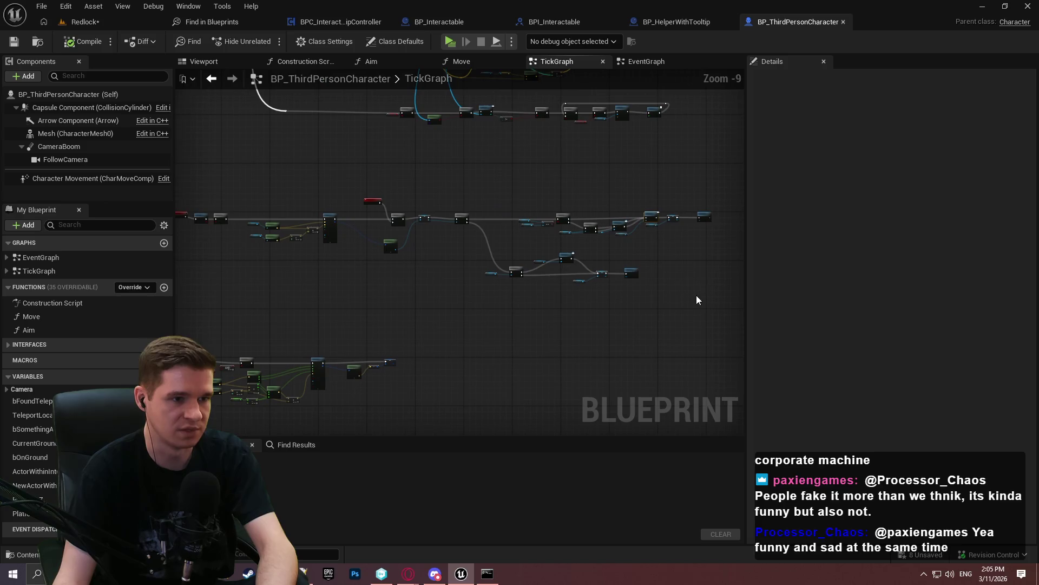
pyautogui.moveTo(190, 186)
pyautogui.mouseDown()
pyautogui.moveTo(337, 197)
pyautogui.moveTo(359, 186)
pyautogui.mouseUp()
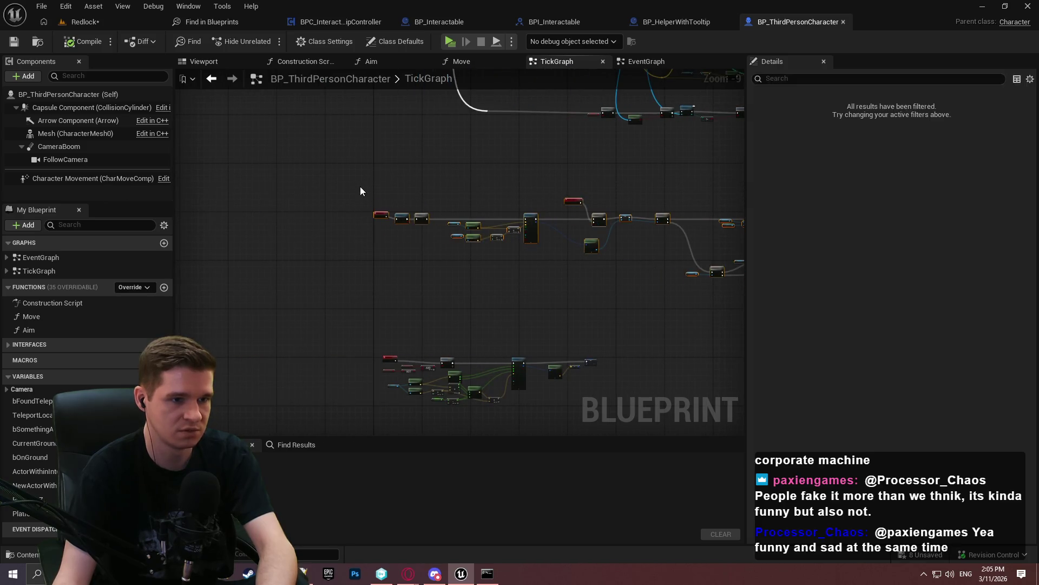
pyautogui.moveTo(736, 282); pyautogui.dragTo(476, 303)
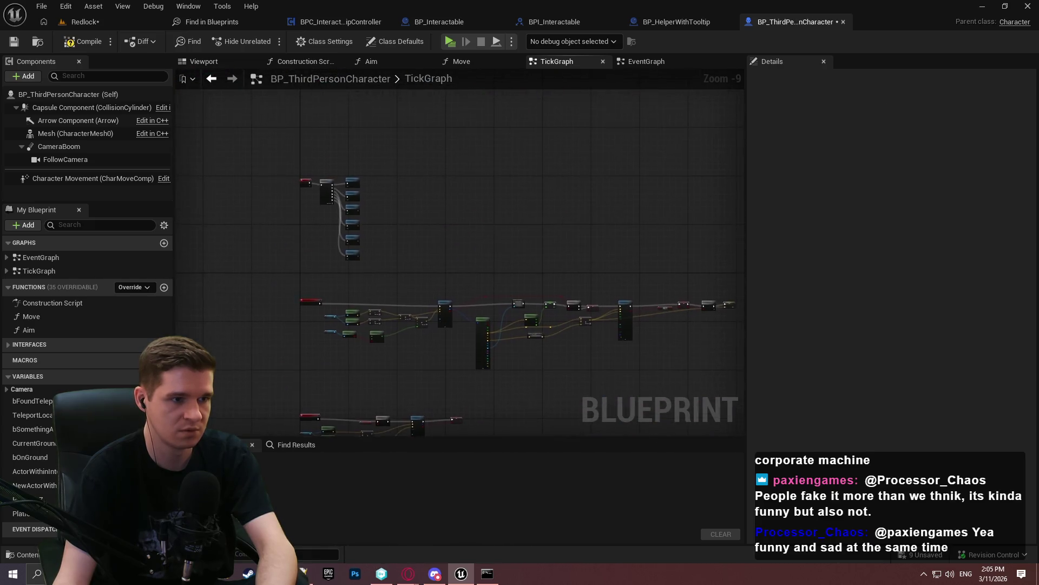
# Delete the errored Interaction Trace node, recompile and save with check-out, then close the character blueprint
pyautogui.scroll(4, 332, 271)
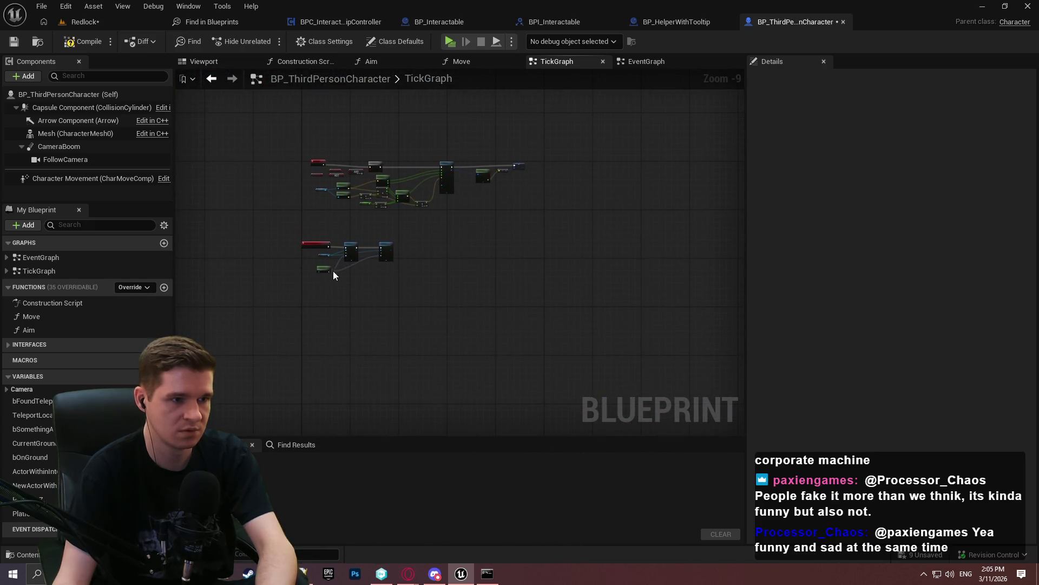
pyautogui.click(68, 46)
pyautogui.hotkey('ctrl', 's')
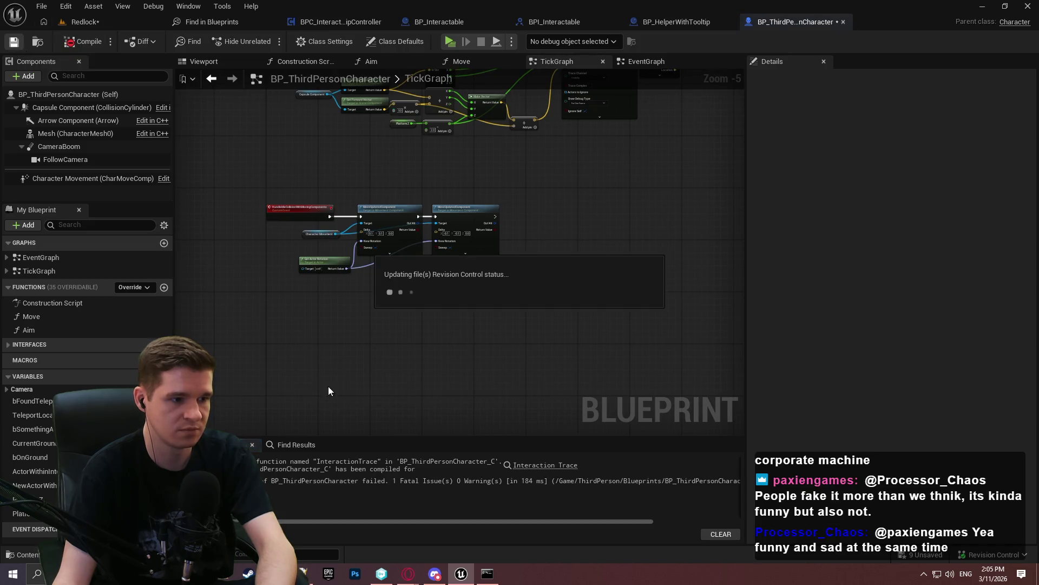
pyautogui.click(529, 413)
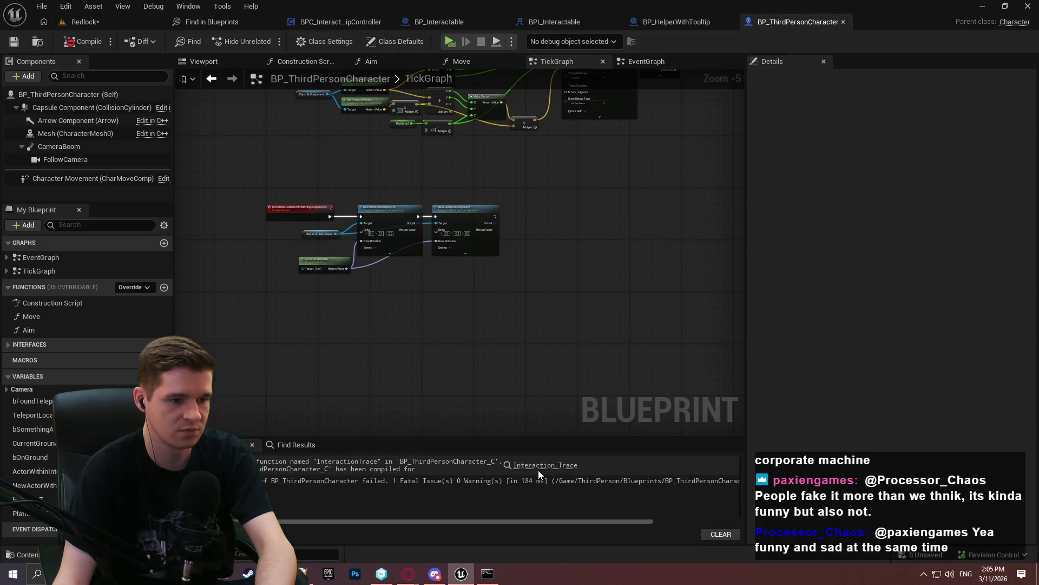
pyautogui.click(538, 469)
pyautogui.press('Delete')
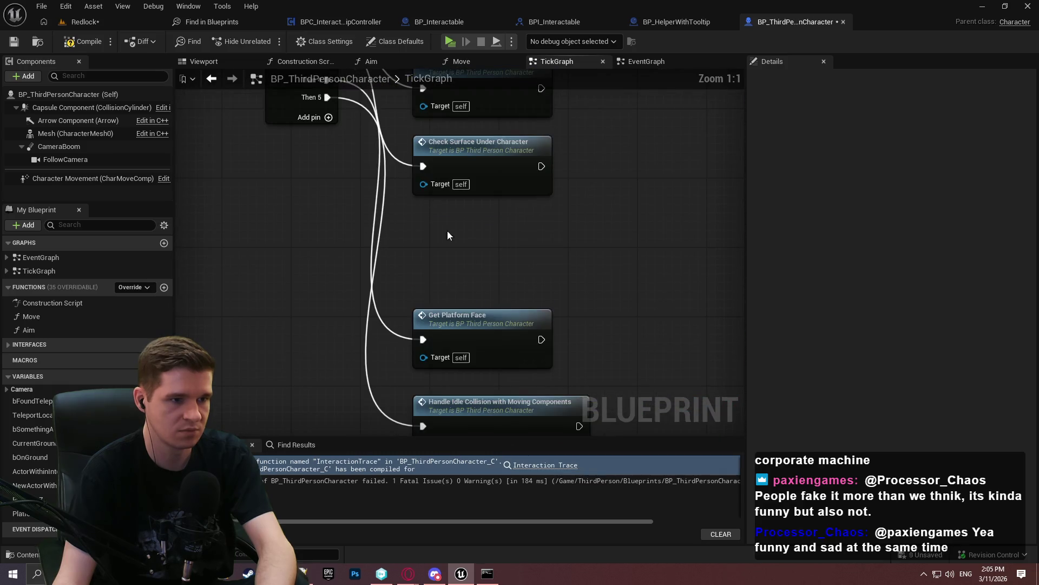
pyautogui.press('F7')
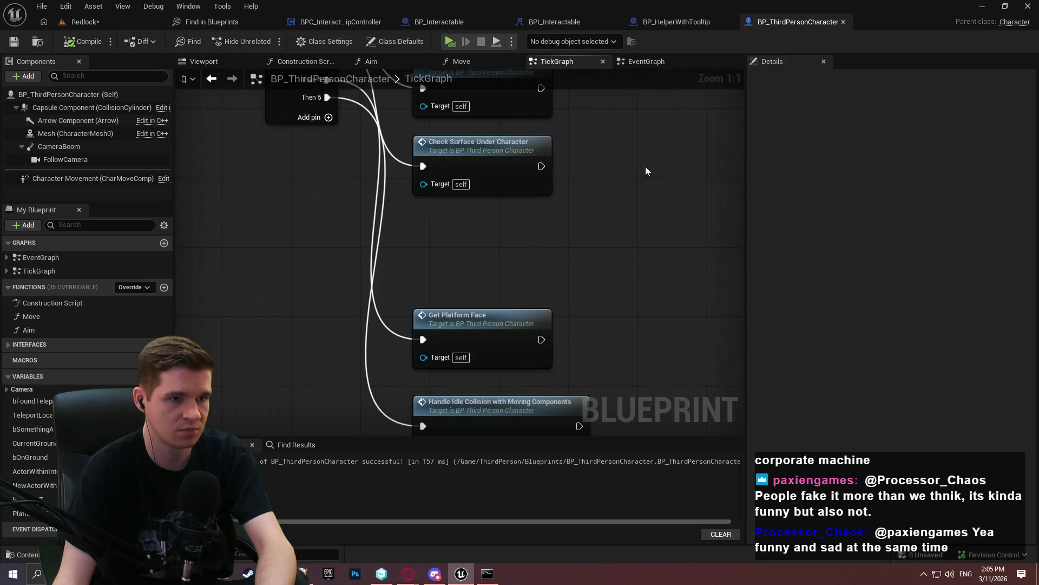
pyautogui.click(845, 22)
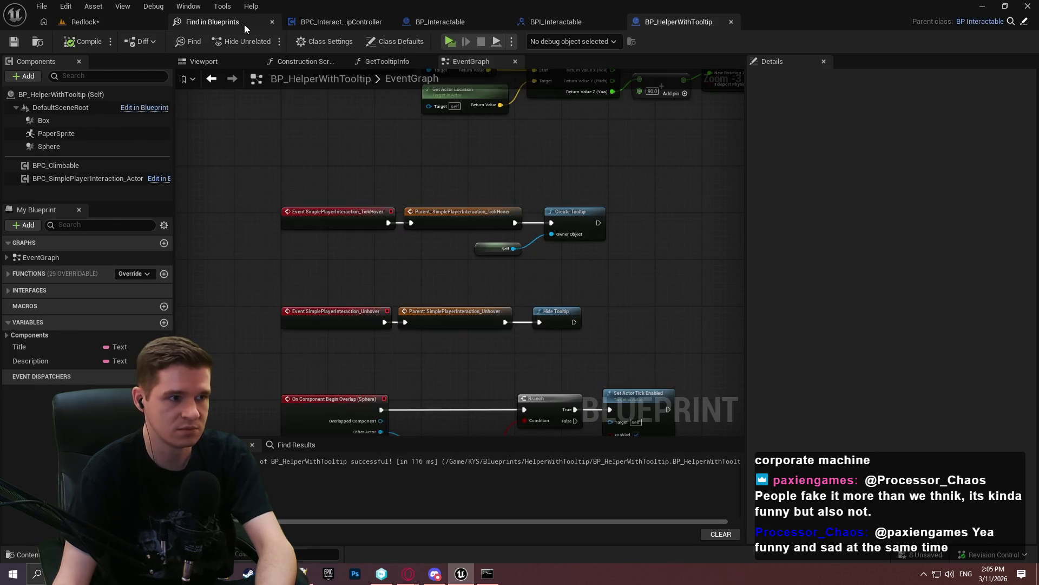
# Open ALS_AnimMan_CharacterBP's InteractionGraph and delete the interaction comment box and all its nodes
pyautogui.click(245, 24)
pyautogui.click(201, 179)
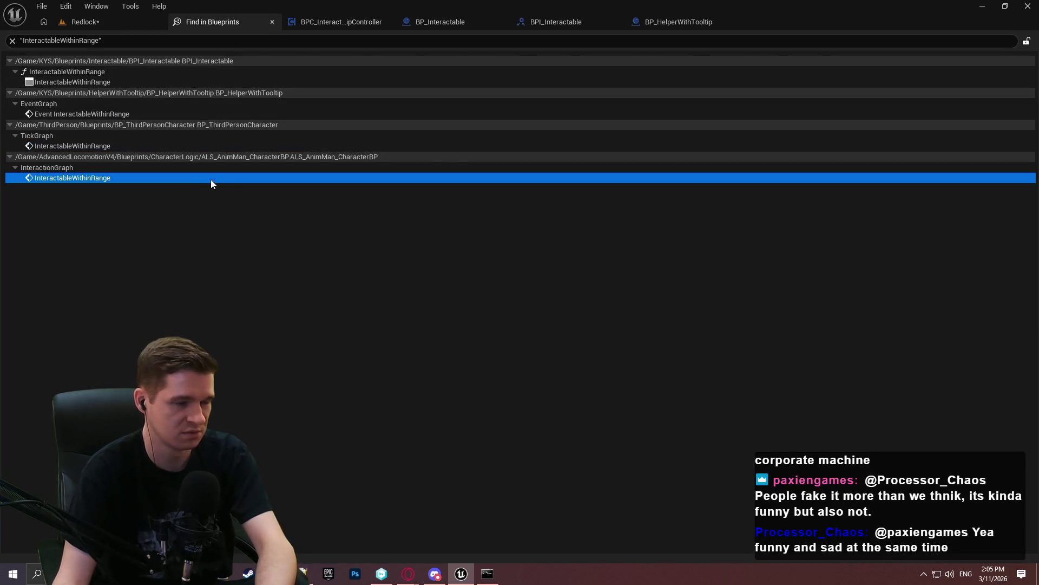
pyautogui.doubleClick(204, 180)
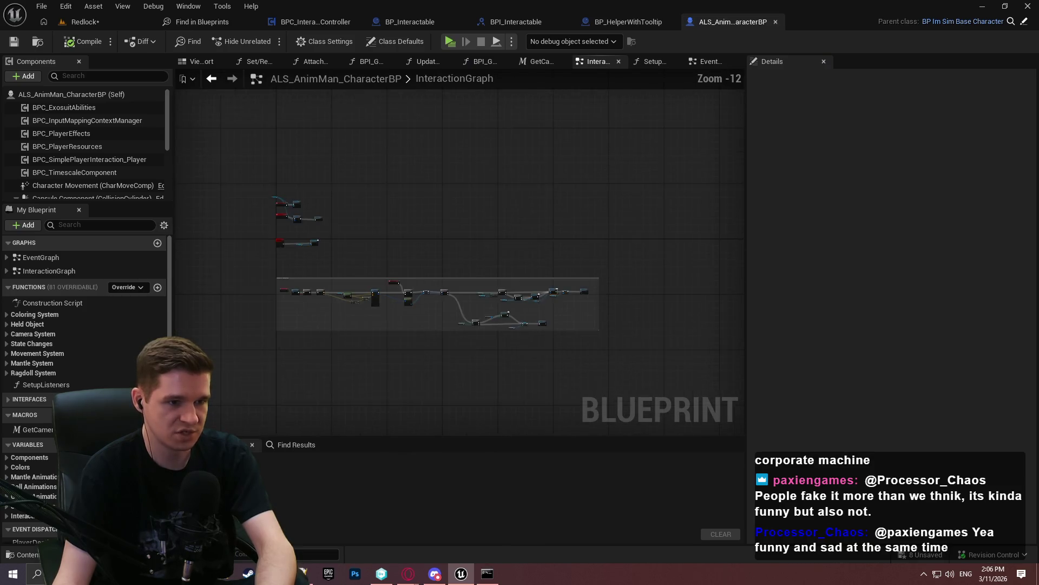
pyautogui.moveTo(710, 314); pyautogui.dragTo(302, 216)
pyautogui.scroll(3, 343, 217)
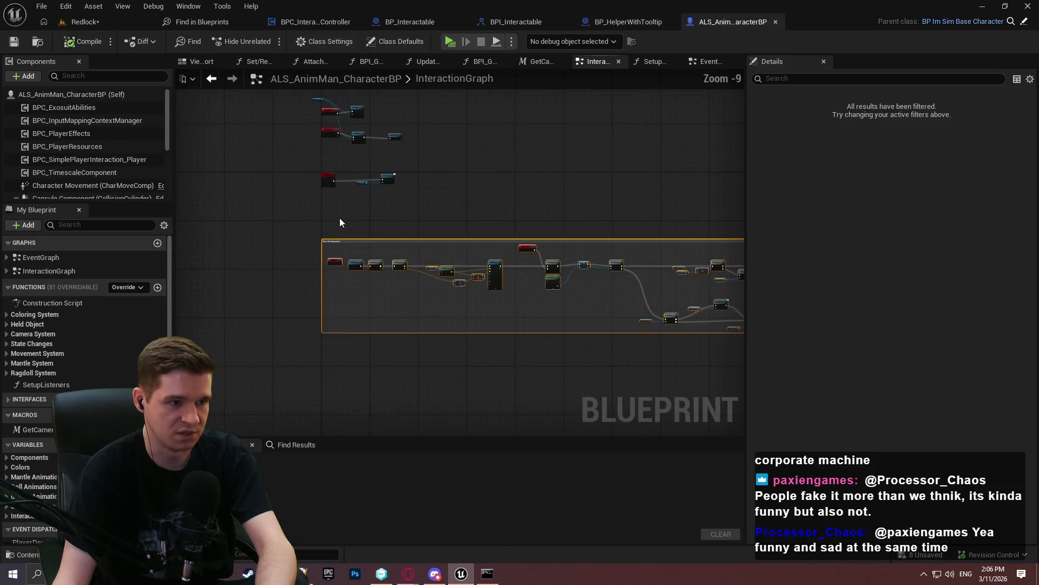
pyautogui.press('Delete')
pyautogui.scroll(2, 317, 268)
pyautogui.moveTo(516, 341); pyautogui.dragTo(262, 263)
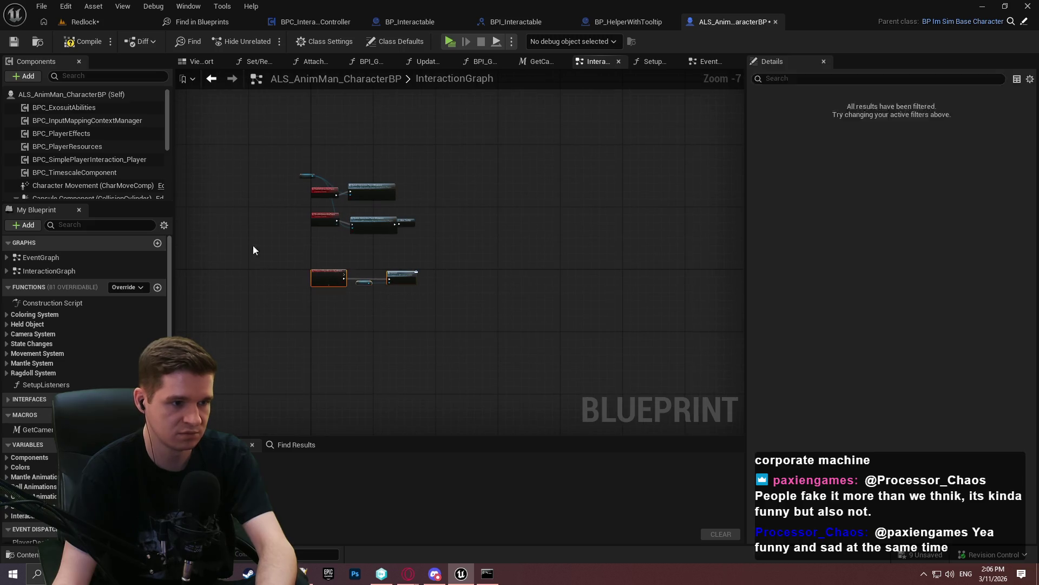
pyautogui.press('Delete')
# Delete the Trace for interaction node, wire the surface check to micromovements, then compile, save and close
pyautogui.click(14, 43)
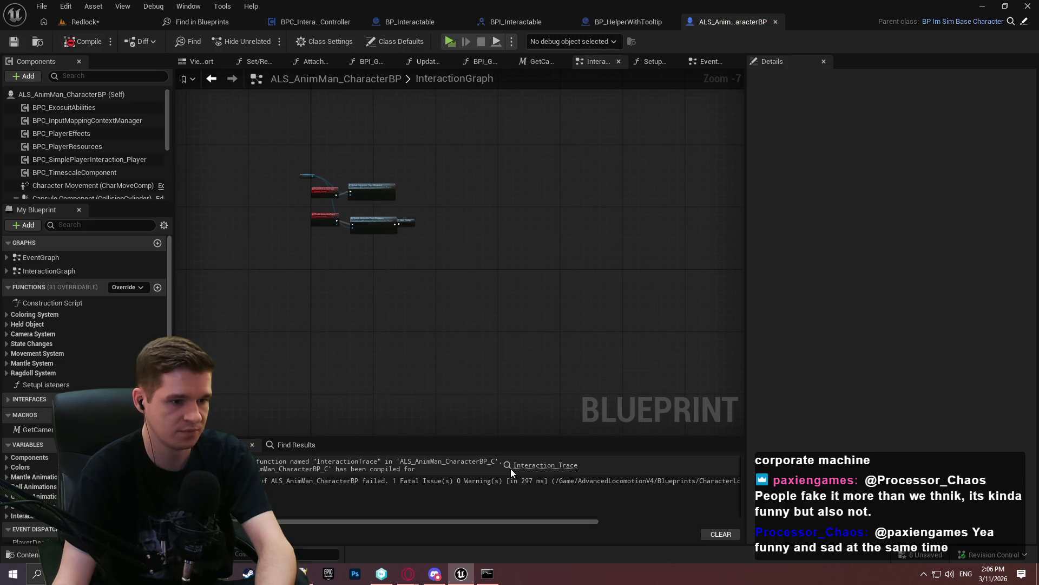
pyautogui.click(525, 470)
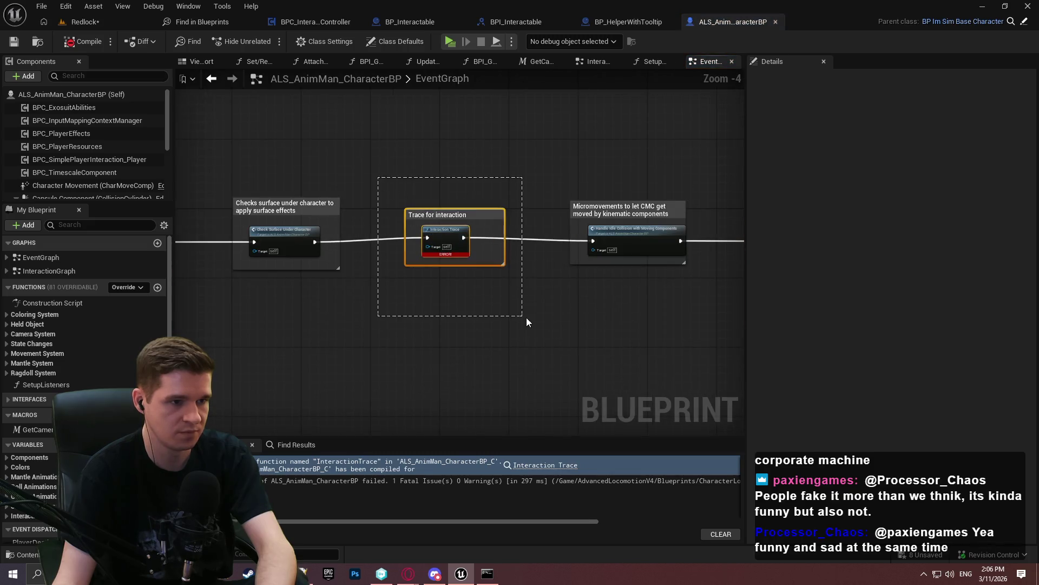
pyautogui.press('Delete')
pyautogui.moveTo(596, 242); pyautogui.dragTo(313, 242)
pyautogui.click(82, 41)
pyautogui.click(14, 42)
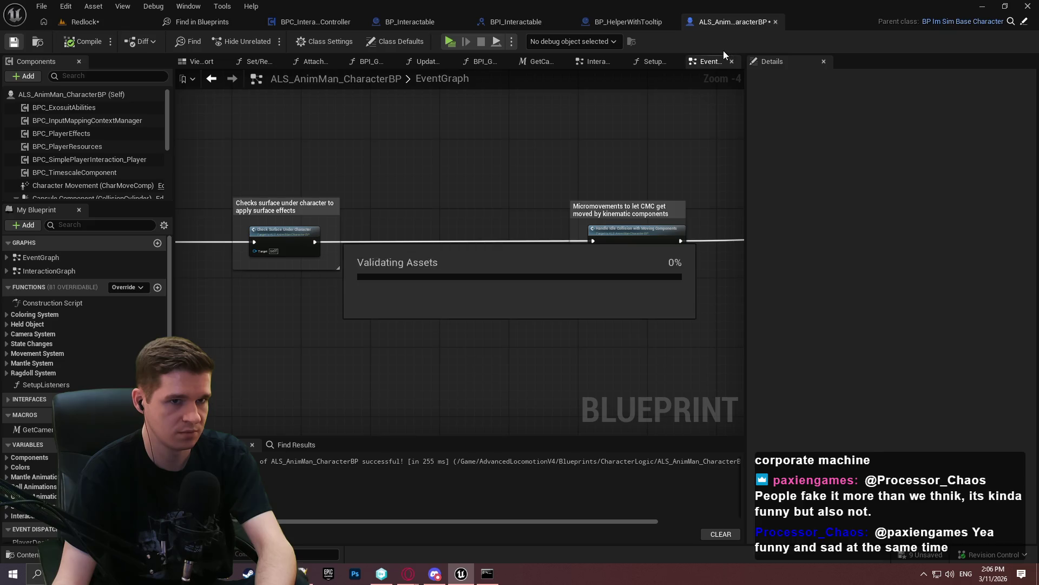
pyautogui.click(775, 23)
pyautogui.click(220, 24)
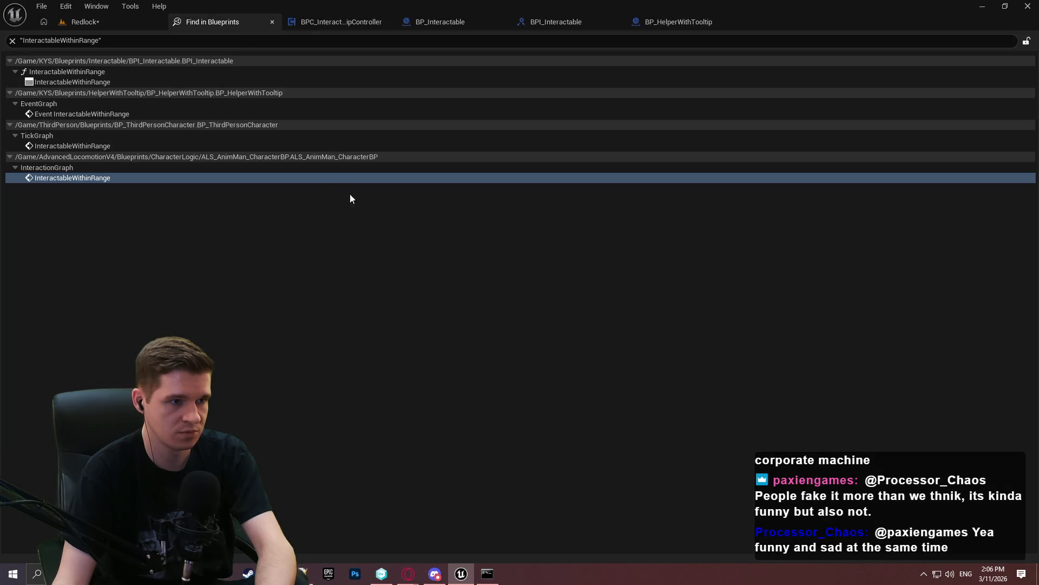
# Open the BPI_Interactable interface from the Content Browser
pyautogui.click(195, 82)
pyautogui.rightClick(196, 82)
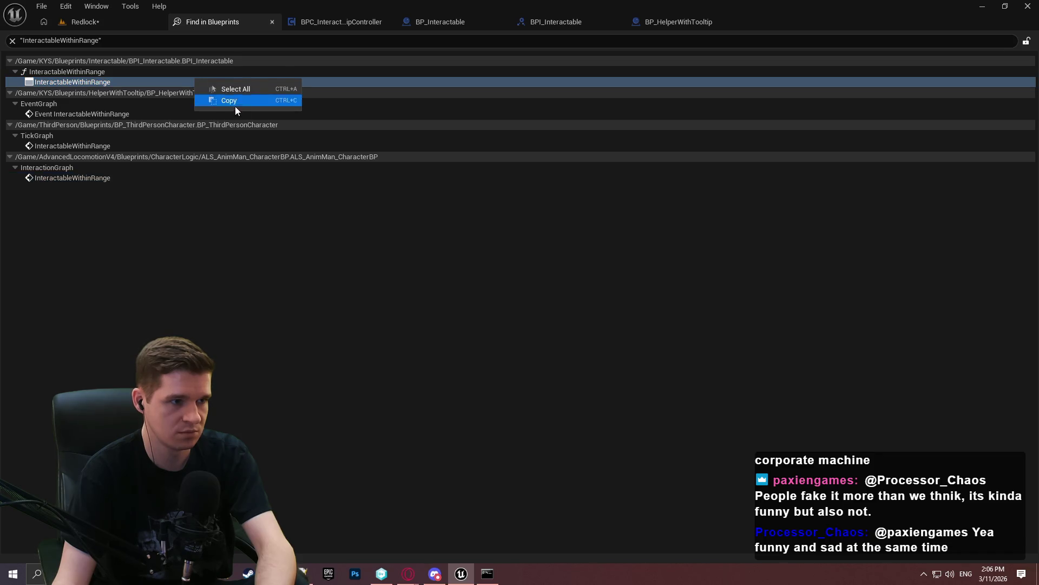
pyautogui.click(120, 70)
pyautogui.click(103, 24)
pyautogui.click(362, 352)
pyautogui.doubleClick(362, 352)
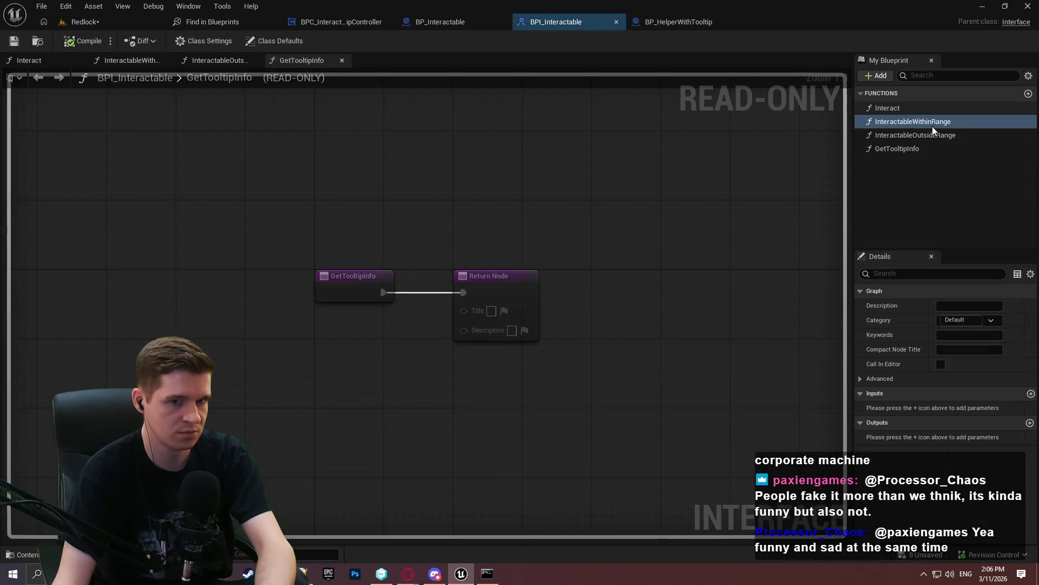
# Delete the InteractableWithinRange and InteractableOutsideRange functions, keeping Interact
pyautogui.click(921, 111)
pyautogui.press('Delete')
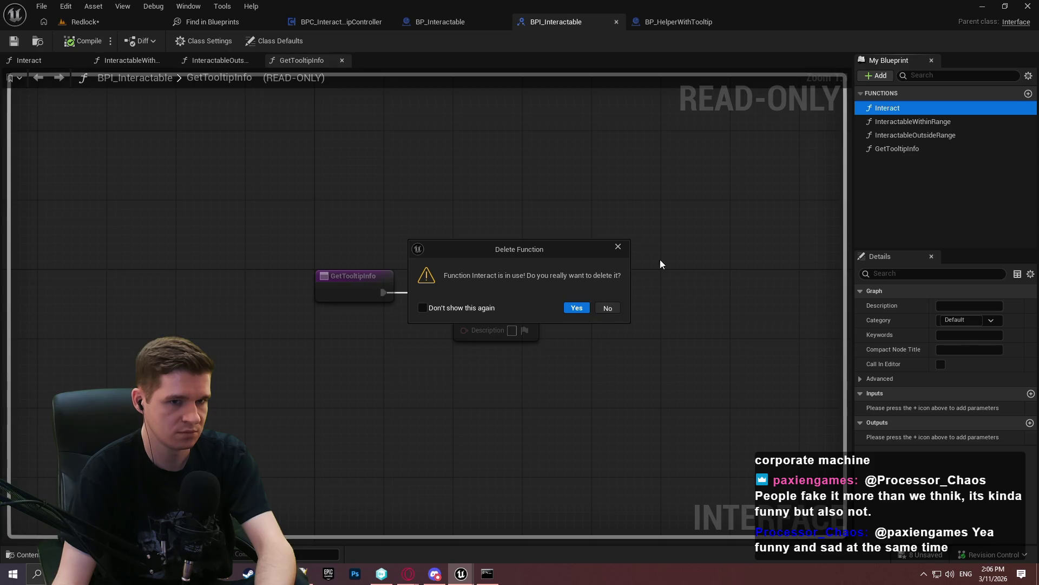
pyautogui.press('Escape')
pyautogui.click(914, 121)
pyautogui.press('Delete')
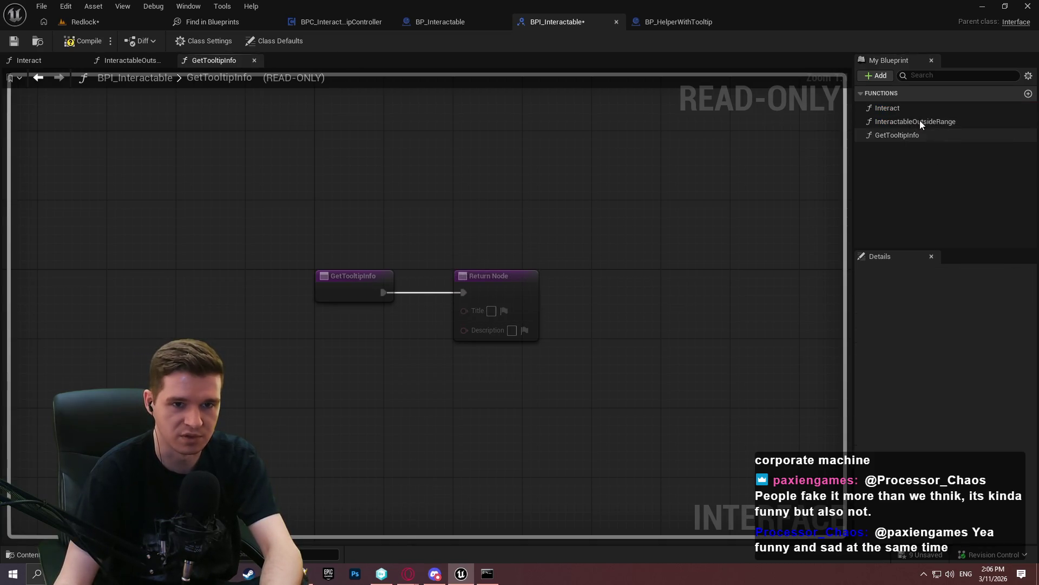
pyautogui.click(920, 122)
pyautogui.press('Delete')
# Find all blueprint references to Interact by name
pyautogui.rightClick(912, 110)
pyautogui.moveTo(954, 171)
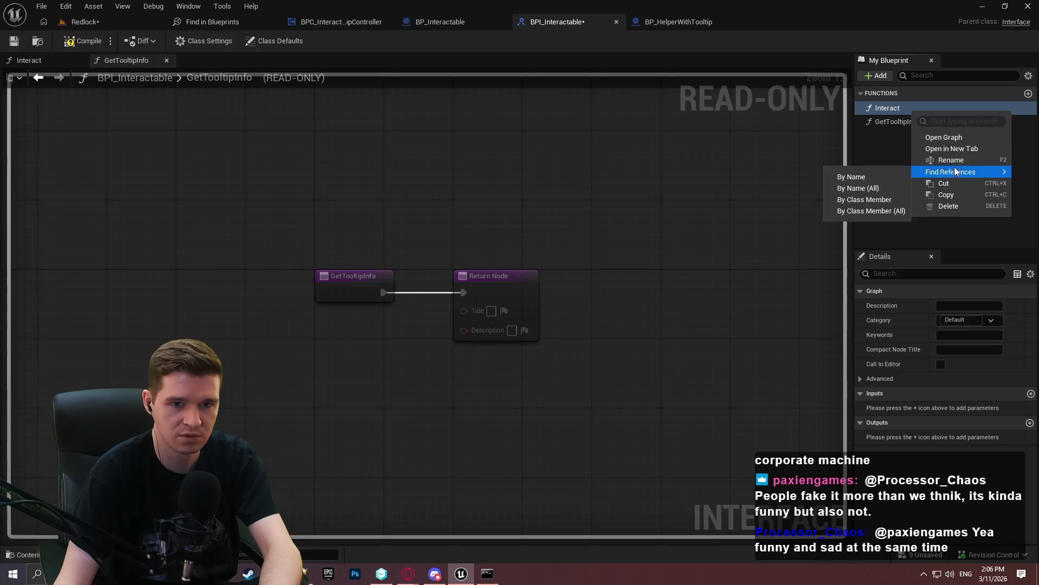
pyautogui.click(894, 187)
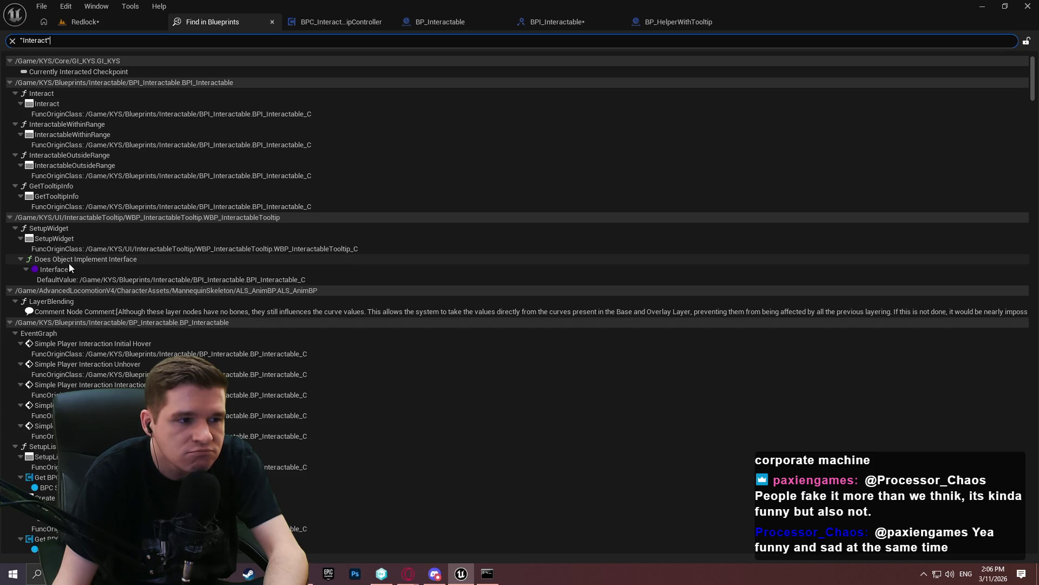
pyautogui.scroll(-8, 115, 256)
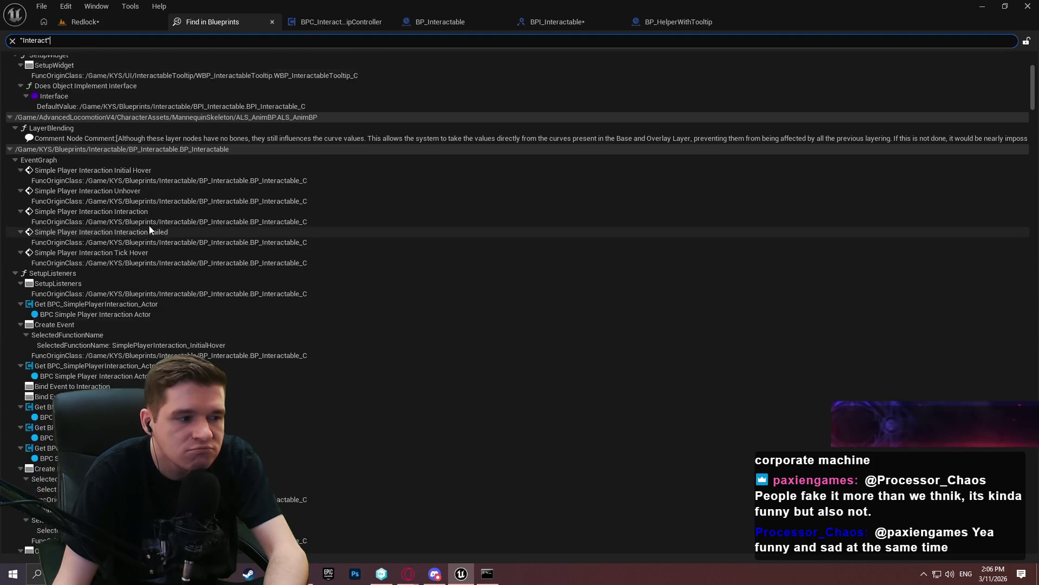
pyautogui.scroll(-3, 276, 255)
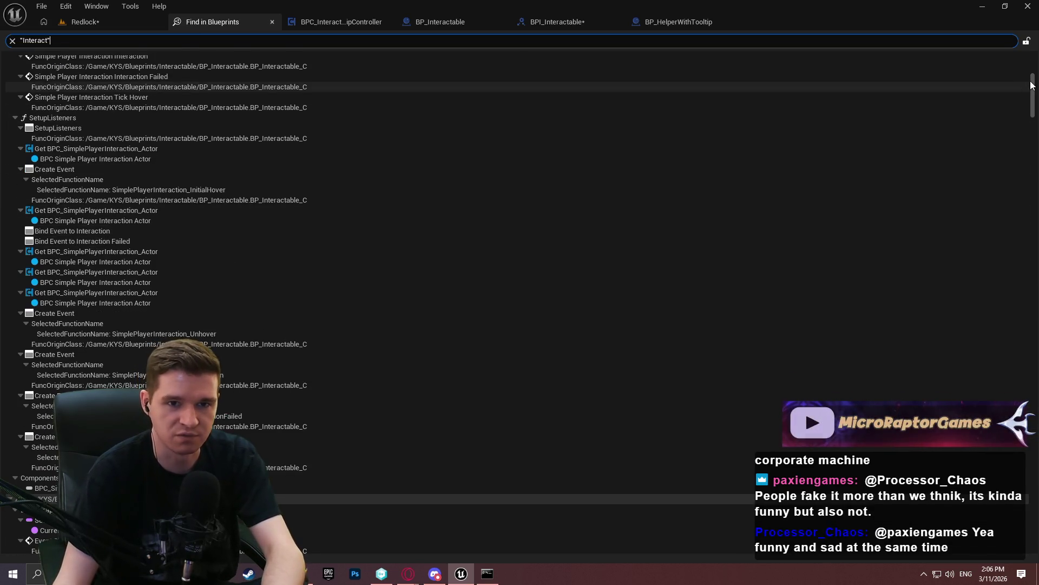
pyautogui.scroll(-15, 1031, 103)
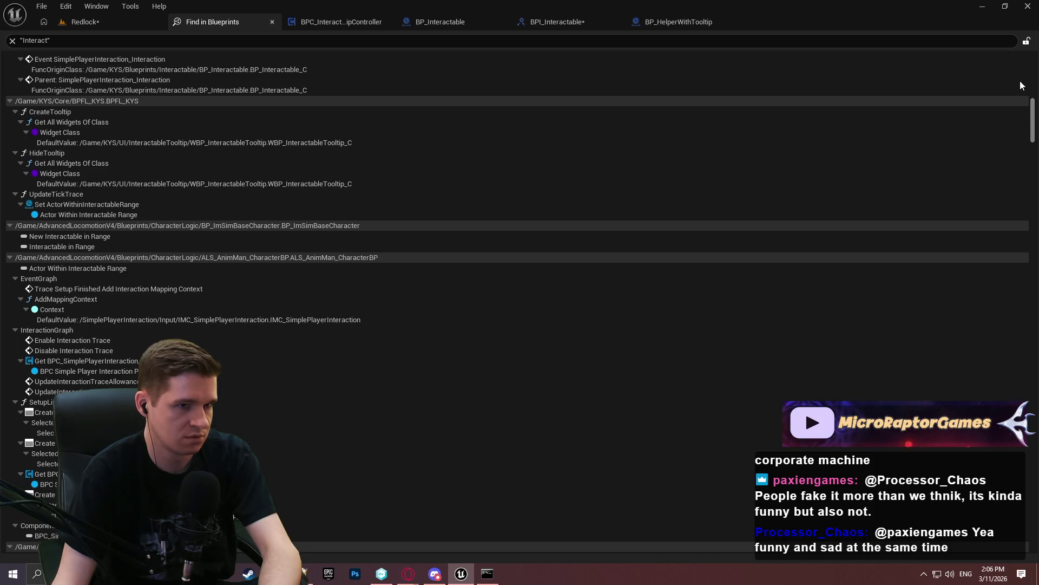
pyautogui.scroll(20, 1022, 85)
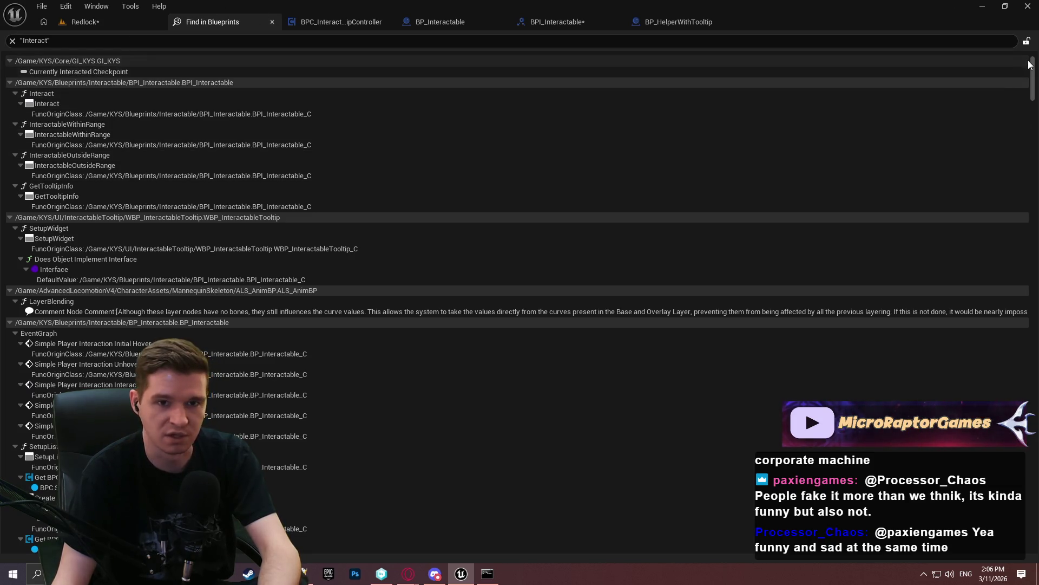
pyautogui.moveTo(1030, 64); pyautogui.dragTo(1034, 93)
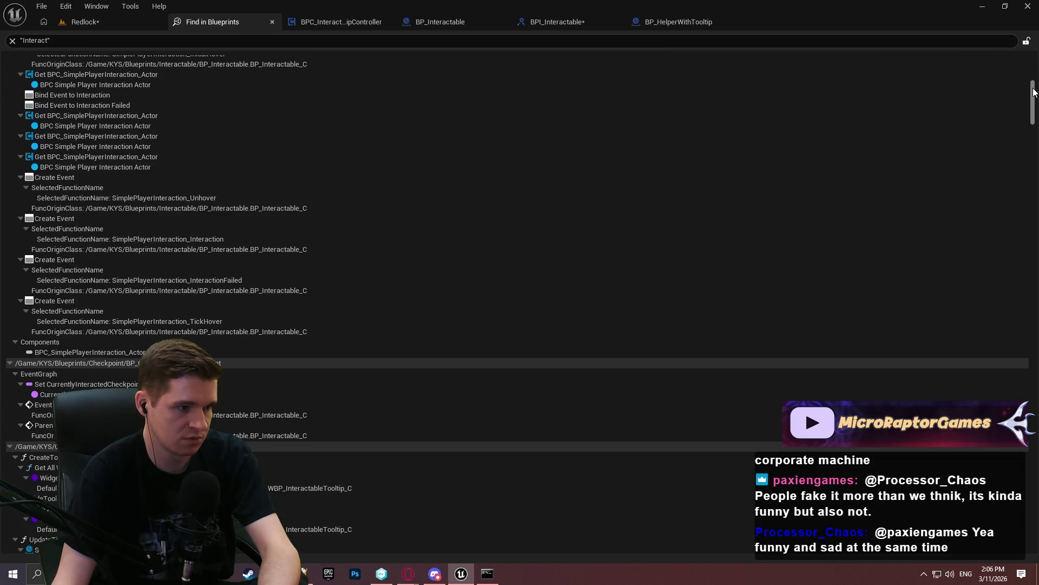
pyautogui.moveTo(1034, 92); pyautogui.dragTo(1034, 95)
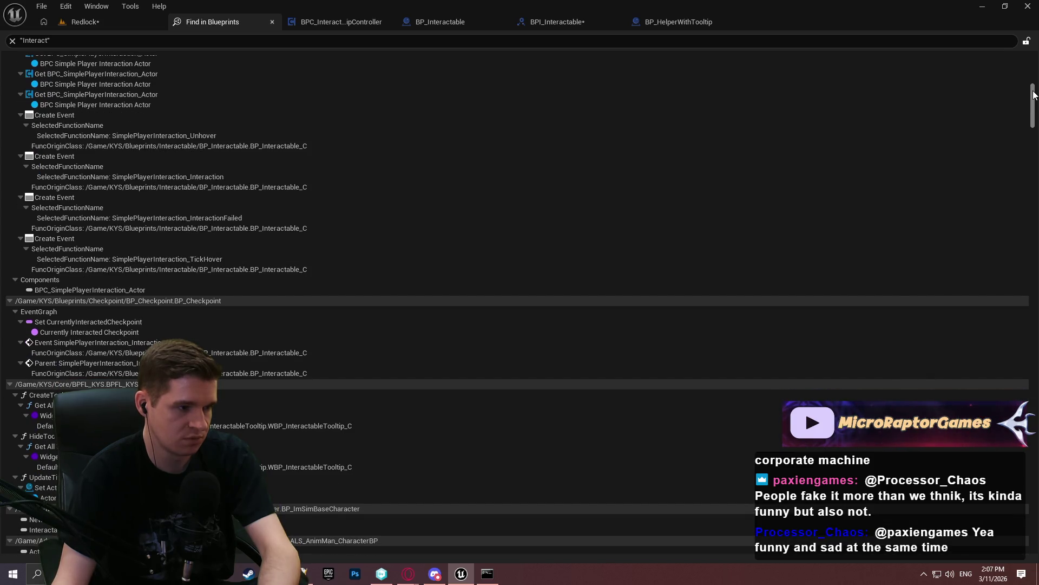
pyautogui.moveTo(1034, 95); pyautogui.dragTo(1034, 106)
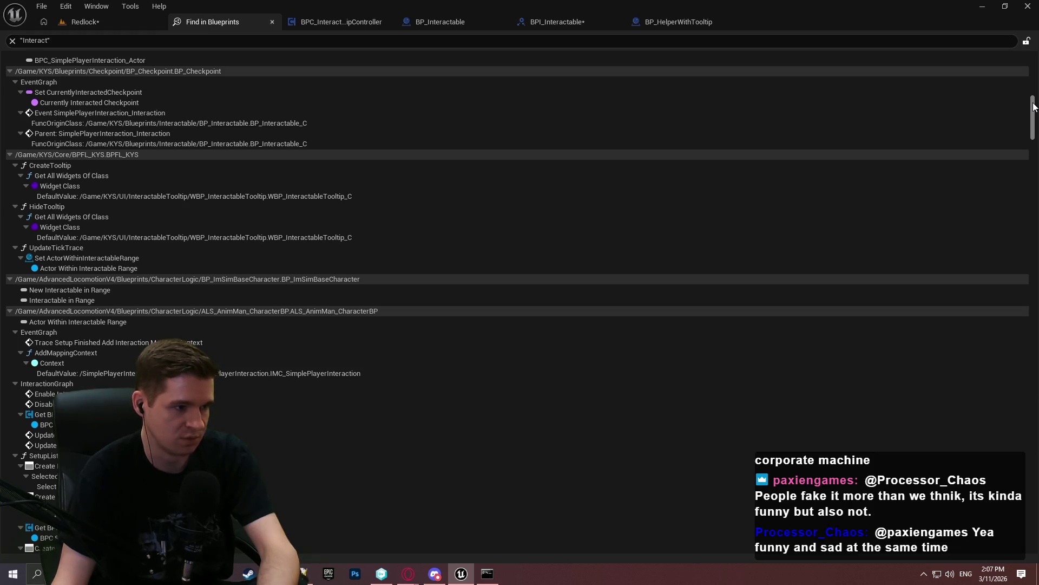
pyautogui.moveTo(1034, 107); pyautogui.dragTo(1033, 113)
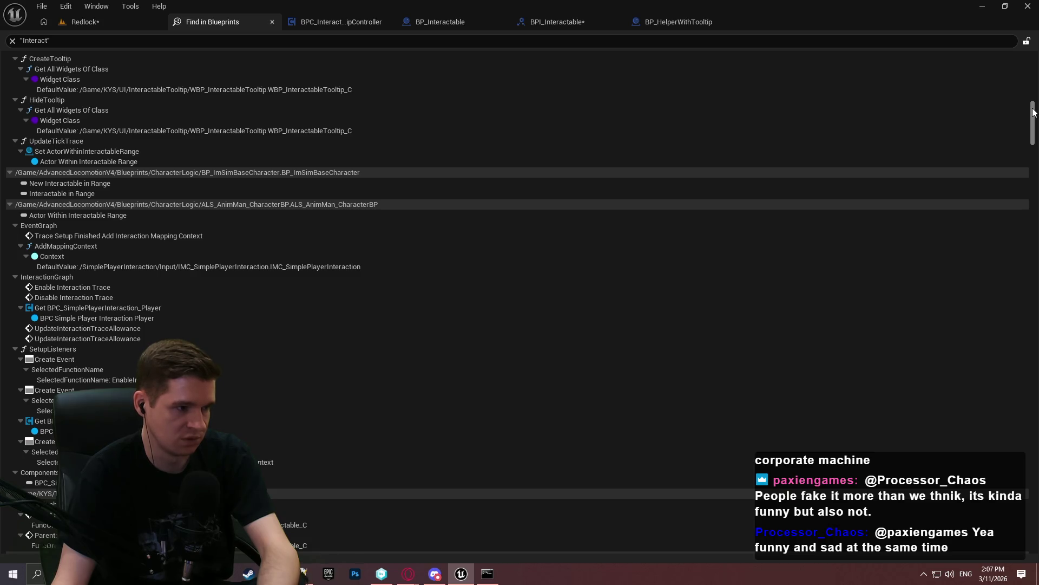
pyautogui.moveTo(1033, 112); pyautogui.dragTo(1020, 5)
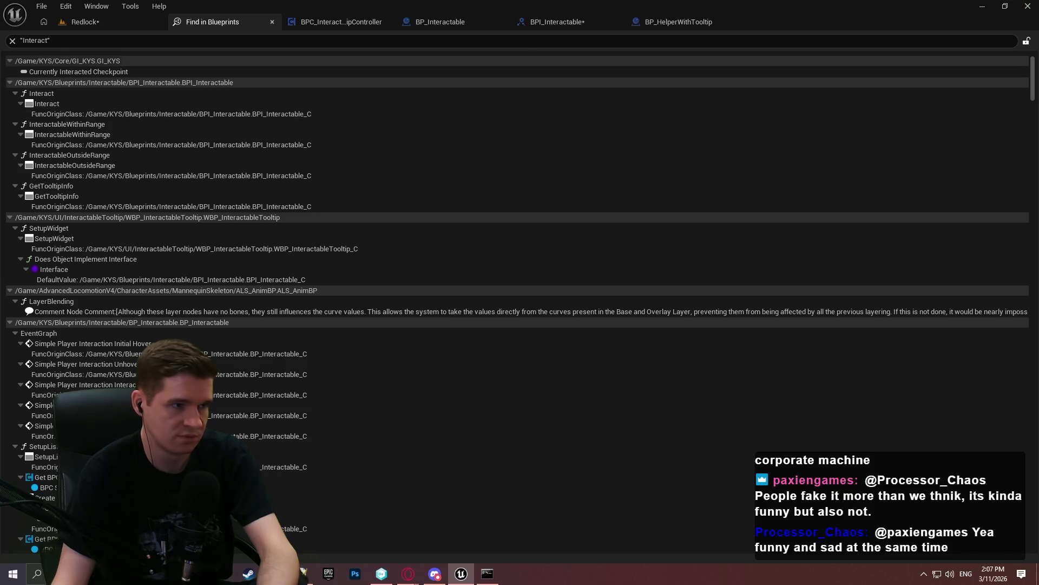
pyautogui.moveTo(1033, 76)
pyautogui.mouseDown()
pyautogui.moveTo(1013, 178)
pyautogui.moveTo(1025, 133)
pyautogui.mouseUp()
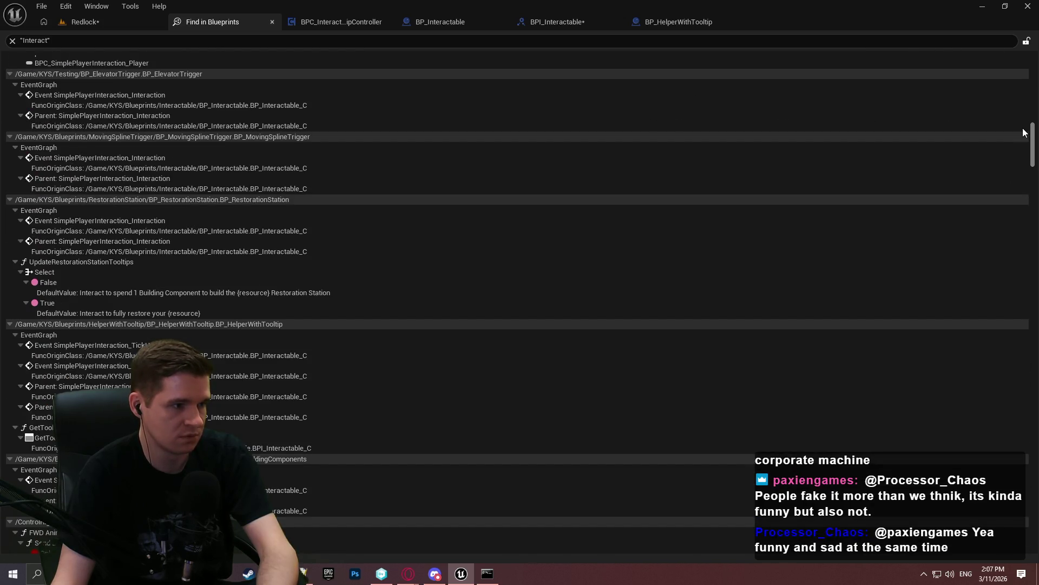
pyautogui.moveTo(1023, 132); pyautogui.dragTo(1028, 116)
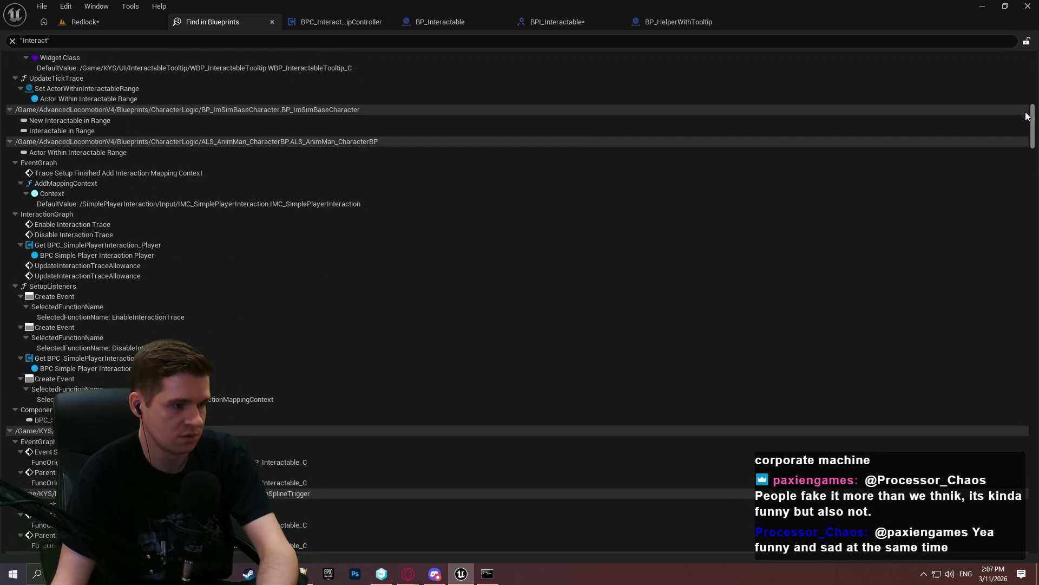
pyautogui.scroll(-1, 1026, 117)
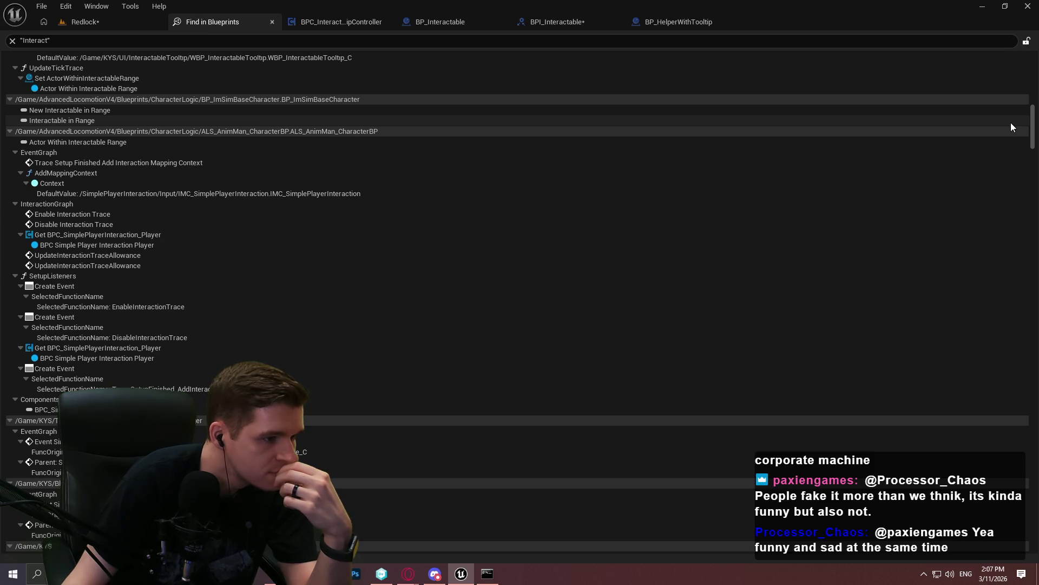
pyautogui.moveTo(1028, 131)
pyautogui.mouseDown()
pyautogui.moveTo(1009, 234)
pyautogui.moveTo(1001, 381)
pyautogui.moveTo(1018, 233)
pyautogui.mouseUp()
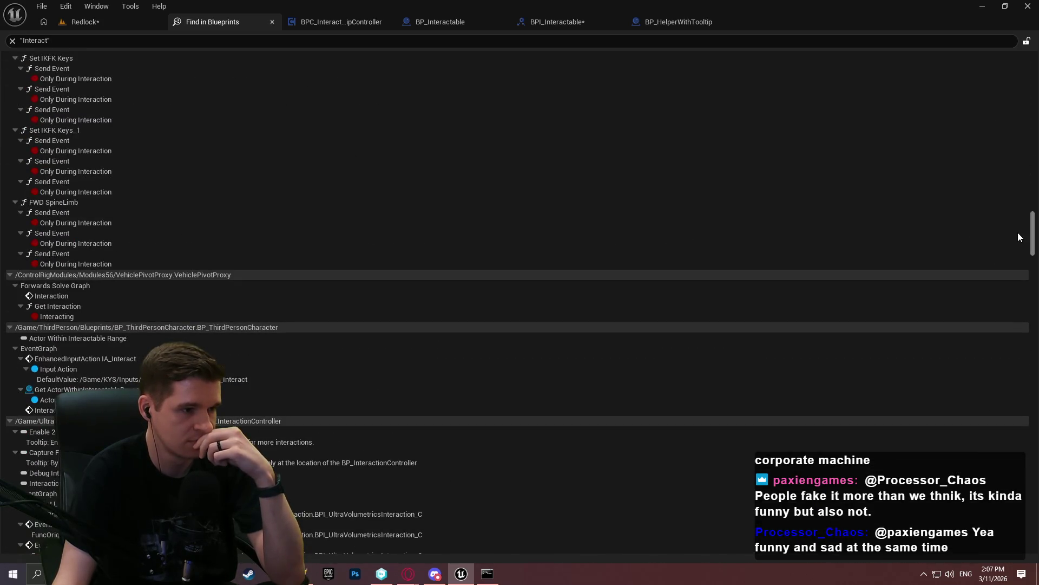
# Open the IA_Interact usage in BP_ThirdPersonCharacter and compile it
pyautogui.doubleClick(135, 358)
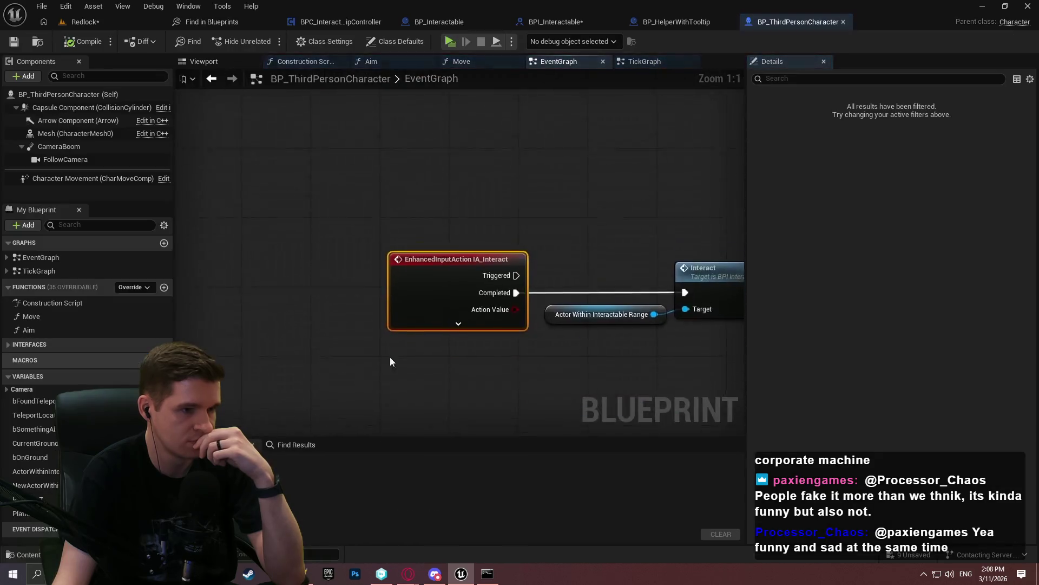
pyautogui.scroll(-6, 457, 292)
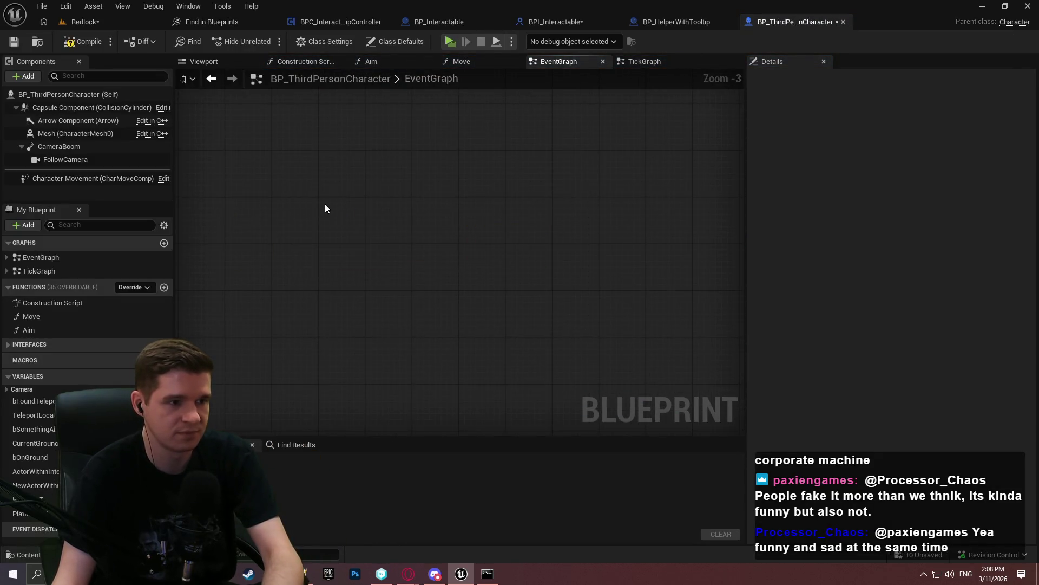
pyautogui.hotkey('ctrl', 's')
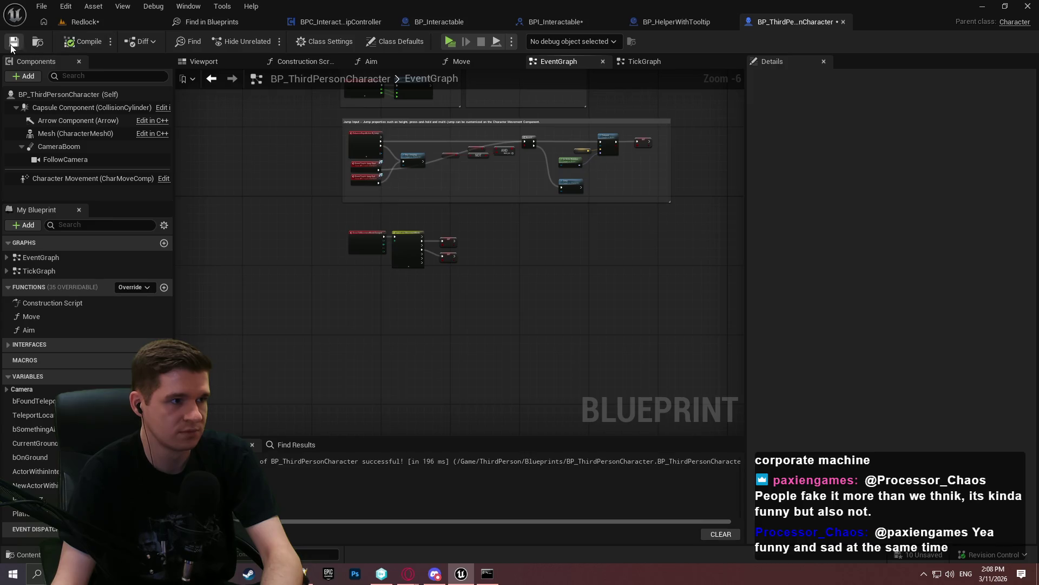
# Delete the Interact function from BPI_Interactable, then compile and save it with check-out
pyautogui.click(439, 22)
pyautogui.click(556, 22)
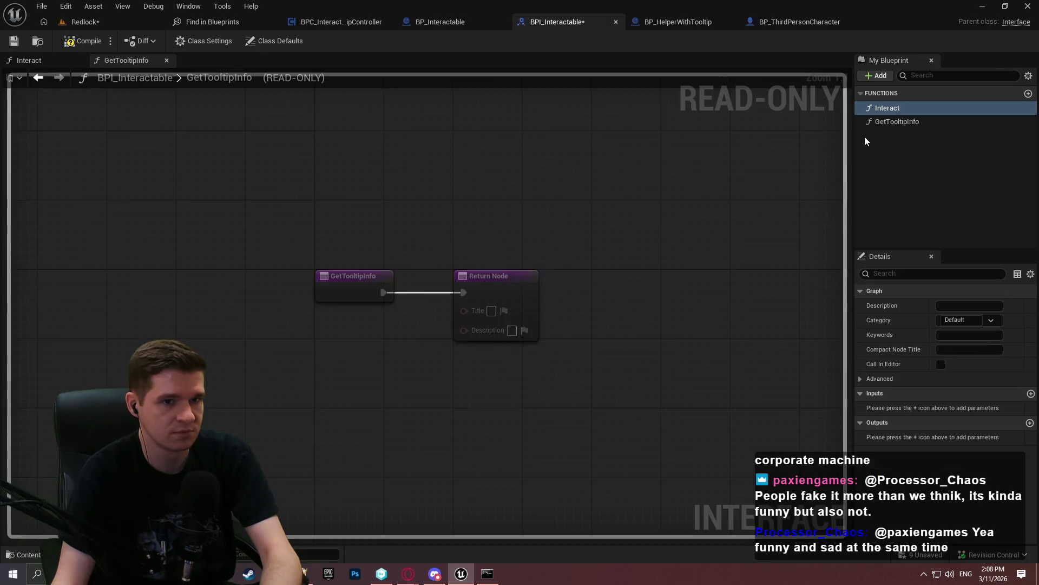
pyautogui.press('Delete')
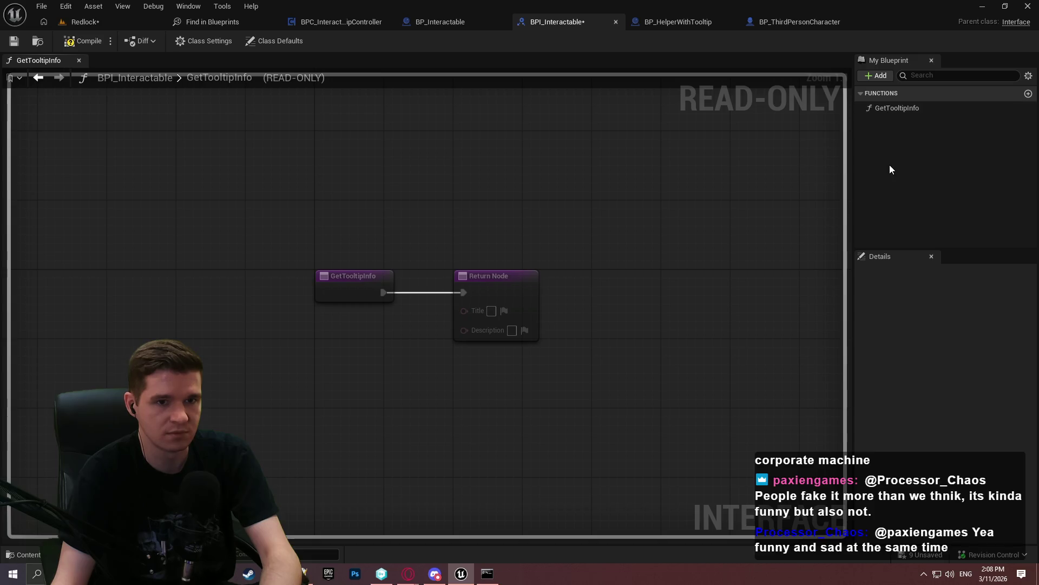
pyautogui.click(87, 41)
pyautogui.hotkey('ctrl', 's')
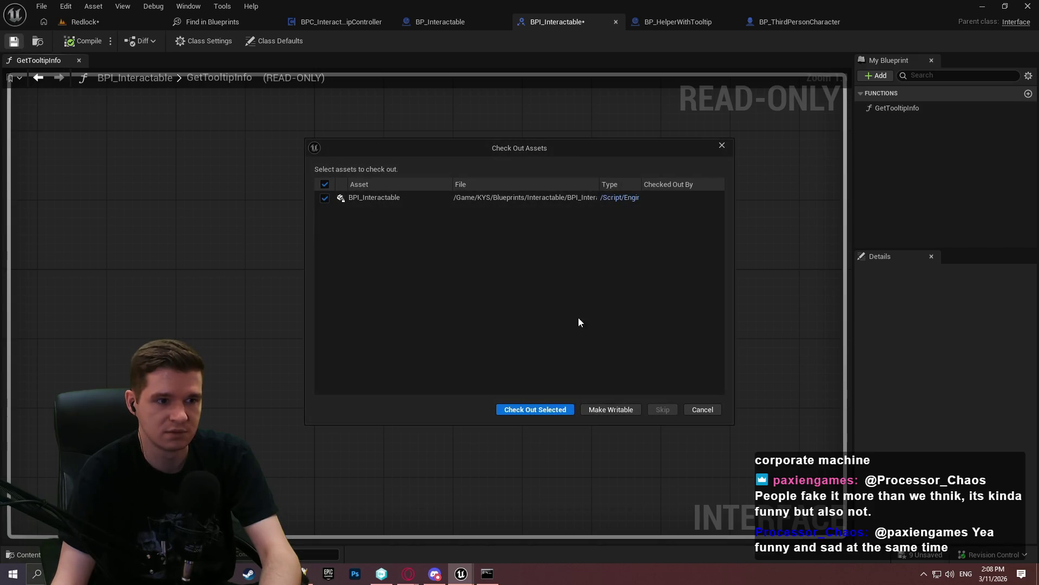
pyautogui.click(528, 410)
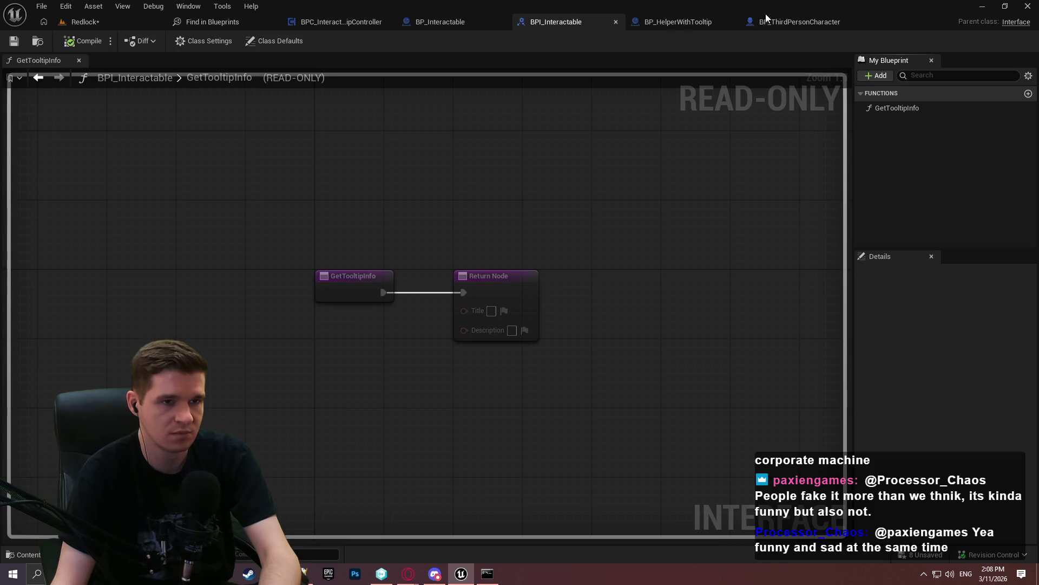
# Show BP_Interactable's Class Settings from its event graph
pyautogui.click(469, 24)
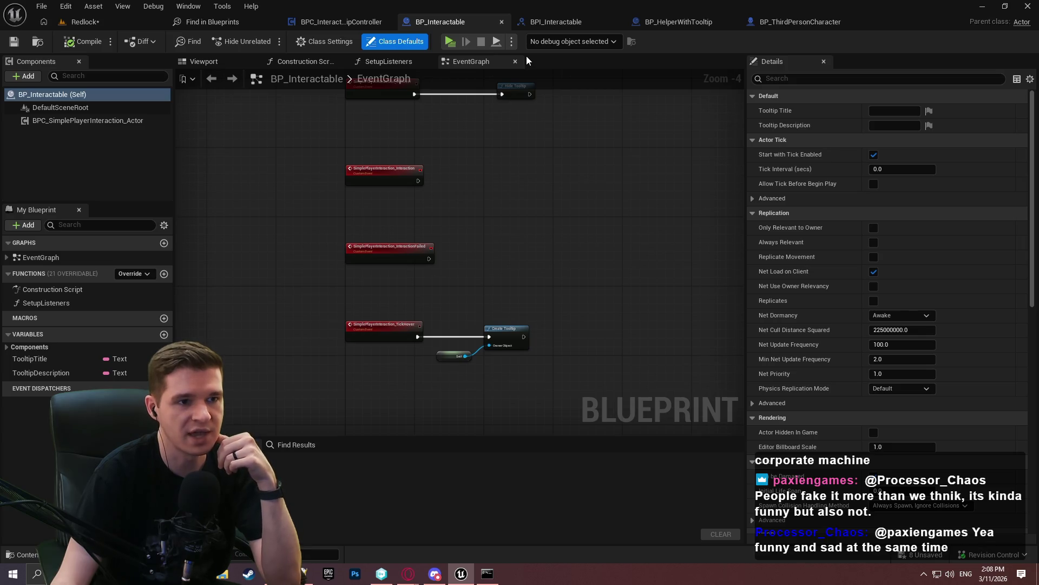
pyautogui.scroll(10, 592, 137)
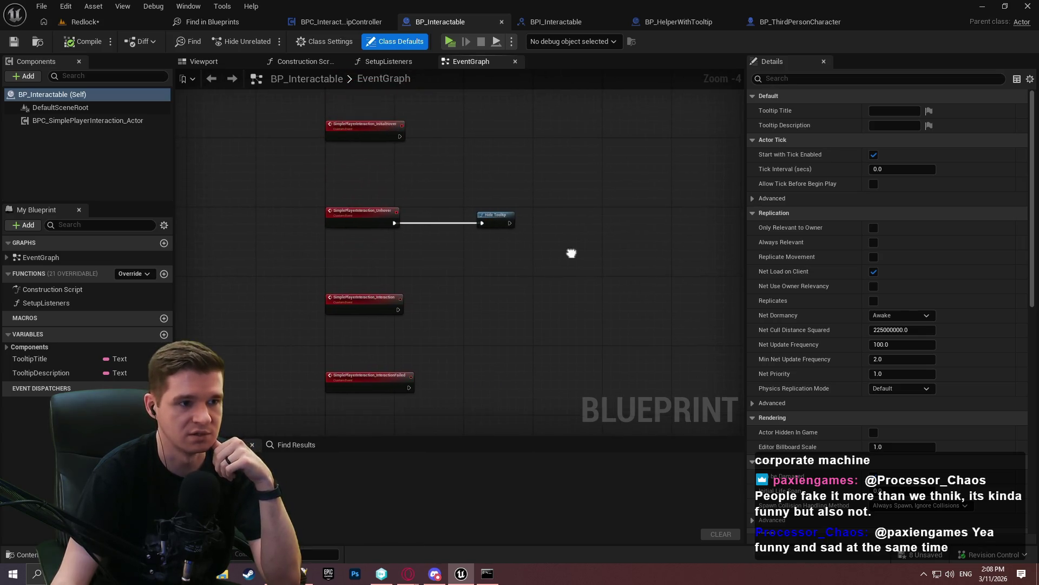
pyautogui.scroll(-5, 461, 243)
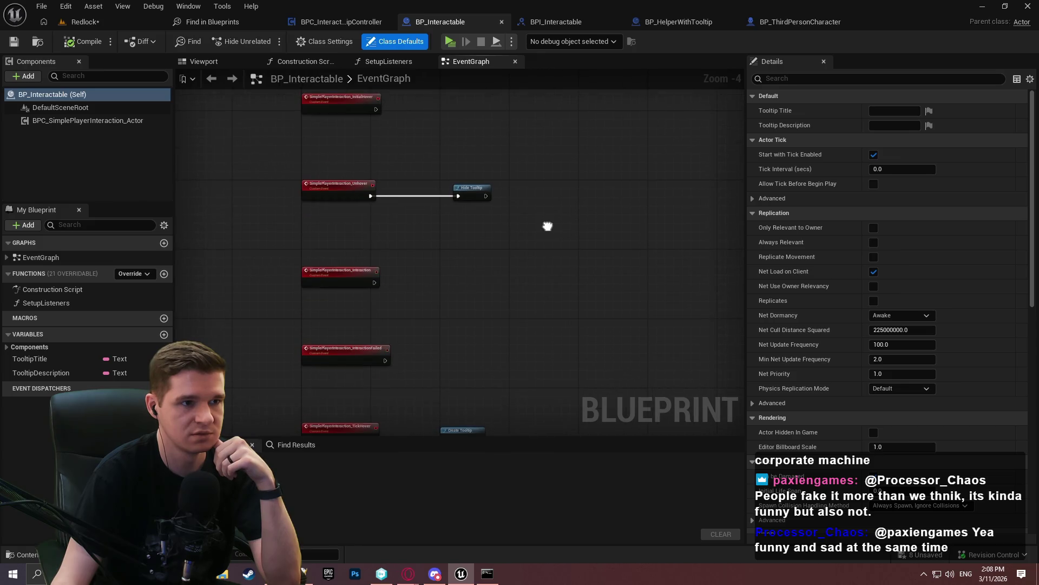
pyautogui.click(325, 41)
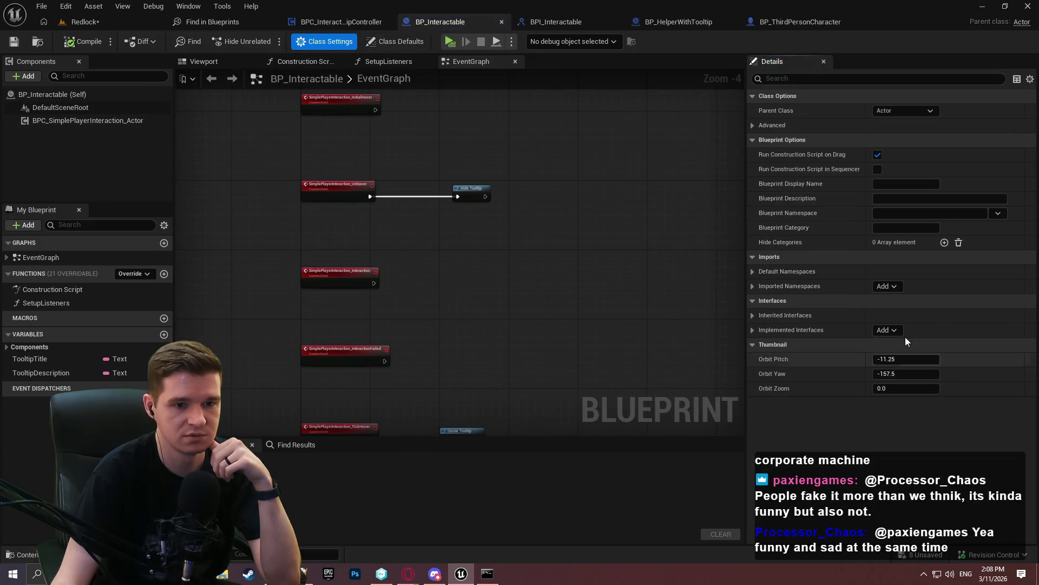
# Add BPI_Interactable to BP_Interactable's implemented interfaces
pyautogui.click(888, 330)
pyautogui.scroll(-8, 920, 389)
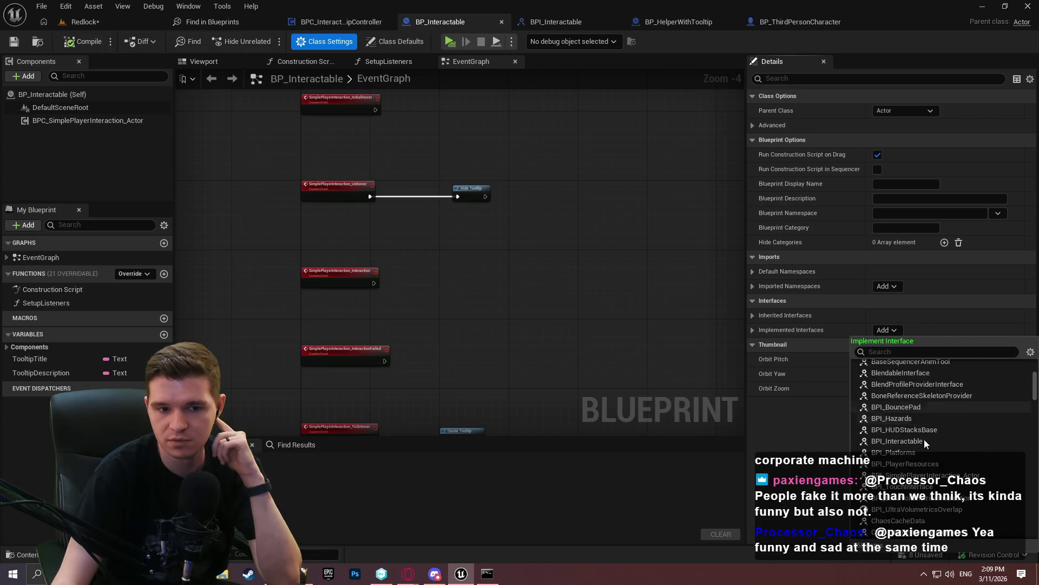
pyautogui.click(915, 444)
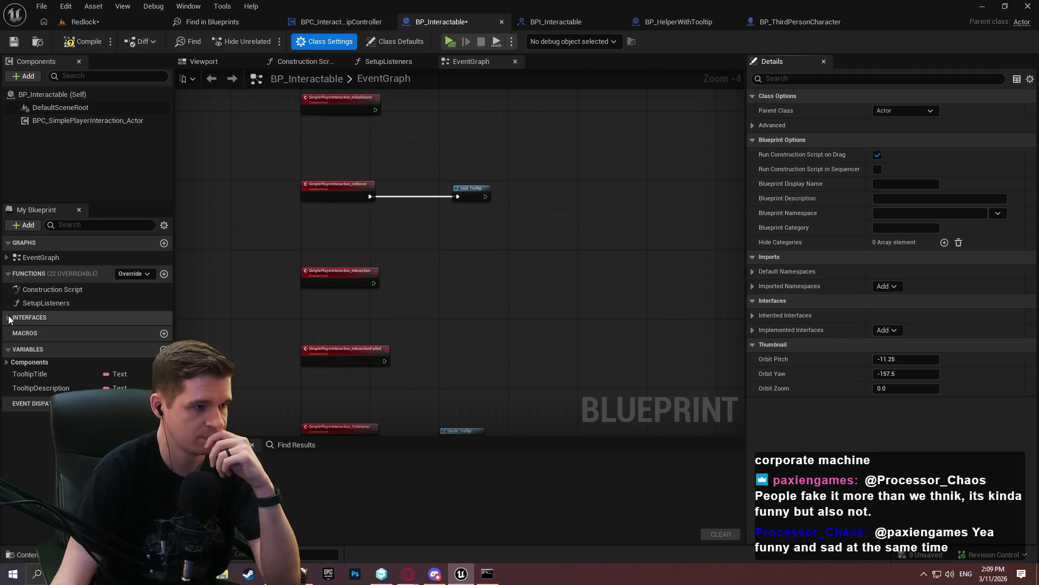
# Make GetTooltipInfo return TooltipTitle as Title and TooltipDescription as Description, tidying the nodes
pyautogui.click(8, 317)
pyautogui.doubleClick(51, 331)
pyautogui.moveTo(42, 386)
pyautogui.mouseDown()
pyautogui.moveTo(531, 273)
pyautogui.moveTo(497, 257)
pyautogui.mouseUp()
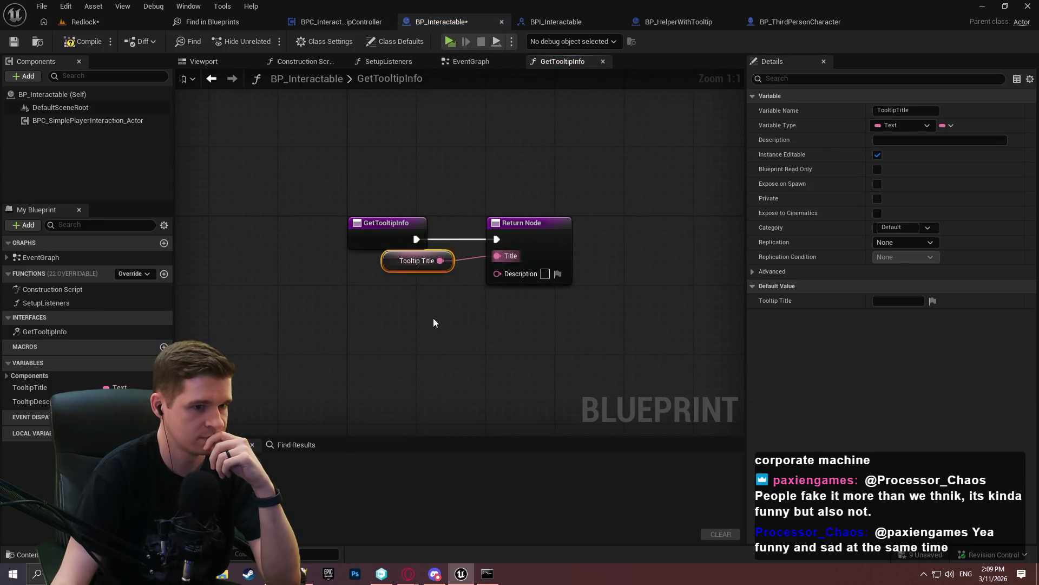
pyautogui.moveTo(31, 401)
pyautogui.mouseDown()
pyautogui.moveTo(251, 360)
pyautogui.moveTo(499, 276)
pyautogui.moveTo(459, 291)
pyautogui.mouseUp()
pyautogui.keyDown('ctrl'); pyautogui.click(417, 260); pyautogui.keyUp('ctrl')
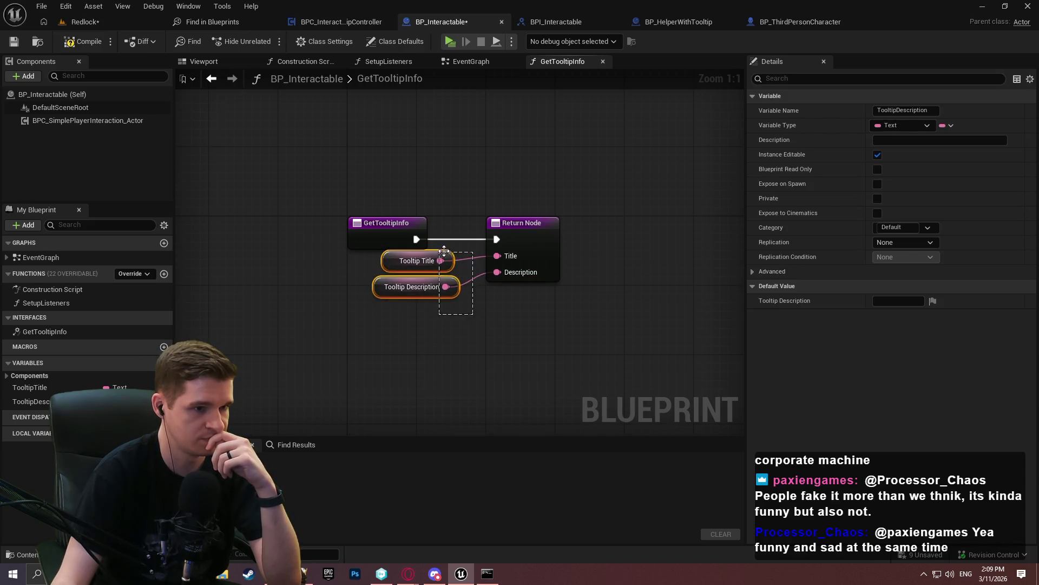
pyautogui.moveTo(414, 260); pyautogui.dragTo(388, 287)
pyautogui.moveTo(548, 236); pyautogui.dragTo(519, 234)
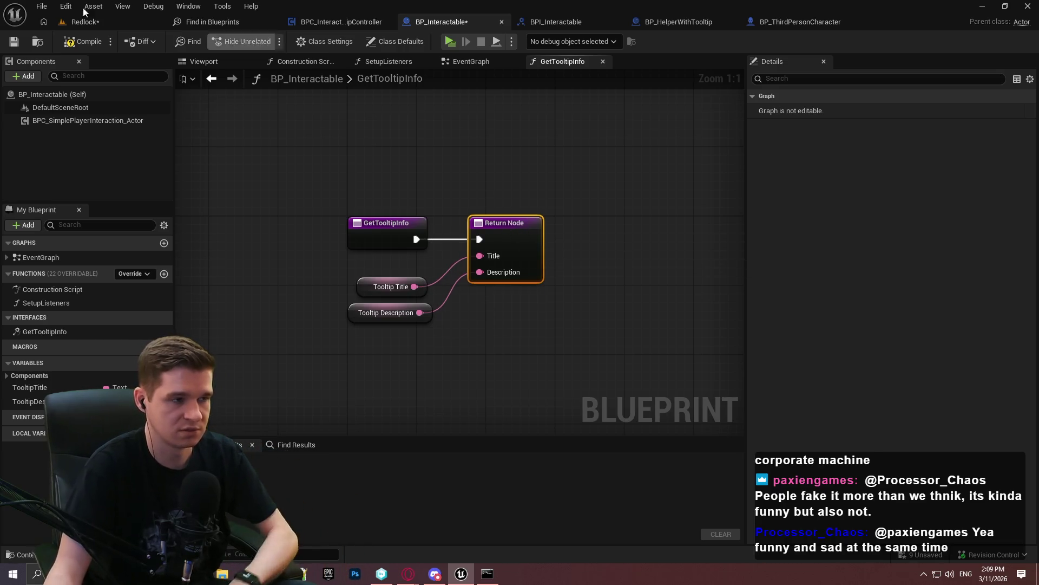
# Compile, save and close BP_Interactable
pyautogui.click(66, 43)
pyautogui.click(14, 42)
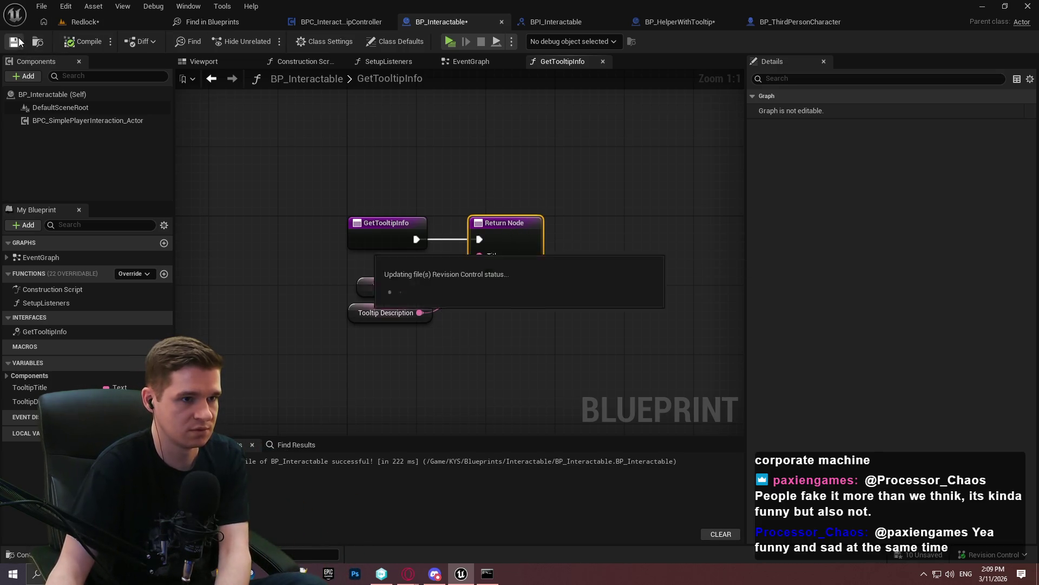
pyautogui.click(501, 22)
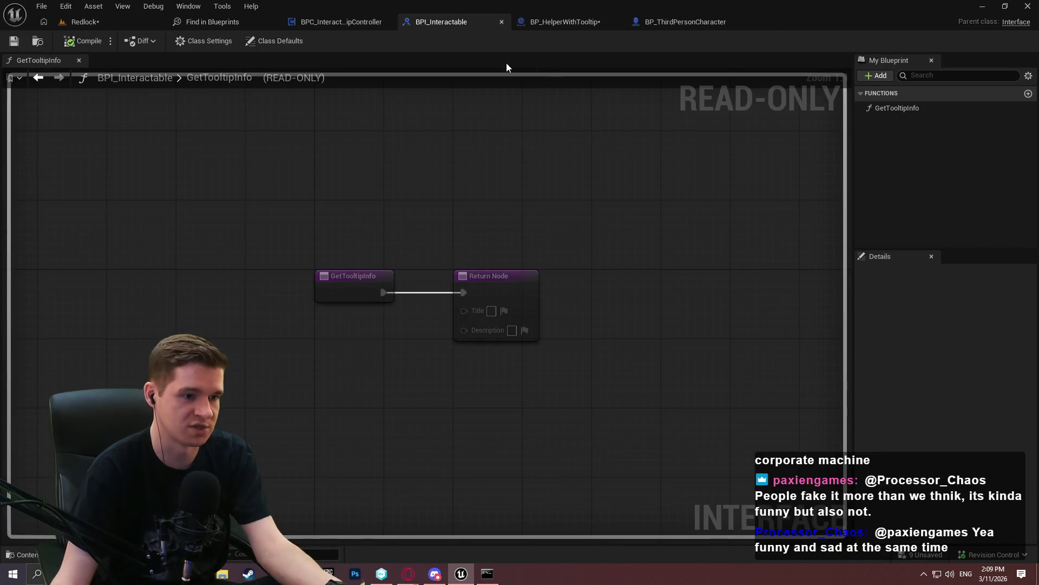
# Compile and close BP_HelperWithTooltip
pyautogui.click(590, 28)
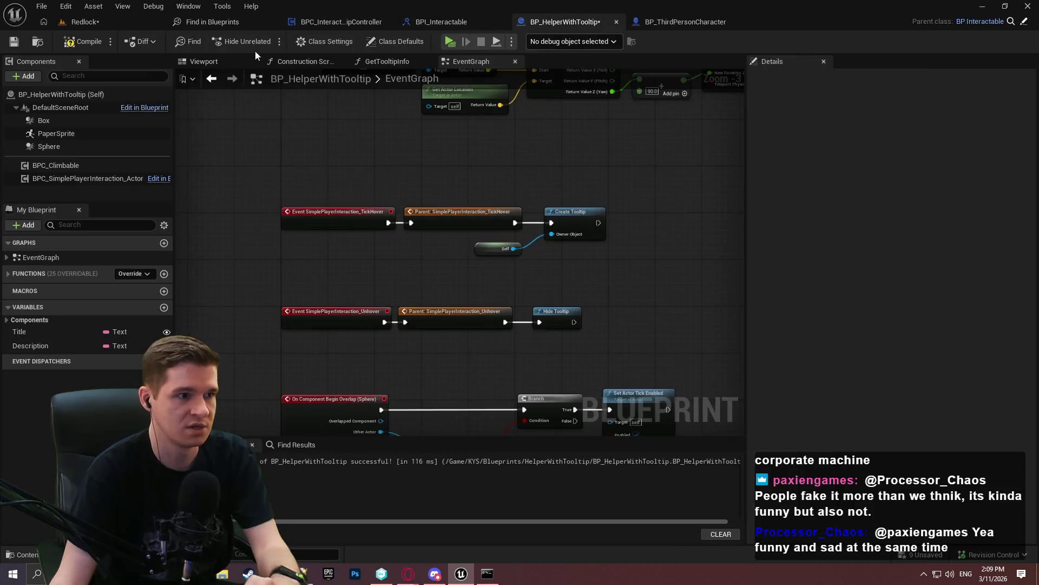
pyautogui.click(84, 41)
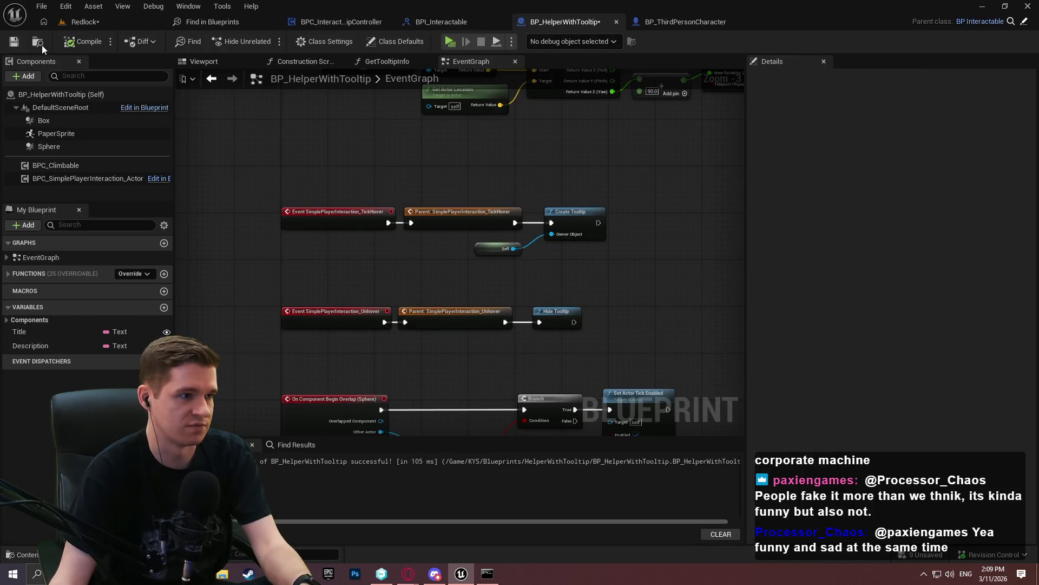
pyautogui.click(617, 22)
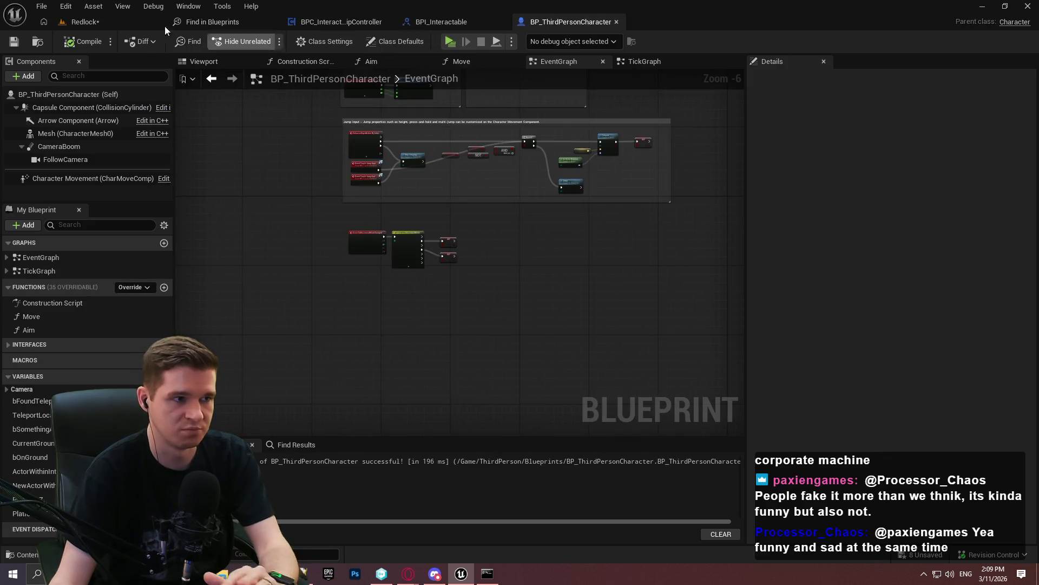
# Delete Event Tick from BPC_InteractableTooltipController's event graph, then compile and save it
pyautogui.click(215, 19)
pyautogui.click(273, 24)
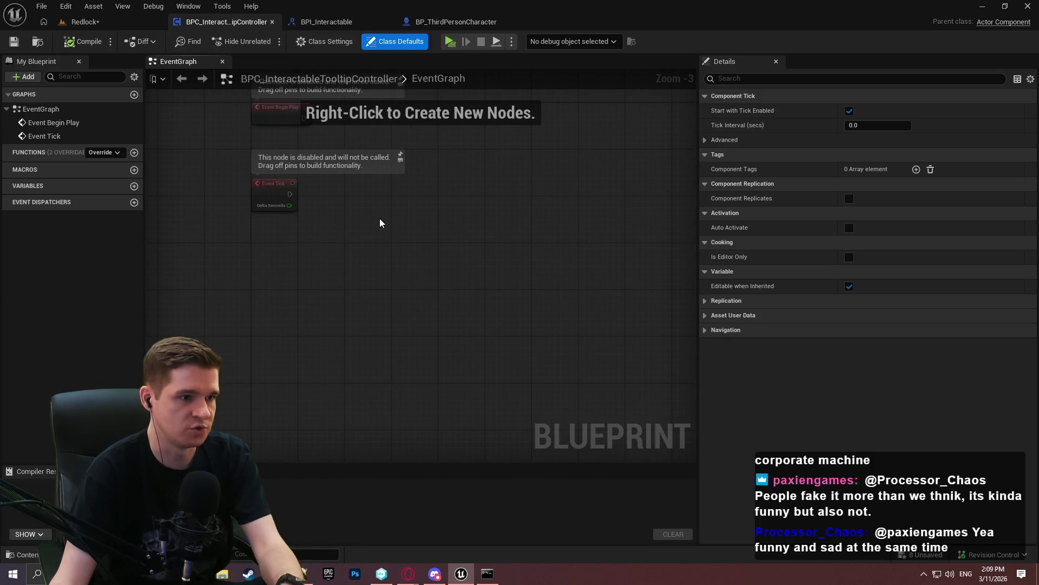
pyautogui.moveTo(439, 425)
pyautogui.mouseDown()
pyautogui.moveTo(293, 263)
pyautogui.moveTo(257, 324)
pyautogui.moveTo(263, 343)
pyautogui.mouseUp()
pyautogui.press('Delete')
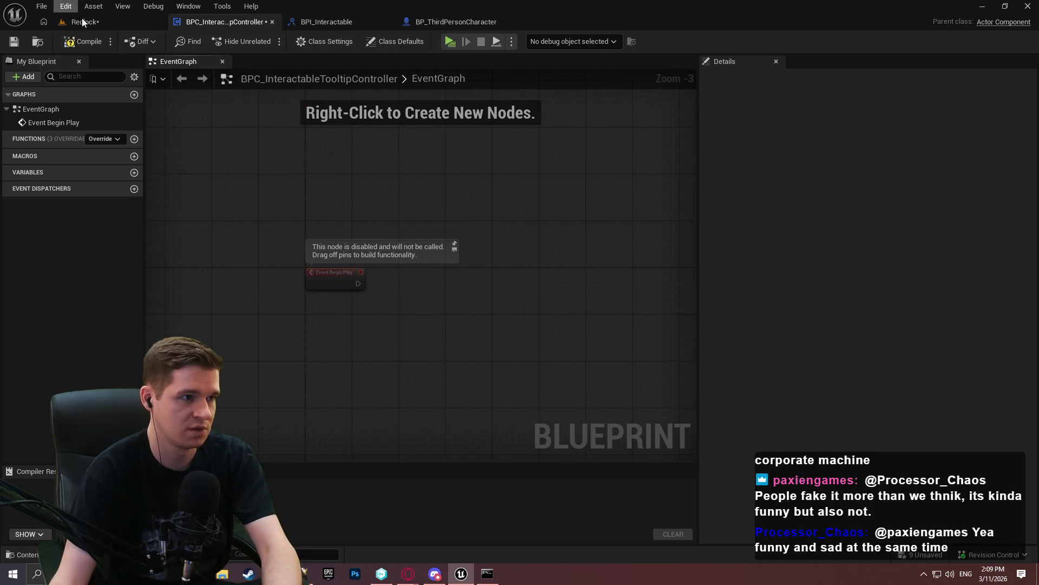
pyautogui.click(80, 44)
pyautogui.click(17, 43)
pyautogui.click(103, 19)
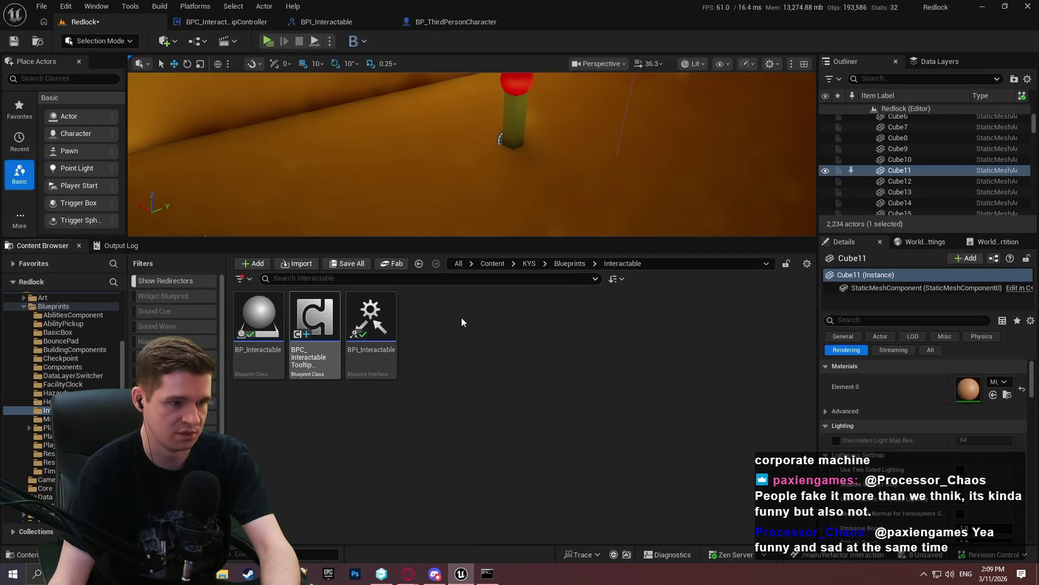
# Open BPC_PlayerEffects from the Blueprints/PlayerEffects folder for reference
pyautogui.click(569, 264)
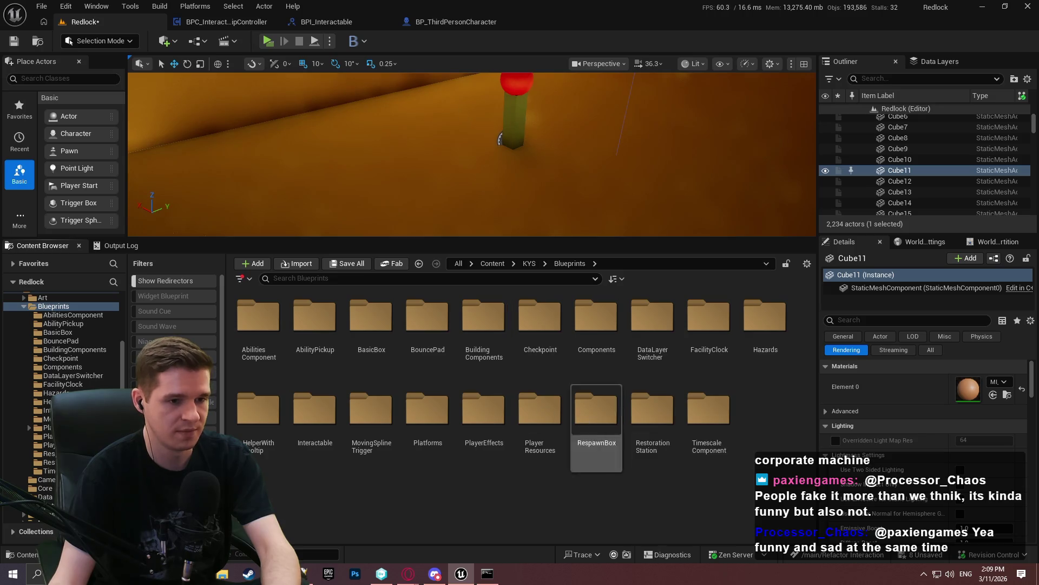
pyautogui.doubleClick(485, 417)
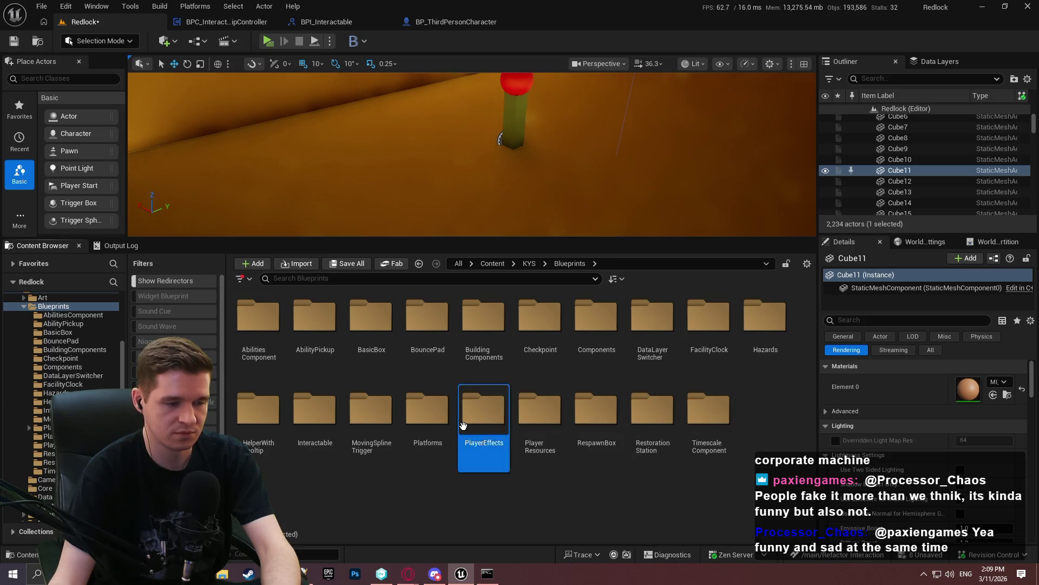
pyautogui.doubleClick(236, 347)
pyautogui.click(84, 22)
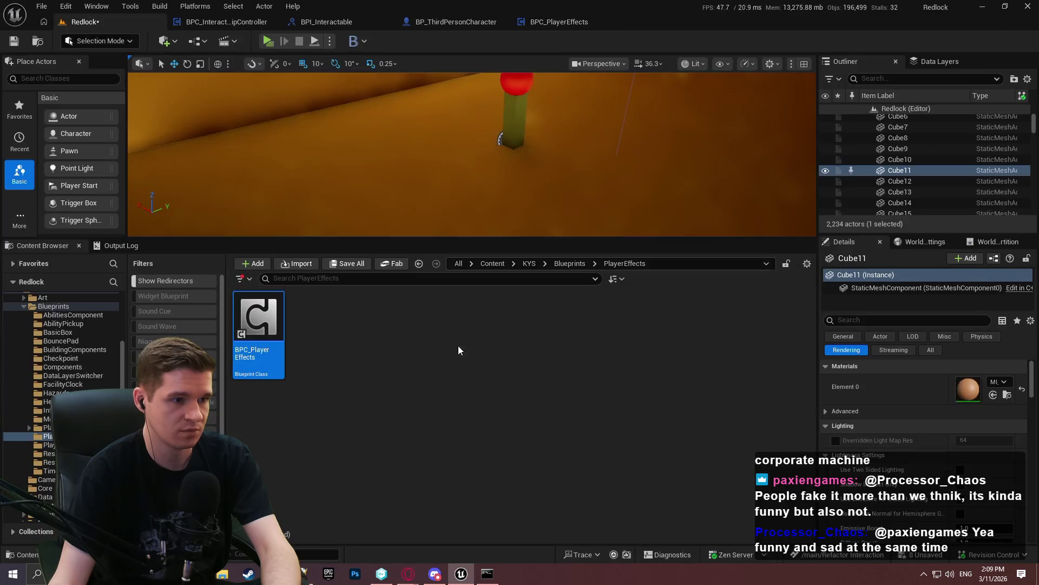
# In KYS/UI/MVVM, create a Blueprint Class based on MVVMViewModelBase
pyautogui.click(530, 263)
pyautogui.doubleClick(259, 411)
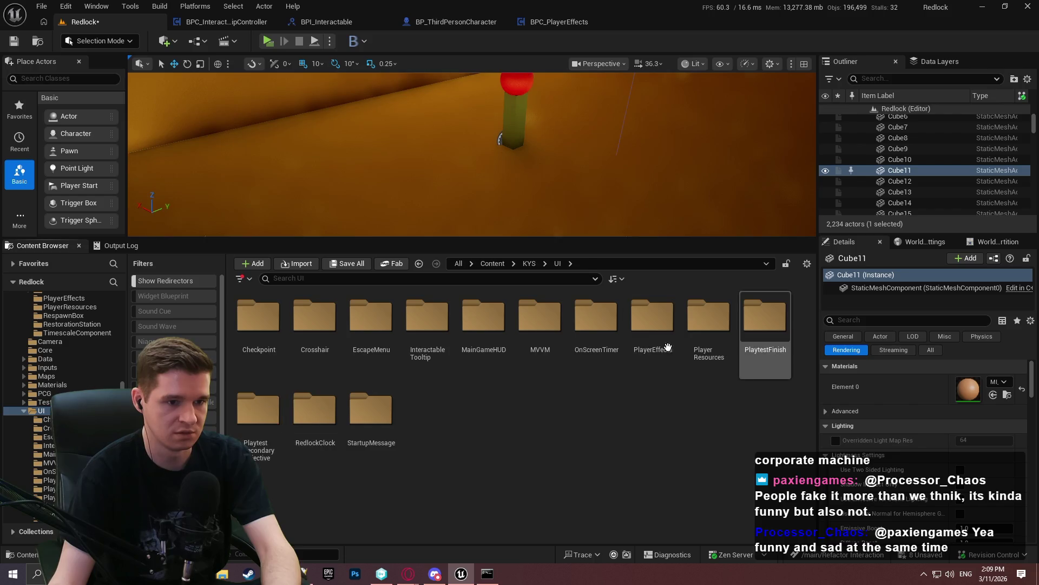
pyautogui.doubleClick(544, 327)
pyautogui.rightClick(456, 359)
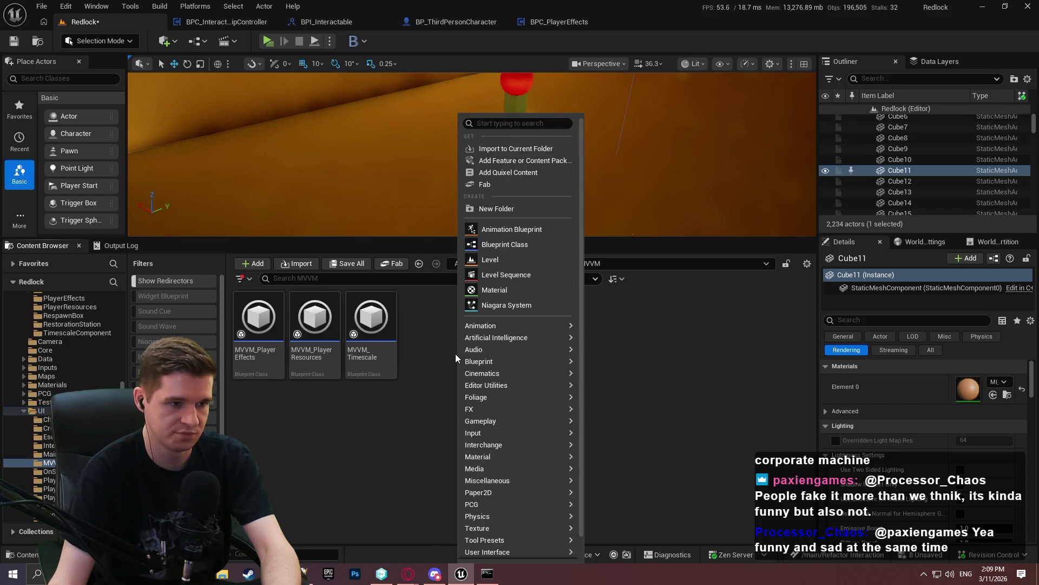
pyautogui.moveTo(466, 361)
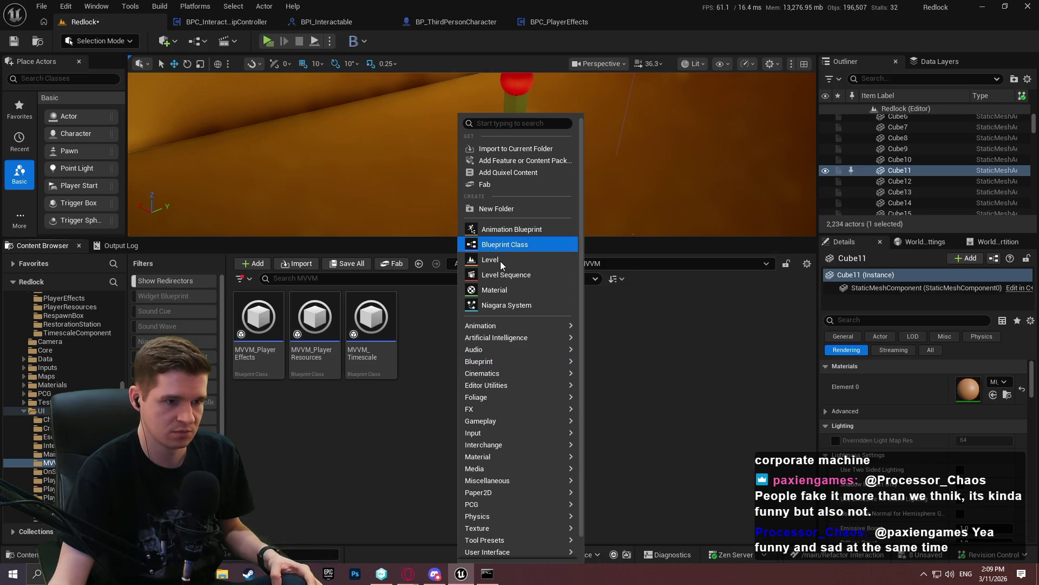
pyautogui.click(509, 246)
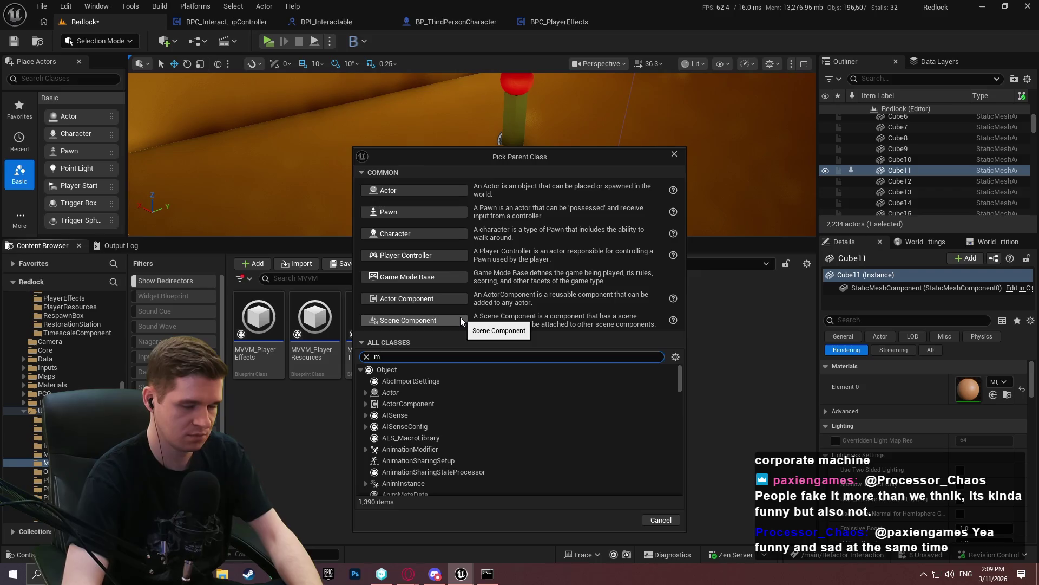
pyautogui.click(488, 379)
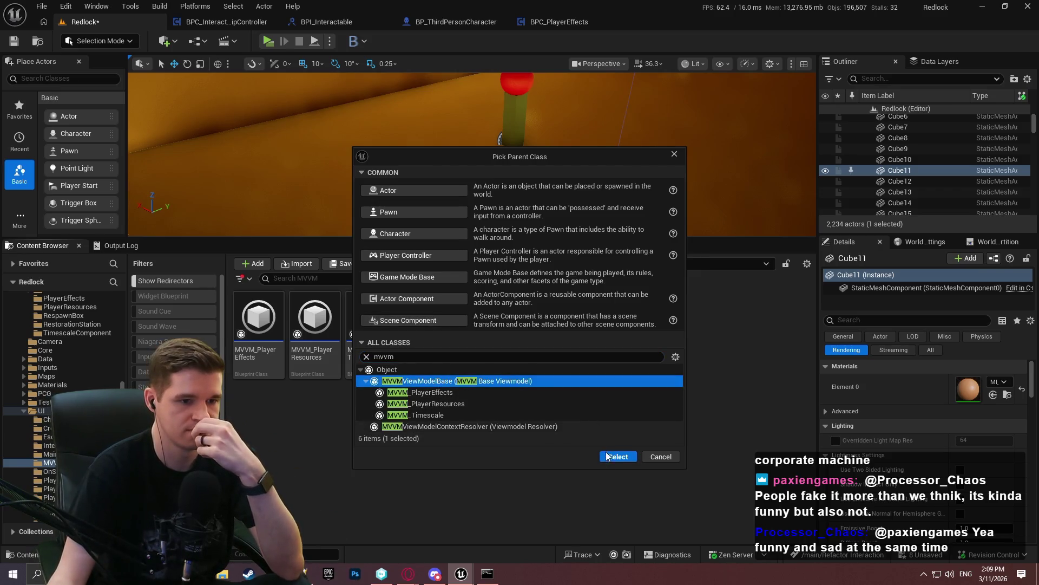
pyautogui.click(616, 454)
# Name the new asset MVVM_InteractableTooltip, save it and open it
pyautogui.write('M')
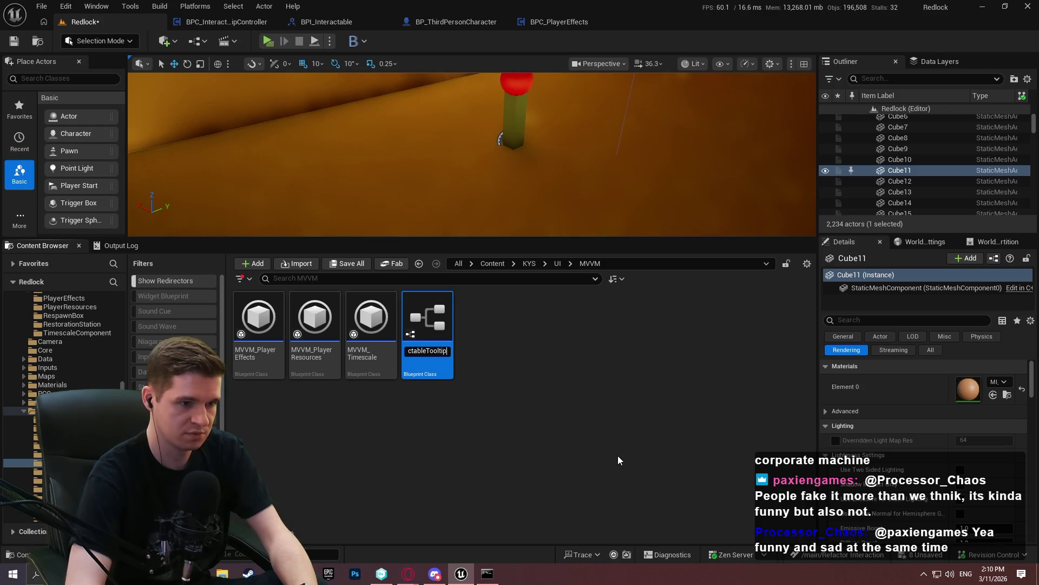
pyautogui.press('Return')
pyautogui.hotkey('ctrl', 's')
pyautogui.doubleClick(237, 353)
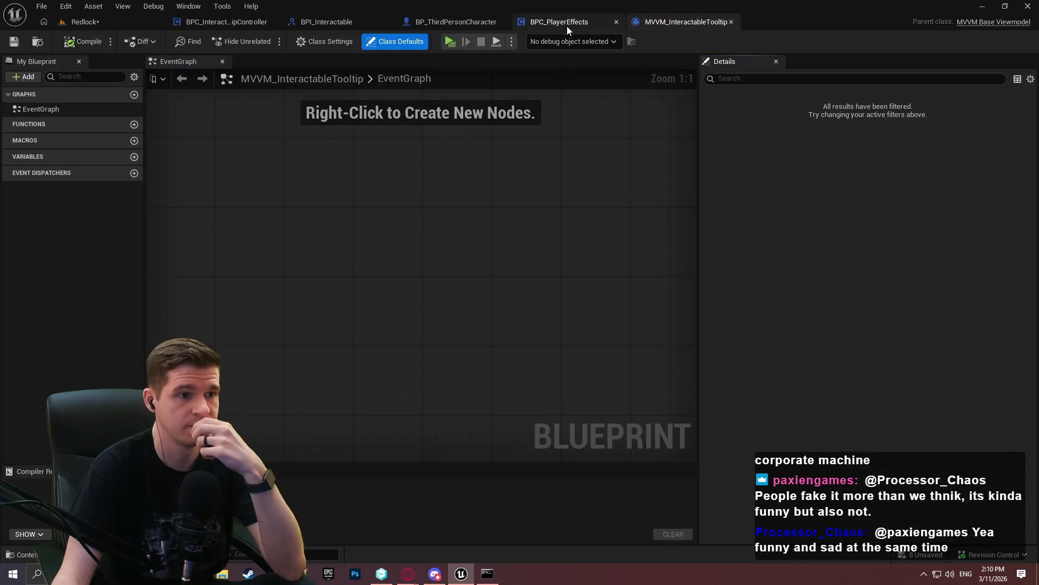
# Add a new function named SetupListeners to the viewmodel
pyautogui.click(133, 124)
pyautogui.write('SetupListener')
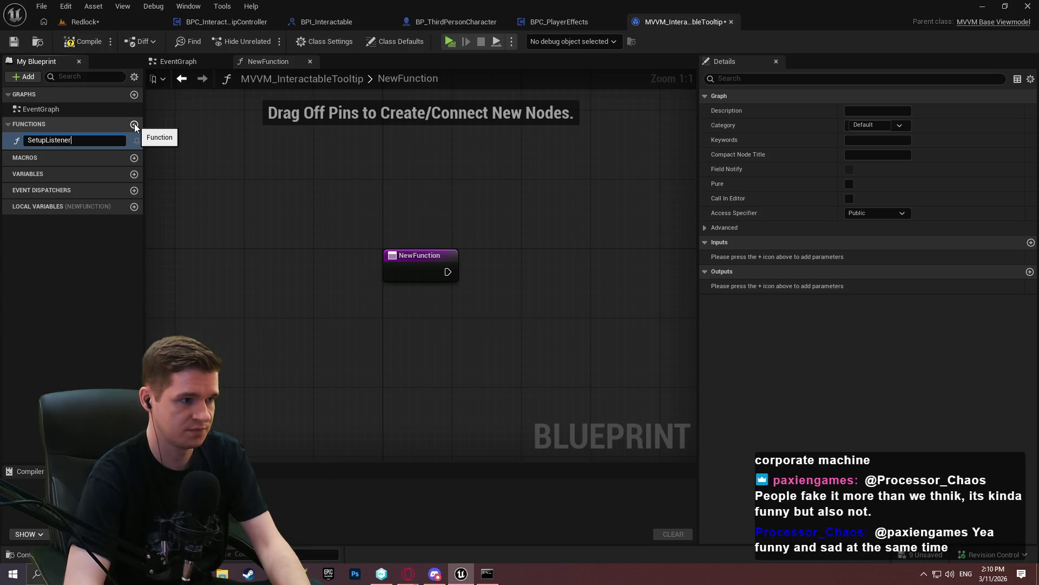
pyautogui.write('s')
pyautogui.press('Return')
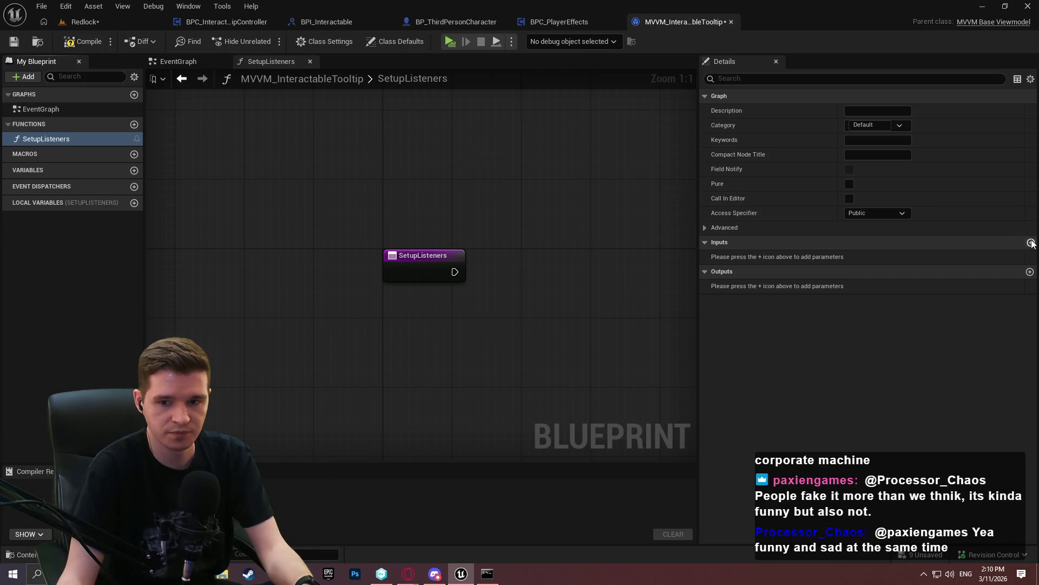
# Give SetupListeners two inputs, typed Actor and Actor Component
pyautogui.click(1030, 242)
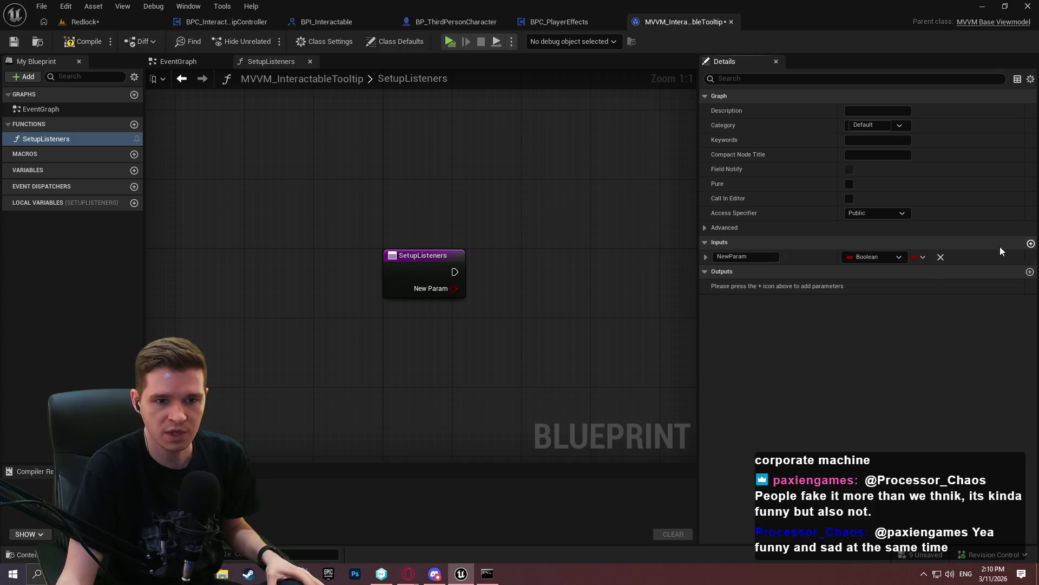
pyautogui.click(1030, 242)
pyautogui.click(874, 257)
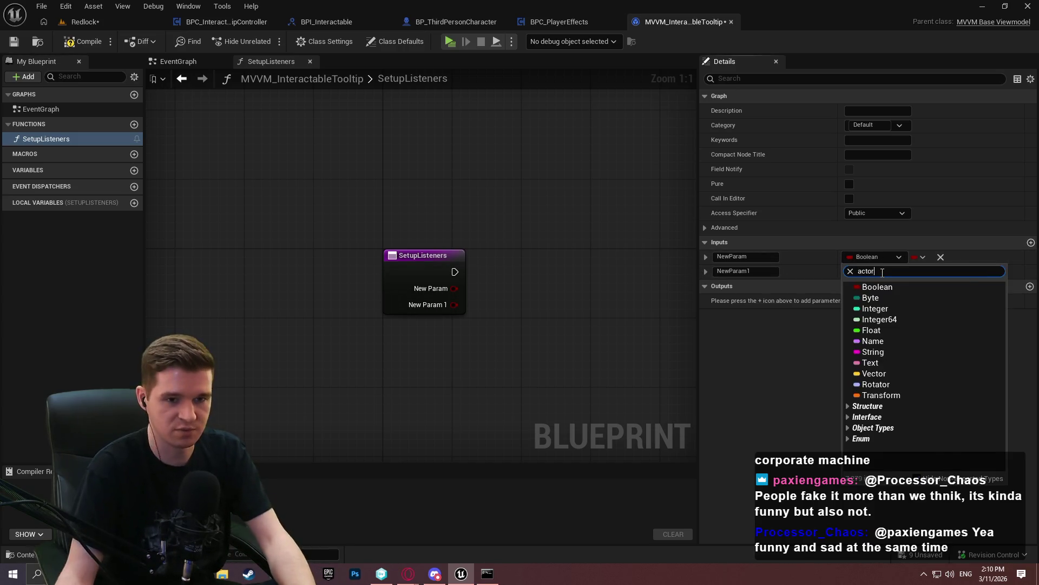
pyautogui.write('actor')
pyautogui.click(807, 393)
pyautogui.click(888, 272)
pyautogui.write('ac')
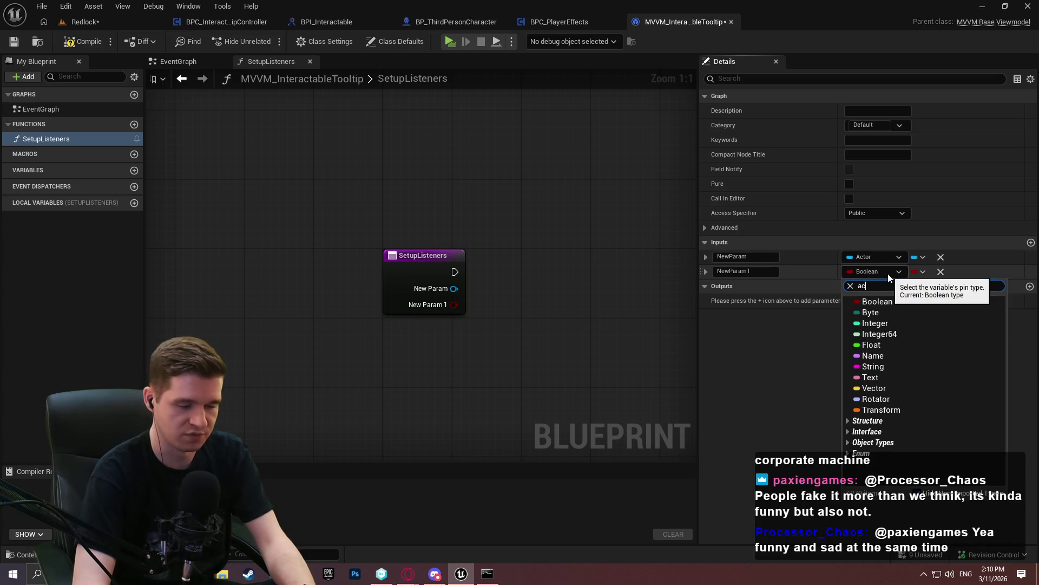
pyautogui.write('torcom')
pyautogui.moveTo(899, 313)
pyautogui.click(807, 313)
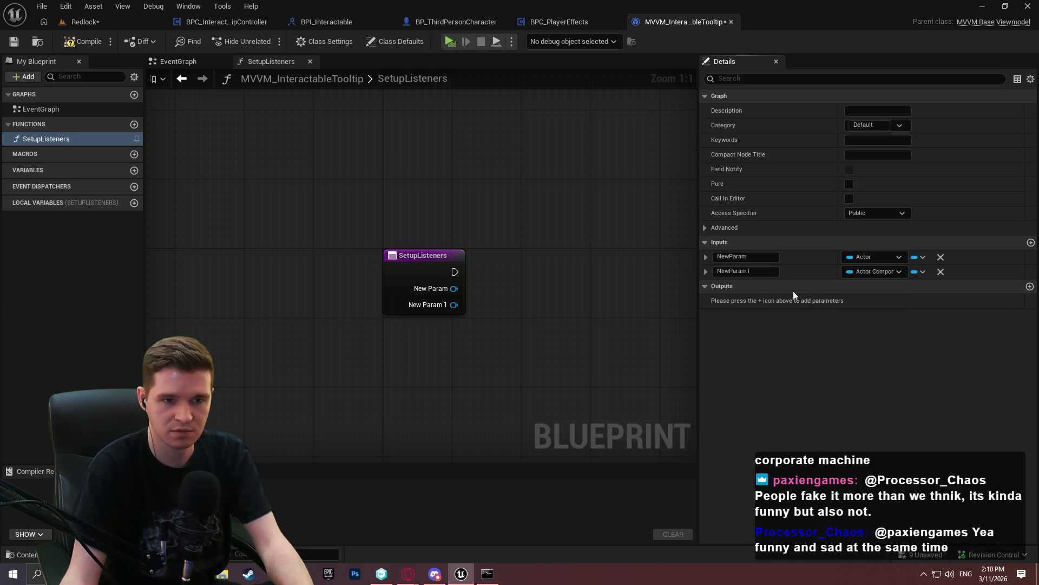
# Name the inputs OwnerActor and InteractableComponent and compile
pyautogui.write('Ow')
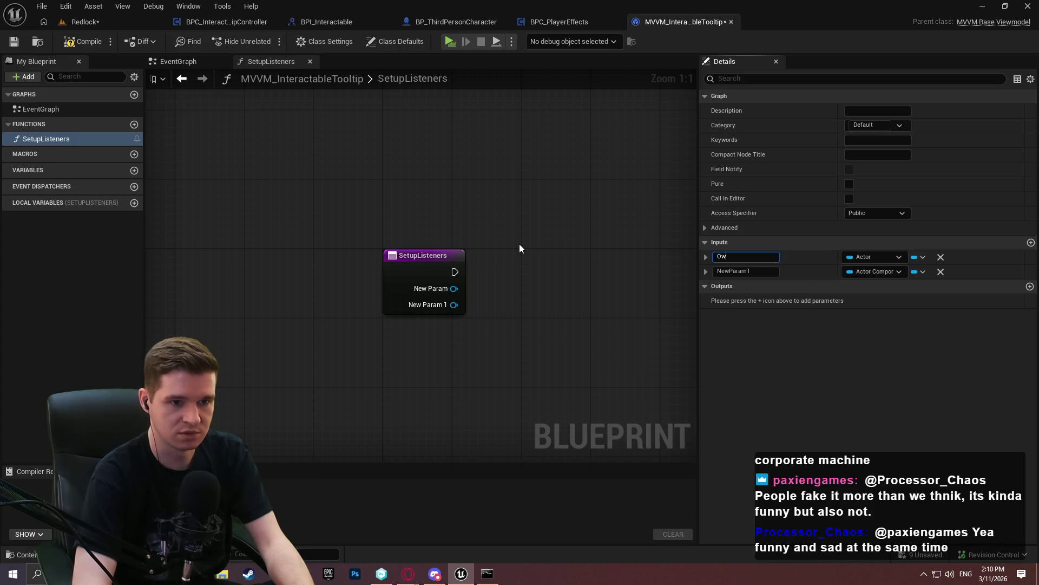
pyautogui.write('nerActor')
pyautogui.press('Tab')
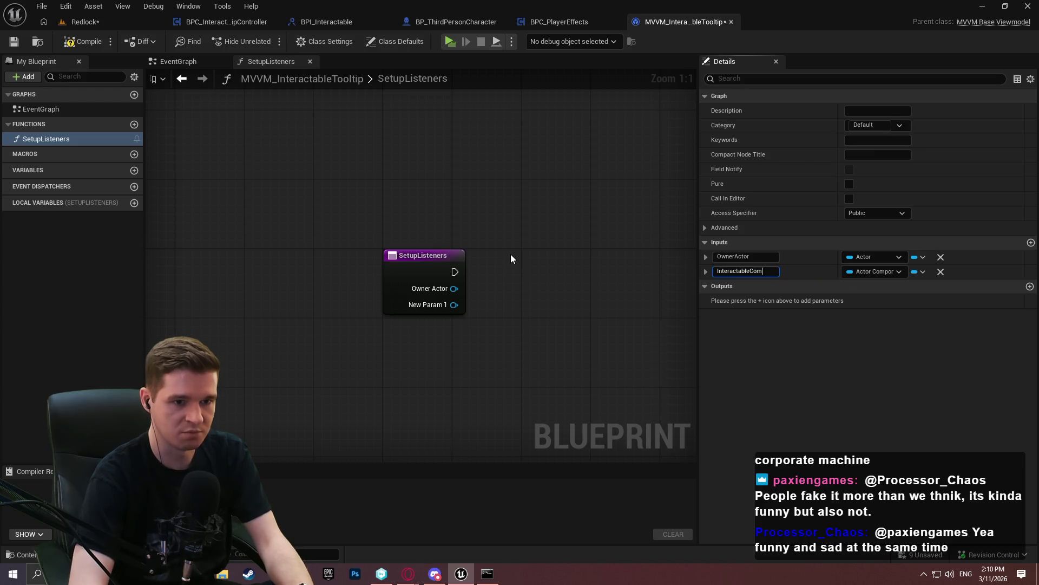
pyautogui.write('nt')
pyautogui.press('Return')
pyautogui.click(82, 41)
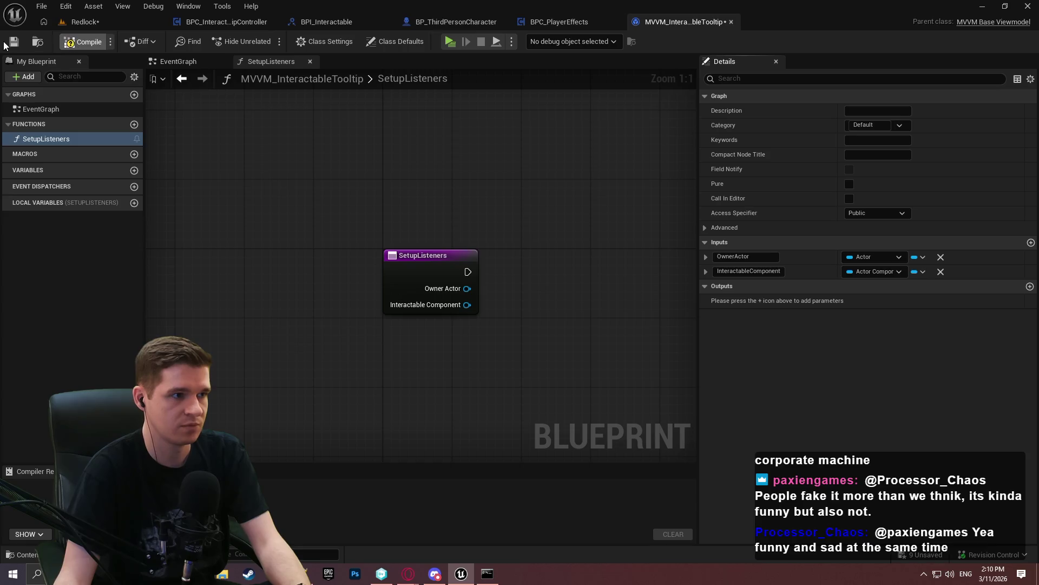
# Retype InteractableComponent as the simple player interaction component, compile, then remove that input
pyautogui.click(879, 273)
pyautogui.write('simple')
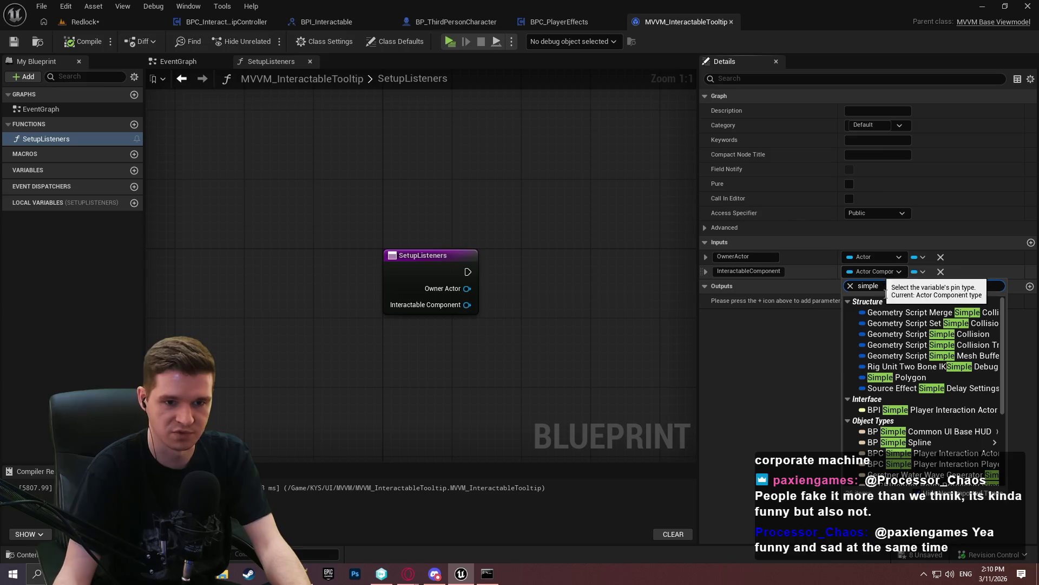
pyautogui.moveTo(927, 431)
pyautogui.moveTo(927, 475)
pyautogui.moveTo(927, 453)
pyautogui.click(842, 455)
pyautogui.click(76, 41)
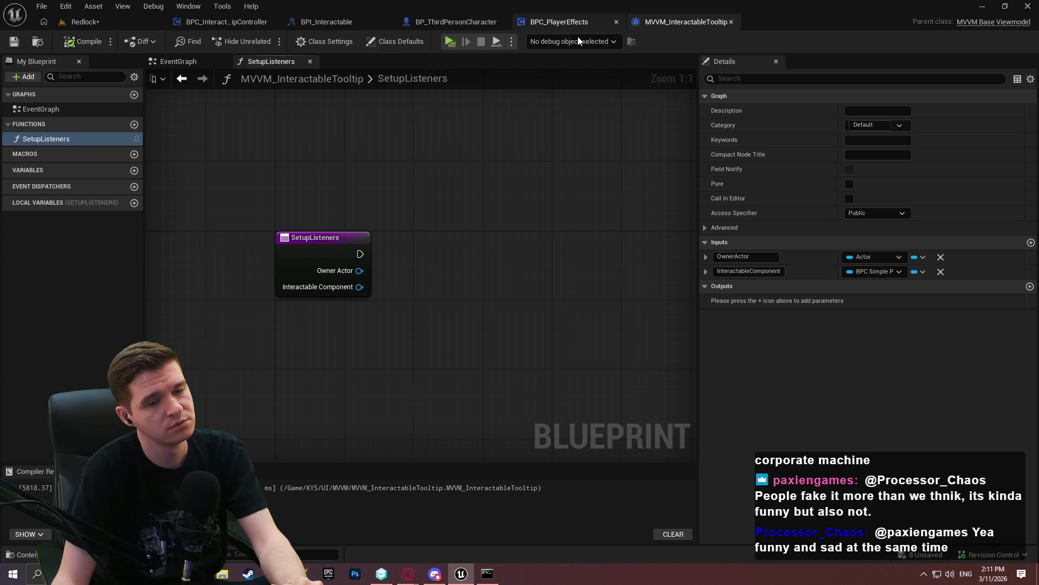
pyautogui.click(941, 272)
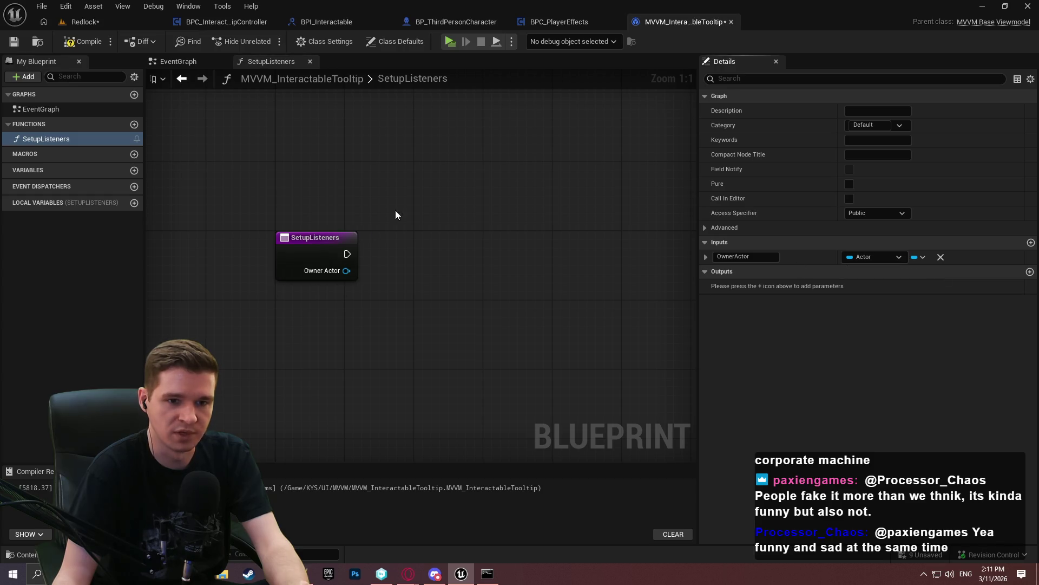
# Compile and save MVVM_InteractableTooltip, glance at BPC_PlayerEffects, and return to the level editor
pyautogui.click(71, 43)
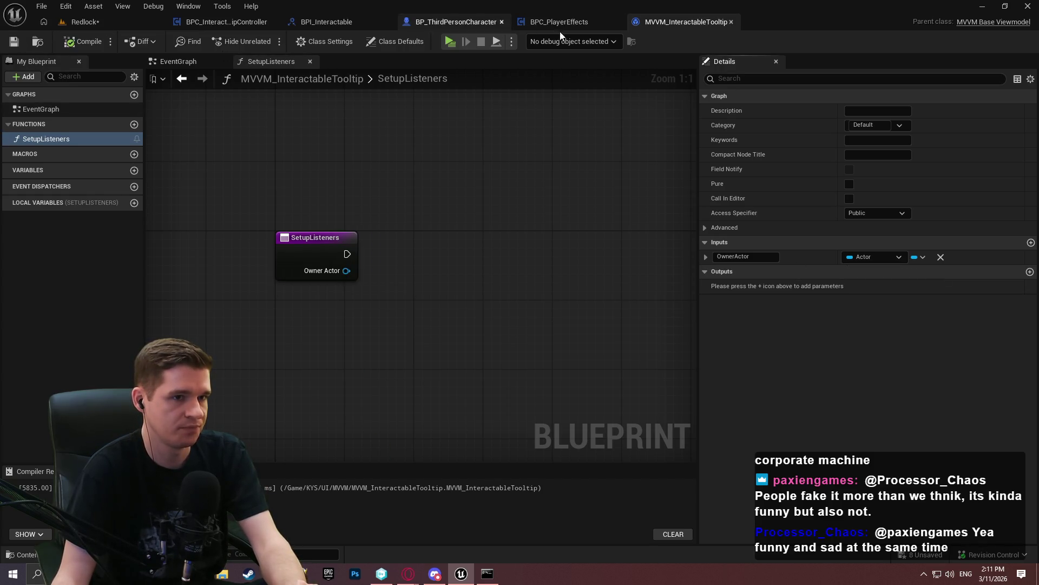
pyautogui.click(559, 21)
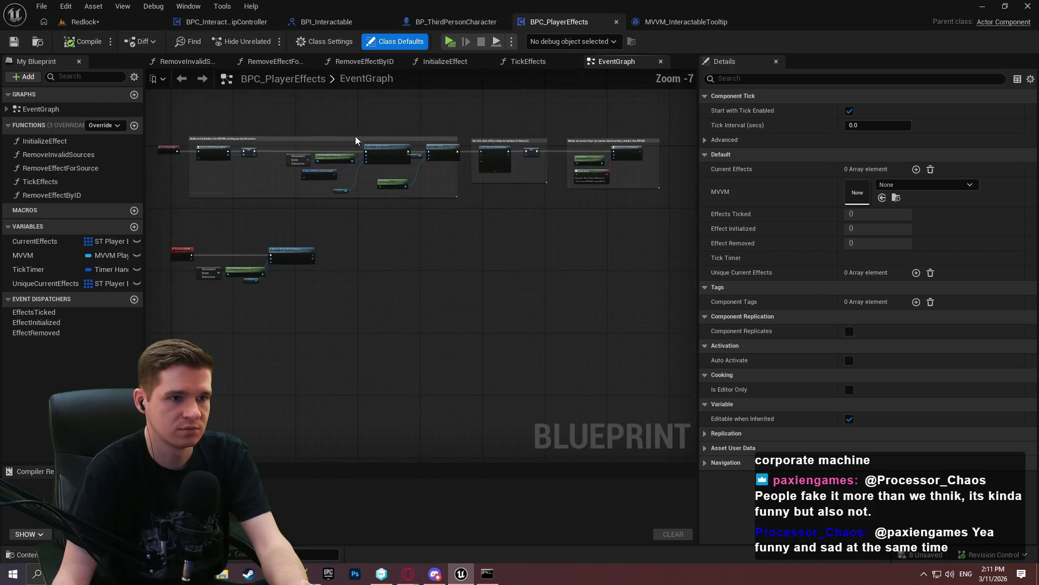
pyautogui.click(81, 22)
# Open MVVM_PlayerEffects at its SetupListeners graph beside MVVM_InteractableTooltip for comparison
pyautogui.doubleClick(281, 360)
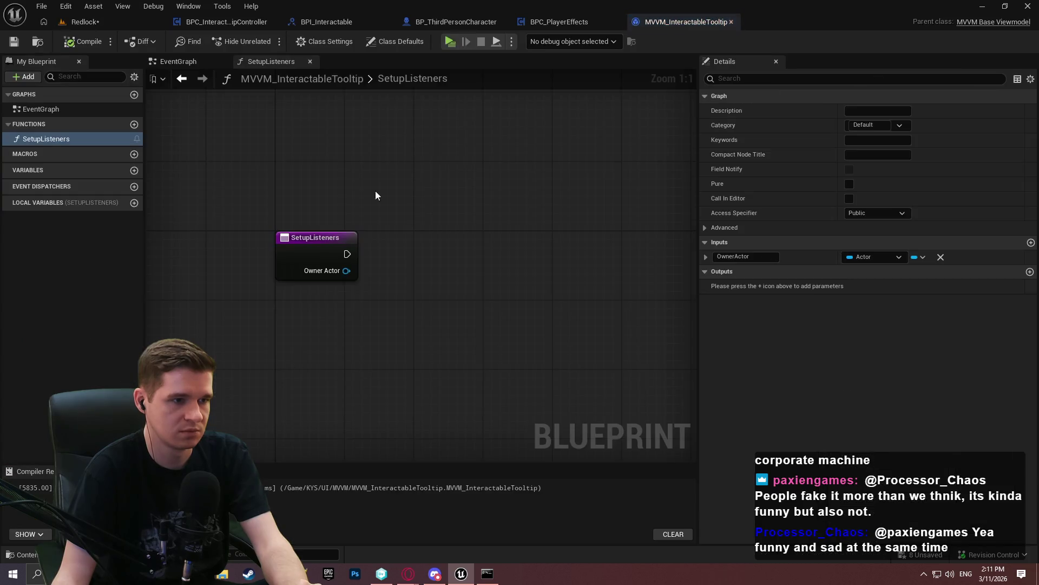
pyautogui.click(90, 22)
pyautogui.click(312, 358)
pyautogui.doubleClick(311, 357)
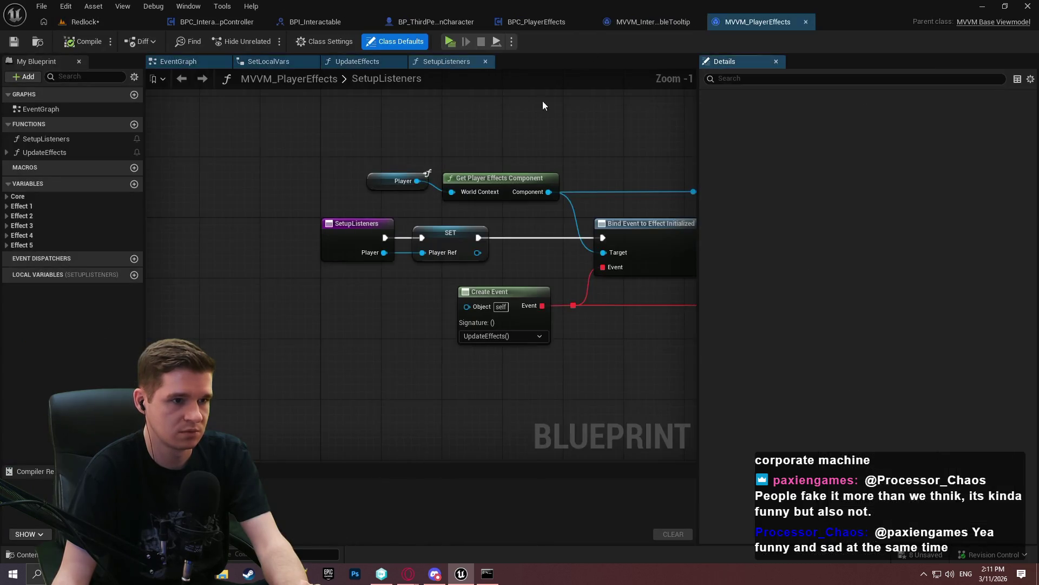
pyautogui.moveTo(784, 17); pyautogui.dragTo(658, 31)
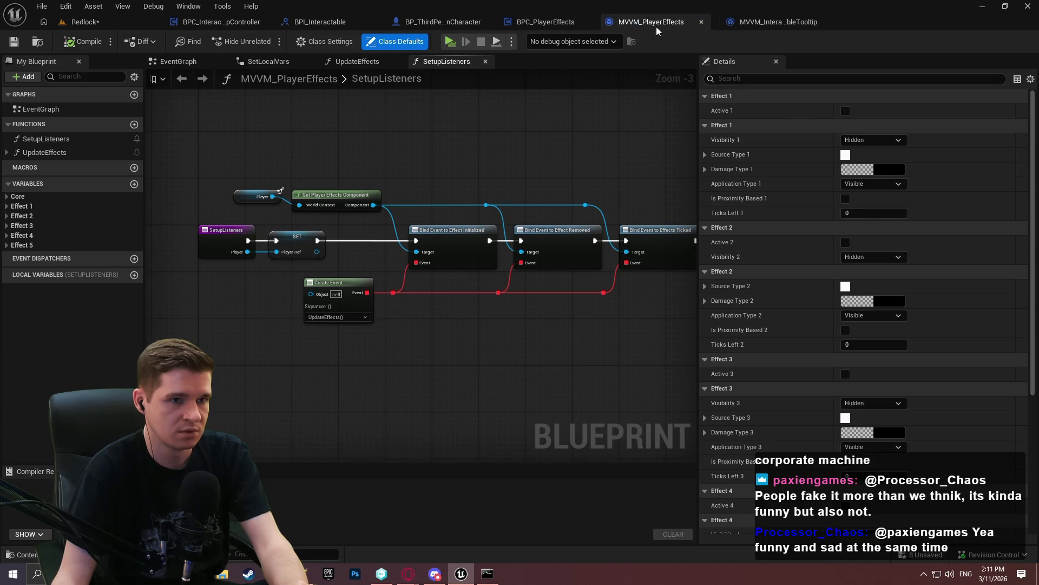
pyautogui.click(84, 22)
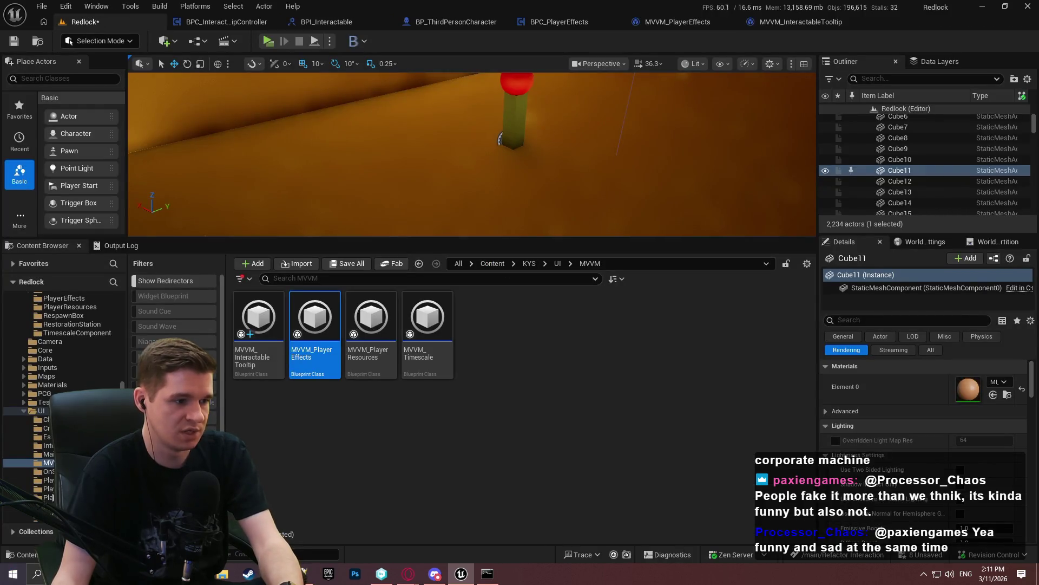
pyautogui.scroll(-5, 60, 395)
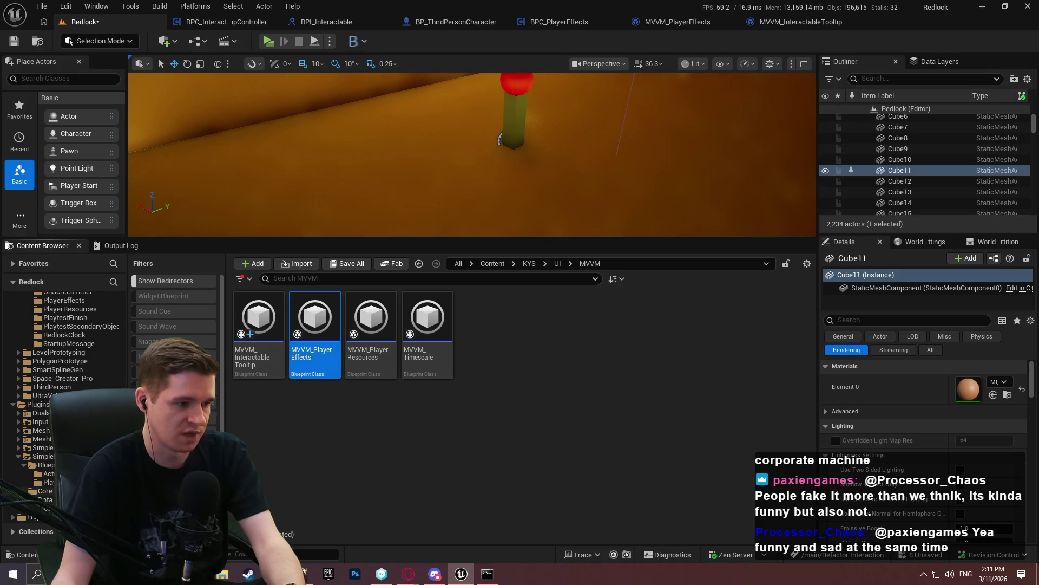
# In BPFL_SimplePlayerInteraction, name the new function GetPlayerSimpleInteractionComponent
pyautogui.doubleClick(245, 306)
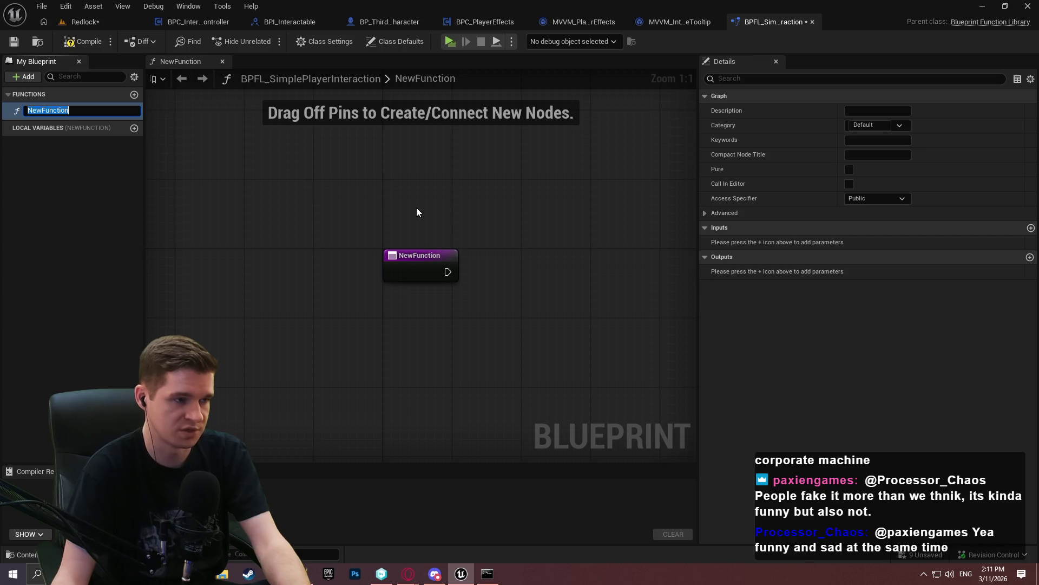
pyautogui.write('GetPlayerSimpleInterac')
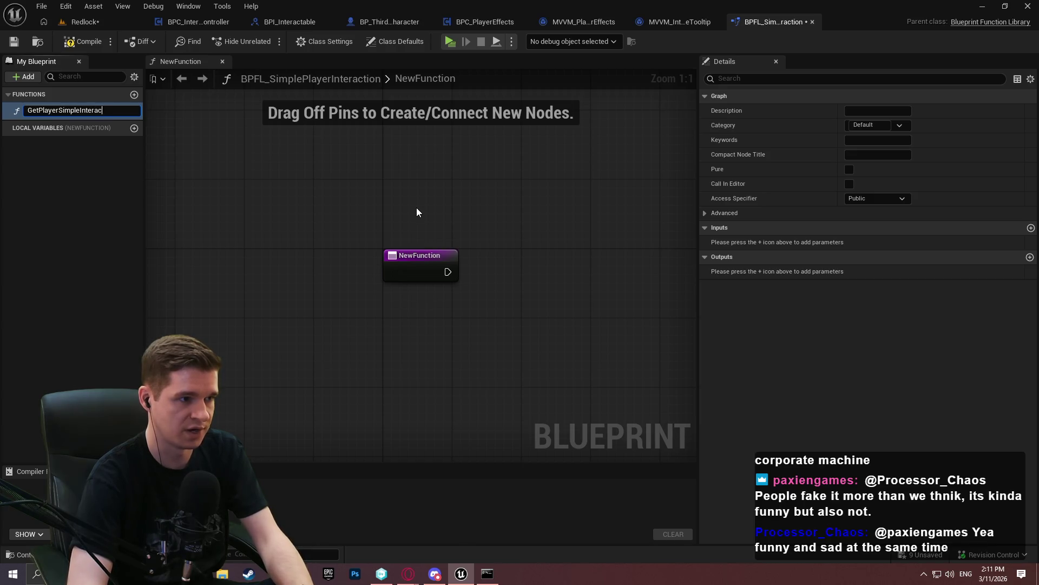
pyautogui.write('mponent')
pyautogui.press('Return')
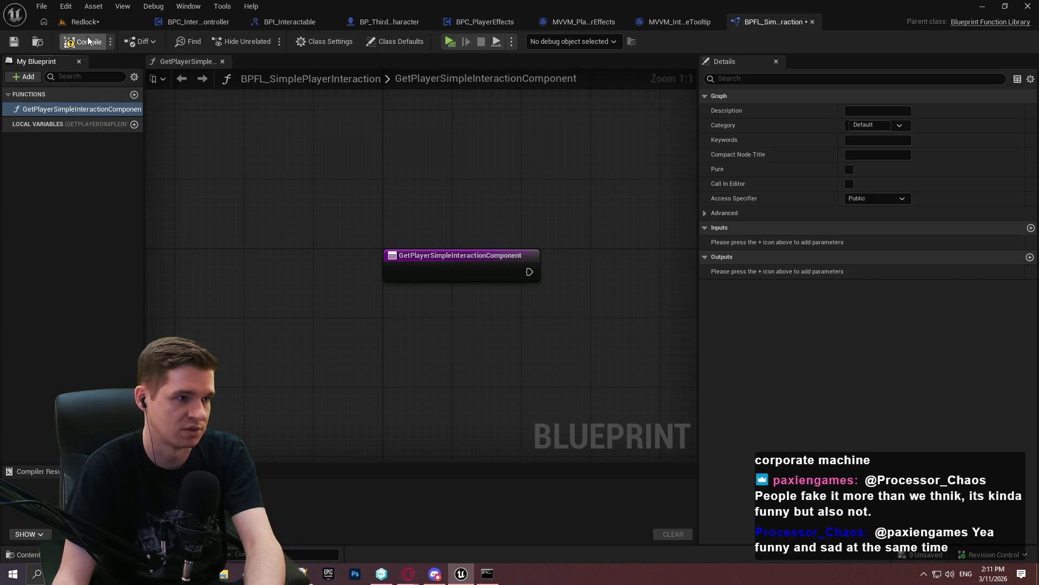
pyautogui.click(84, 22)
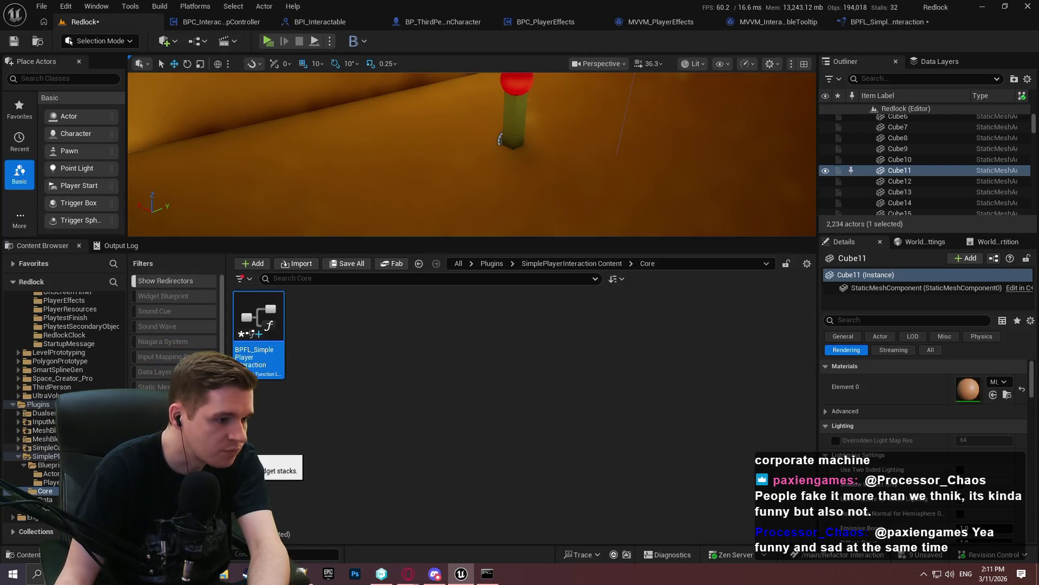
# Open BPFL_InputMappingContextManager from the plugin's Core folder, check its Input Manager functions, then close it
pyautogui.hotkey('alt', 'Left')
pyautogui.click(304, 328)
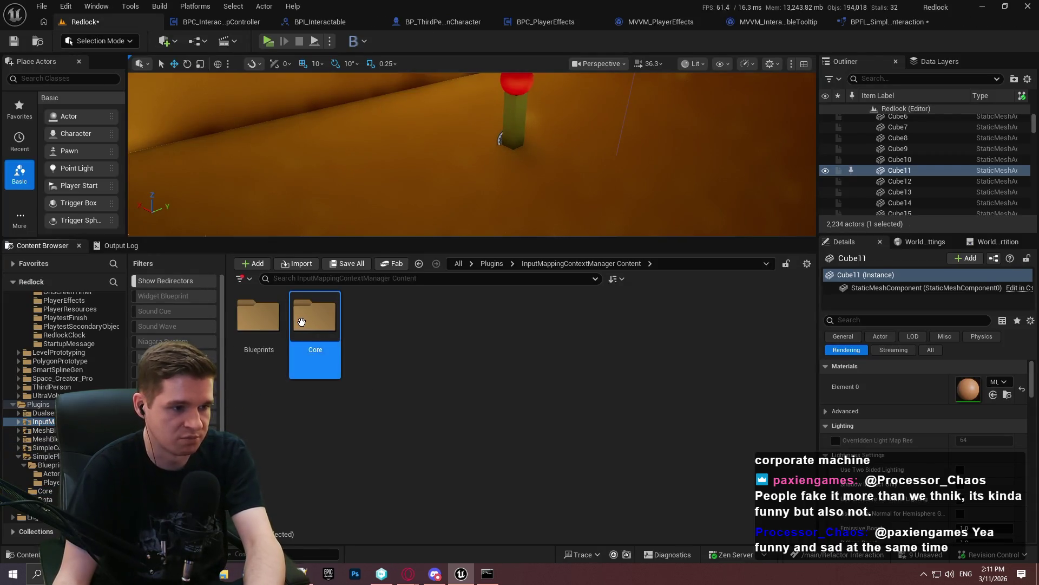
pyautogui.doubleClick(304, 328)
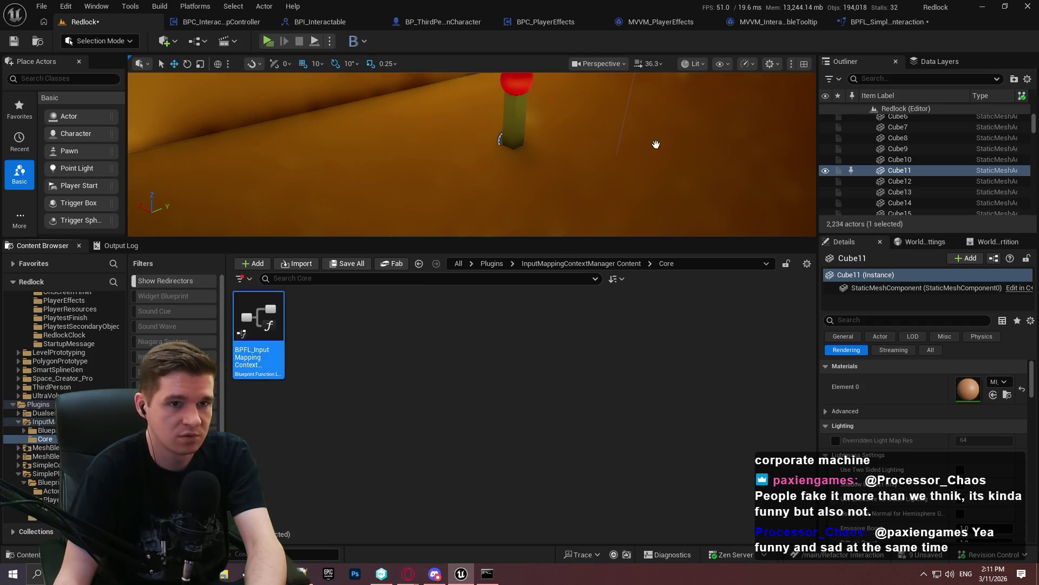
pyautogui.doubleClick(259, 319)
pyautogui.click(6, 107)
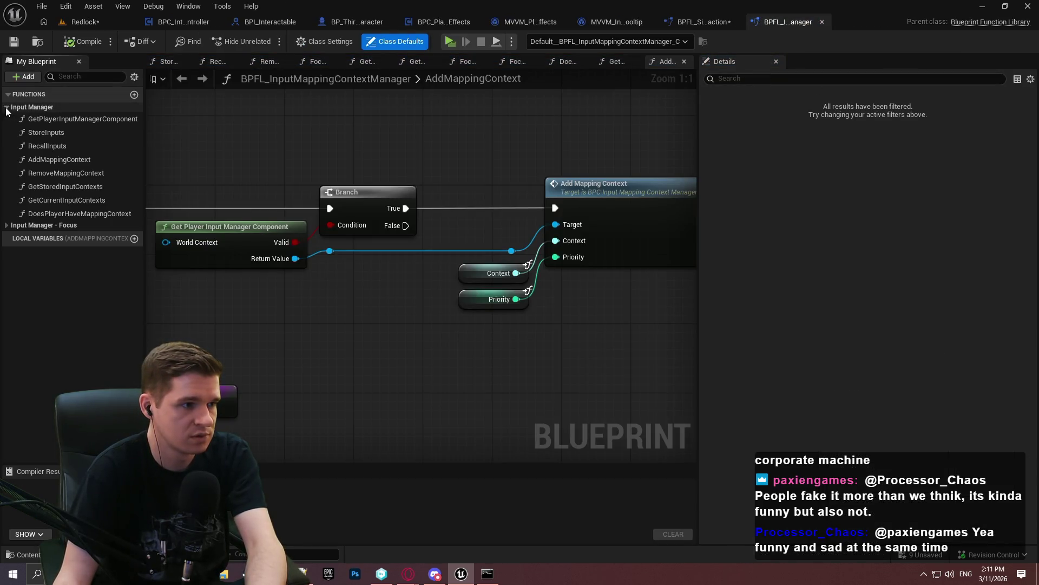
pyautogui.click(7, 107)
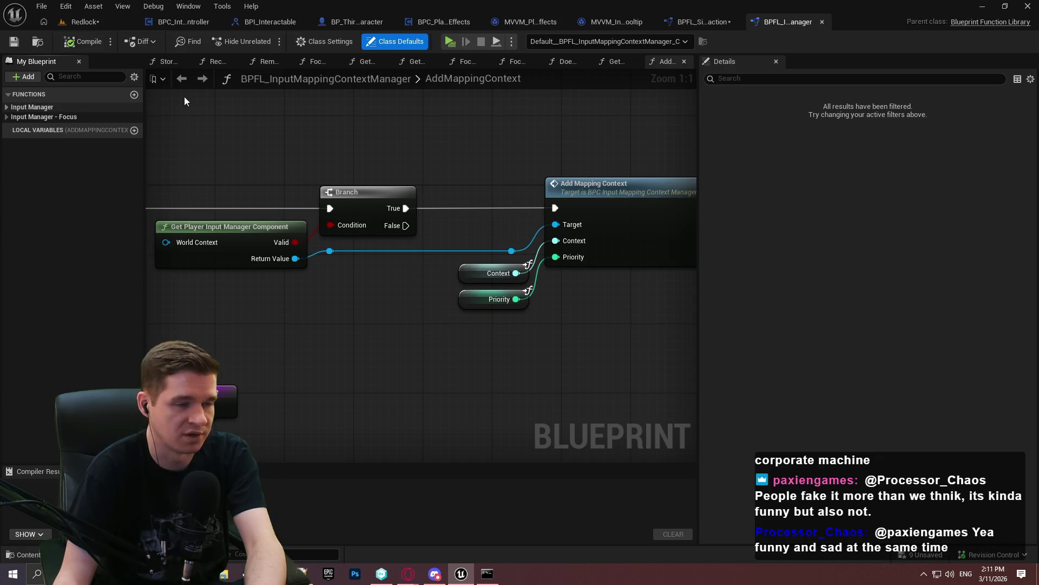
pyautogui.click(822, 22)
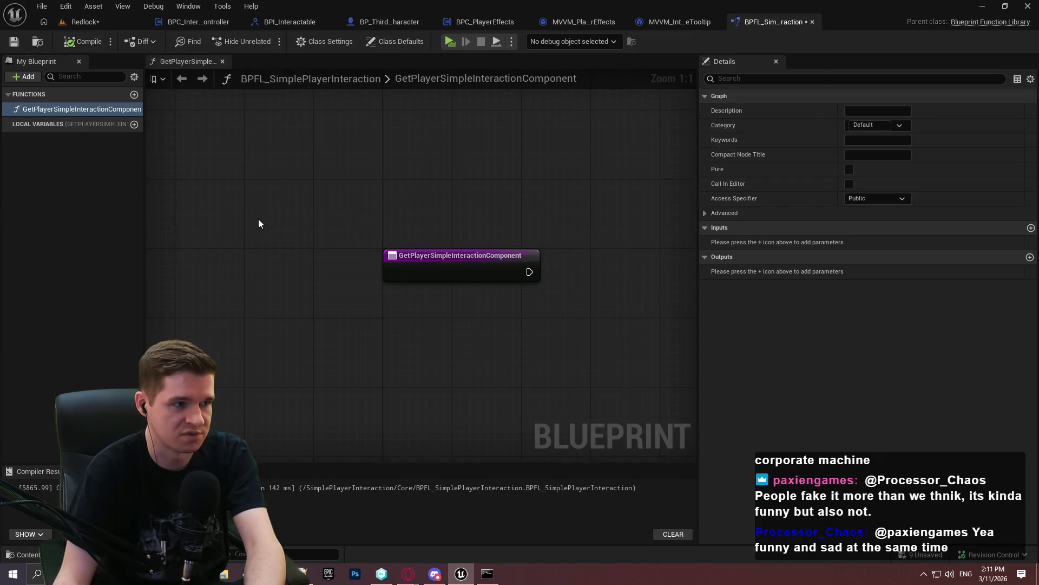
# Add a function output of type BPC Simple Player Interaction object reference
pyautogui.click(1029, 257)
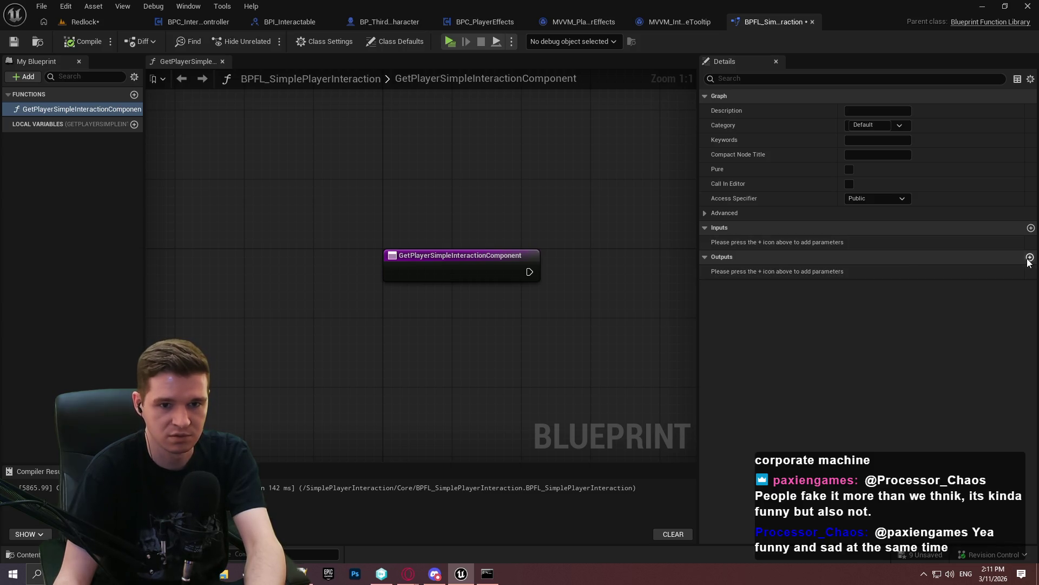
pyautogui.click(845, 272)
pyautogui.write('simple')
pyautogui.click(914, 455)
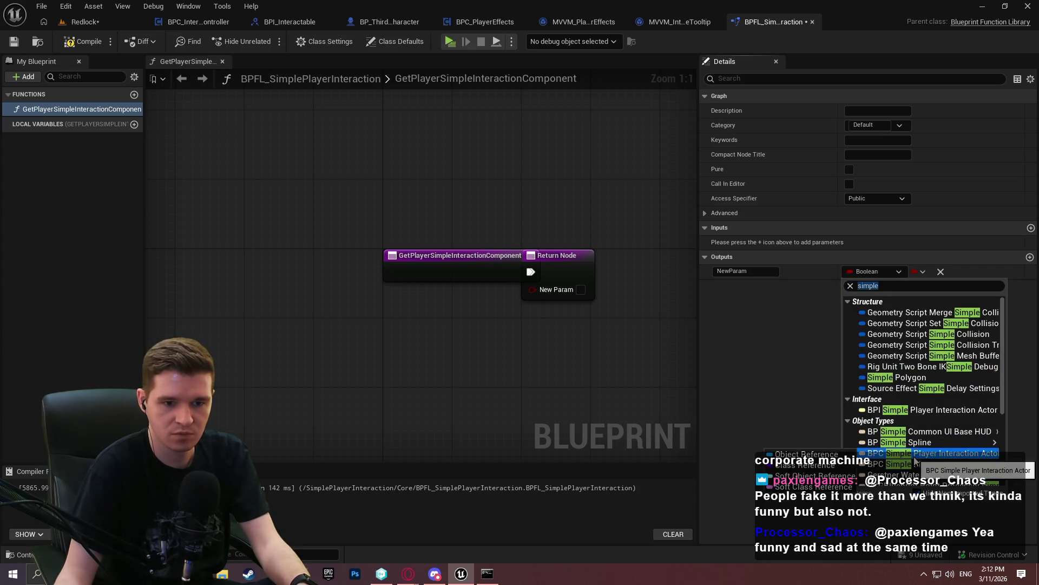
pyautogui.click(807, 454)
pyautogui.moveTo(437, 237); pyautogui.dragTo(649, 234)
# Open GetPlayerInputManagerComponent in BPFL_InputMappingContextManager and select all its nodes
pyautogui.click(81, 21)
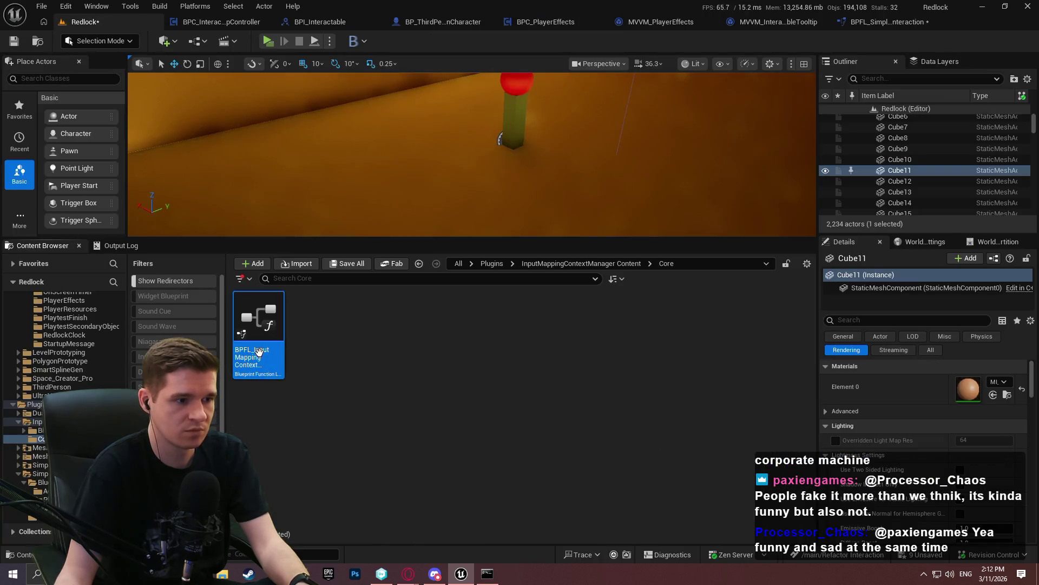
pyautogui.doubleClick(259, 351)
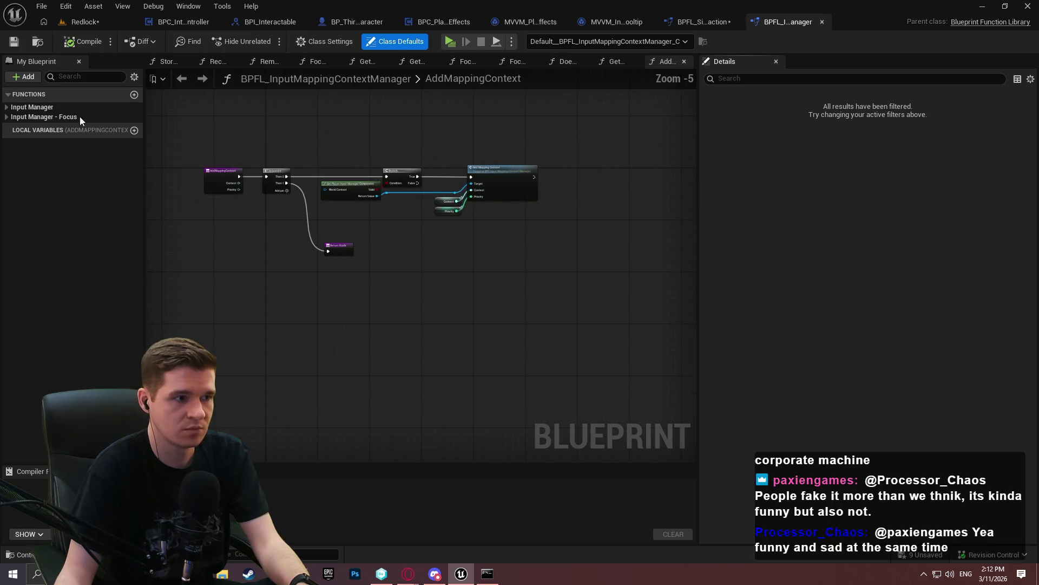
pyautogui.click(31, 107)
pyautogui.click(31, 118)
pyautogui.doubleClick(30, 118)
pyautogui.scroll(-3, 459, 221)
pyautogui.moveTo(420, 236)
pyautogui.mouseDown()
pyautogui.moveTo(573, 156)
pyautogui.moveTo(529, 189)
pyautogui.moveTo(559, 190)
pyautogui.mouseUp()
pyautogui.scroll(-1, 557, 186)
pyautogui.moveTo(693, 347)
pyautogui.mouseDown()
pyautogui.moveTo(417, 185)
pyautogui.moveTo(224, 115)
pyautogui.mouseUp()
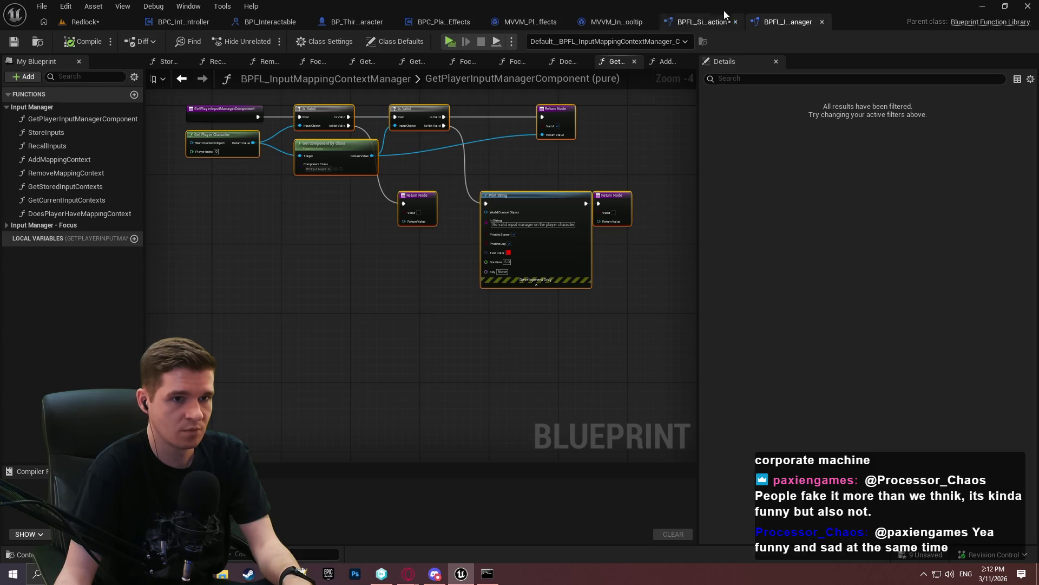
# Paste the copied nodes into GetPlayerSimpleInteractionComponent's graph and shift them right
pyautogui.click(704, 22)
pyautogui.click(610, 238)
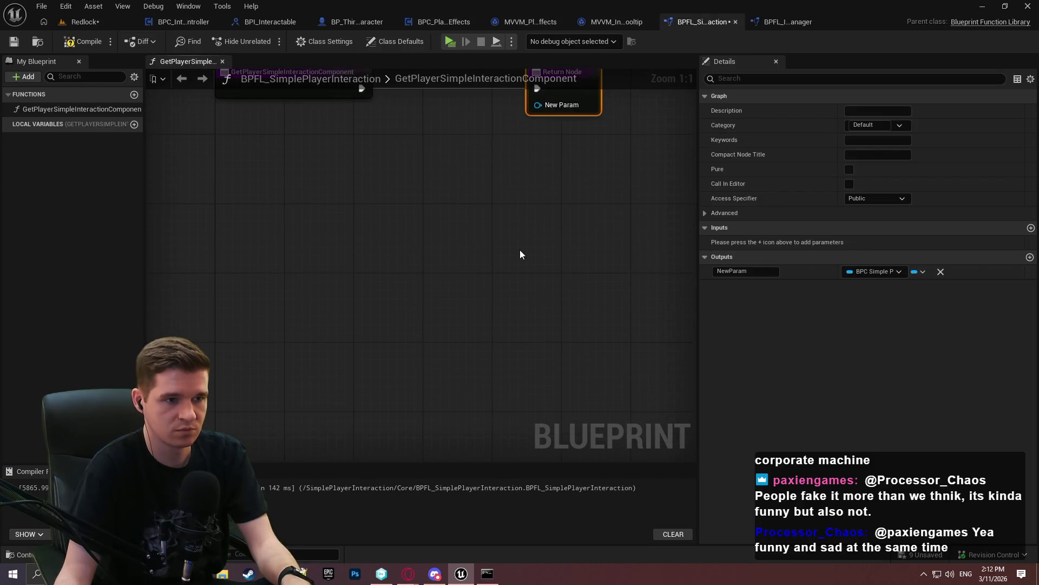
pyautogui.hotkey('ctrl', 'v')
pyautogui.moveTo(392, 190); pyautogui.dragTo(487, 184)
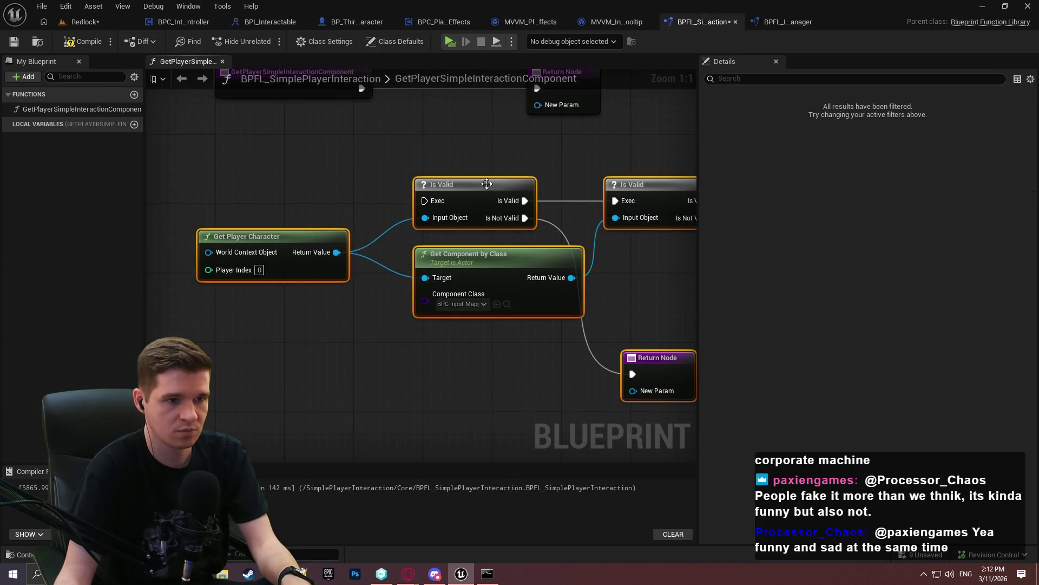
# Add a second output and make the first one a Boolean named bIsValid
pyautogui.click(585, 92)
pyautogui.click(1030, 257)
pyautogui.click(874, 271)
pyautogui.click(871, 300)
pyautogui.write('bl')
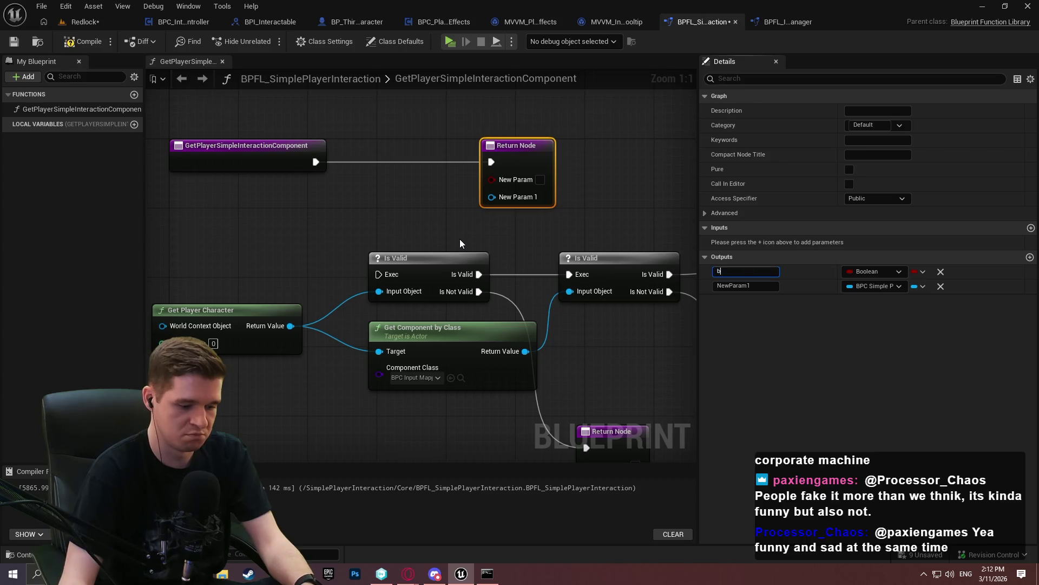
pyautogui.write('alid')
pyautogui.press('Return')
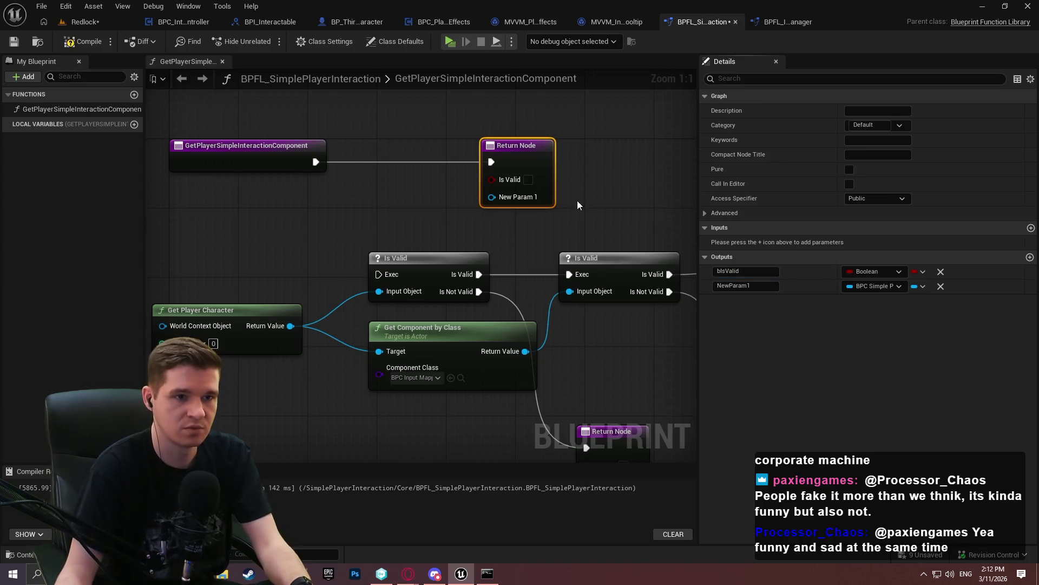
# In BPFL_InputMappingContextManager, rename the ReturnValue output to Component
pyautogui.click(765, 25)
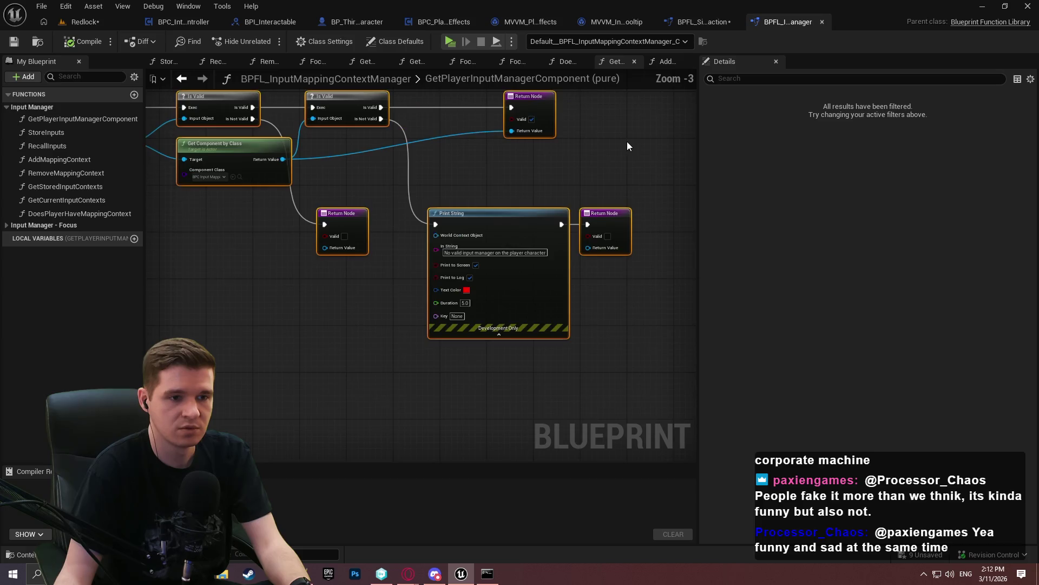
pyautogui.click(709, 23)
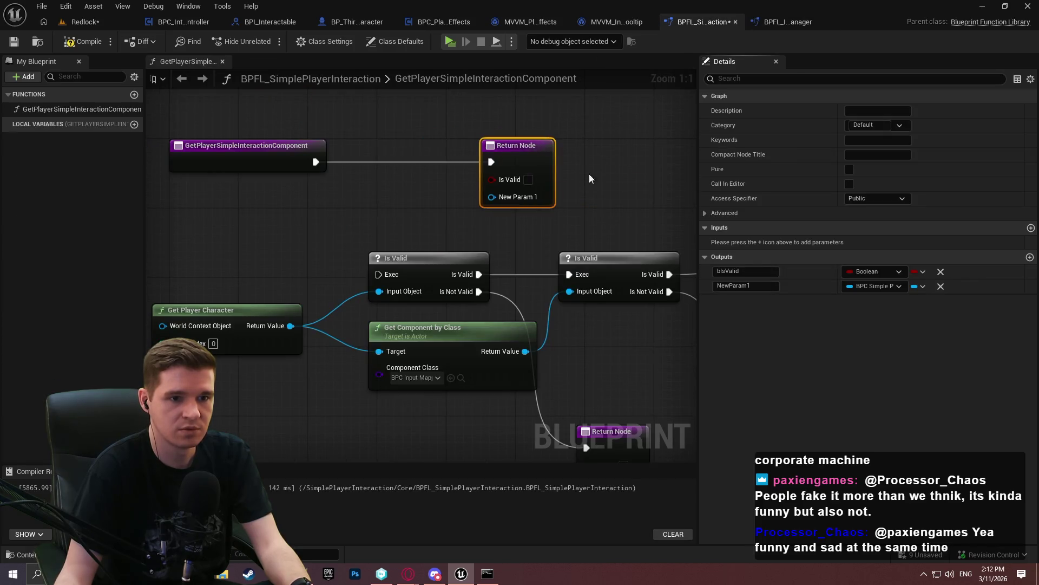
pyautogui.click(788, 22)
pyautogui.moveTo(494, 196)
pyautogui.mouseDown()
pyautogui.moveTo(542, 325)
pyautogui.moveTo(505, 276)
pyautogui.mouseUp()
pyautogui.click(557, 173)
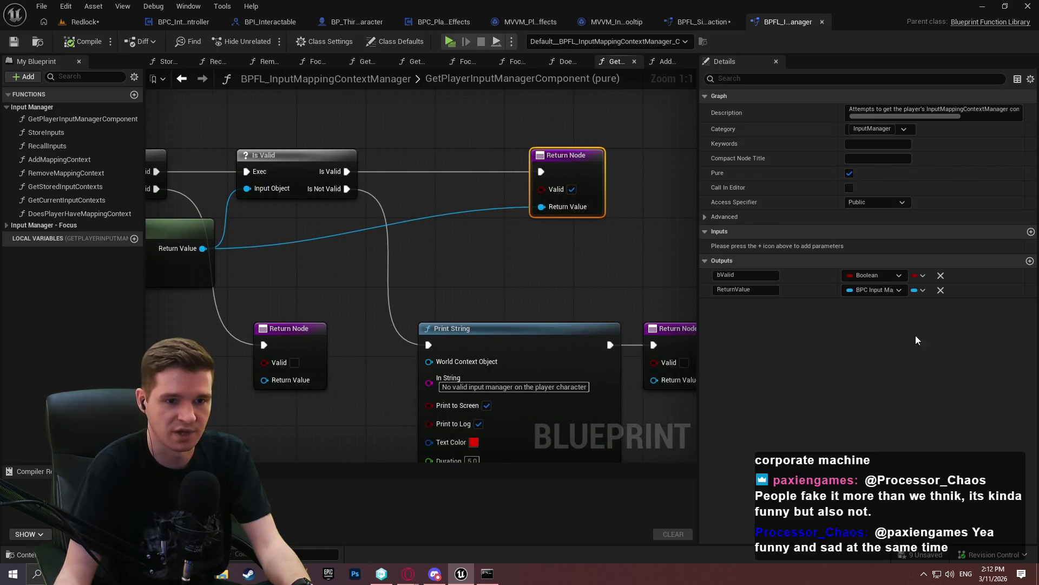
pyautogui.click(746, 289)
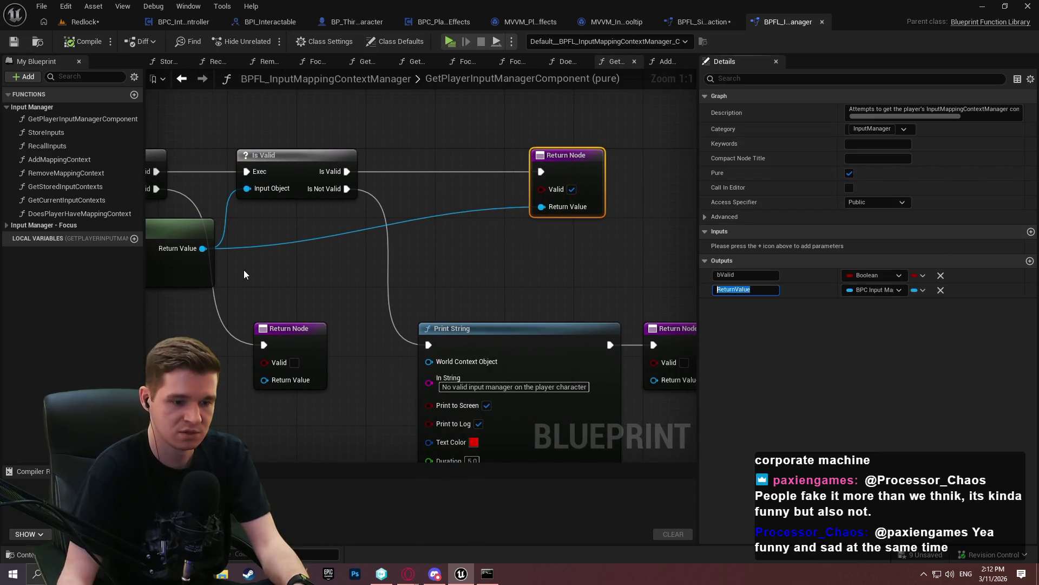
pyautogui.write('Component')
pyautogui.press('Return')
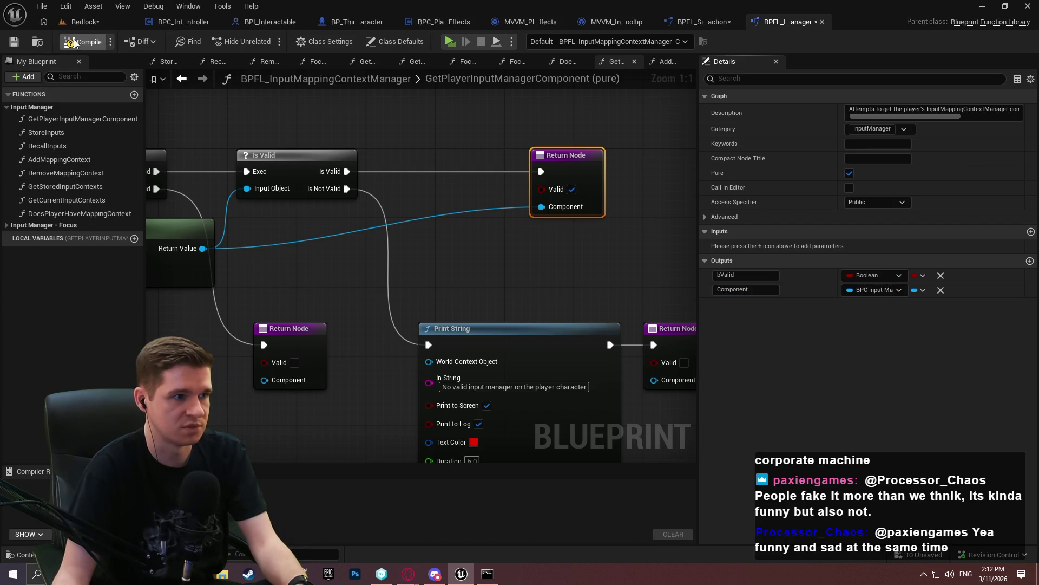
# Compile and save the input manager function library
pyautogui.click(76, 42)
pyautogui.hotkey('ctrl', 's')
pyautogui.click(531, 415)
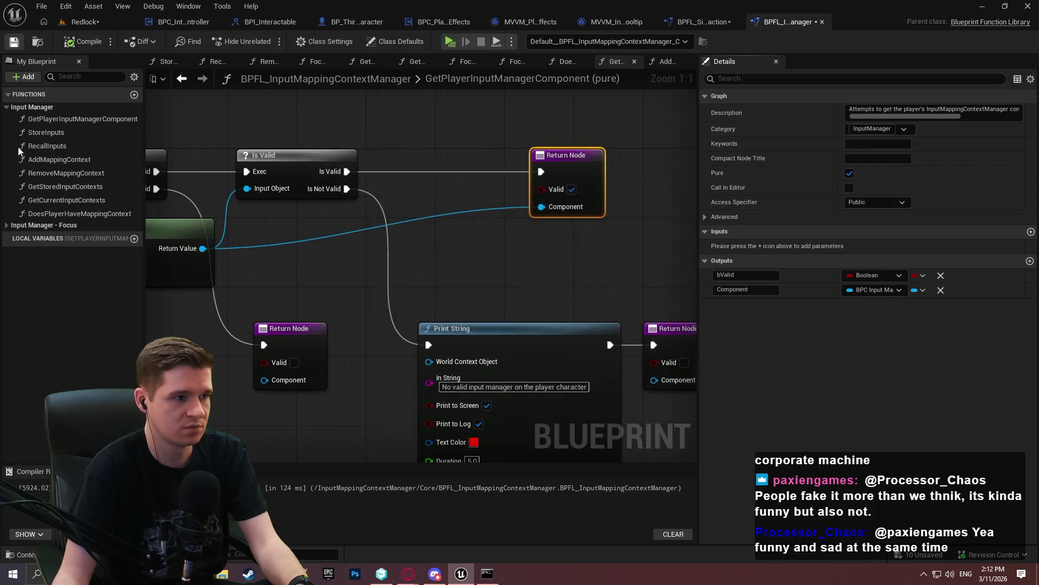
pyautogui.click(703, 22)
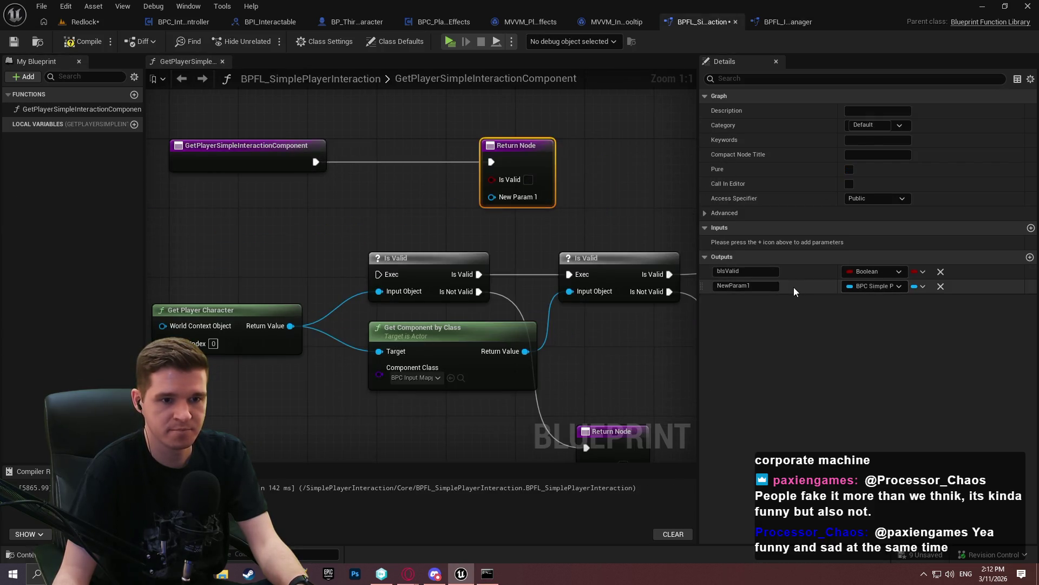
# Rename NewParam1 to Component, give it the BPC component type, and compile
pyautogui.click(774, 285)
pyautogui.write('Component')
pyautogui.press('Return')
pyautogui.click(873, 286)
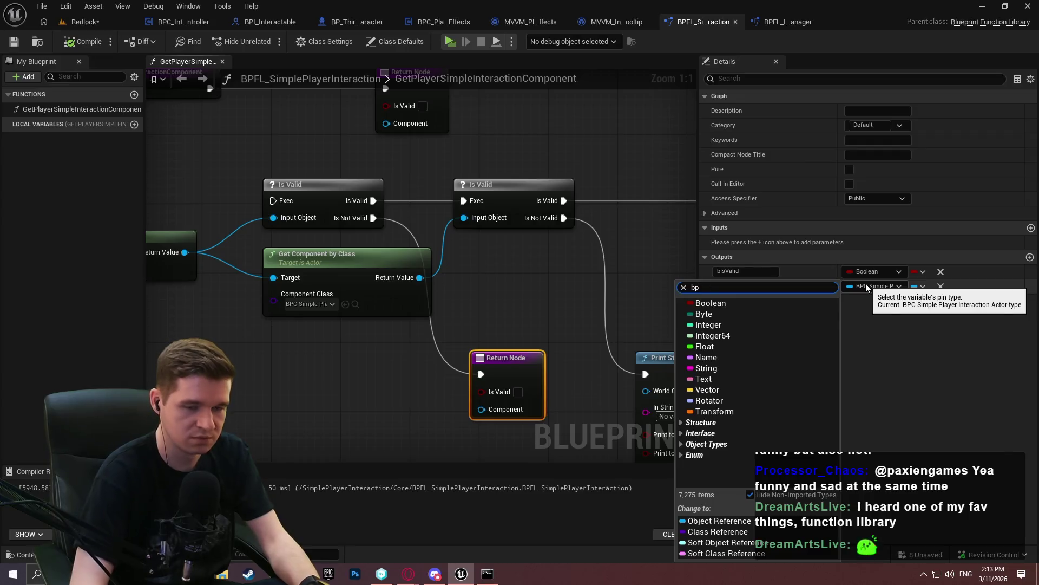
pyautogui.write('bpc')
pyautogui.click(942, 456)
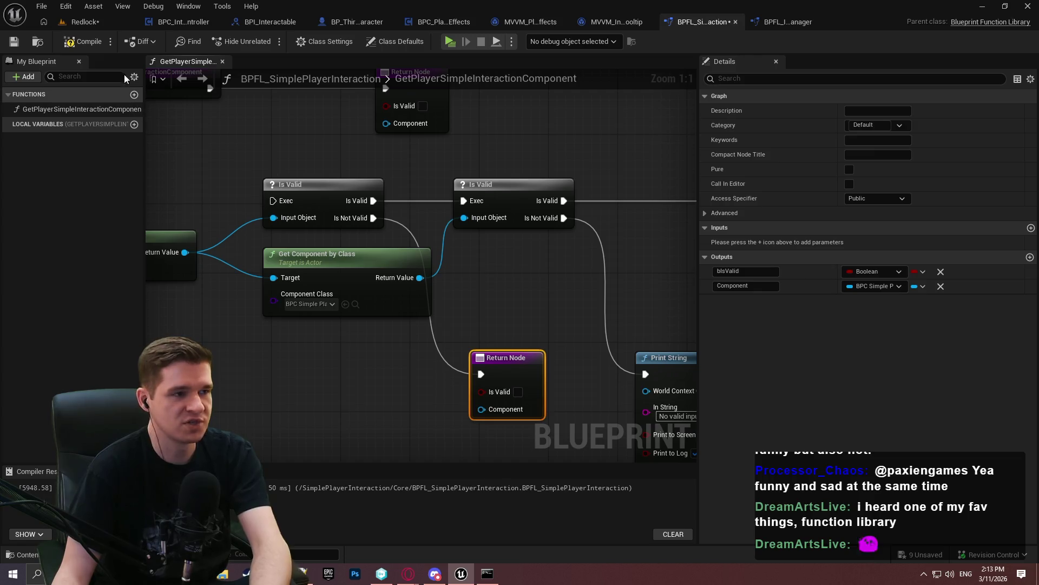
pyautogui.click(90, 43)
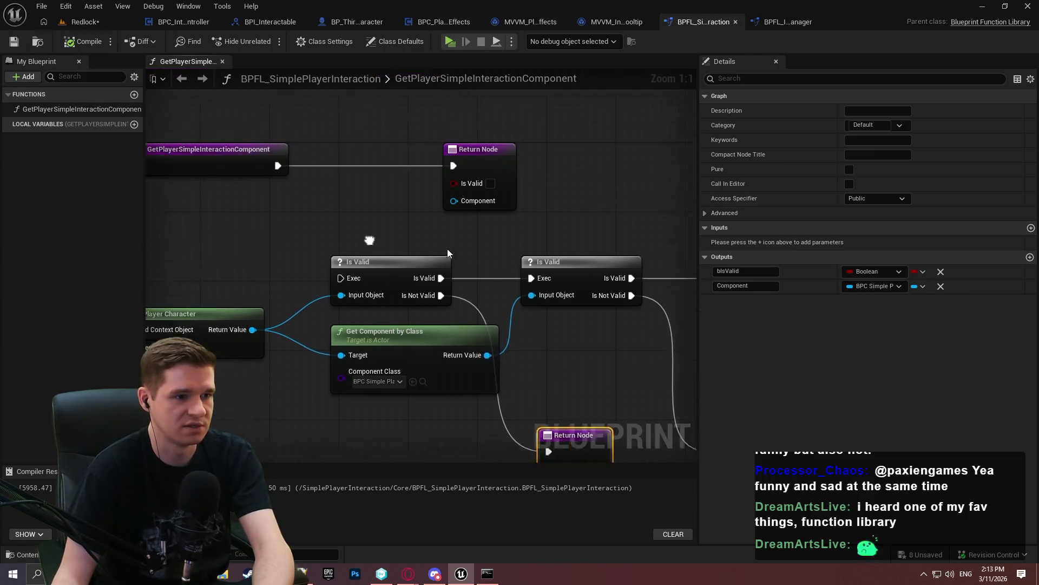
# Wire the entry node into the first Is Valid check, move all nodes up, and compile
pyautogui.moveTo(413, 295); pyautogui.dragTo(350, 182)
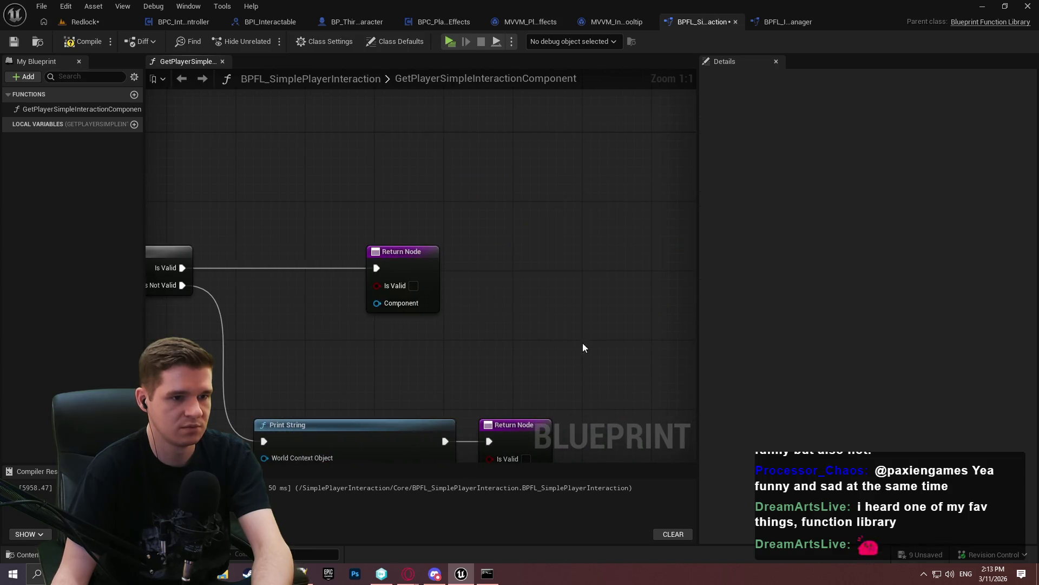
pyautogui.scroll(-3, 643, 201)
pyautogui.scroll(2, 177, 121)
pyautogui.hotkey('ctrl', 'a')
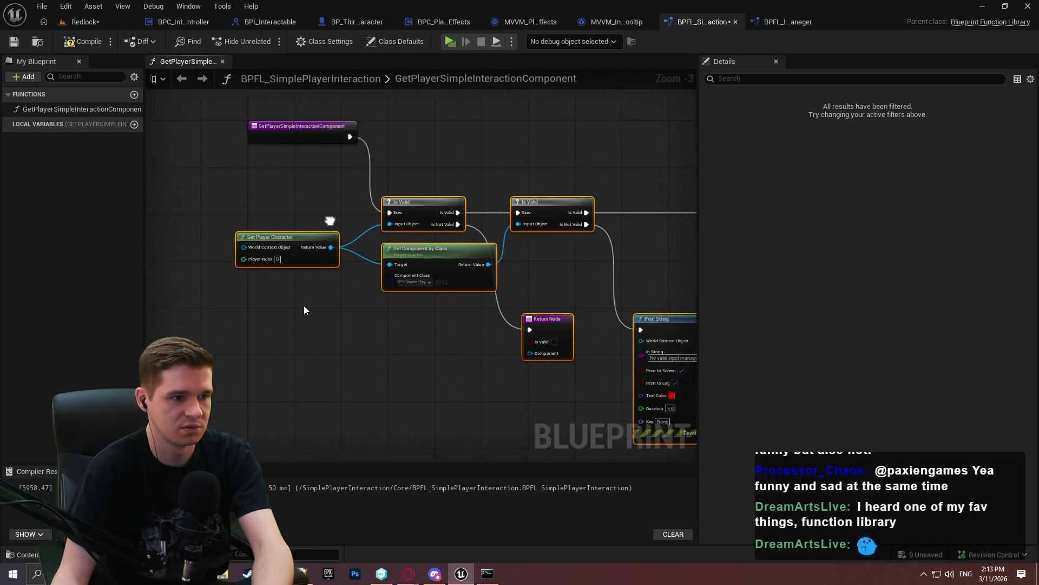
pyautogui.moveTo(410, 297)
pyautogui.mouseDown()
pyautogui.moveTo(443, 209)
pyautogui.moveTo(419, 205)
pyautogui.mouseUp()
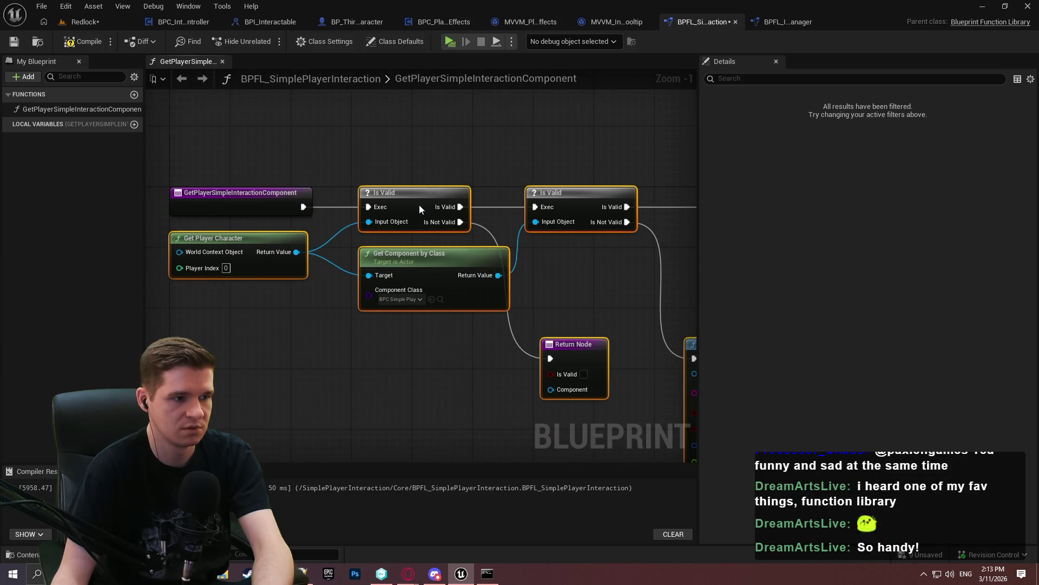
pyautogui.click(415, 378)
pyautogui.click(84, 42)
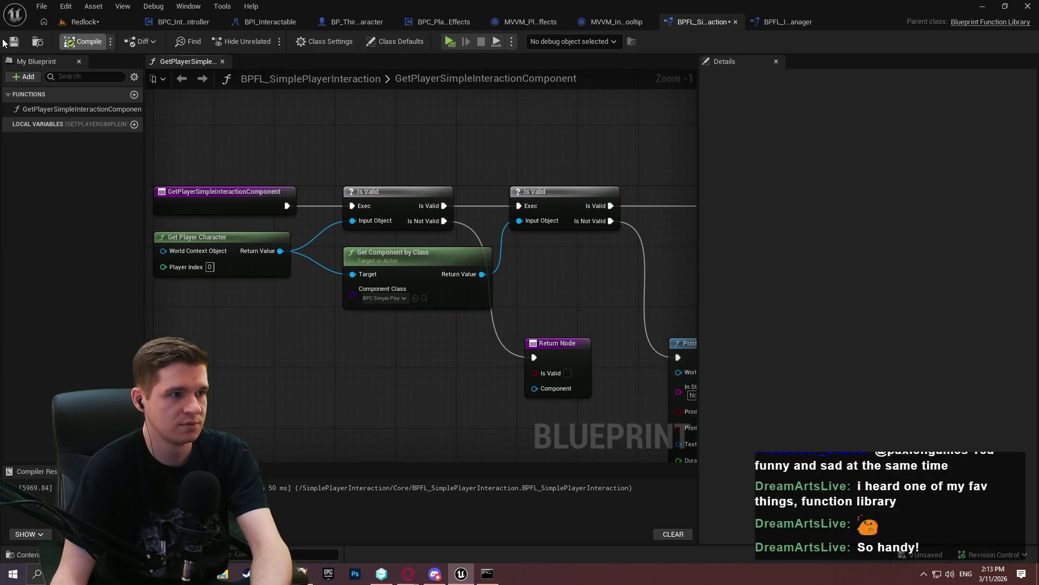
# Select the words 'input manager' in the Print String failure message
pyautogui.scroll(1, 378, 309)
pyautogui.moveTo(364, 295)
pyautogui.mouseDown()
pyautogui.moveTo(550, 294)
pyautogui.moveTo(318, 295)
pyautogui.moveTo(99, 256)
pyautogui.mouseUp()
pyautogui.moveTo(404, 321); pyautogui.dragTo(391, 322)
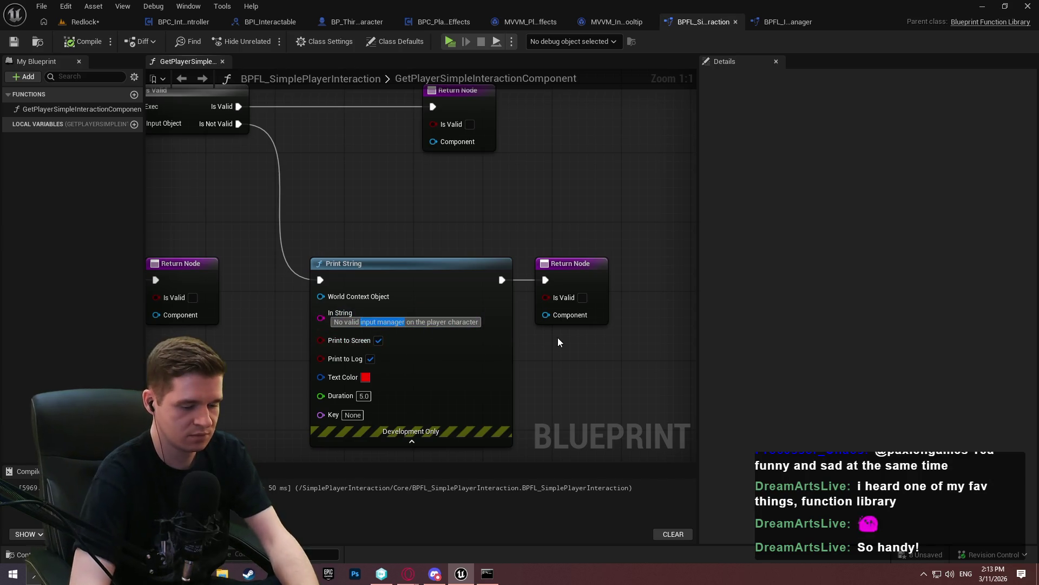
# Replace the selected words in the failure message with SimpleInteractionComponent
pyautogui.write('interaction')
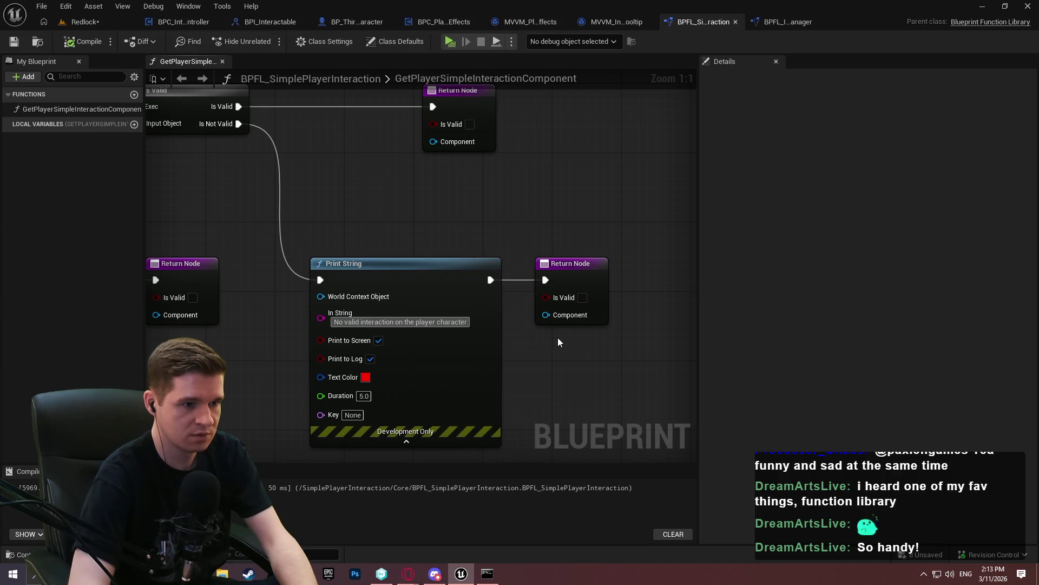
pyautogui.press('BackSpace')
pyautogui.press('BackSpace')
pyautogui.press('BackSpace')
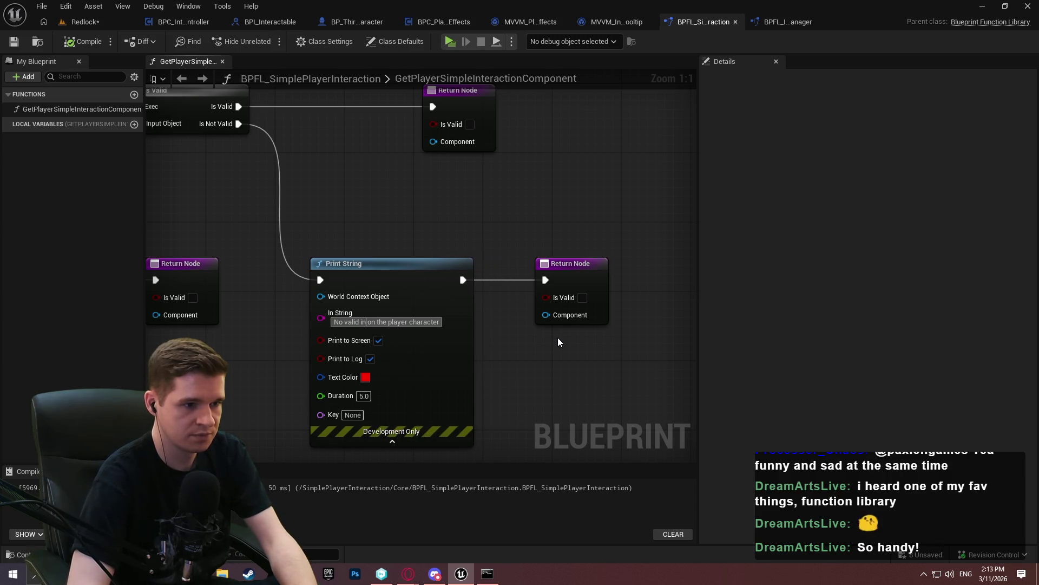
pyautogui.write('SimpleInteracti')
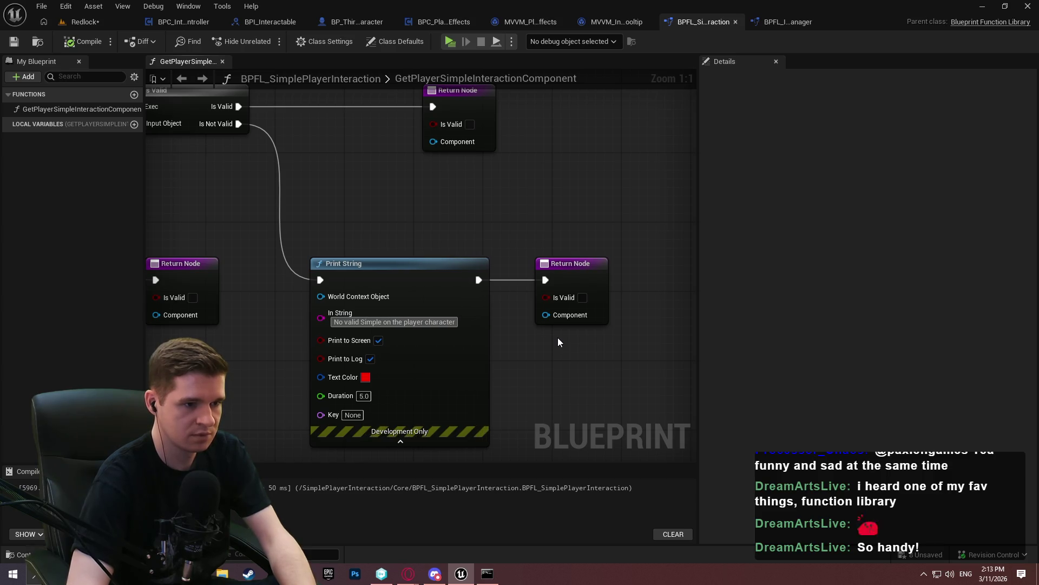
pyautogui.write('onCompone')
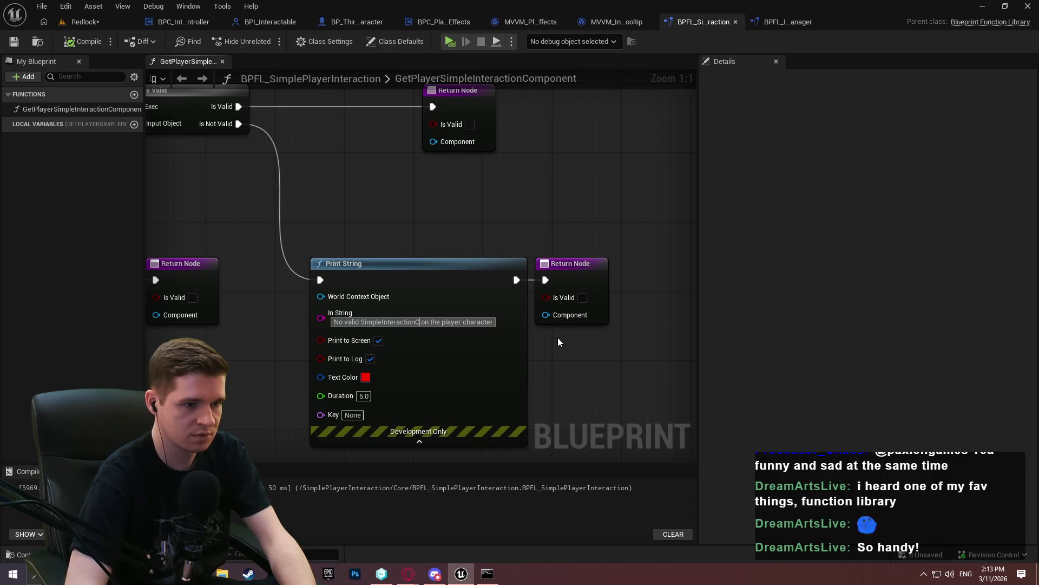
pyautogui.write('nt')
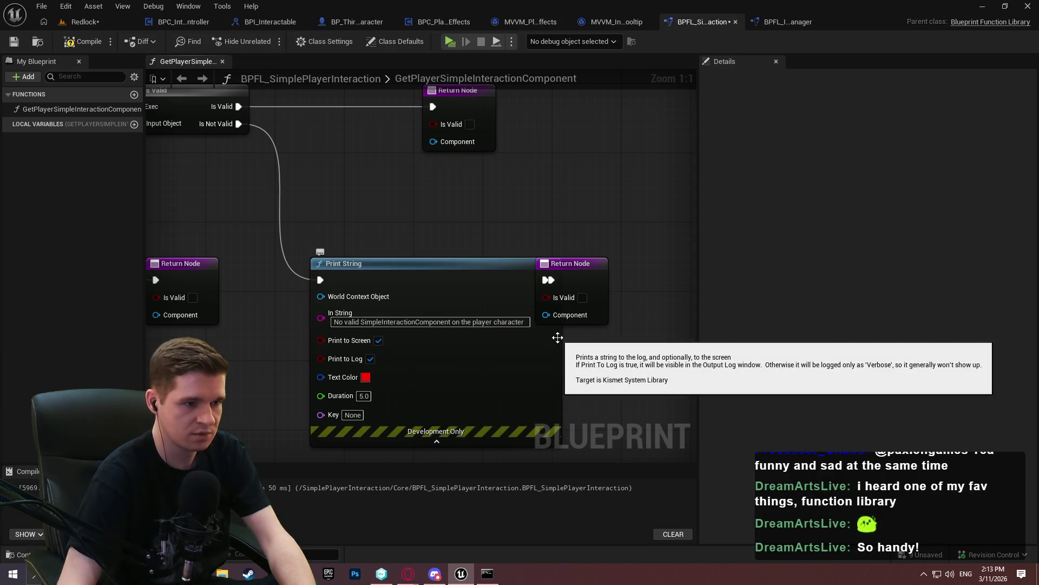
# Nudge the last Return Node right and recompile the function library
pyautogui.moveTo(584, 266); pyautogui.dragTo(629, 270)
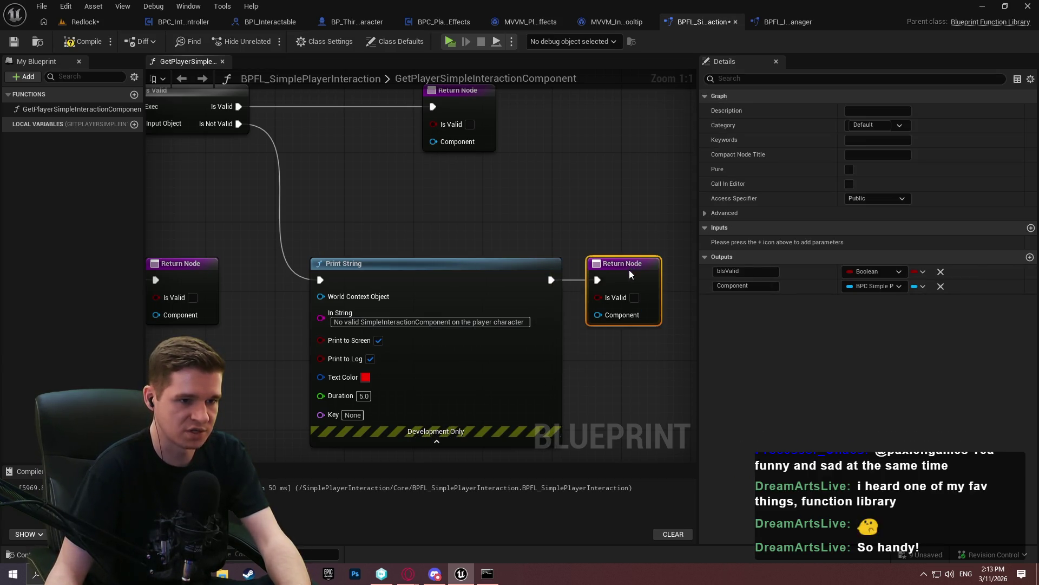
pyautogui.click(593, 223)
pyautogui.click(82, 41)
pyautogui.scroll(-1, 585, 208)
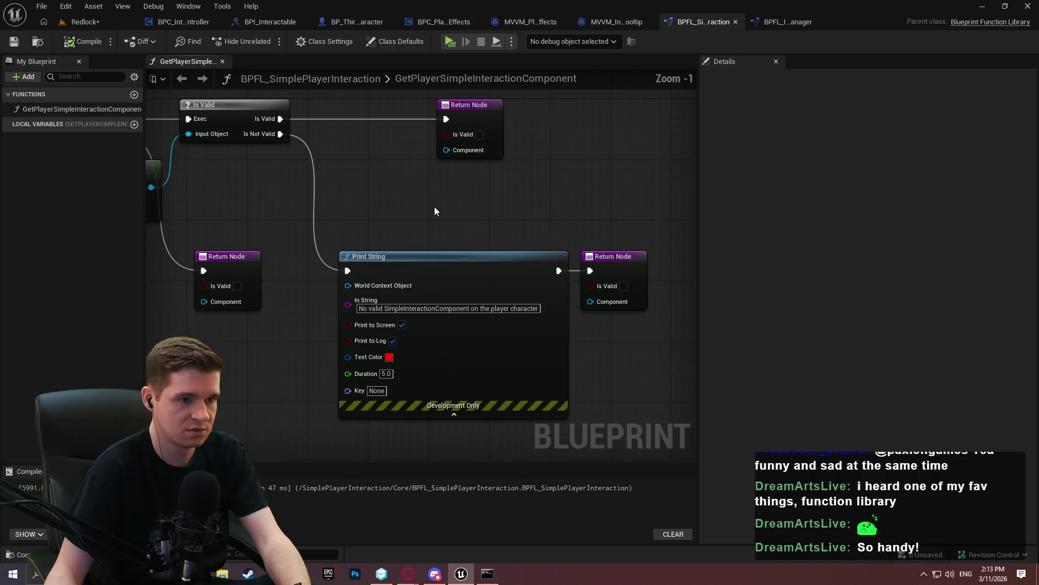
pyautogui.moveTo(434, 211); pyautogui.dragTo(693, 258)
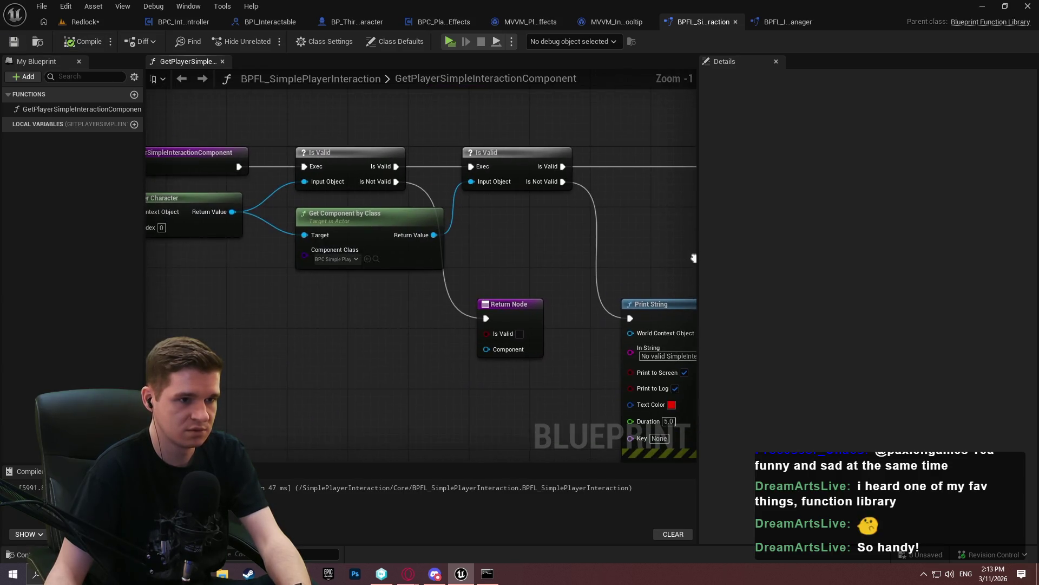
pyautogui.click(38, 109)
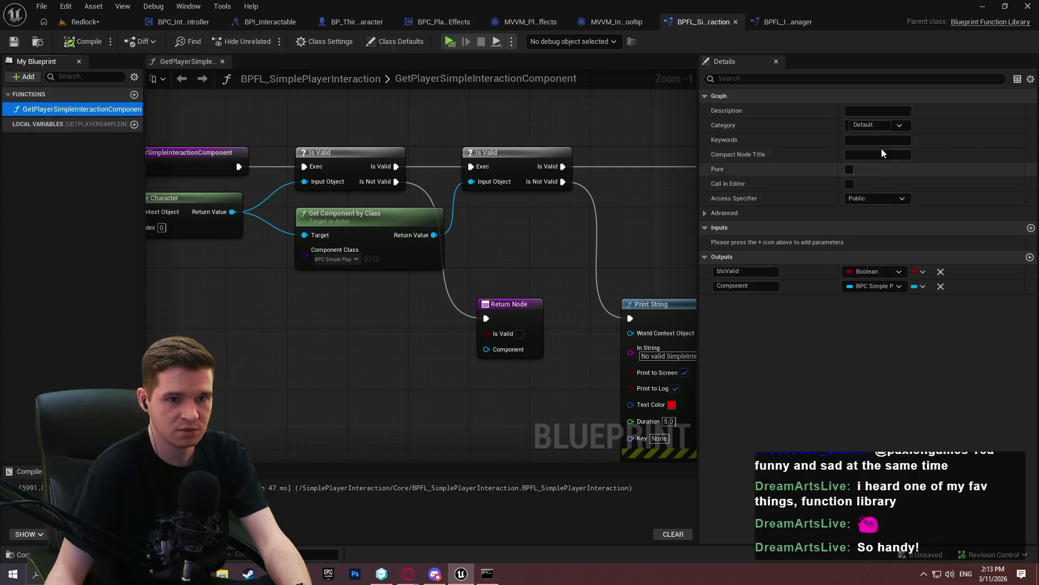
# Set the function's Category field to 'Simple Player Interaction|Core'
pyautogui.click(869, 125)
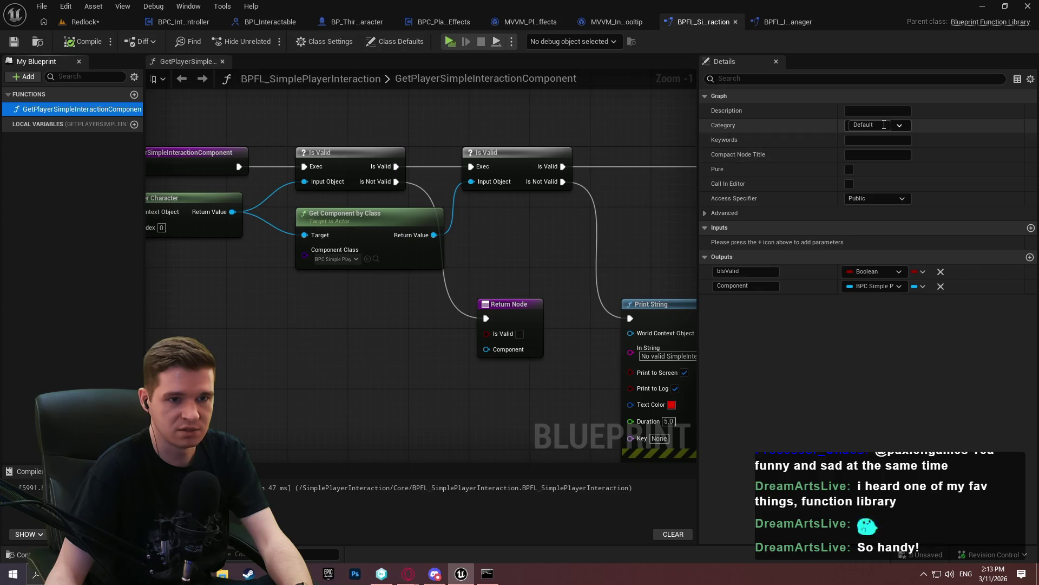
pyautogui.hotkey('ctrl', 'a')
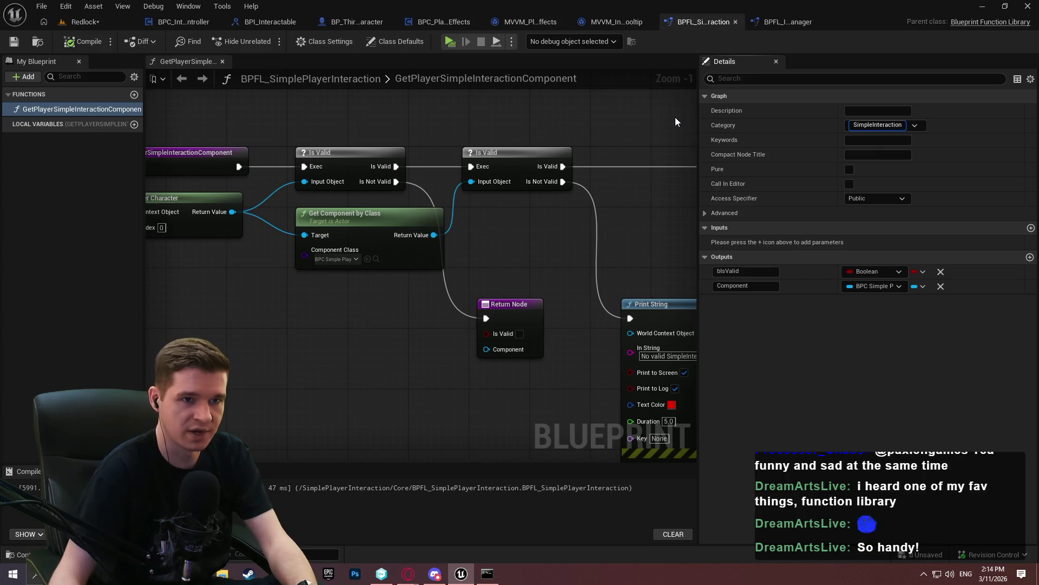
pyautogui.write('\\')
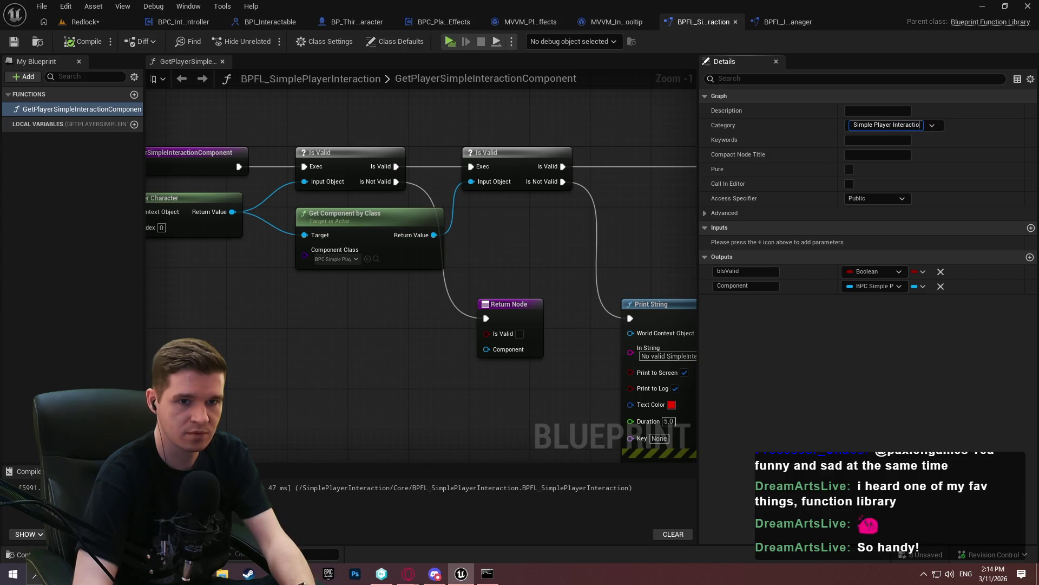
pyautogui.write('re')
pyautogui.press('Return')
# Edit the failure message so 'component' becomes a separate word, then recompile
pyautogui.moveTo(692, 362); pyautogui.dragTo(476, 312)
pyautogui.click(452, 307)
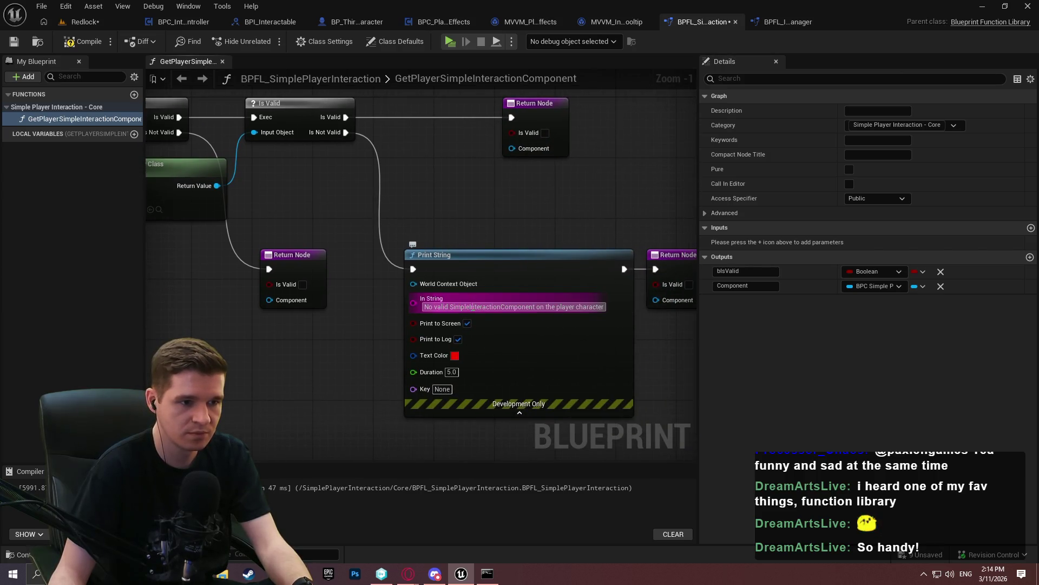
pyautogui.write('Player')
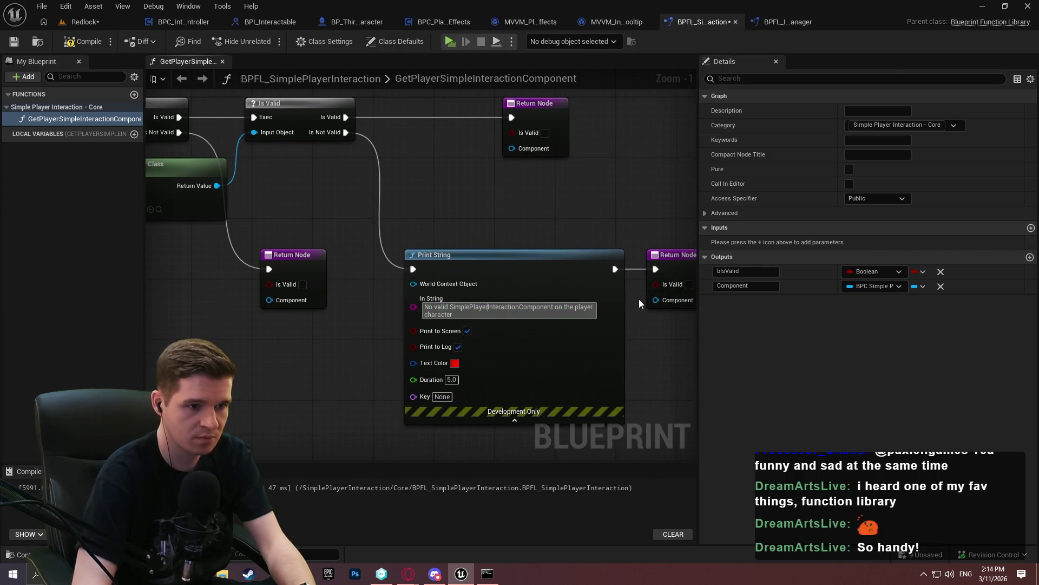
pyautogui.press('BackSpace')
pyautogui.write('c')
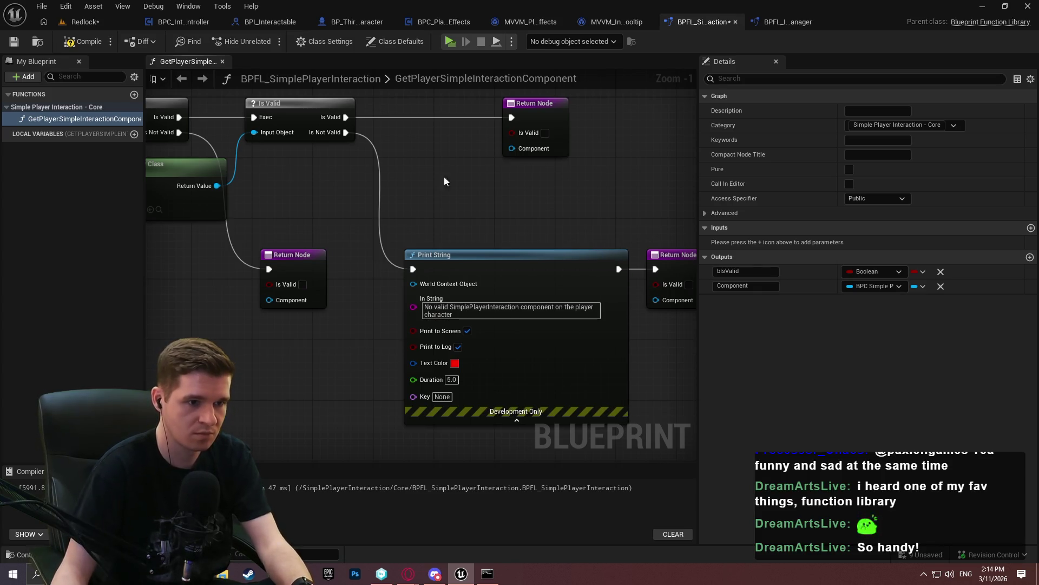
pyautogui.click(69, 47)
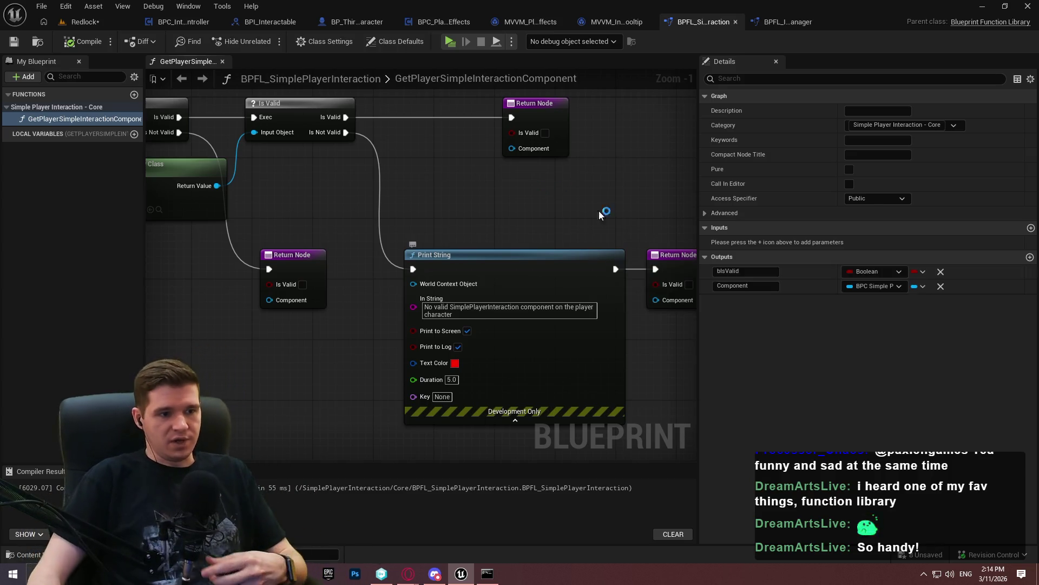
# Tick Pure on GetPlayerSimpleInteractionComponent in BPFL_SimplePlayerInteraction
pyautogui.scroll(-2, 457, 350)
pyautogui.click(785, 21)
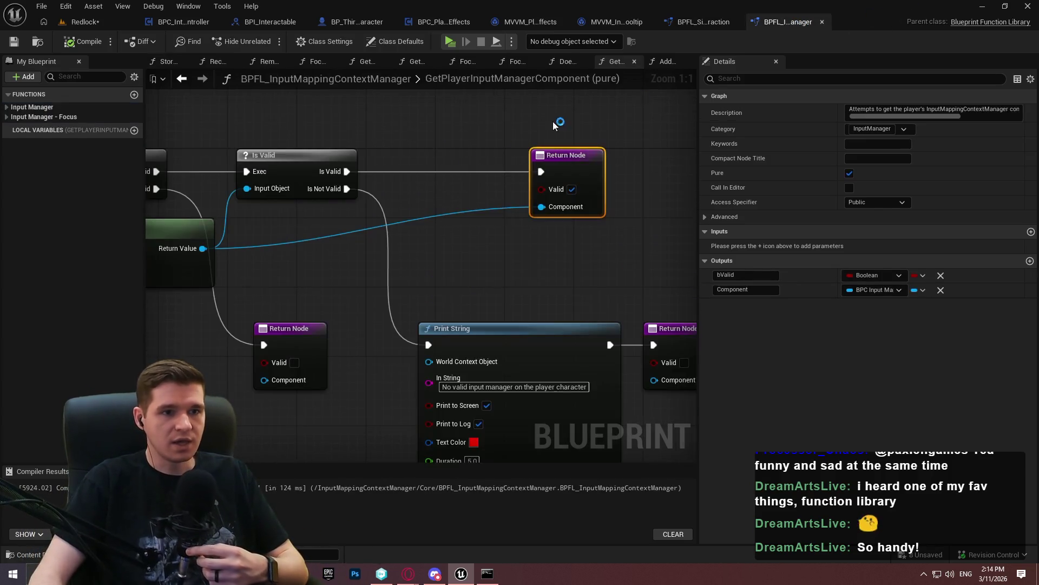
pyautogui.click(612, 22)
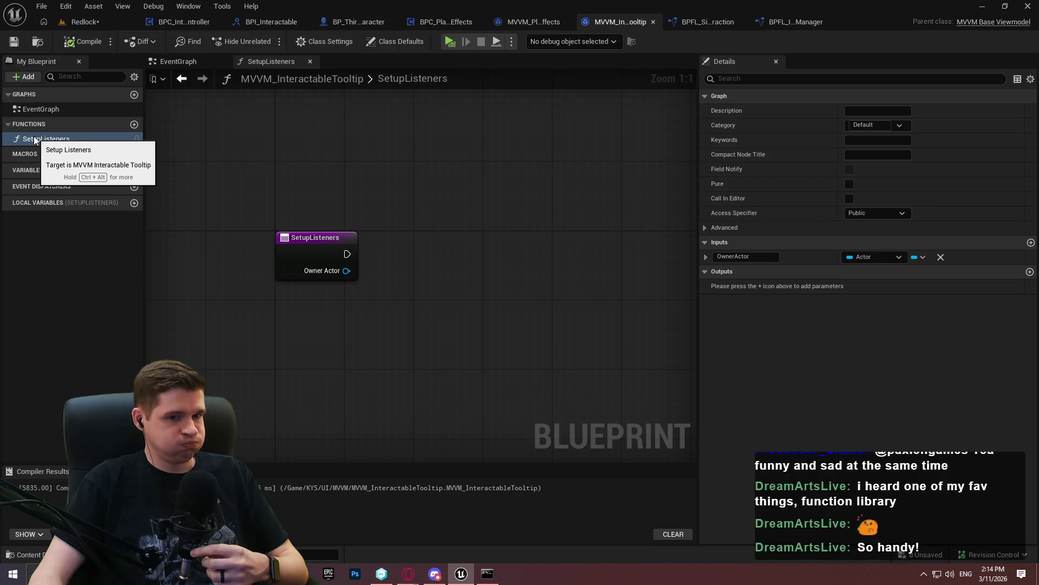
pyautogui.click(535, 22)
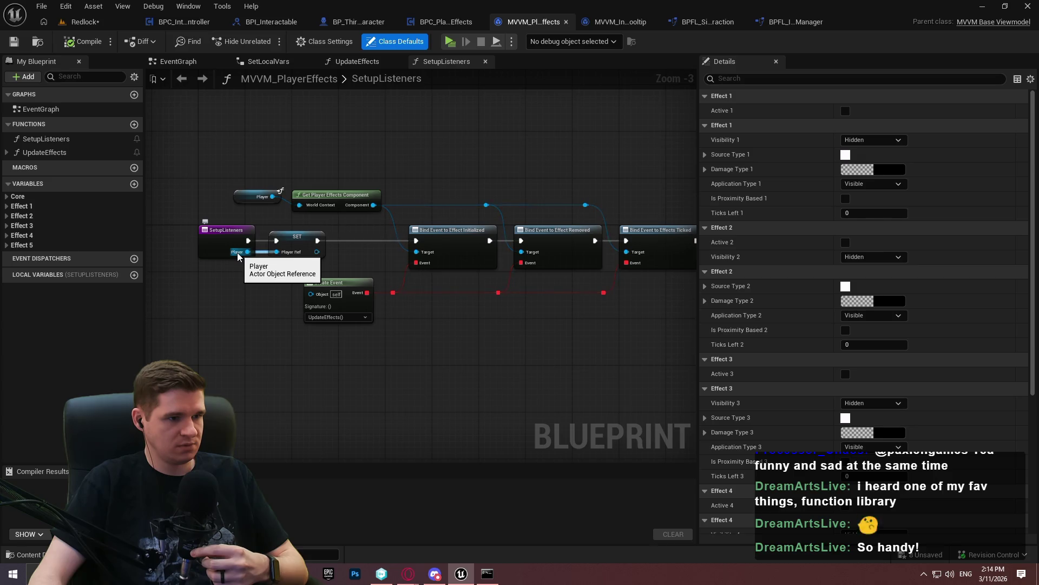
pyautogui.scroll(3, 377, 172)
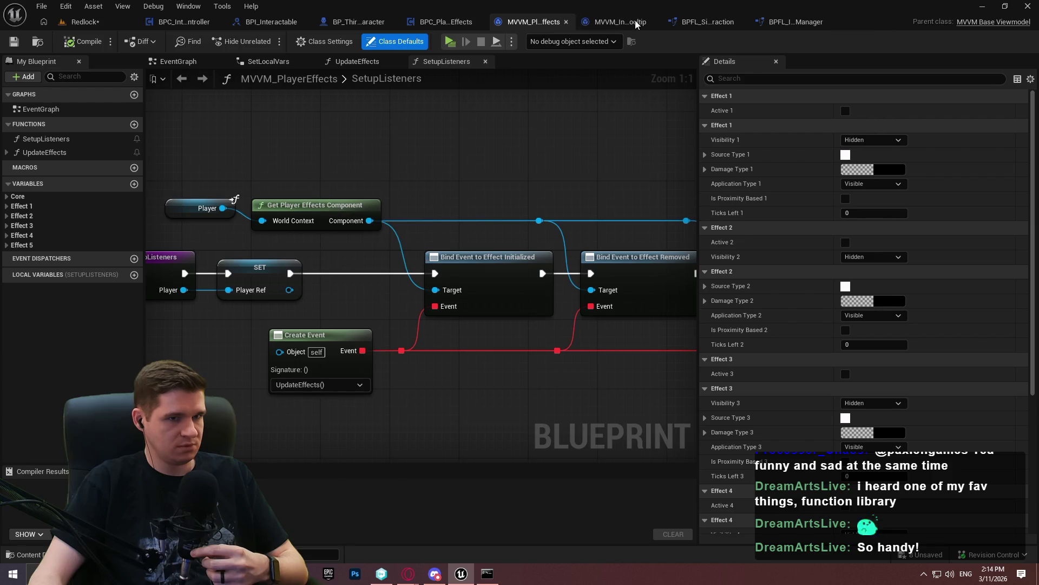
pyautogui.click(611, 21)
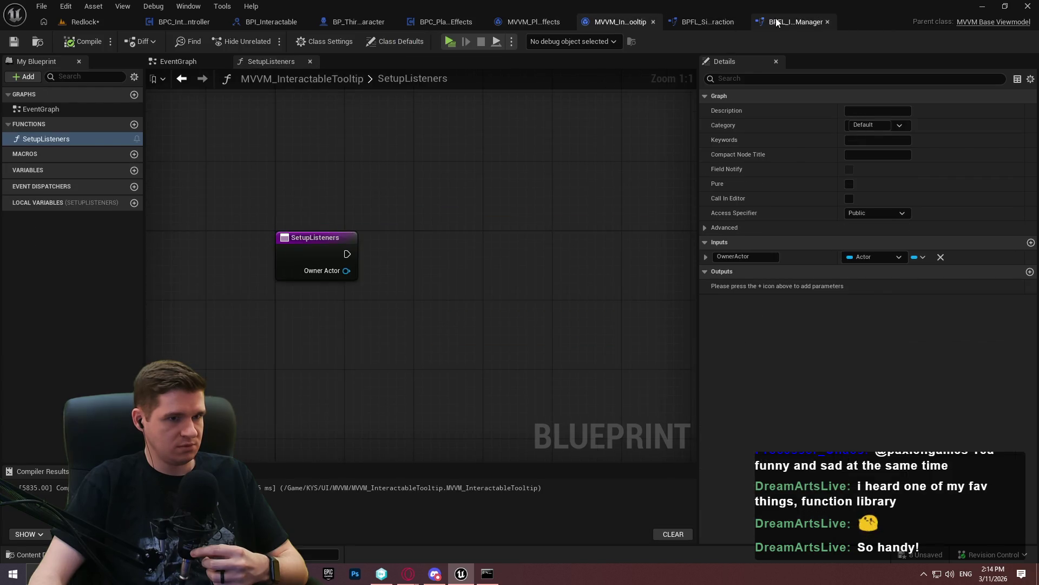
pyautogui.click(777, 22)
pyautogui.click(703, 22)
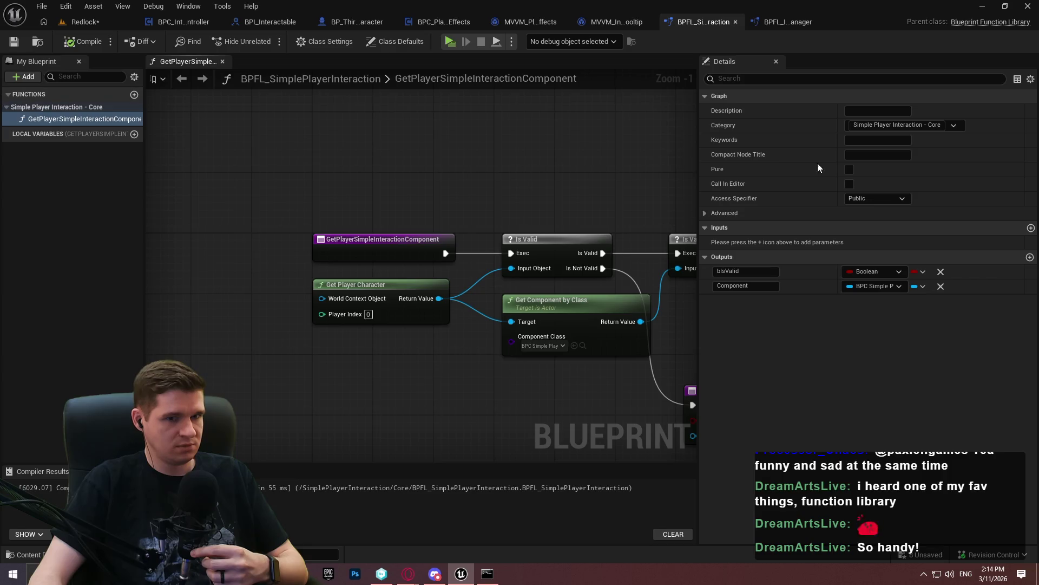
pyautogui.click(12, 43)
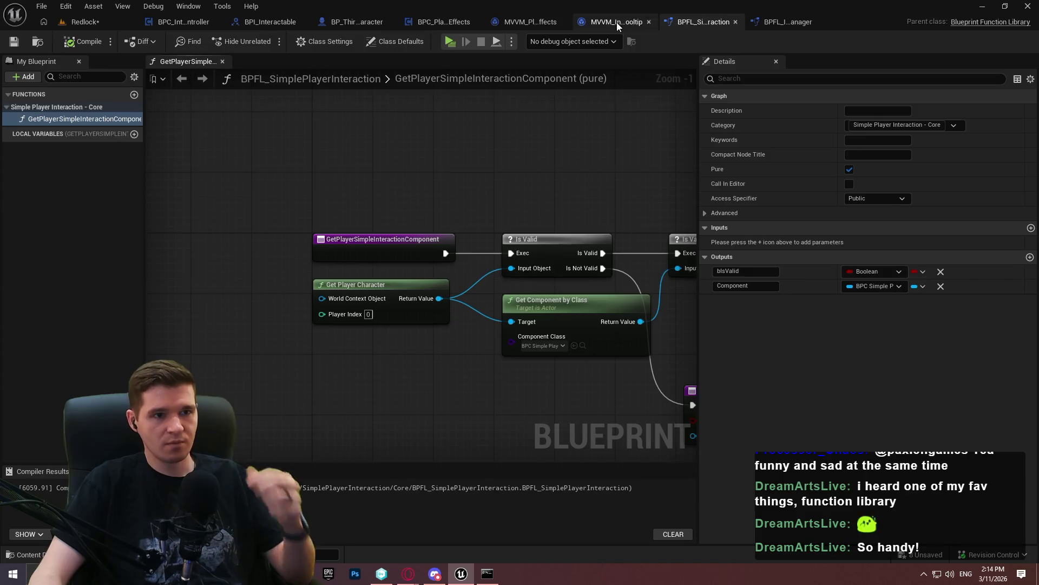
pyautogui.click(616, 21)
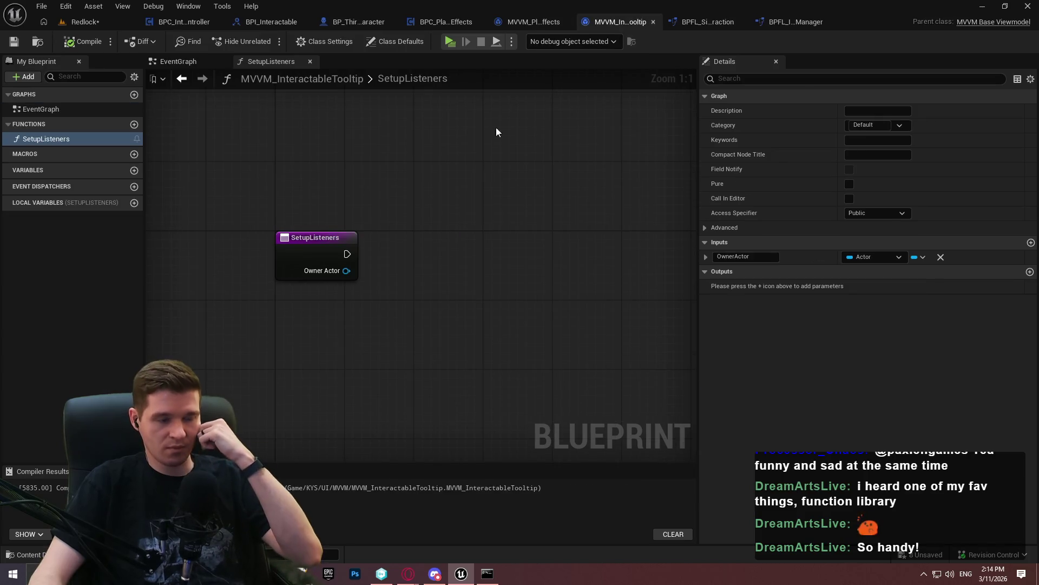
# Place Get Player Simple Interaction Component, wire Owner Actor into World Context, tidy, and compile
pyautogui.rightClick(423, 269)
pyautogui.write('get simple pla')
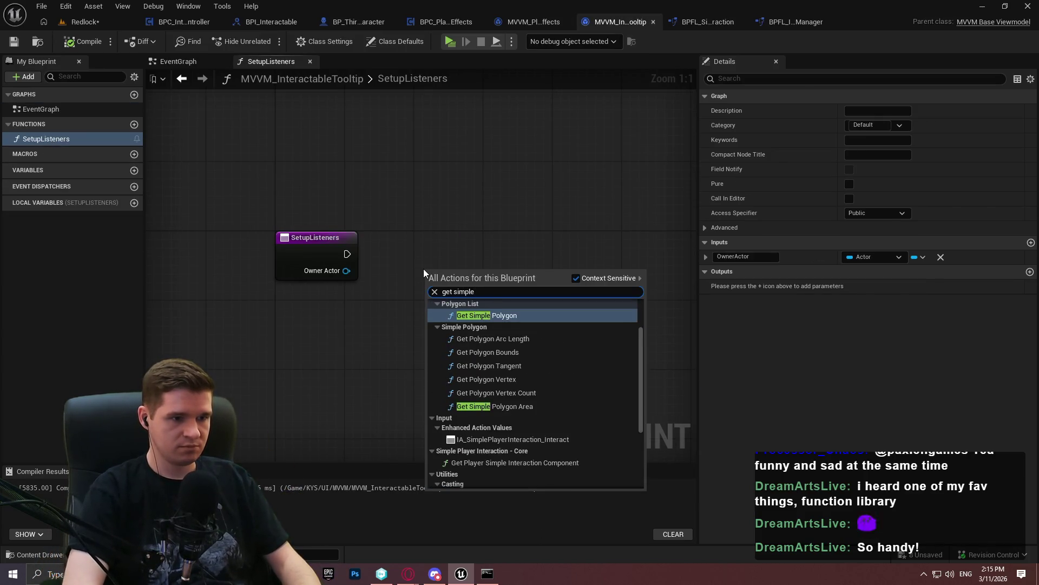
pyautogui.press('Return')
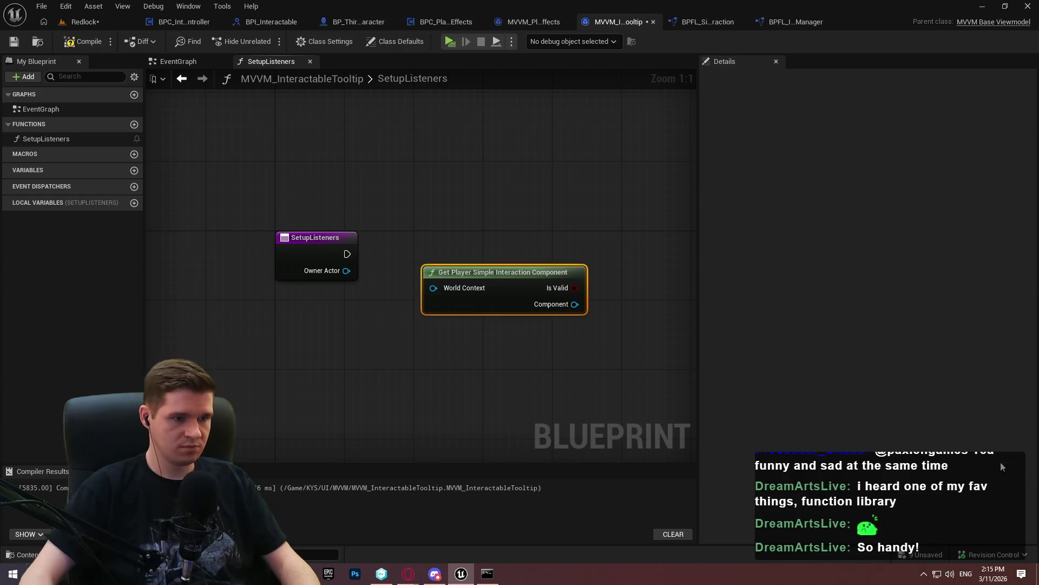
pyautogui.moveTo(434, 287); pyautogui.dragTo(404, 291)
pyautogui.write('owner')
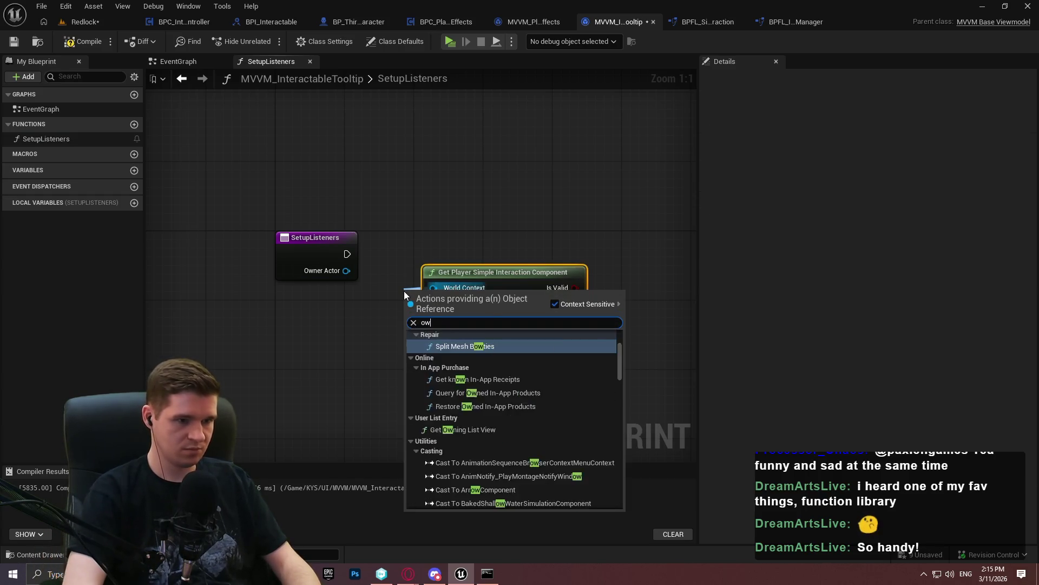
pyautogui.press('Up')
pyautogui.press('Return')
pyautogui.moveTo(471, 277); pyautogui.dragTo(515, 295)
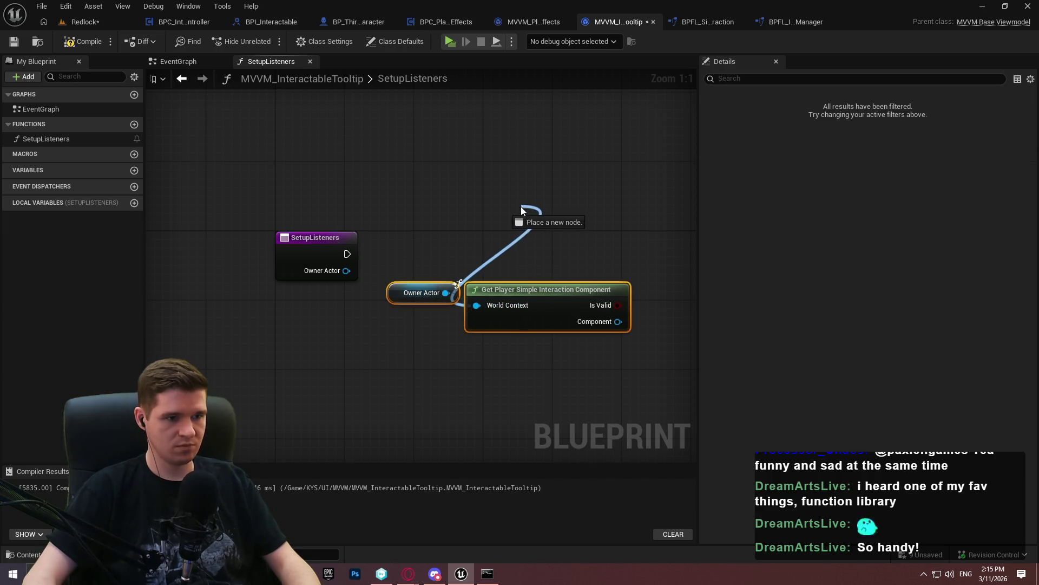
pyautogui.moveTo(424, 255)
pyautogui.mouseDown()
pyautogui.moveTo(531, 298)
pyautogui.moveTo(516, 183)
pyautogui.moveTo(469, 314)
pyautogui.moveTo(547, 174)
pyautogui.moveTo(465, 170)
pyautogui.mouseUp()
pyautogui.click(440, 205)
pyautogui.scroll(-1, 440, 204)
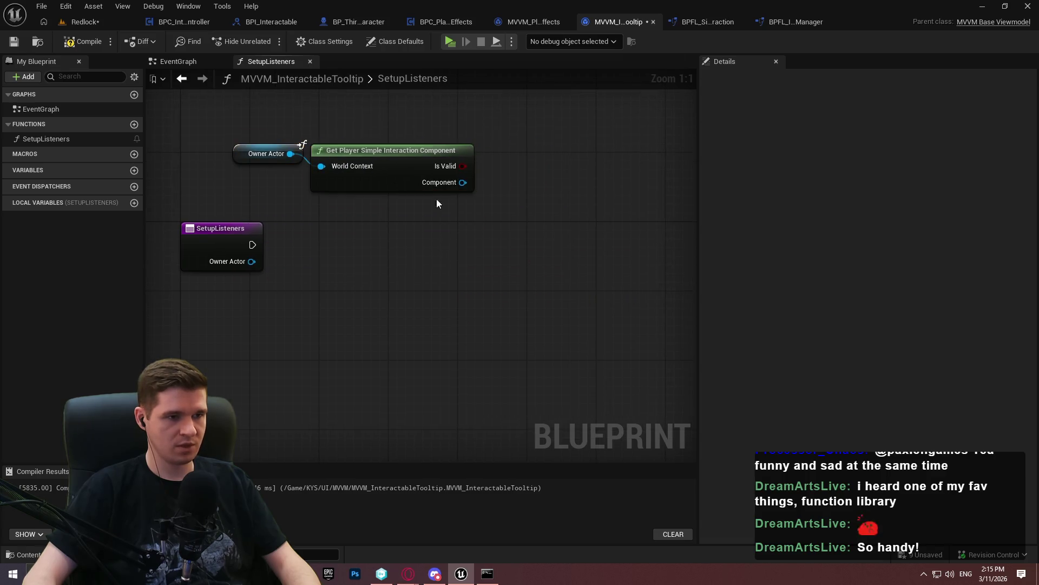
pyautogui.click(76, 42)
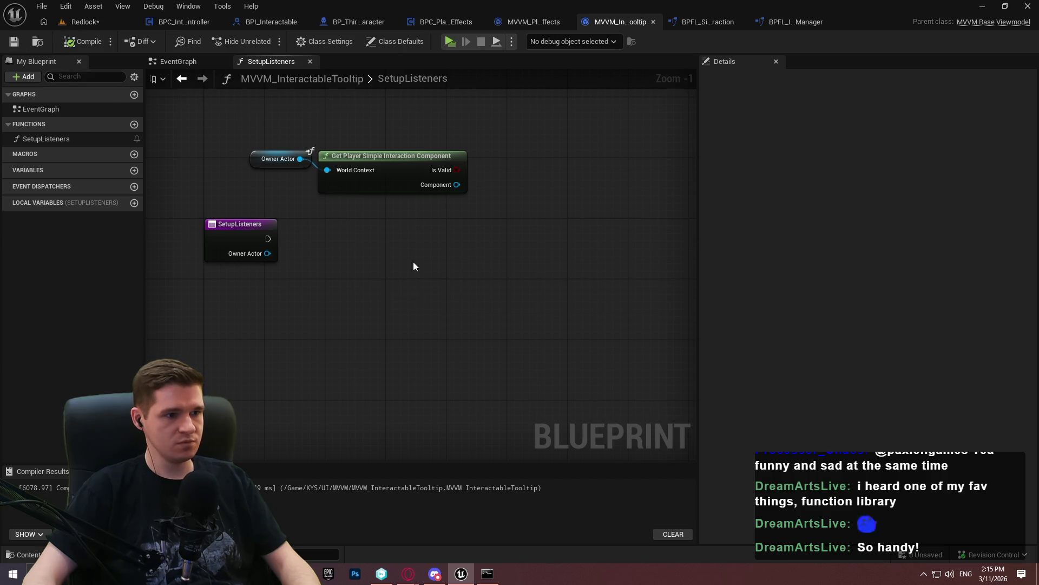
# Search the component's 'bind event to' actions, then cancel without adding a node
pyautogui.moveTo(456, 184); pyautogui.dragTo(509, 236)
pyautogui.write('b')
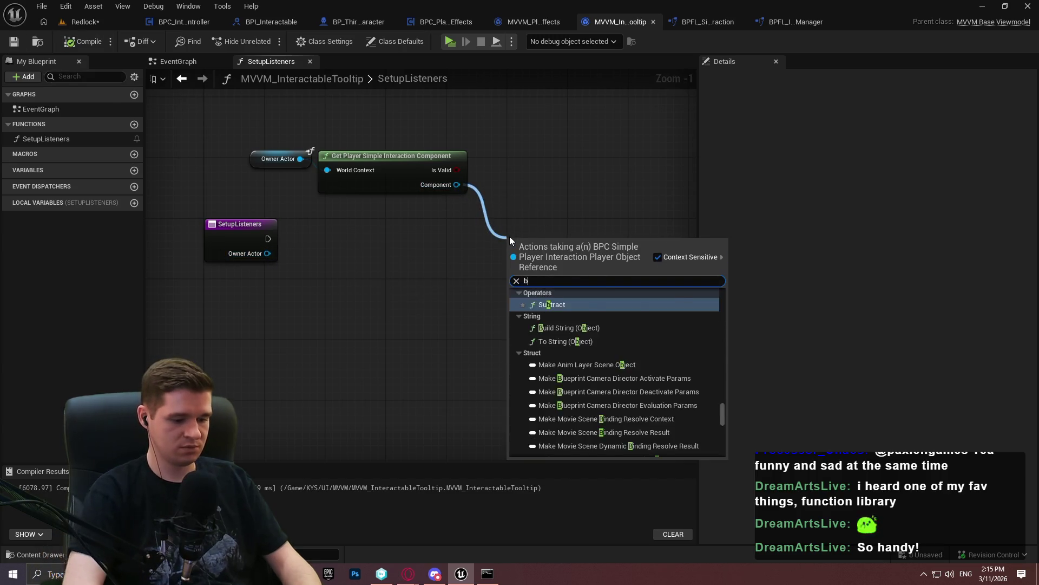
pyautogui.write('ind event')
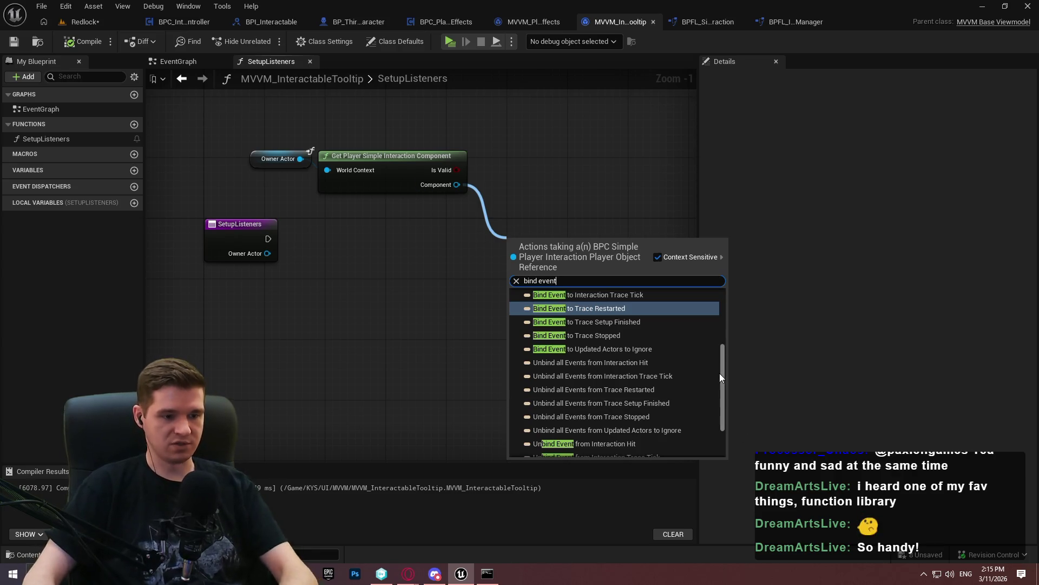
pyautogui.write(' to')
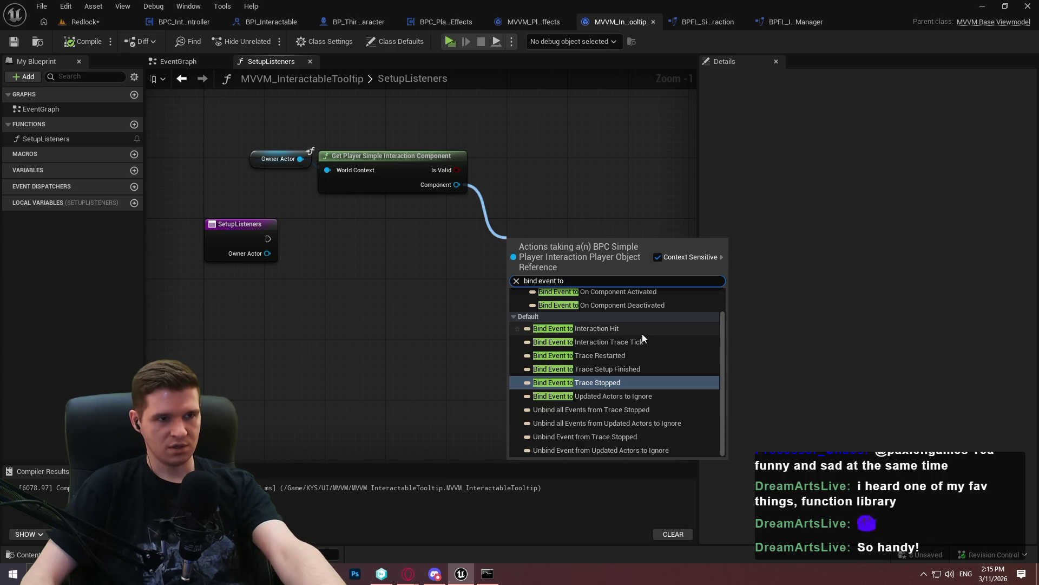
pyautogui.click(621, 181)
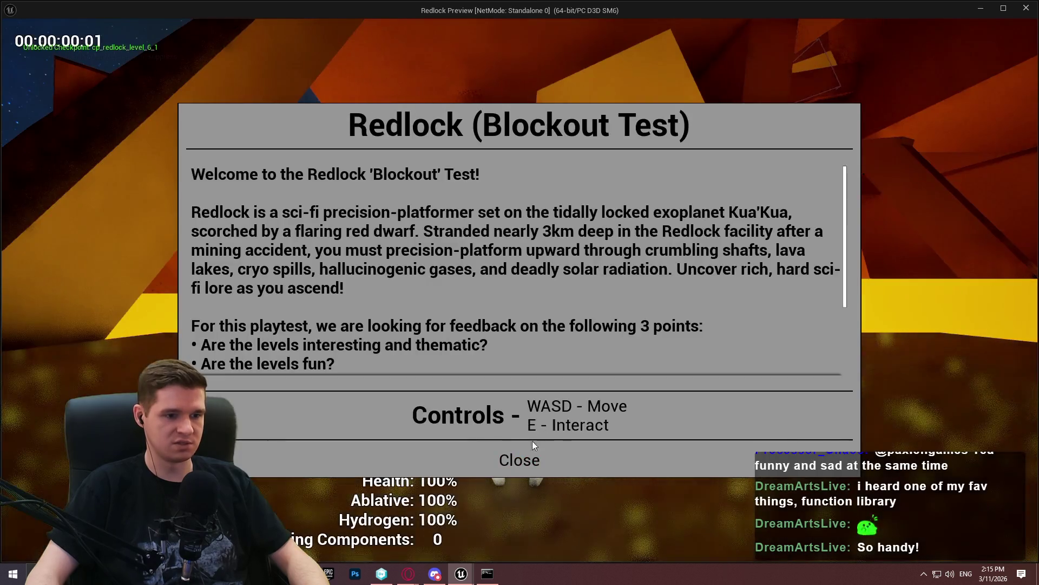
# Run the level preview, then close the BP_ThirdPersonCharacter and BPI_Interactable tabs
pyautogui.click(519, 460)
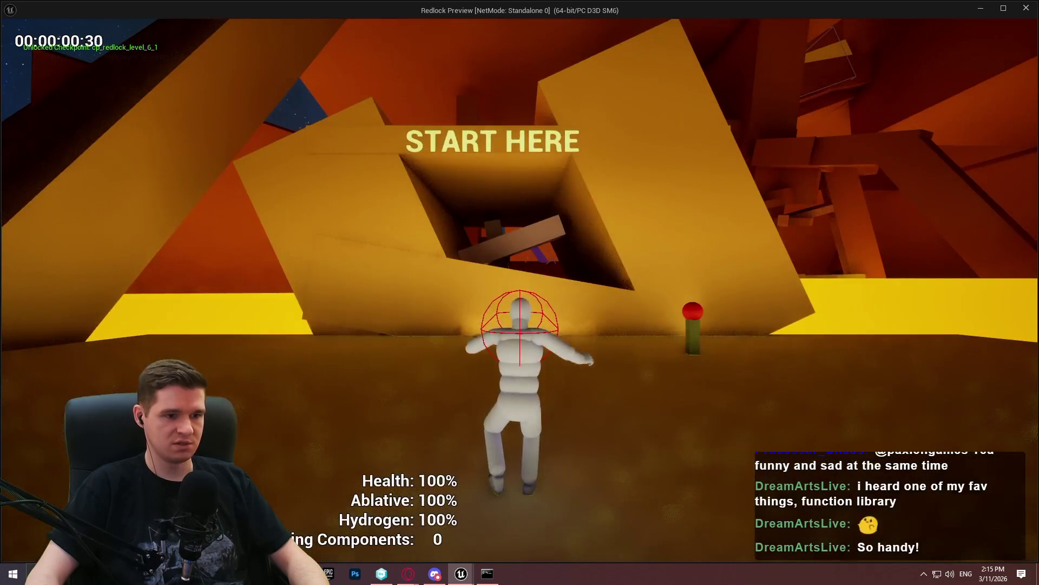
pyautogui.press('w')
pyautogui.press('super')
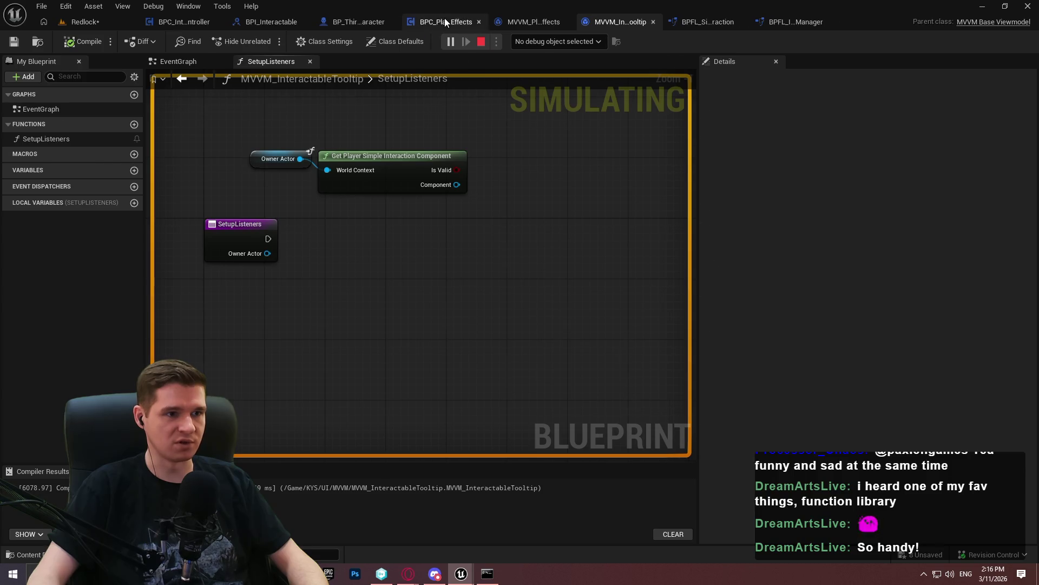
pyautogui.click(444, 19)
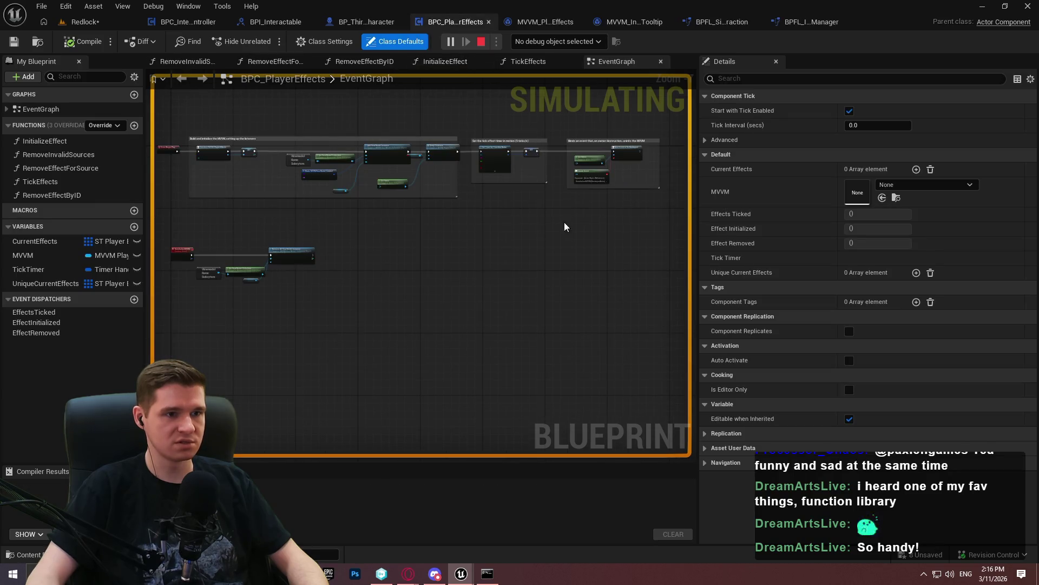
pyautogui.click(167, 24)
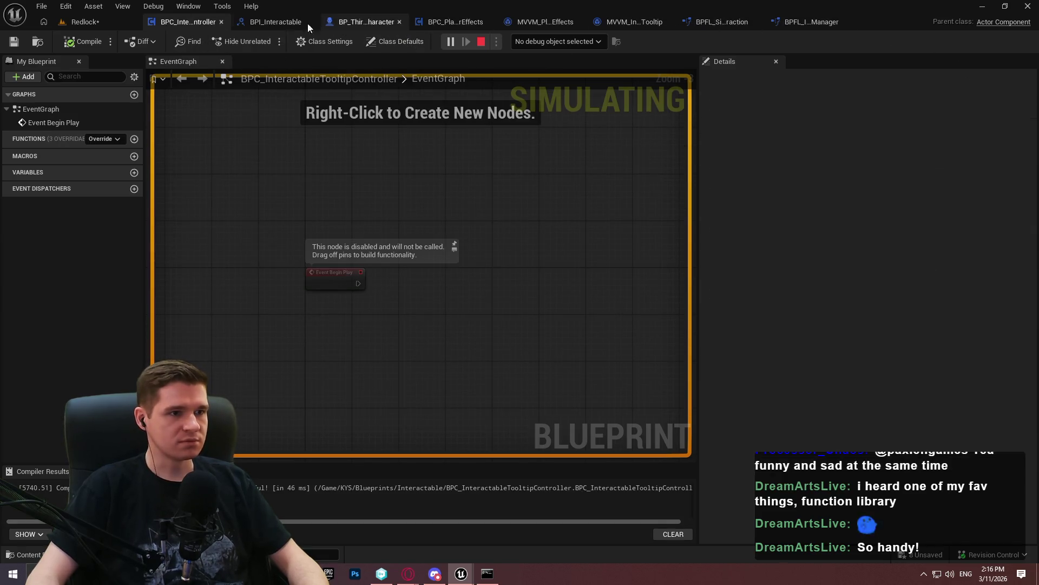
pyautogui.click(398, 21)
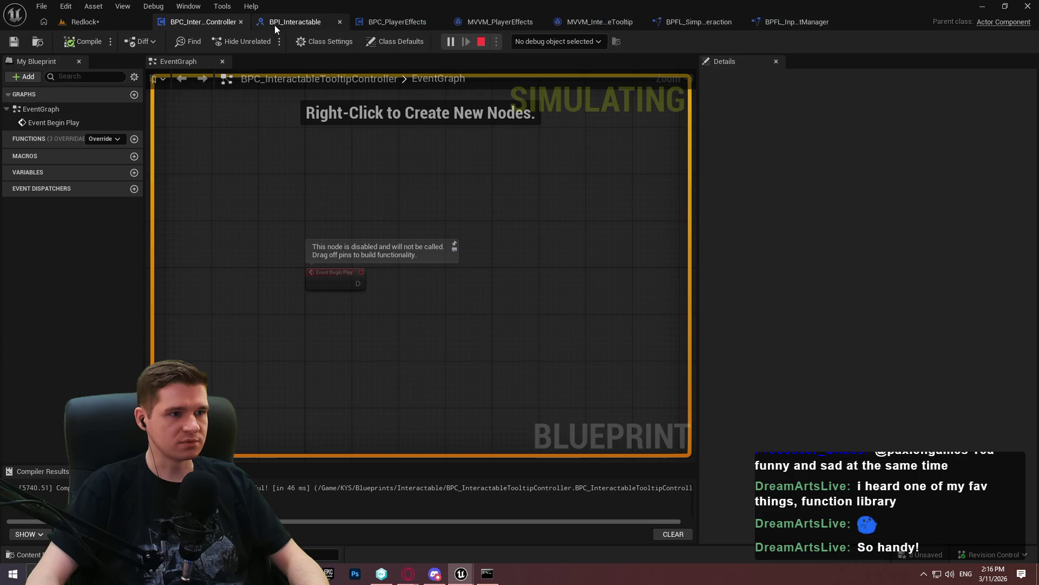
pyautogui.click(340, 22)
pyautogui.click(93, 22)
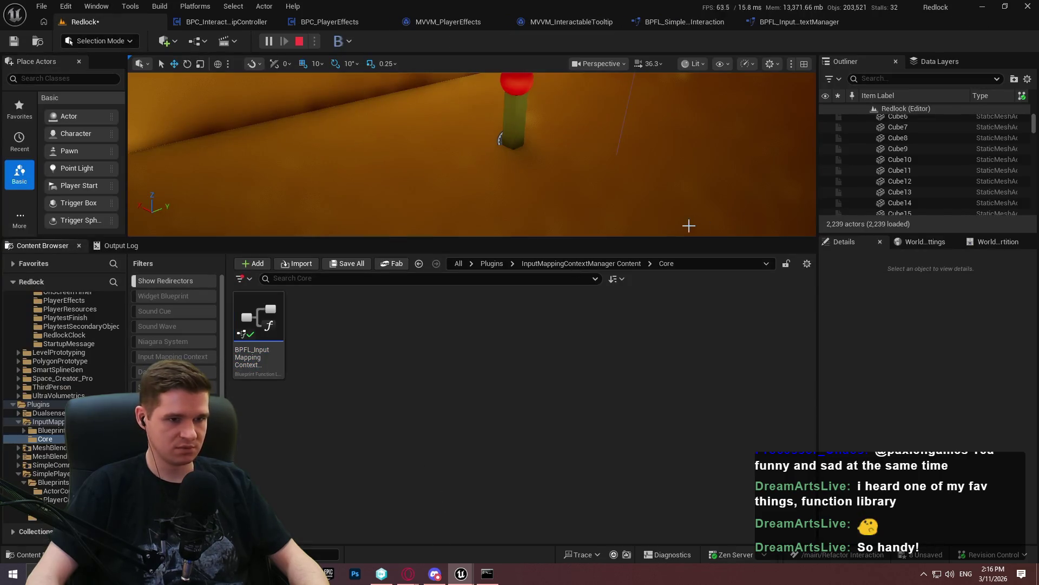
# Browse the InputMappingContextManager content and open BPC_InputMappingContextManager
pyautogui.click(578, 264)
pyautogui.doubleClick(315, 322)
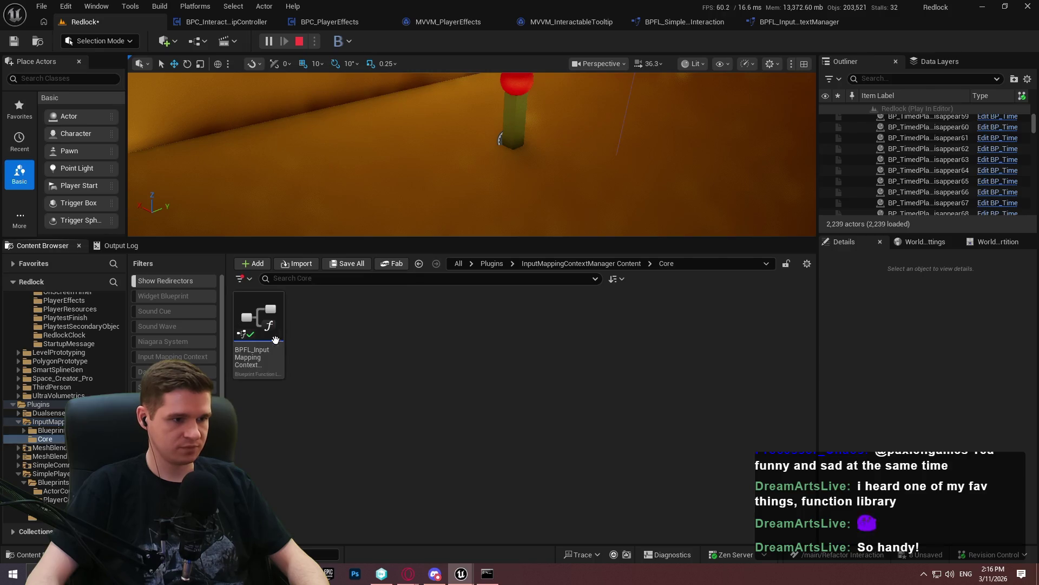
pyautogui.click(581, 263)
pyautogui.click(172, 357)
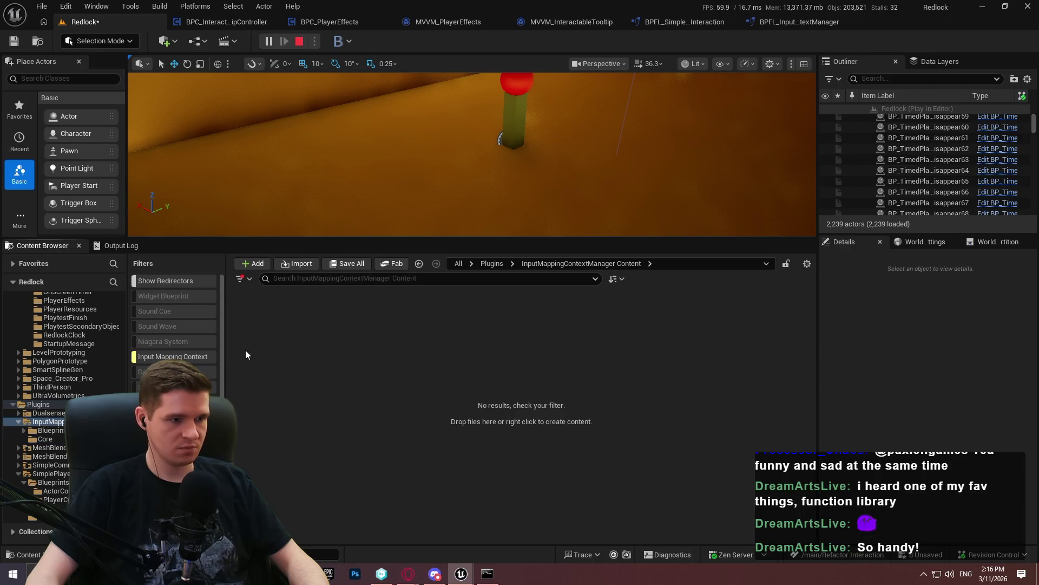
pyautogui.click(184, 356)
pyautogui.doubleClick(259, 324)
pyautogui.doubleClick(259, 324)
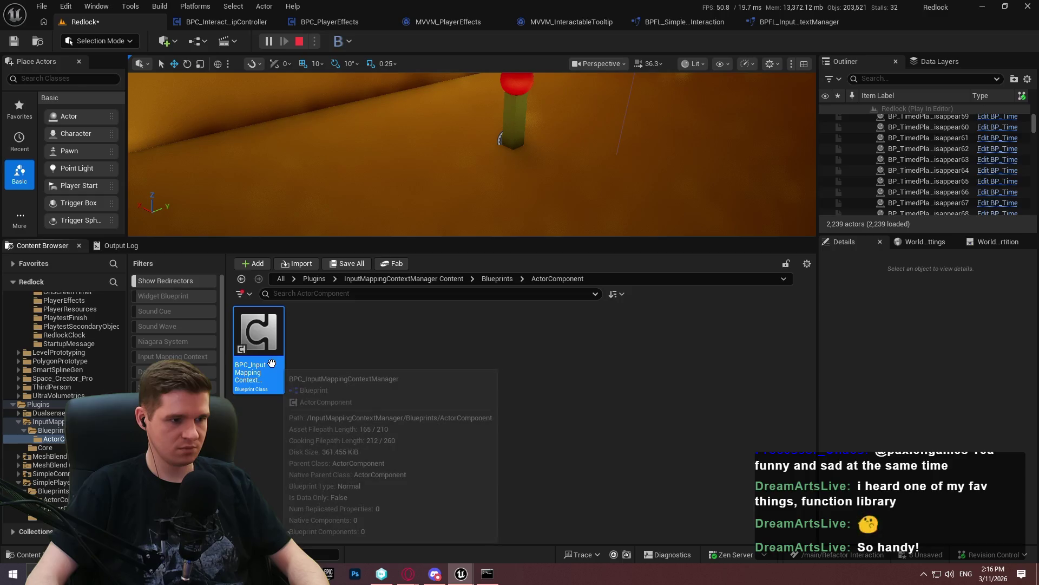
pyautogui.doubleClick(272, 363)
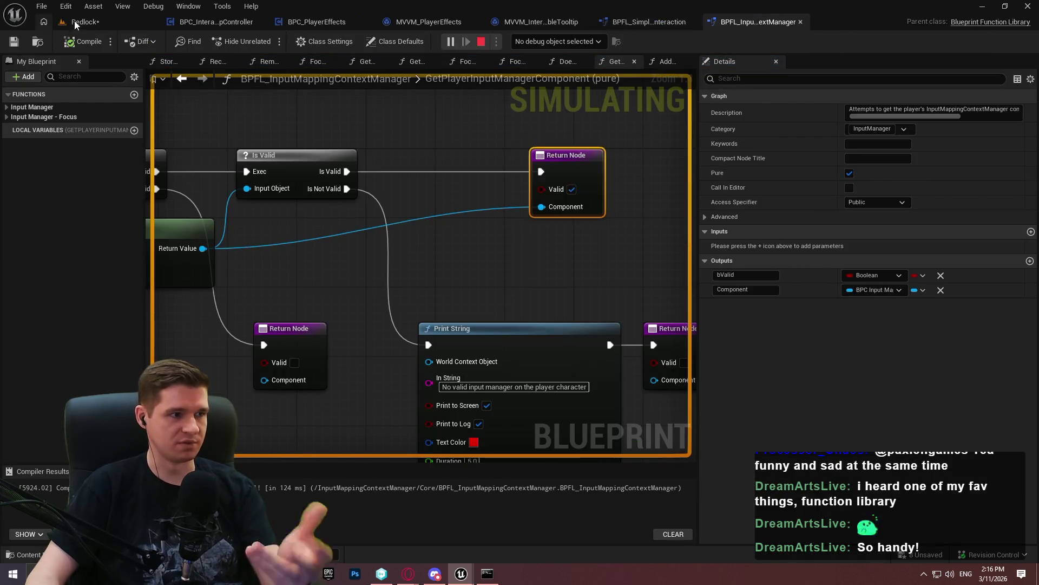
# Open BPC_SimplePlayerInteraction_Player from the PlayerComponent folder, closing BPC_SimplePlayerInteraction_Actor
pyautogui.click(82, 22)
pyautogui.click(55, 473)
pyautogui.doubleClick(259, 332)
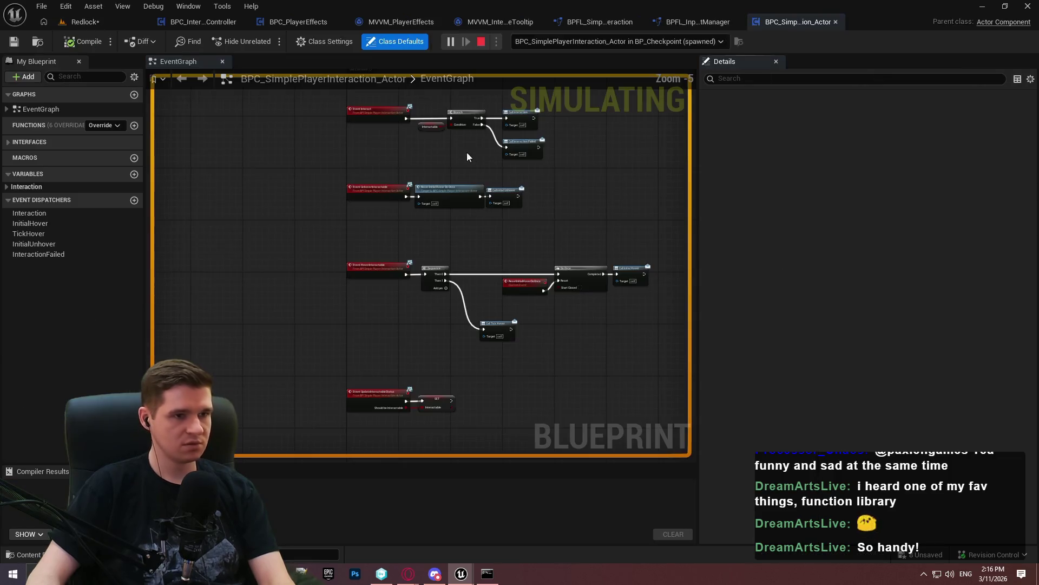
pyautogui.click(81, 21)
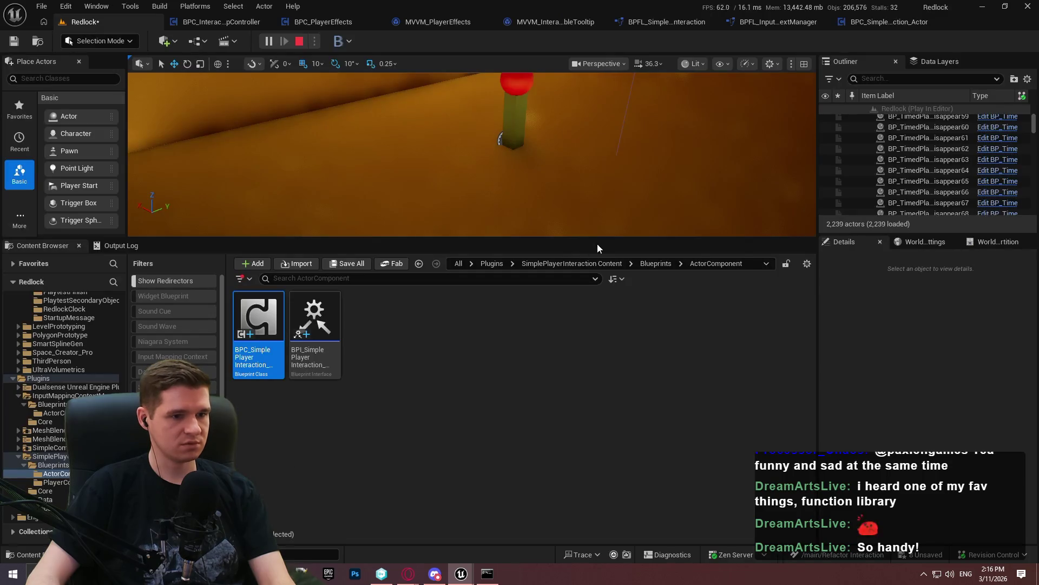
pyautogui.click(306, 353)
pyautogui.doubleClick(306, 353)
pyautogui.doubleClick(258, 325)
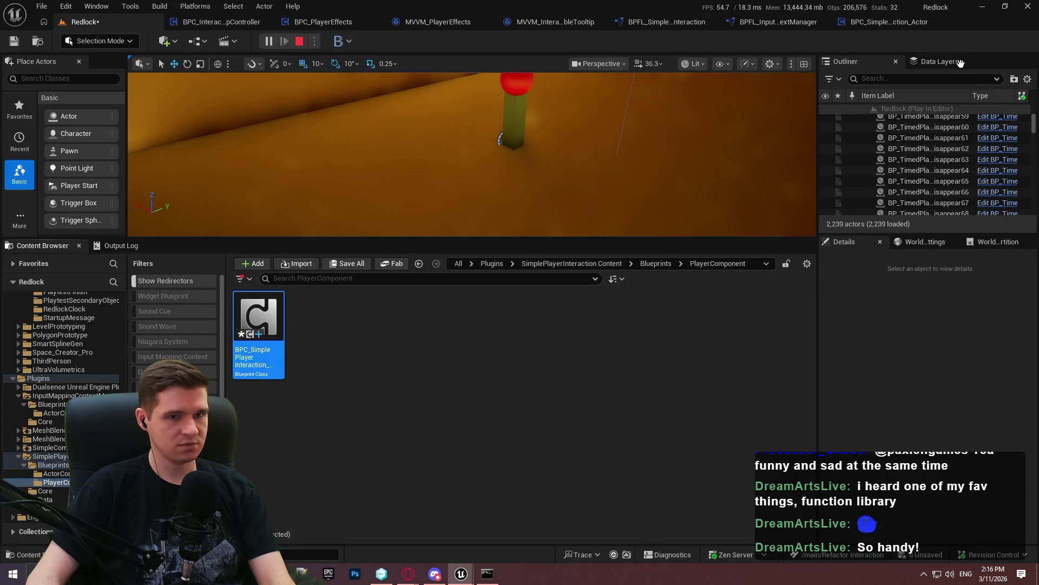
pyautogui.click(757, 22)
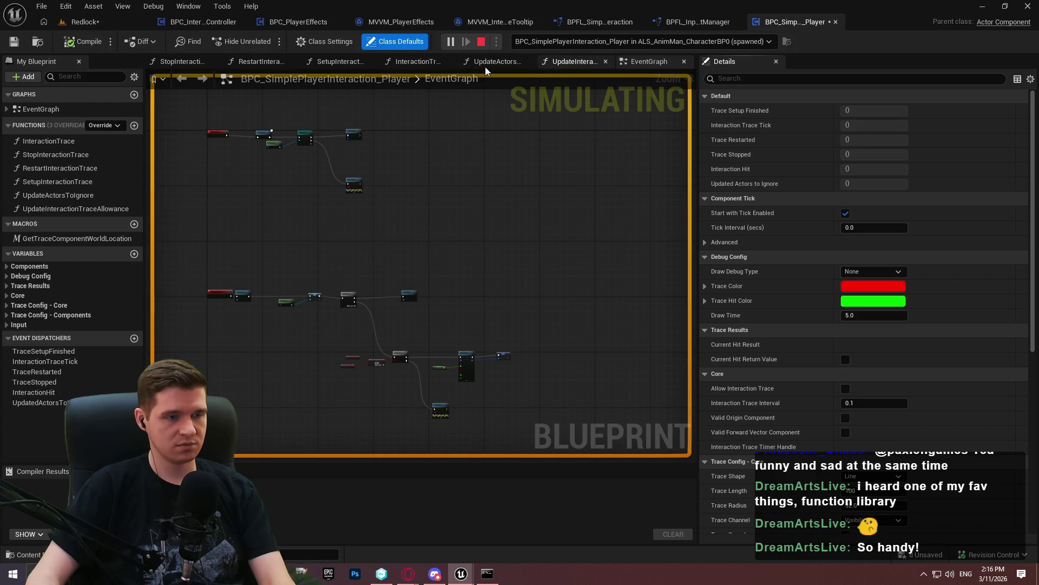
# Bring InteractionTrace's Branch and Call Interaction Hit nodes into view, then stop the simulation
pyautogui.click(417, 61)
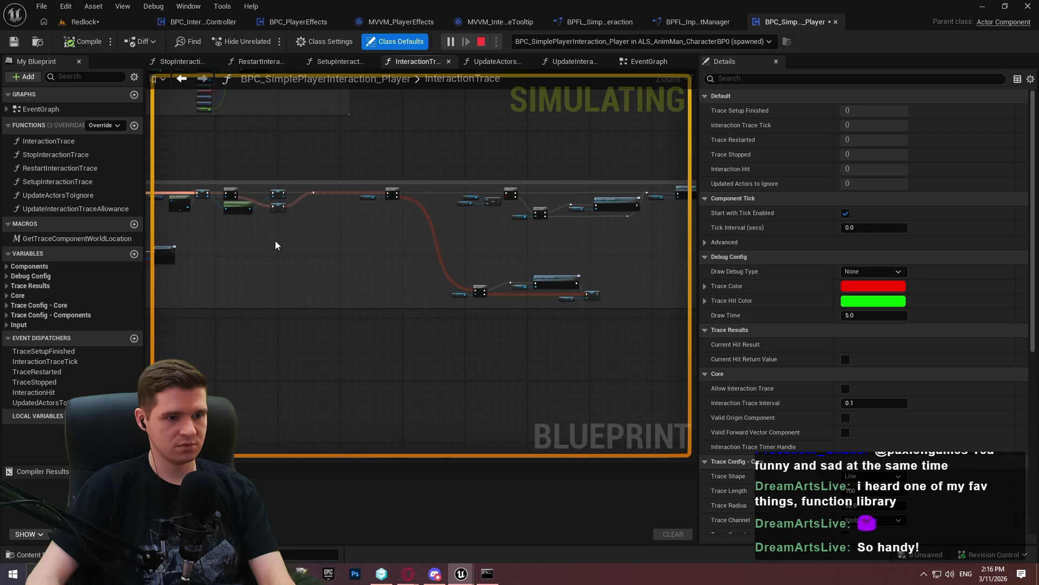
pyautogui.scroll(10, 475, 247)
pyautogui.moveTo(326, 338); pyautogui.dragTo(308, 181)
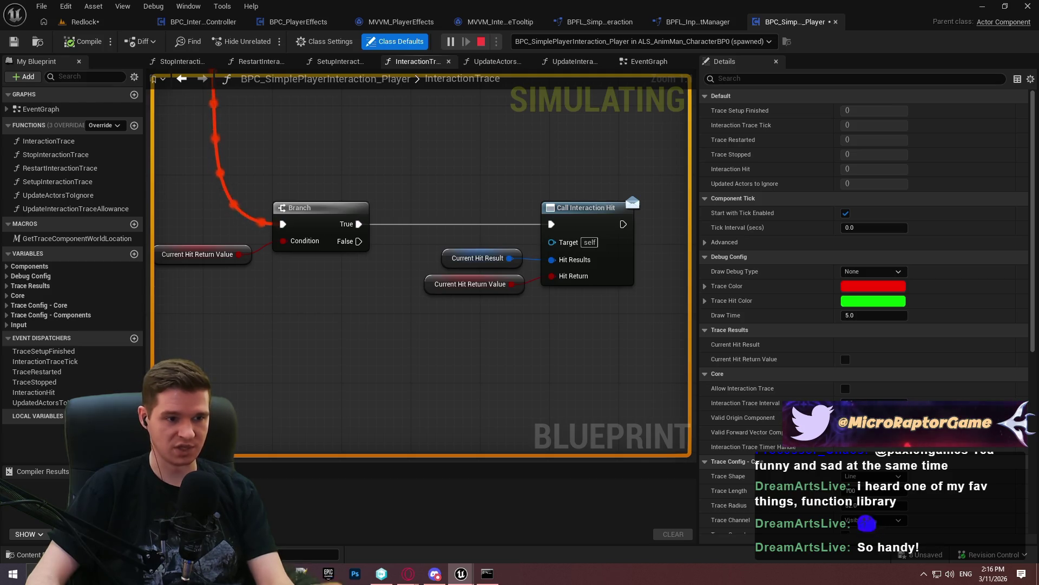
pyautogui.click(480, 41)
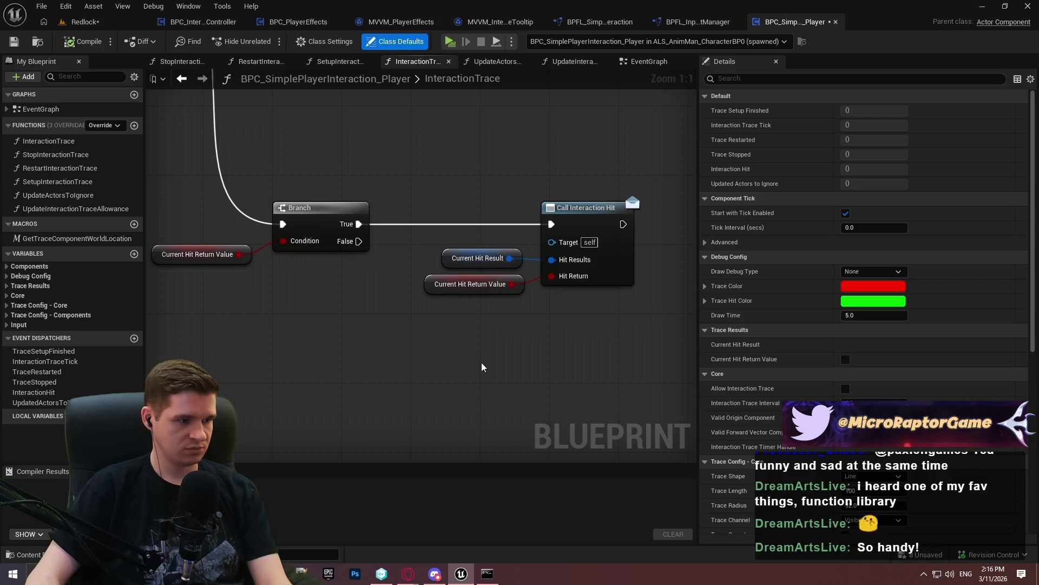
# Create an InteractionHitFailure dispatcher, call it from the Branch's False output, and compile
pyautogui.click(134, 338)
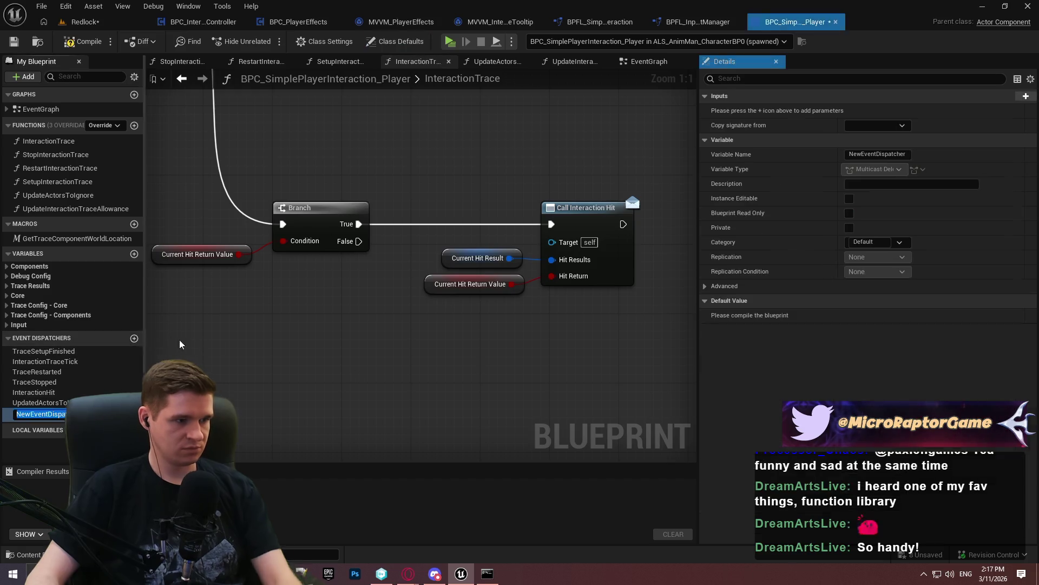
pyautogui.write('InteractionHitFa')
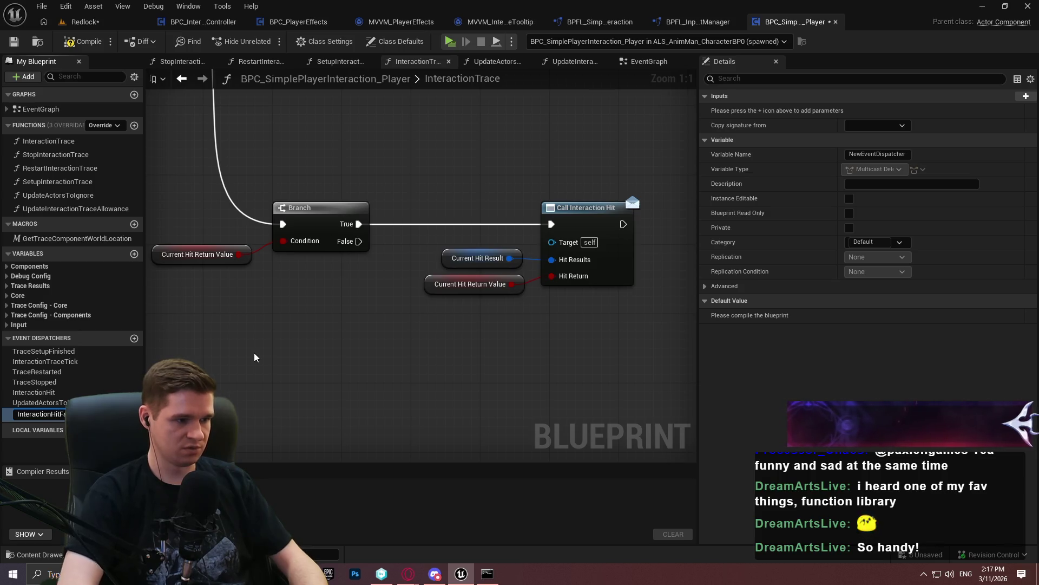
pyautogui.press('Return')
pyautogui.moveTo(38, 413)
pyautogui.mouseDown()
pyautogui.moveTo(493, 349)
pyautogui.moveTo(362, 255)
pyautogui.moveTo(359, 242)
pyautogui.mouseUp()
pyautogui.click(507, 362)
pyautogui.moveTo(541, 347); pyautogui.dragTo(482, 382)
pyautogui.click(233, 145)
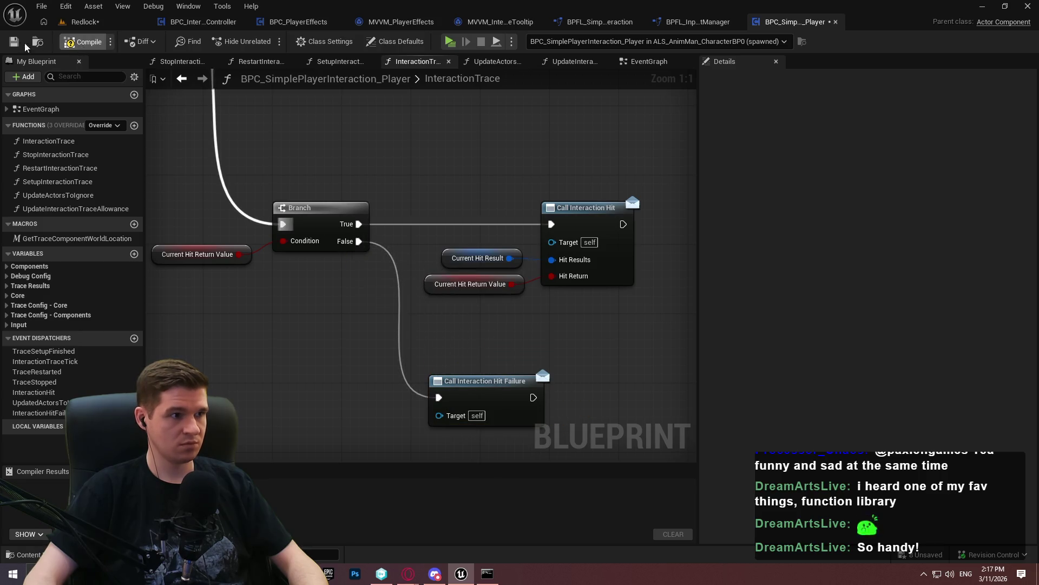
pyautogui.click(84, 42)
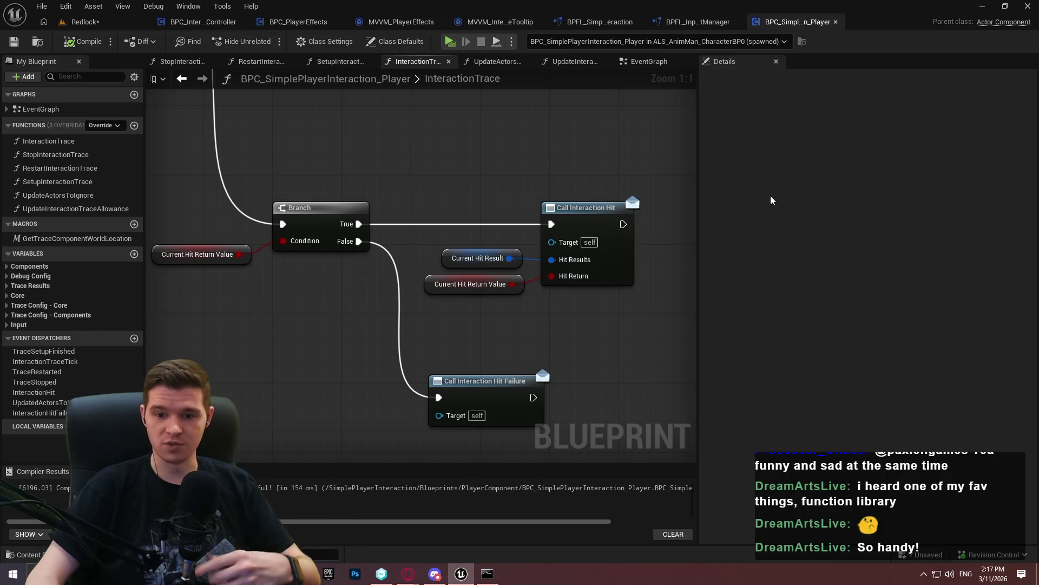
pyautogui.click(494, 23)
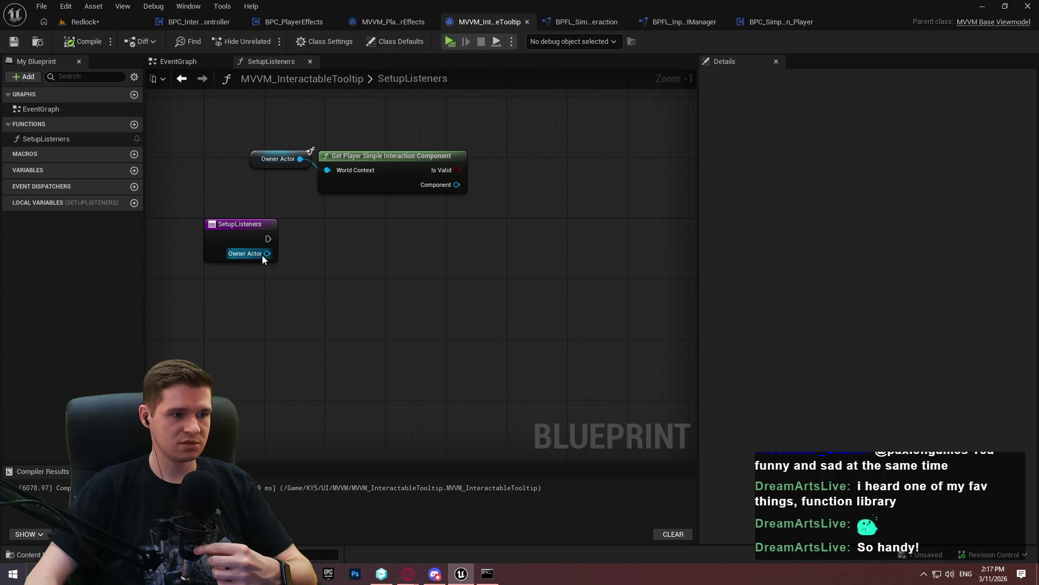
# Add Bind Event to Interaction Hit Failure on the Component and wire it from SetupListeners
pyautogui.moveTo(459, 185); pyautogui.dragTo(554, 192)
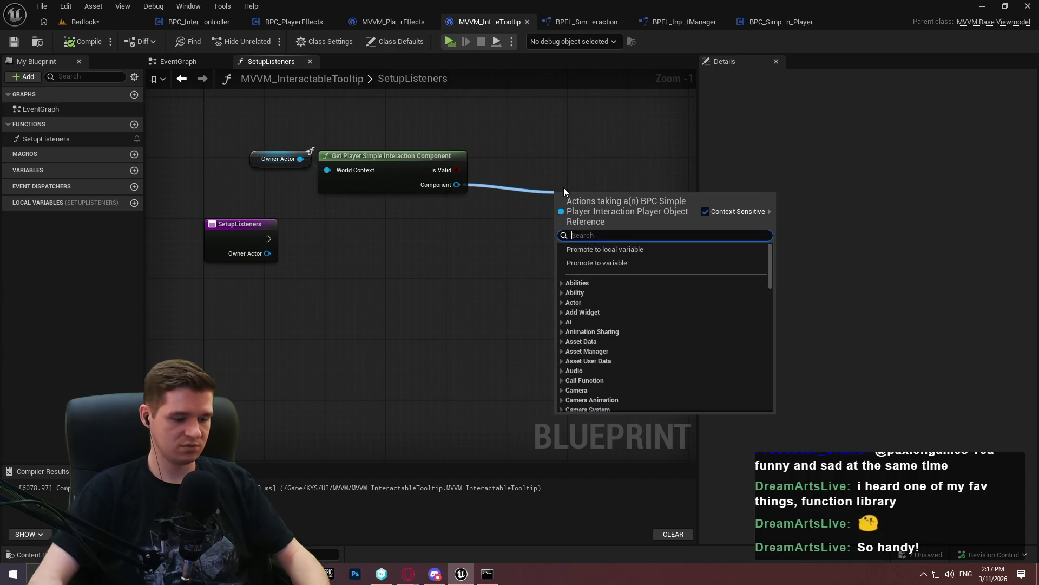
pyautogui.write('v')
pyautogui.press('BackSpace')
pyautogui.write('bind event to intera')
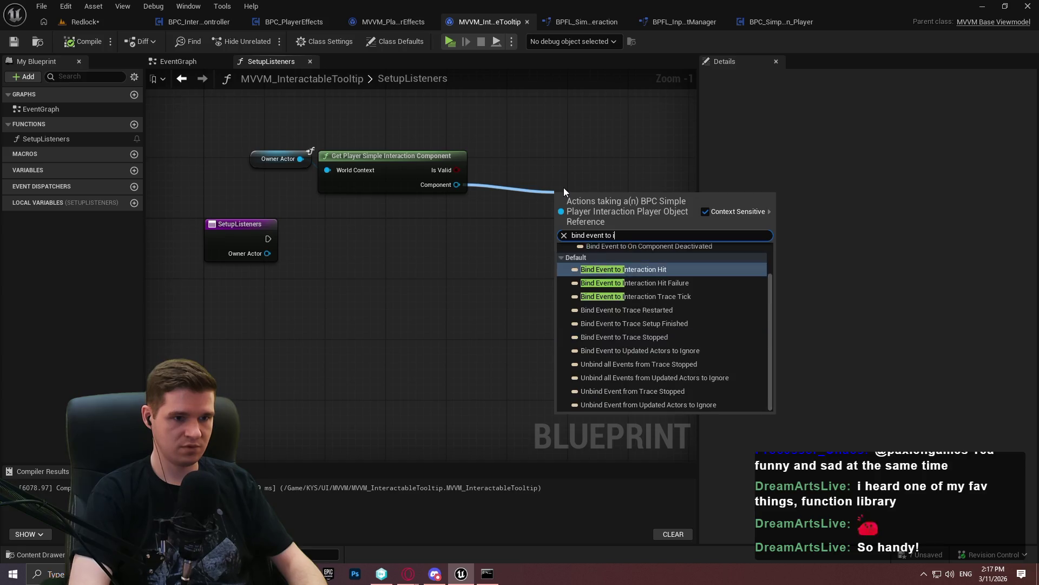
pyautogui.press('Down')
pyautogui.press('Return')
pyautogui.moveTo(561, 209)
pyautogui.mouseDown()
pyautogui.moveTo(283, 255)
pyautogui.moveTo(268, 239)
pyautogui.mouseUp()
pyautogui.moveTo(632, 209); pyautogui.dragTo(604, 238)
# Add Bind Event to Interaction Hit, chained between SetupListeners and the Hit Failure bind
pyautogui.moveTo(457, 184); pyautogui.dragTo(422, 356)
pyautogui.write('bind event to inter')
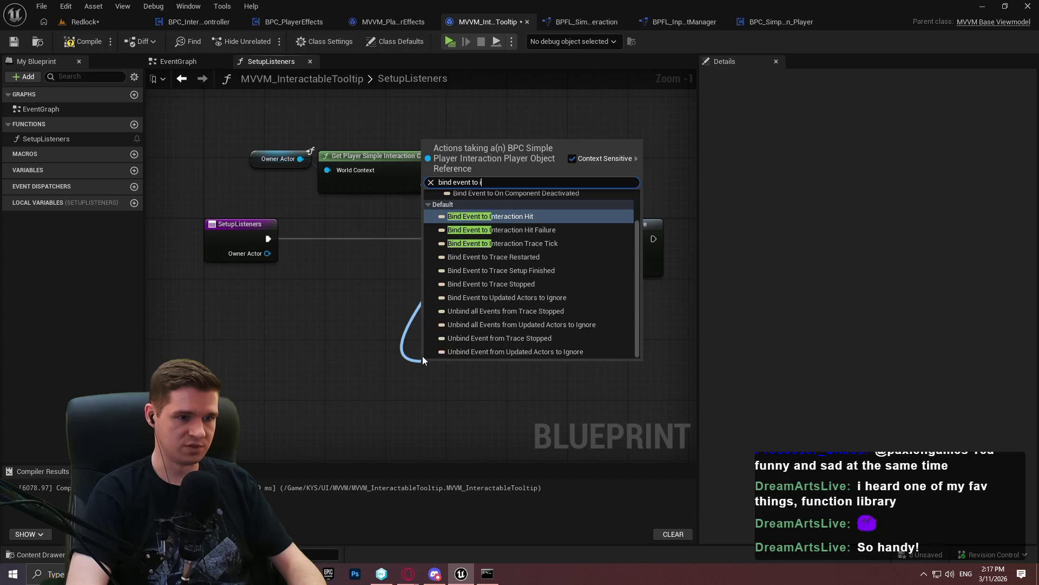
pyautogui.press('Return')
pyautogui.moveTo(426, 375); pyautogui.dragTo(269, 240)
pyautogui.moveTo(587, 224); pyautogui.dragTo(696, 224)
pyautogui.moveTo(453, 376); pyautogui.dragTo(528, 242)
pyautogui.moveTo(655, 242); pyautogui.dragTo(655, 242)
pyautogui.click(528, 215)
pyautogui.moveTo(525, 201); pyautogui.dragTo(581, 186)
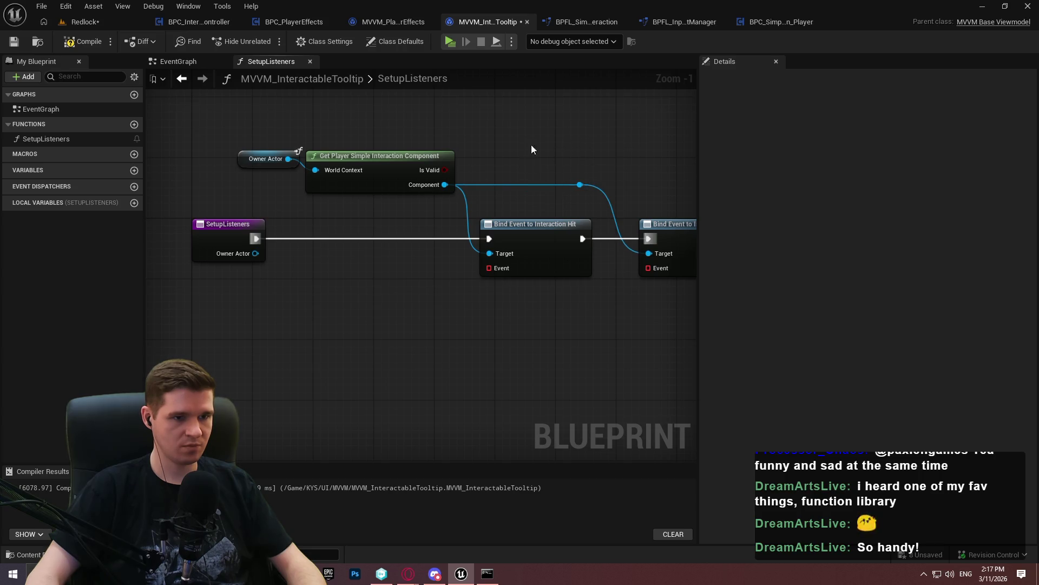
pyautogui.moveTo(565, 144); pyautogui.dragTo(498, 180)
# Compile and save the MVVM_InteractableTooltip blueprint
pyautogui.click(86, 41)
pyautogui.hotkey('ctrl', 's')
pyautogui.moveTo(415, 278); pyautogui.dragTo(484, 275)
pyautogui.rightClick(417, 304)
pyautogui.press('Escape')
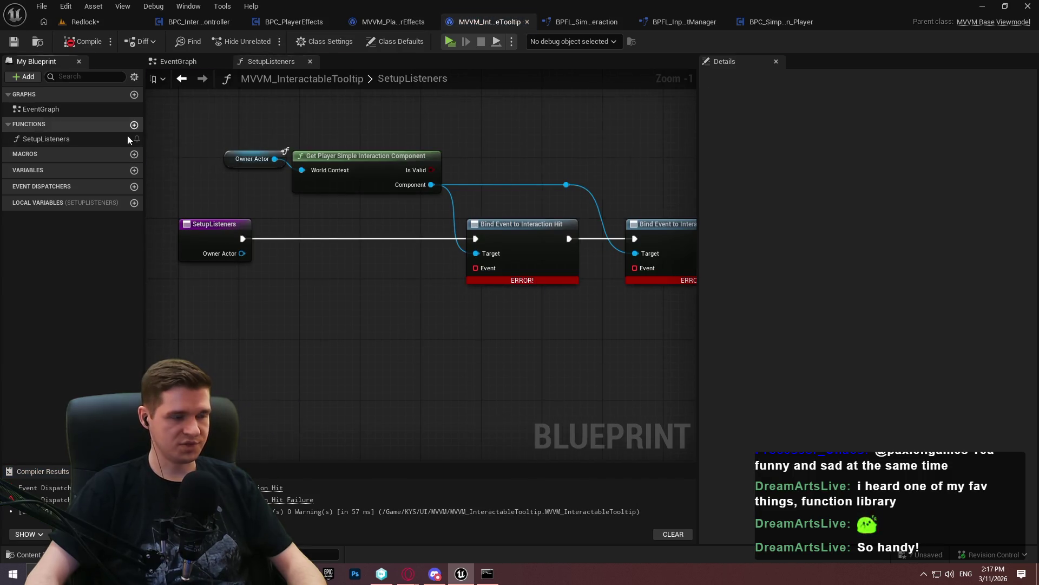
# Create an InteractionHitUpdate function with a Hit Result input
pyautogui.click(134, 125)
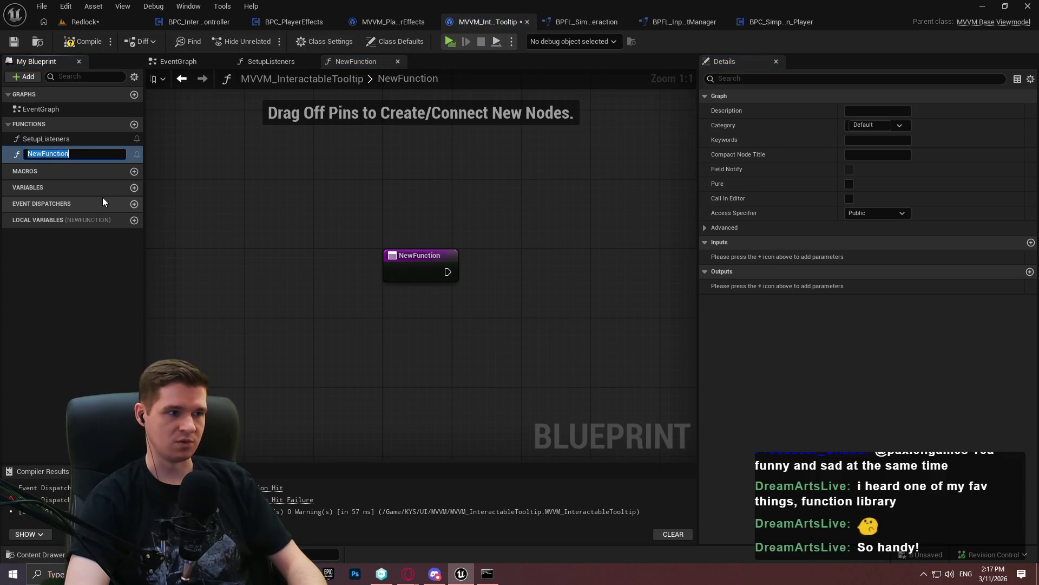
pyautogui.write('In')
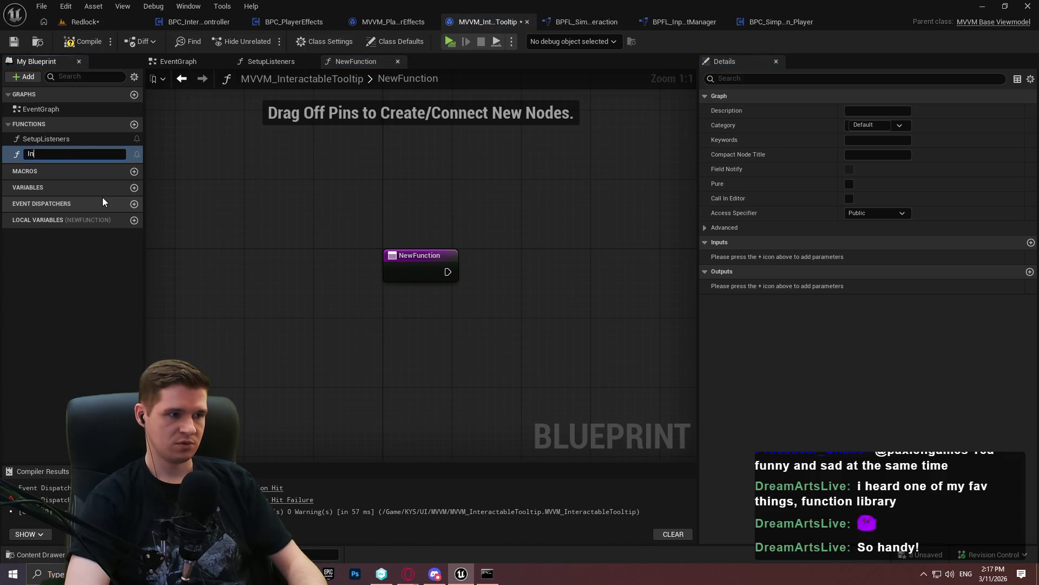
pyautogui.write('teractionHit')
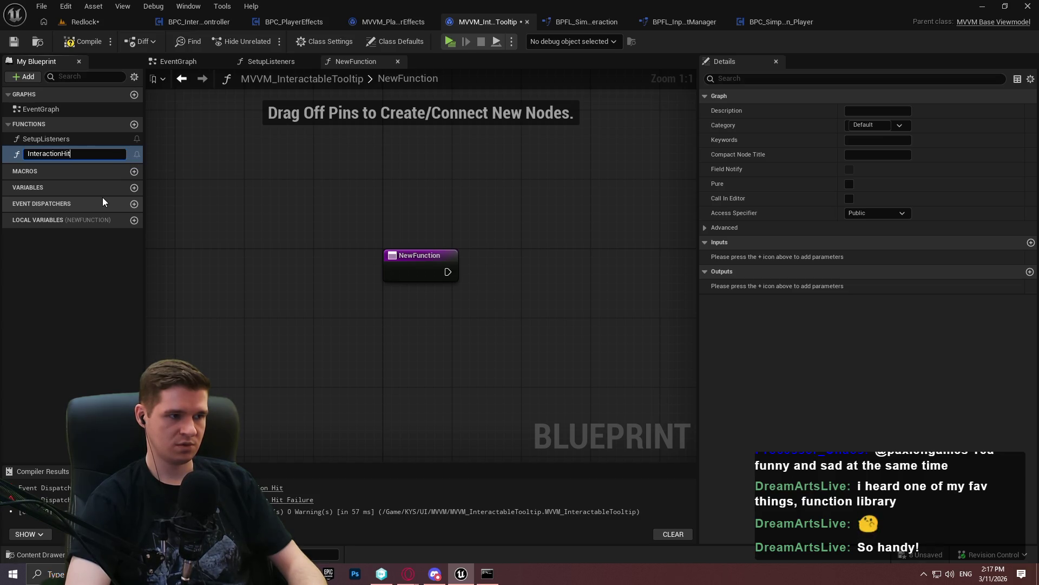
pyautogui.write('Update')
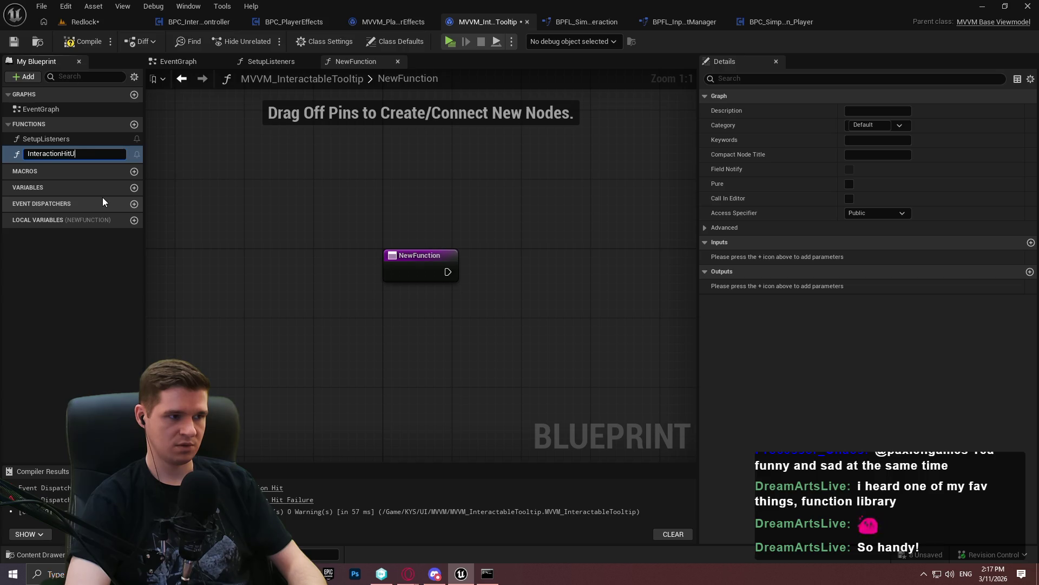
pyautogui.press('Return')
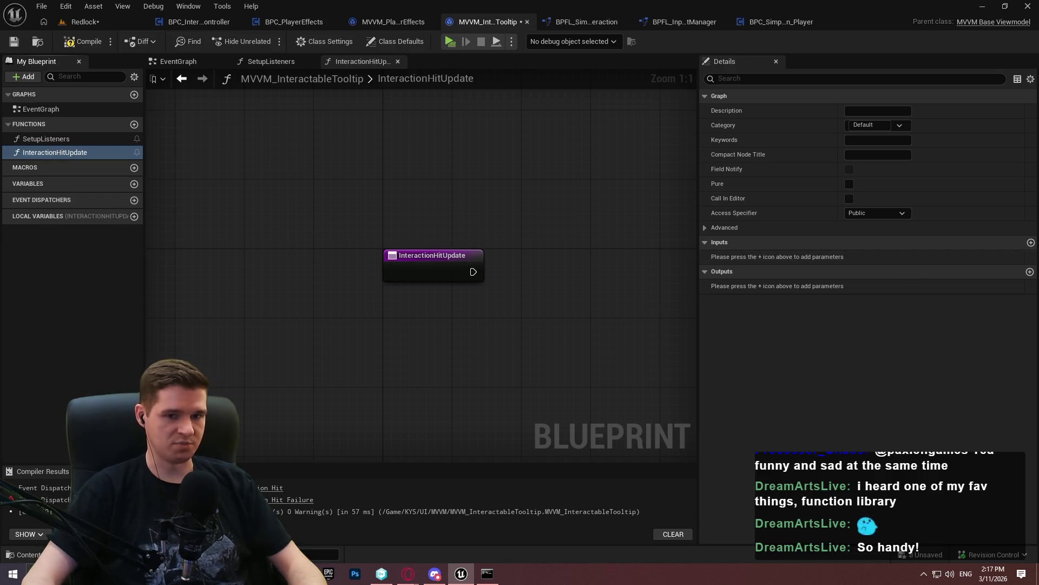
pyautogui.click(1030, 243)
pyautogui.click(870, 256)
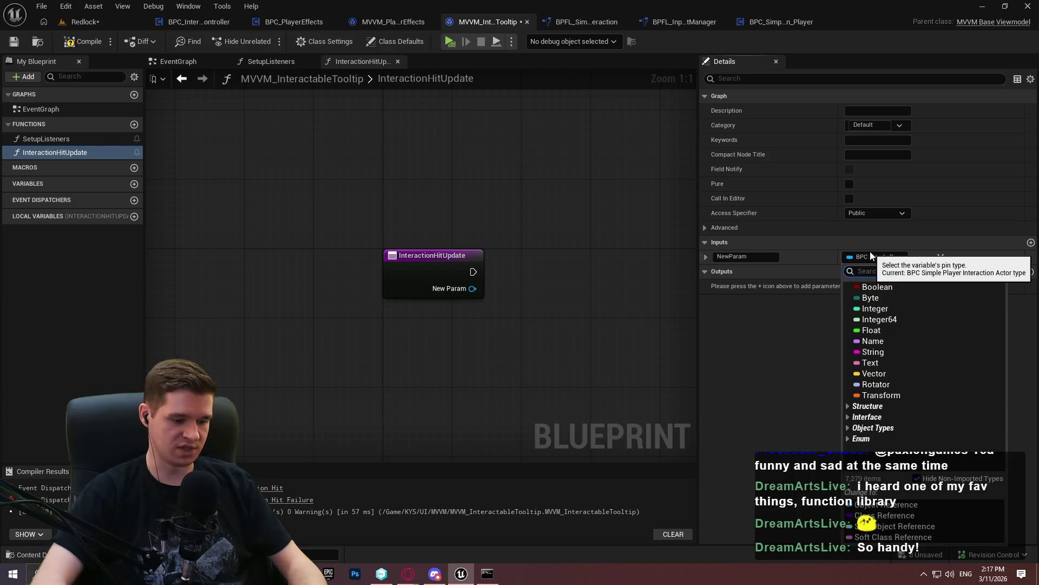
pyautogui.write('h')
pyautogui.press('BackSpace')
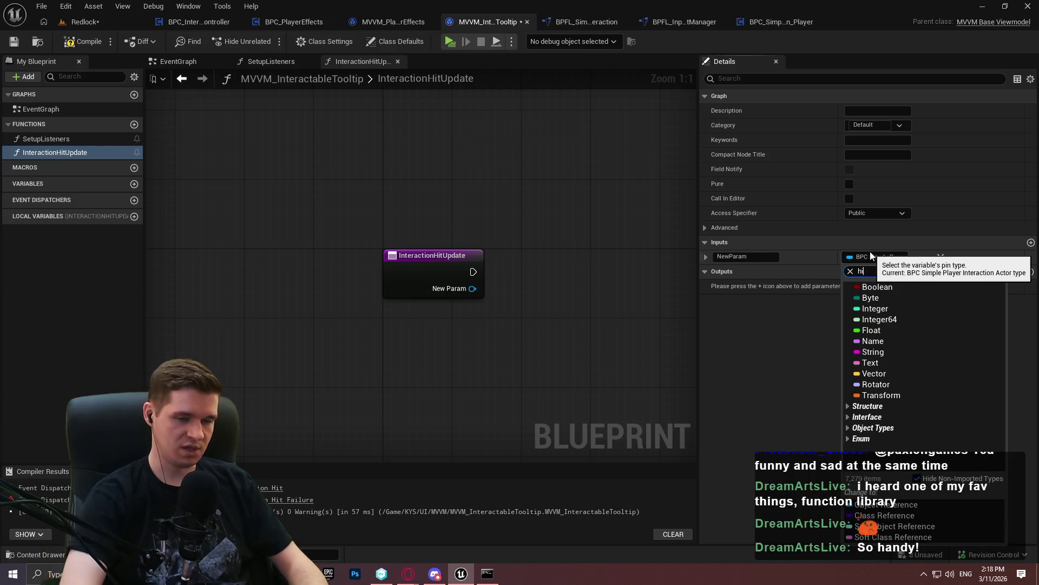
pyautogui.write('t')
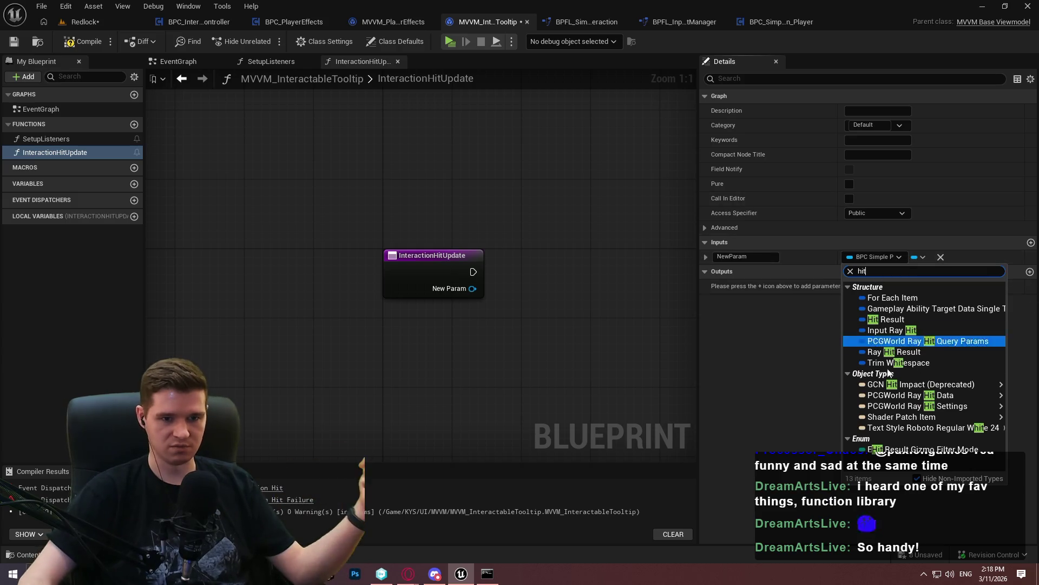
pyautogui.click(899, 319)
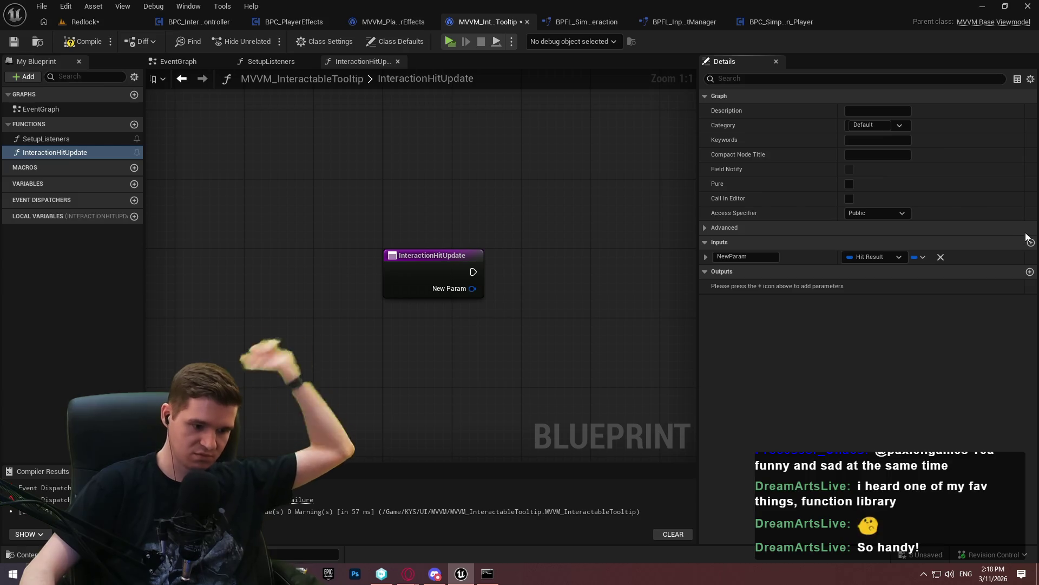
# Add a Boolean second input, name the inputs HitResult and bReturnValue, and compile
pyautogui.click(973, 242)
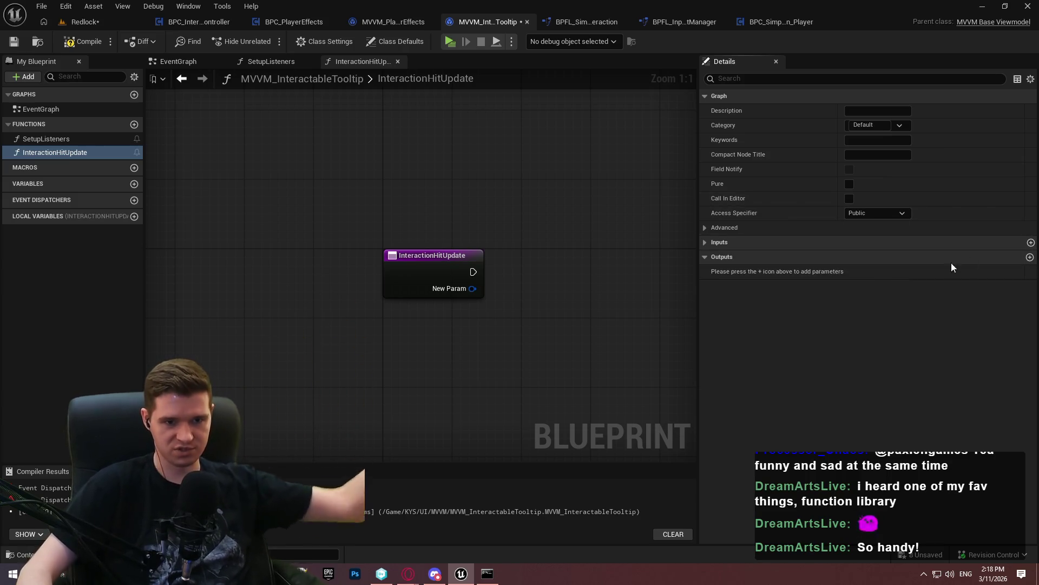
pyautogui.click(758, 242)
pyautogui.click(1031, 242)
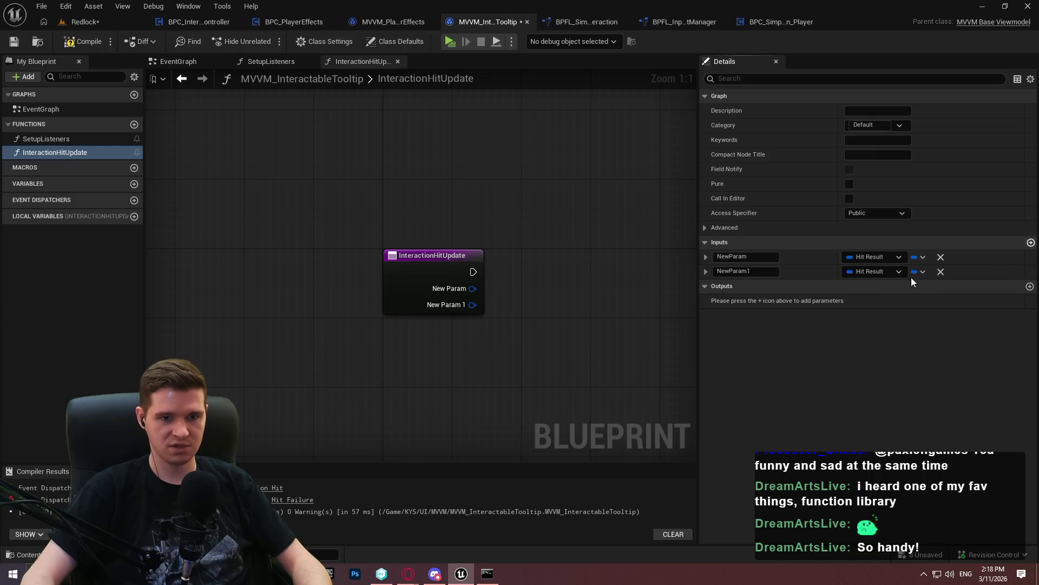
pyautogui.click(877, 271)
pyautogui.click(866, 311)
pyautogui.click(886, 273)
pyautogui.click(877, 302)
pyautogui.click(746, 257)
pyautogui.write('Hi')
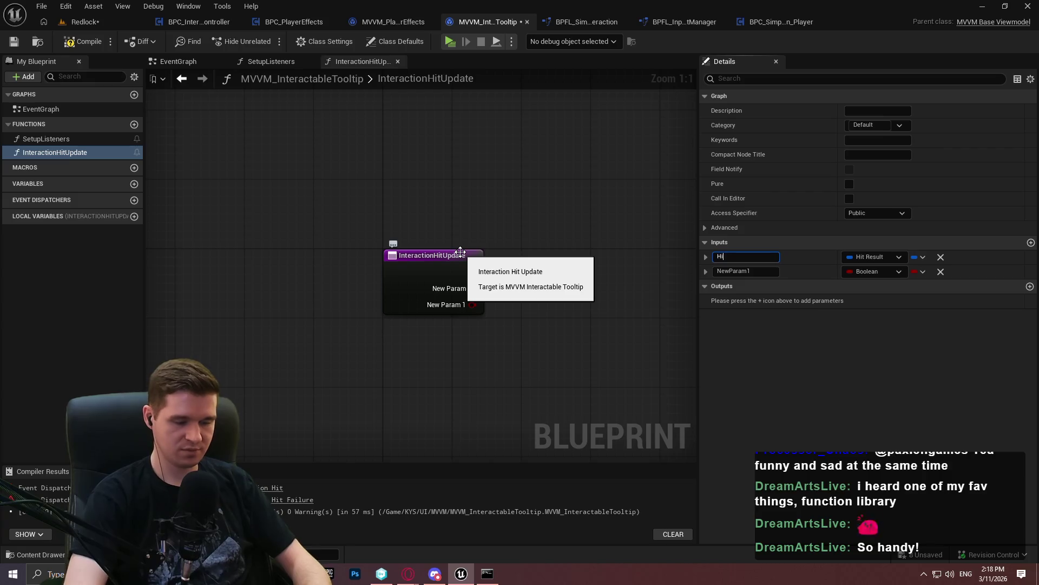
pyautogui.write('tResult')
pyautogui.press('Tab')
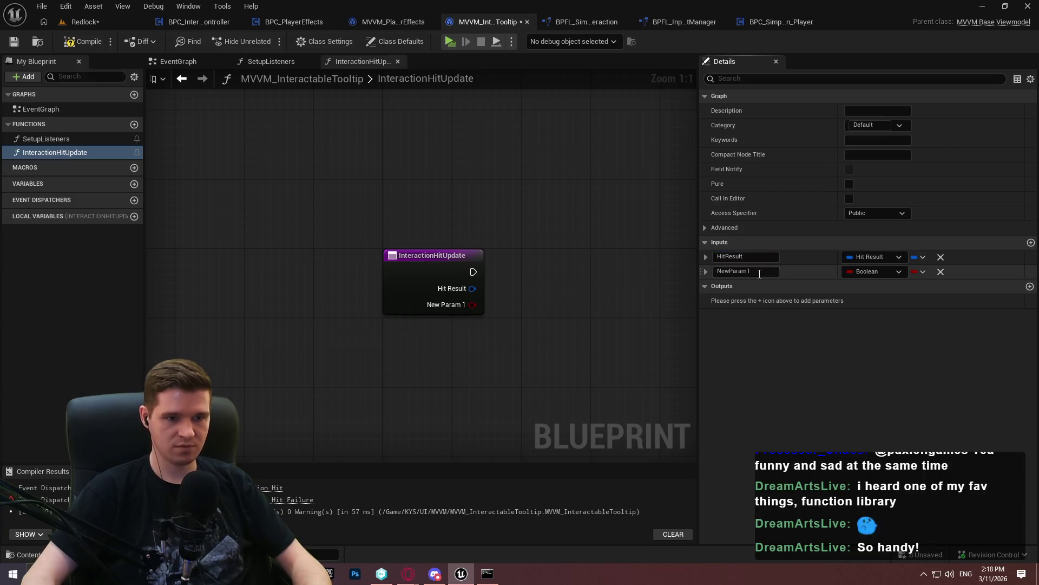
pyautogui.write('b')
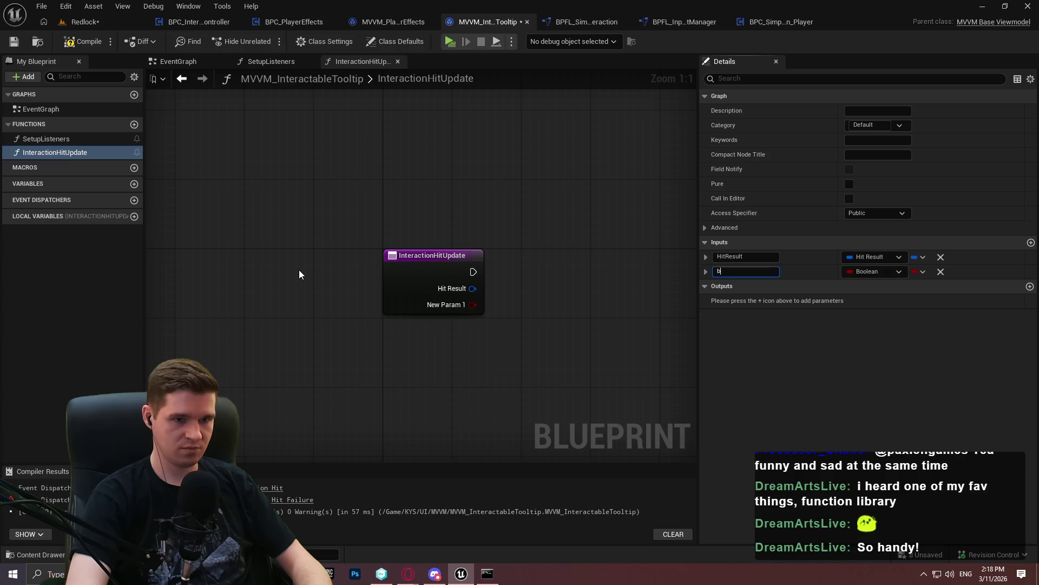
pyautogui.write('alue')
pyautogui.press('Return')
pyautogui.click(69, 42)
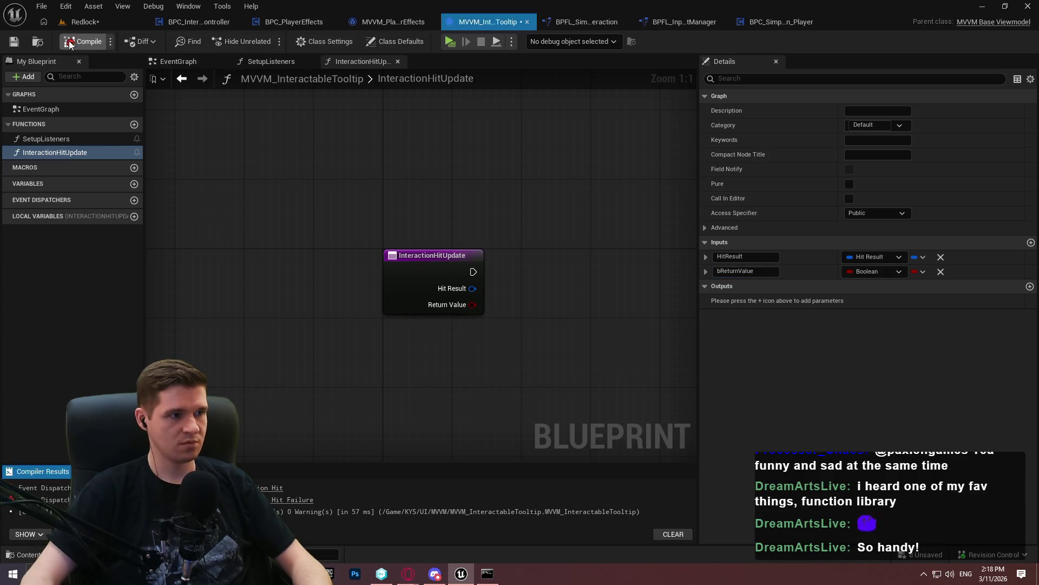
# Add an empty InteractionHitFailure function, then compile and save the blueprint
pyautogui.click(134, 124)
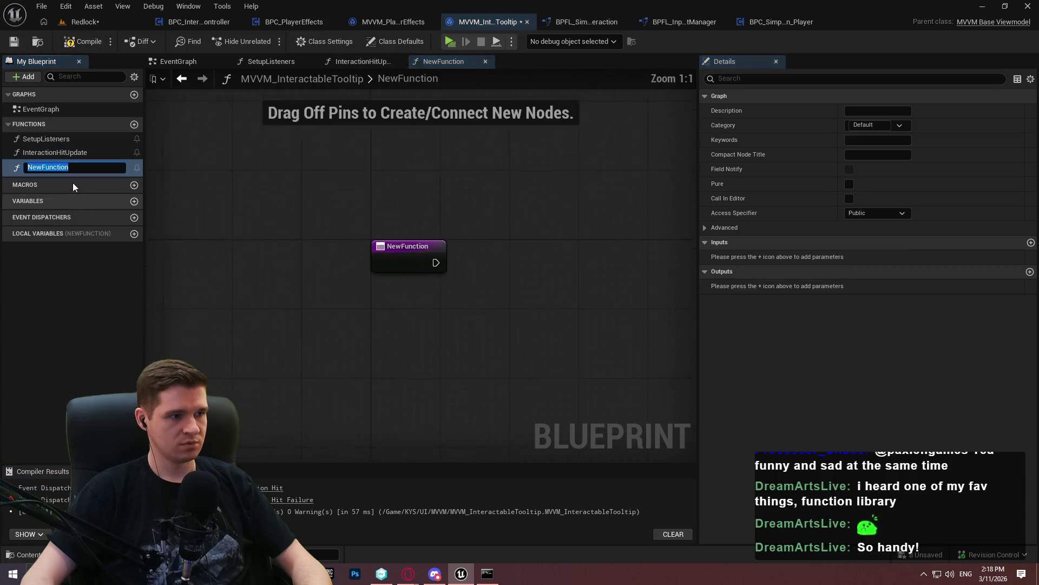
pyautogui.write('InteractionHitFac')
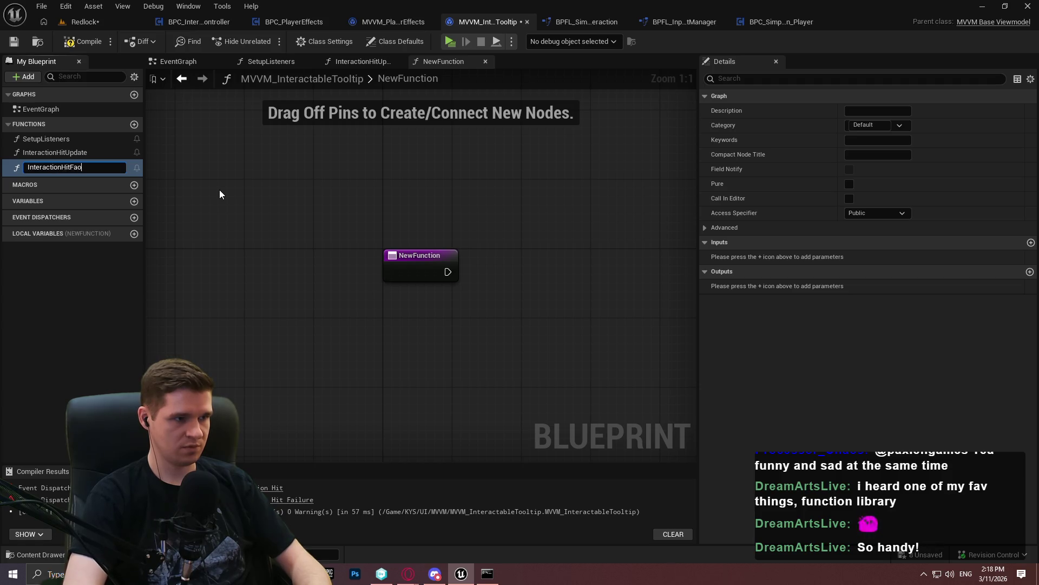
pyautogui.press('BackSpace')
pyautogui.write('ilure')
pyautogui.press('Return')
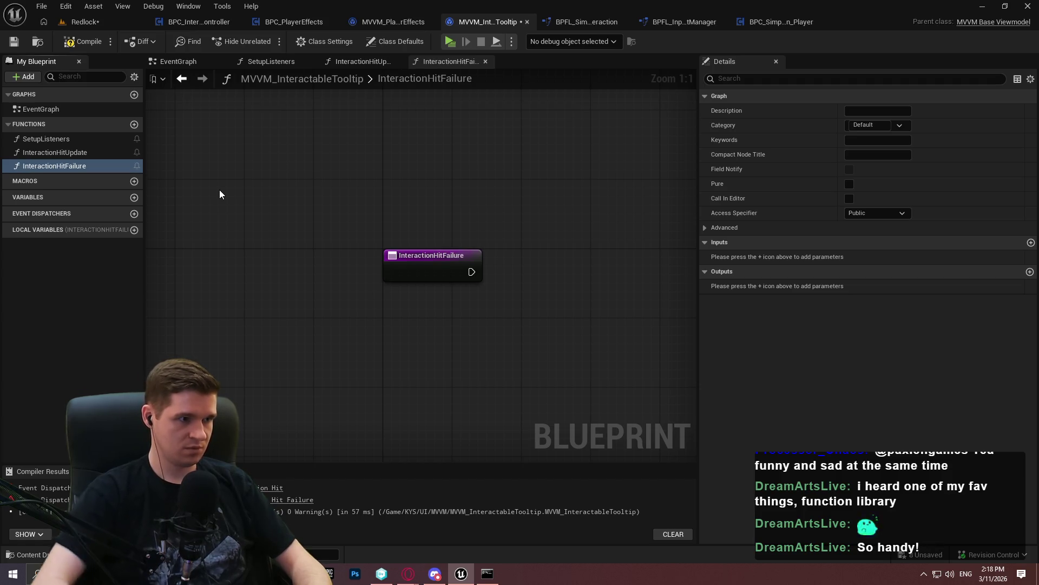
pyautogui.click(81, 42)
pyautogui.click(15, 41)
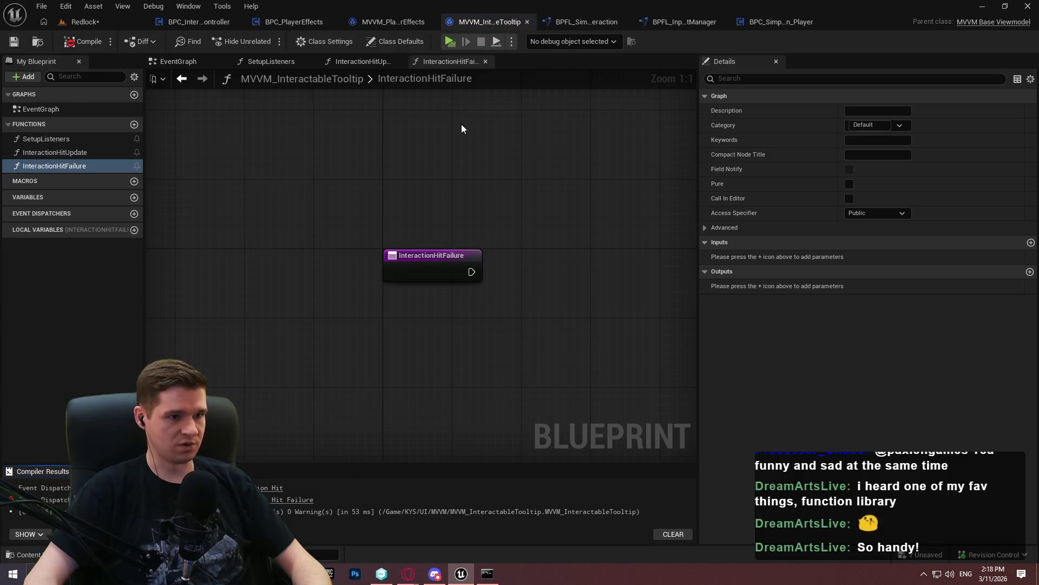
pyautogui.click(284, 60)
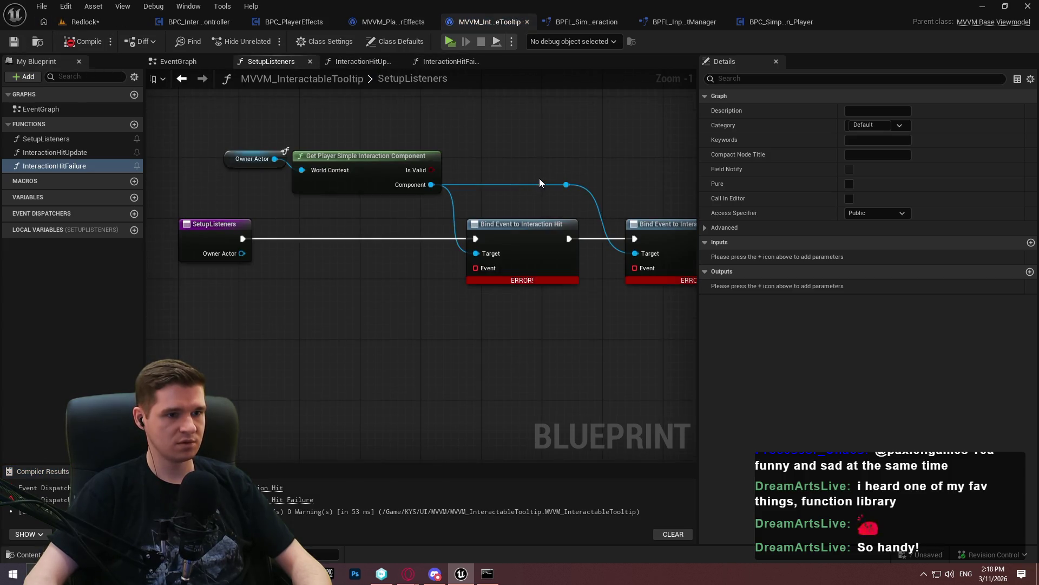
# Give the Interaction Hit bind a Create Event node pointing to InteractionHitUpdate
pyautogui.moveTo(509, 233)
pyautogui.mouseDown()
pyautogui.moveTo(433, 269)
pyautogui.moveTo(431, 361)
pyautogui.mouseUp()
pyautogui.hotkey('ctrl', 'z')
pyautogui.write('create')
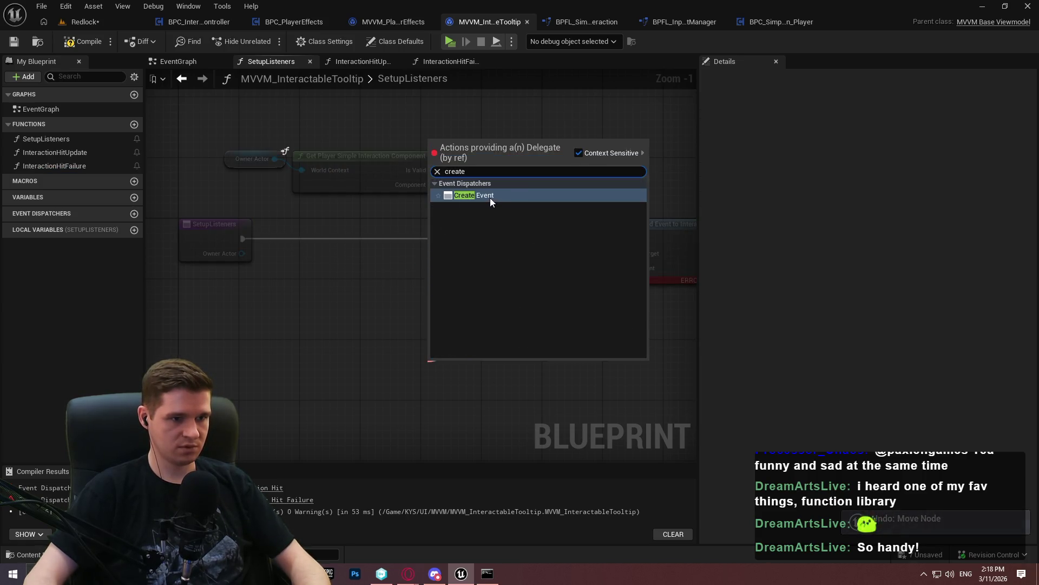
pyautogui.click(489, 198)
pyautogui.click(487, 405)
pyautogui.click(459, 462)
pyautogui.moveTo(504, 368)
pyautogui.mouseDown()
pyautogui.moveTo(356, 295)
pyautogui.moveTo(372, 306)
pyautogui.mouseUp()
# Give the Hit Failure bind a Create Event pointing to InteractionHitFailure, then compile
pyautogui.moveTo(640, 311); pyautogui.dragTo(550, 308)
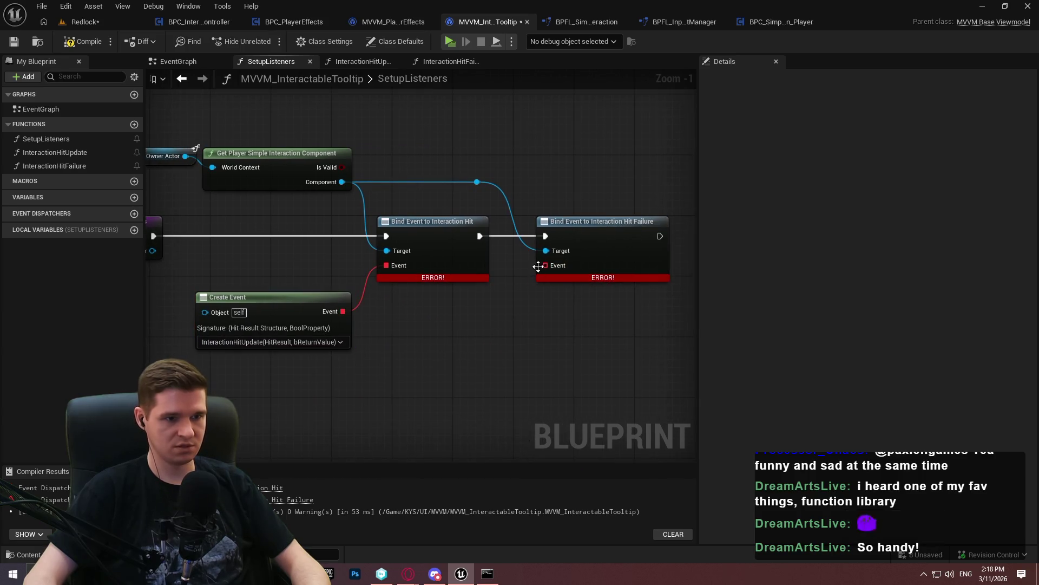
pyautogui.moveTo(545, 265); pyautogui.dragTo(523, 361)
pyautogui.write('create')
pyautogui.click(592, 197)
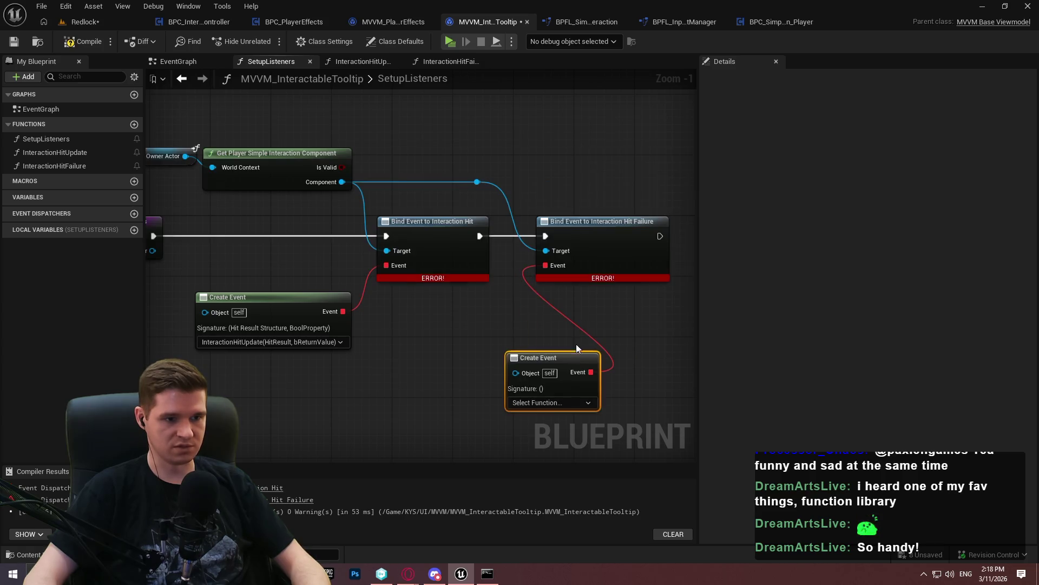
pyautogui.click(587, 403)
pyautogui.click(571, 460)
pyautogui.moveTo(563, 357)
pyautogui.mouseDown()
pyautogui.moveTo(479, 323)
pyautogui.moveTo(489, 292)
pyautogui.mouseUp()
pyautogui.click(166, 86)
pyautogui.click(85, 43)
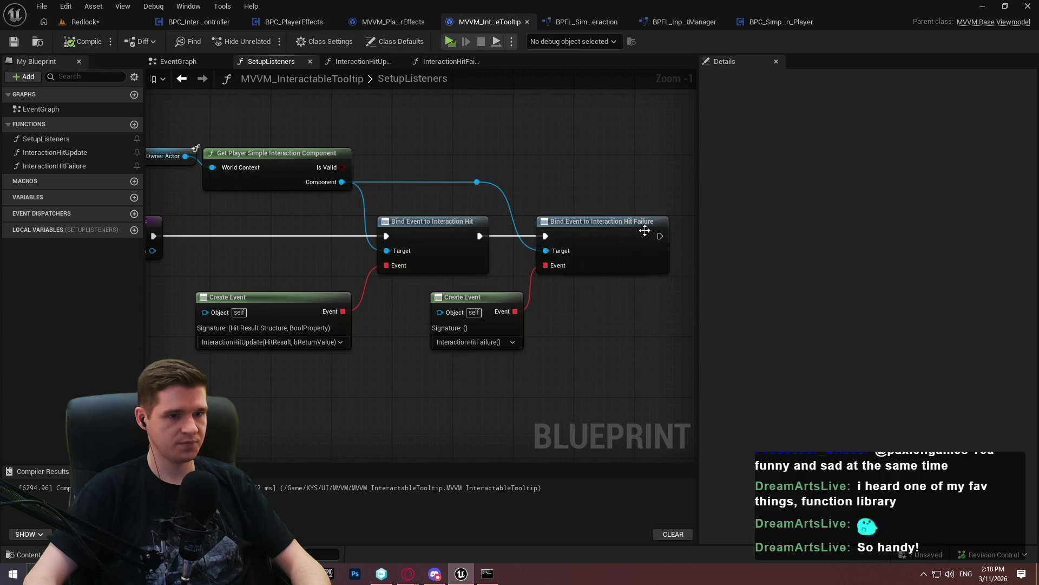
# End SetupListeners with a Return Node after the failure binding and compile
pyautogui.moveTo(660, 236); pyautogui.dragTo(694, 230)
pyautogui.write('return')
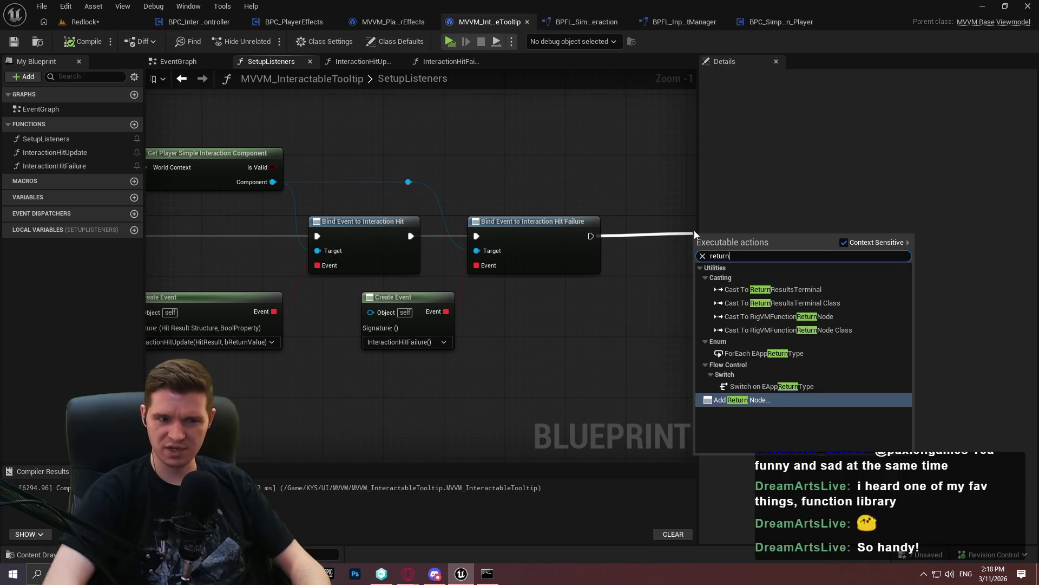
pyautogui.press('Return')
pyautogui.moveTo(697, 237); pyautogui.dragTo(622, 219)
pyautogui.click(78, 43)
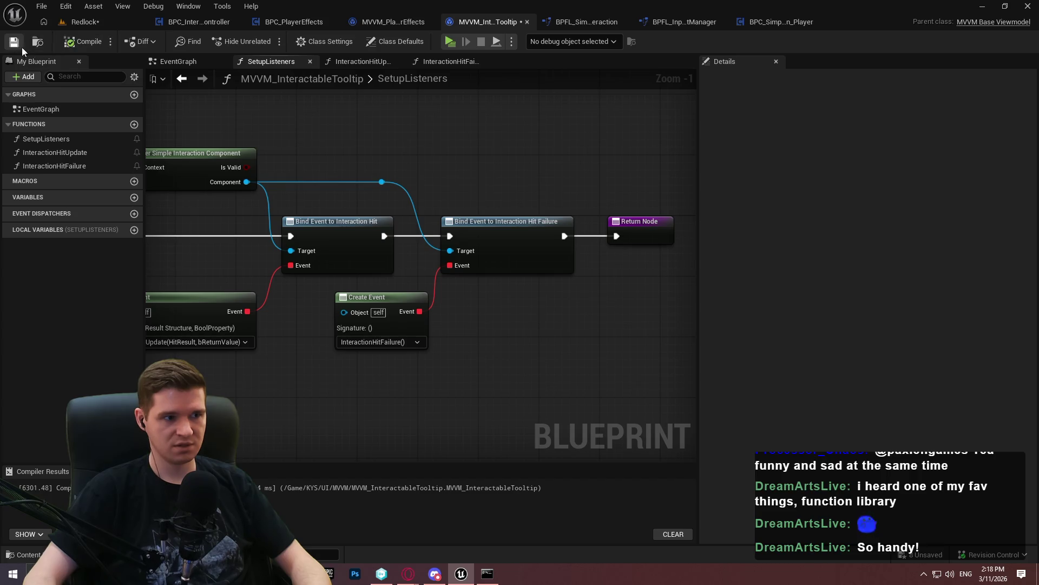
pyautogui.moveTo(428, 177); pyautogui.dragTo(498, 186)
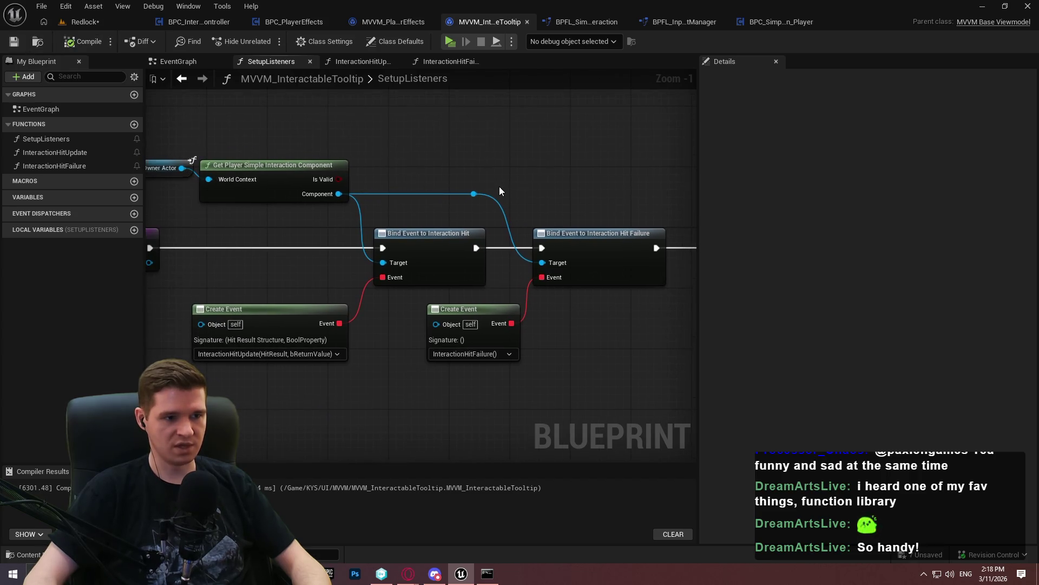
# In InteractionHitUpdate, break the Hit Result and add an Is Valid check on Hit Actor
pyautogui.doubleClick(49, 152)
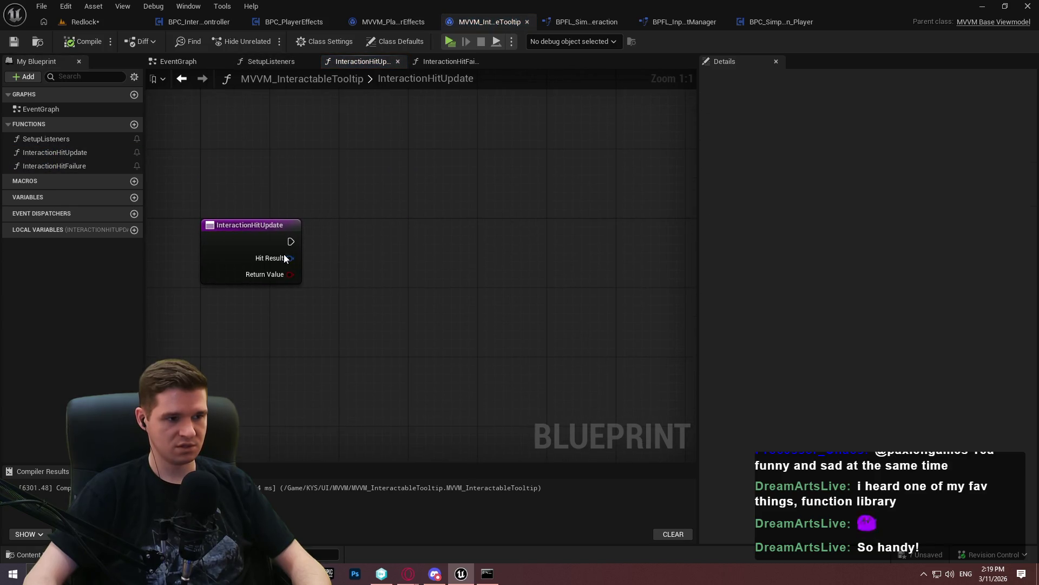
pyautogui.moveTo(293, 260); pyautogui.dragTo(323, 270)
pyautogui.write('br')
pyautogui.press('Return')
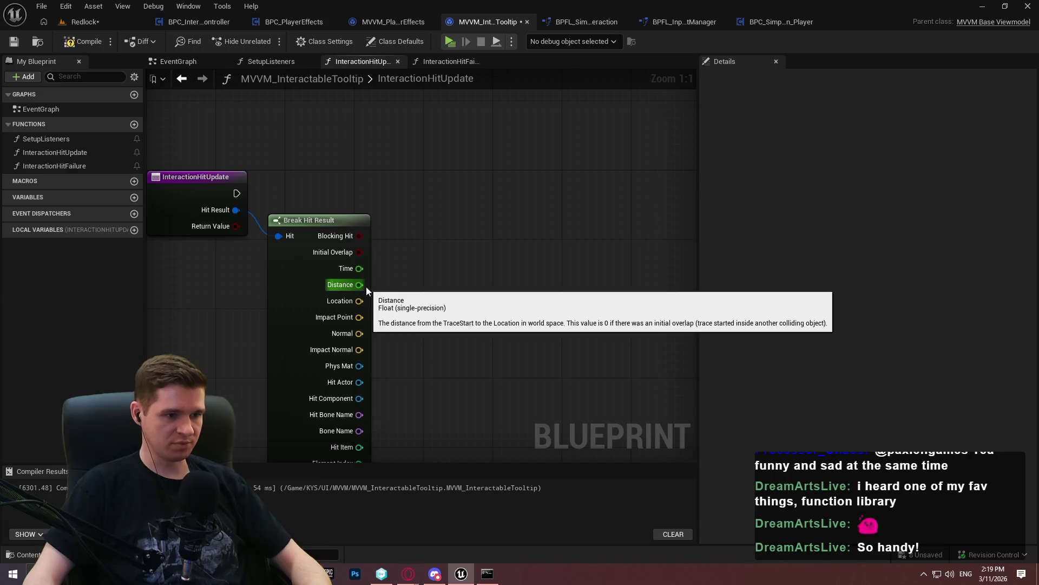
pyautogui.moveTo(356, 384)
pyautogui.mouseDown()
pyautogui.moveTo(554, 178)
pyautogui.moveTo(540, 206)
pyautogui.mouseUp()
pyautogui.write('valid')
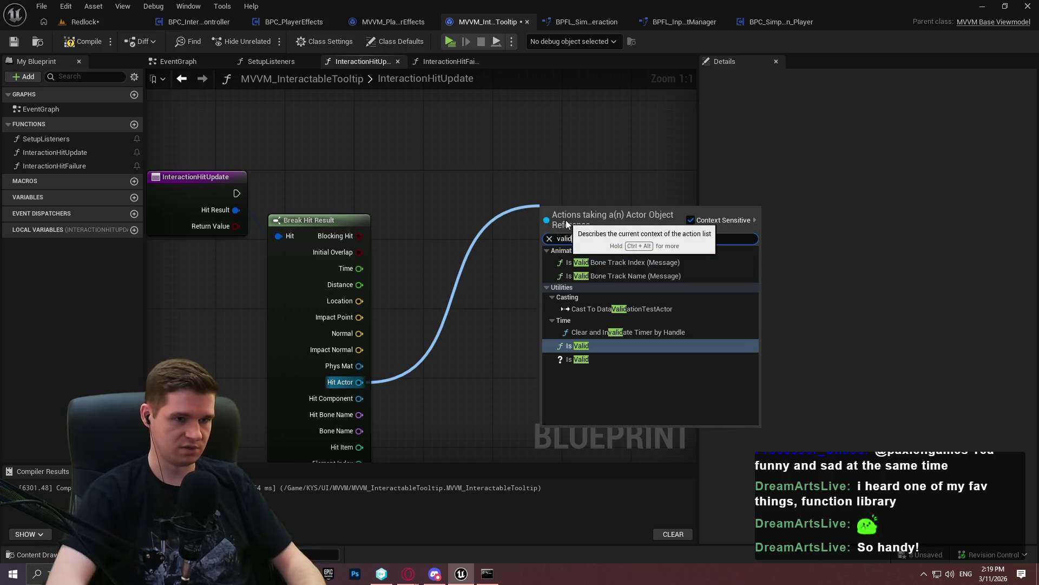
pyautogui.press('Down')
pyautogui.press('Return')
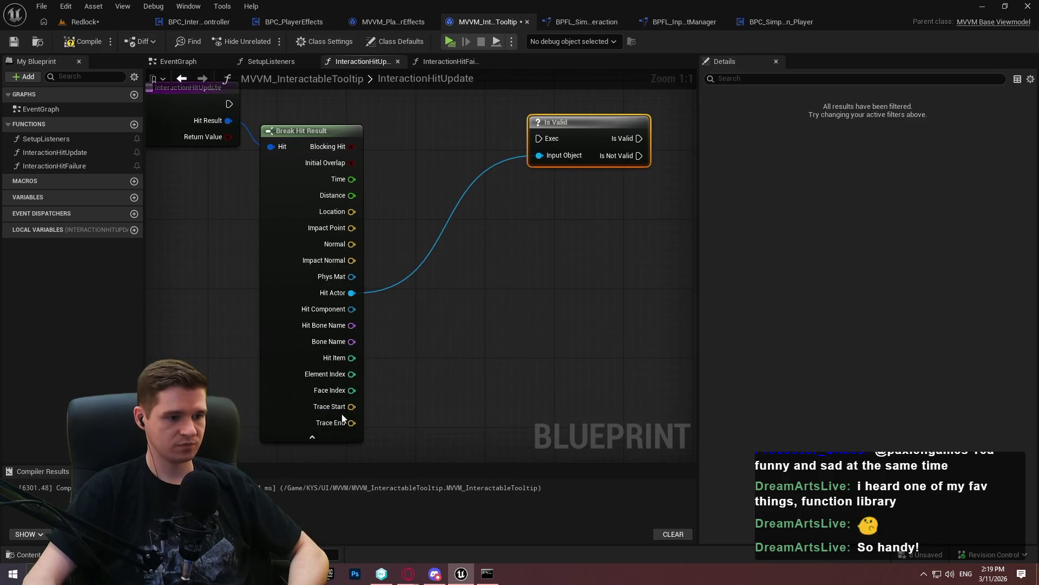
# Add a Get Component by Class node fed by the Hit Actor output
pyautogui.click(323, 429)
pyautogui.click(502, 315)
pyautogui.moveTo(502, 315); pyautogui.dragTo(430, 362)
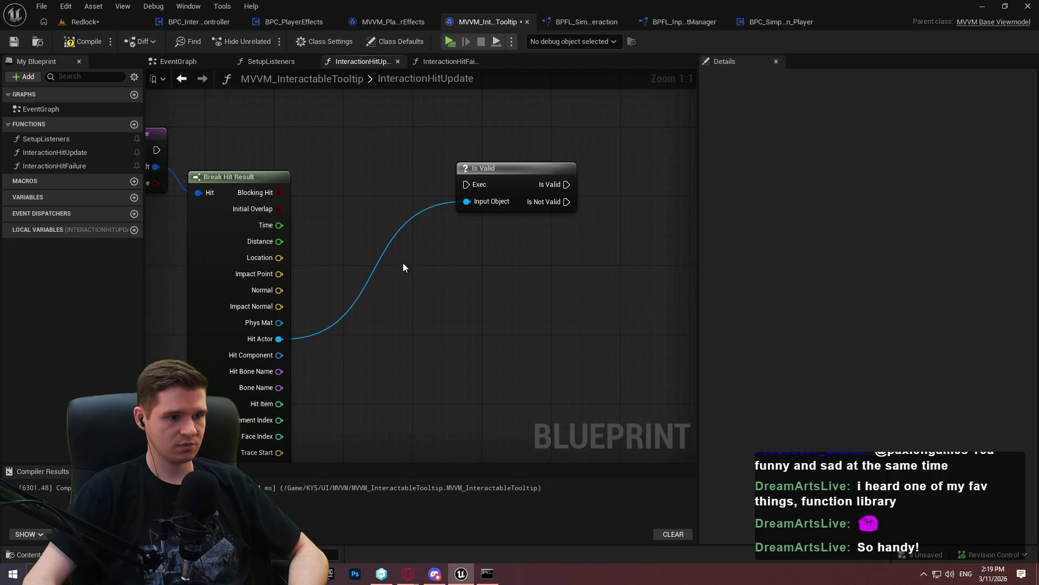
pyautogui.moveTo(278, 339); pyautogui.dragTo(413, 342)
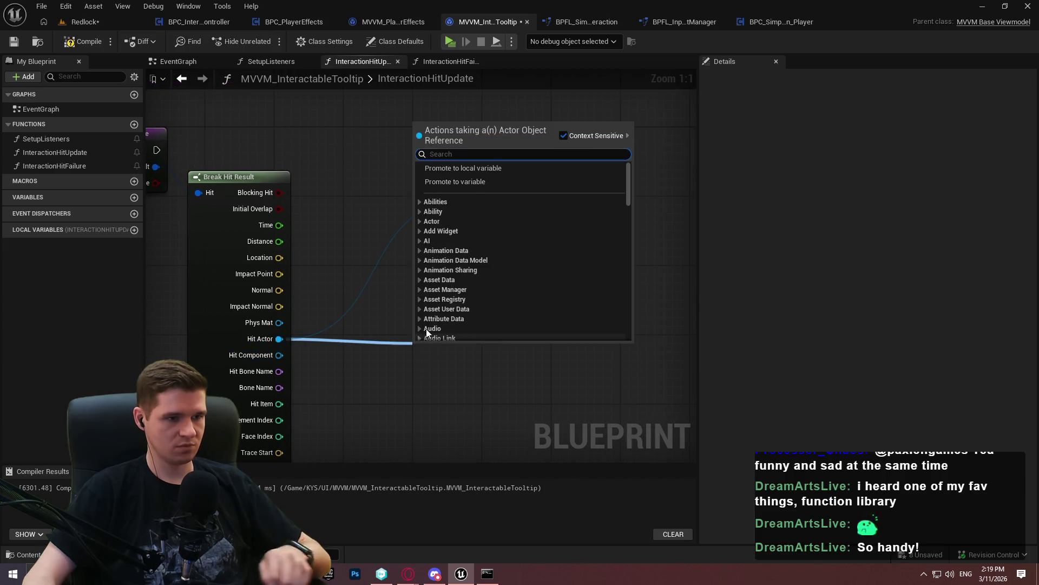
pyautogui.write('does')
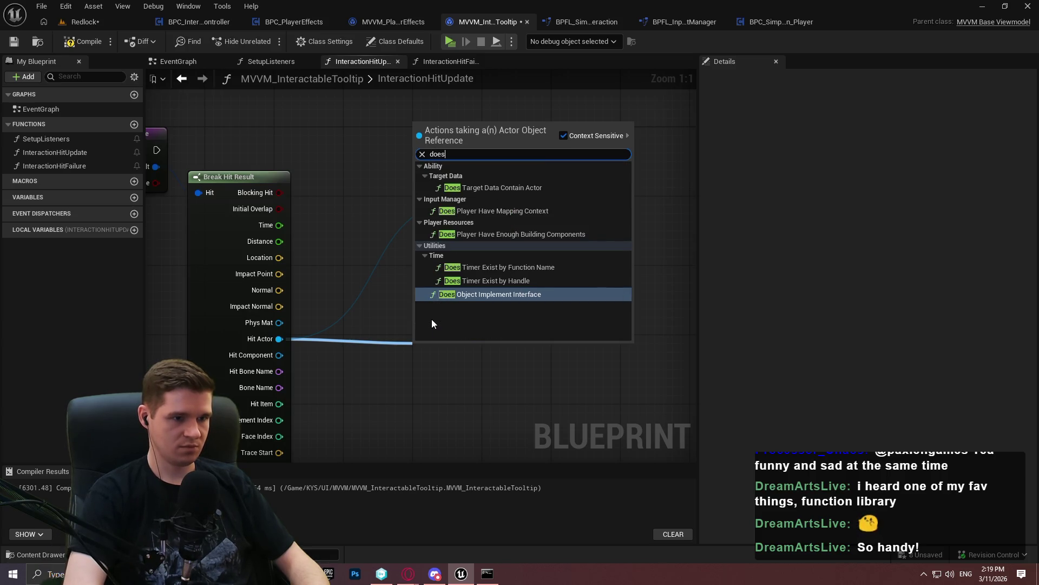
pyautogui.press('BackSpace')
pyautogui.press('BackSpace')
pyautogui.press('BackSpace')
pyautogui.write('c')
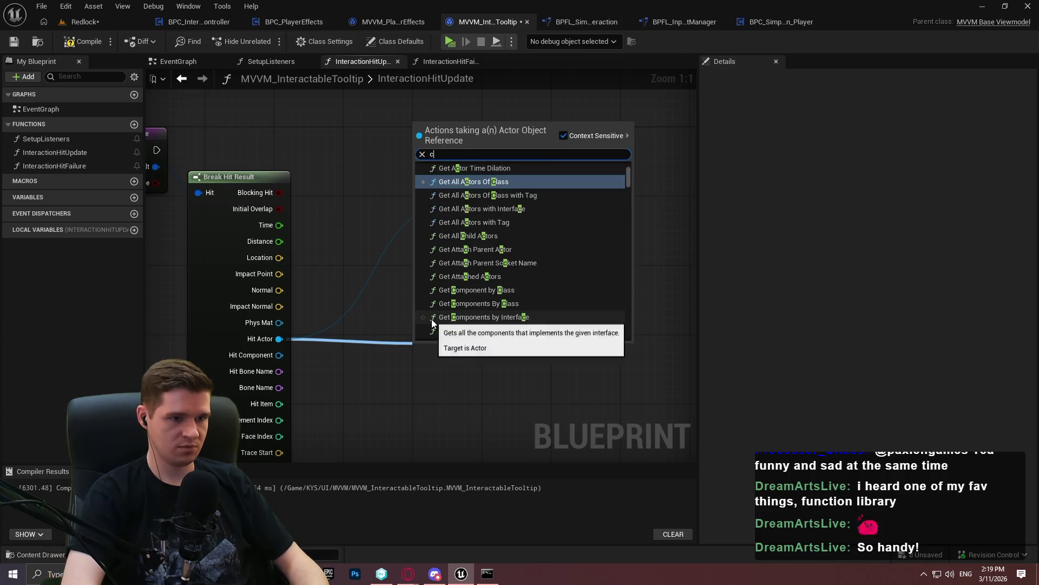
pyautogui.write('omponent')
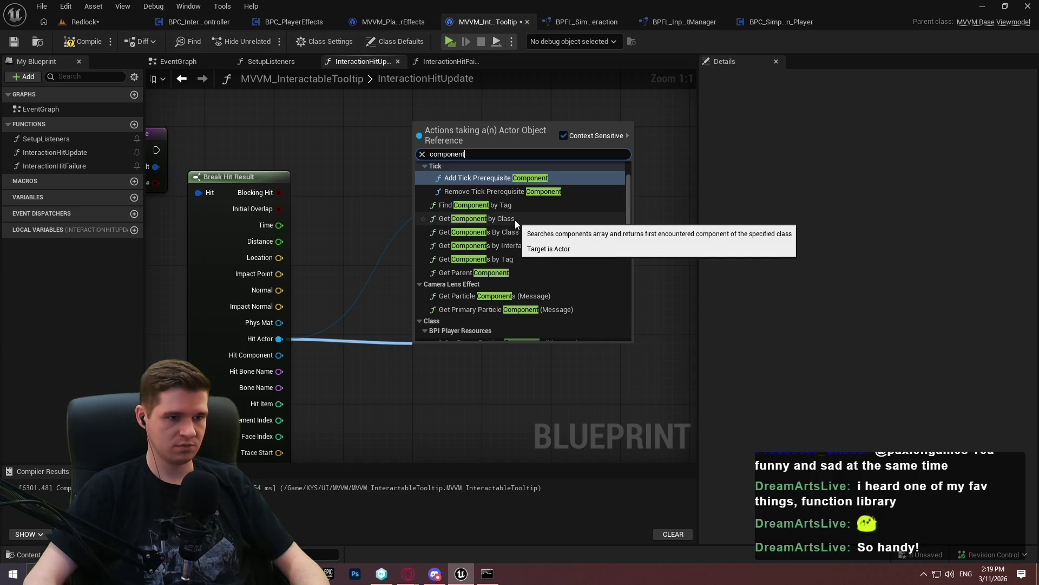
pyautogui.click(515, 220)
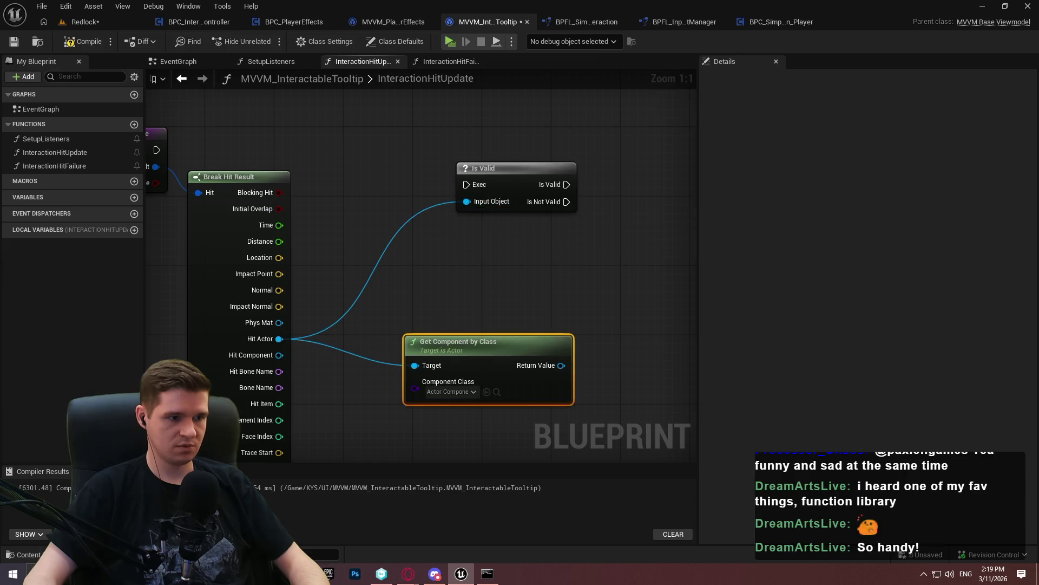
# Run Is Valid from the function entry, hide unused Break Hit Result pins, and arrange the nodes
pyautogui.click(274, 398)
pyautogui.moveTo(485, 247)
pyautogui.mouseDown()
pyautogui.moveTo(155, 209)
pyautogui.moveTo(247, 213)
pyautogui.mouseUp()
pyautogui.moveTo(605, 252)
pyautogui.mouseDown()
pyautogui.moveTo(561, 207)
pyautogui.moveTo(589, 204)
pyautogui.moveTo(588, 216)
pyautogui.mouseUp()
pyautogui.moveTo(566, 399)
pyautogui.mouseDown()
pyautogui.moveTo(609, 259)
pyautogui.moveTo(600, 252)
pyautogui.mouseUp()
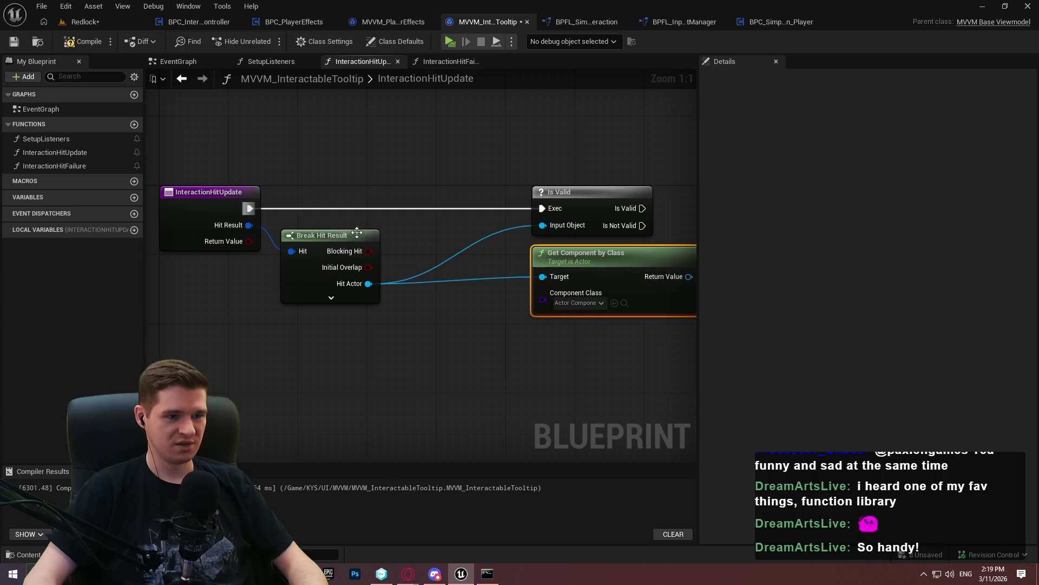
pyautogui.keyDown('ctrl'); pyautogui.click(577, 205); pyautogui.keyUp('ctrl')
pyautogui.moveTo(577, 205); pyautogui.dragTo(465, 205)
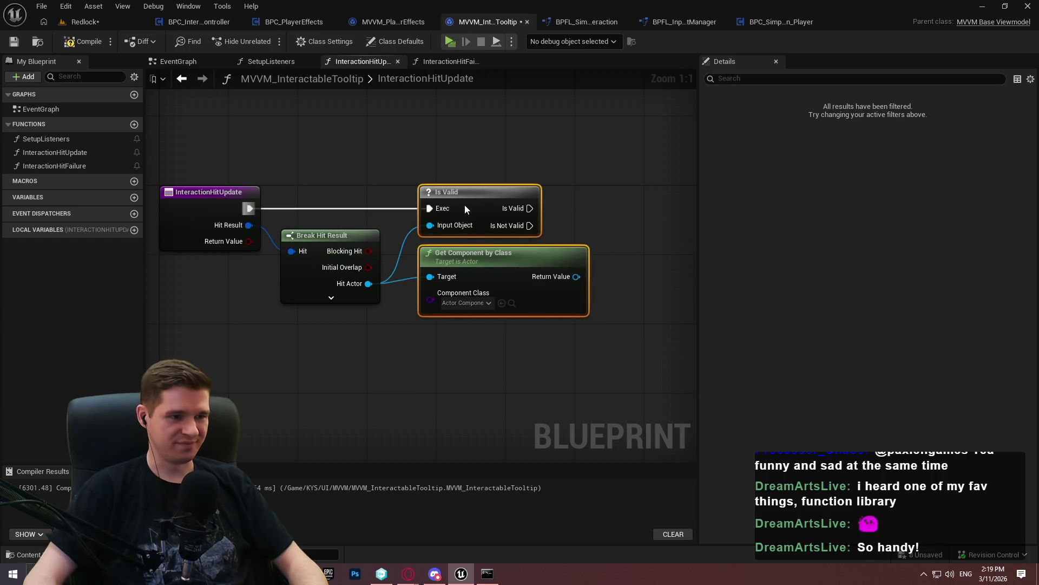
pyautogui.click(551, 347)
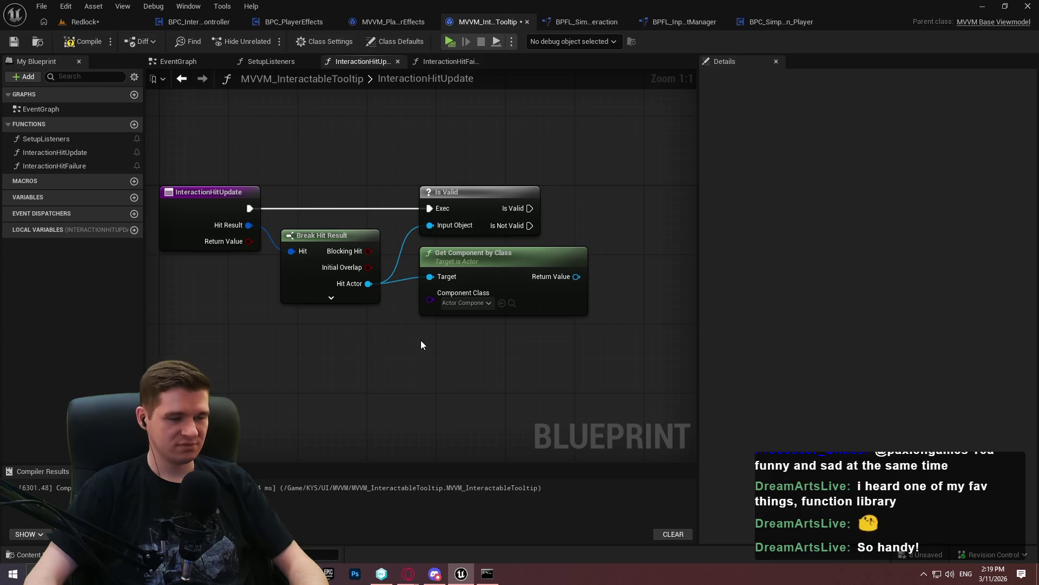
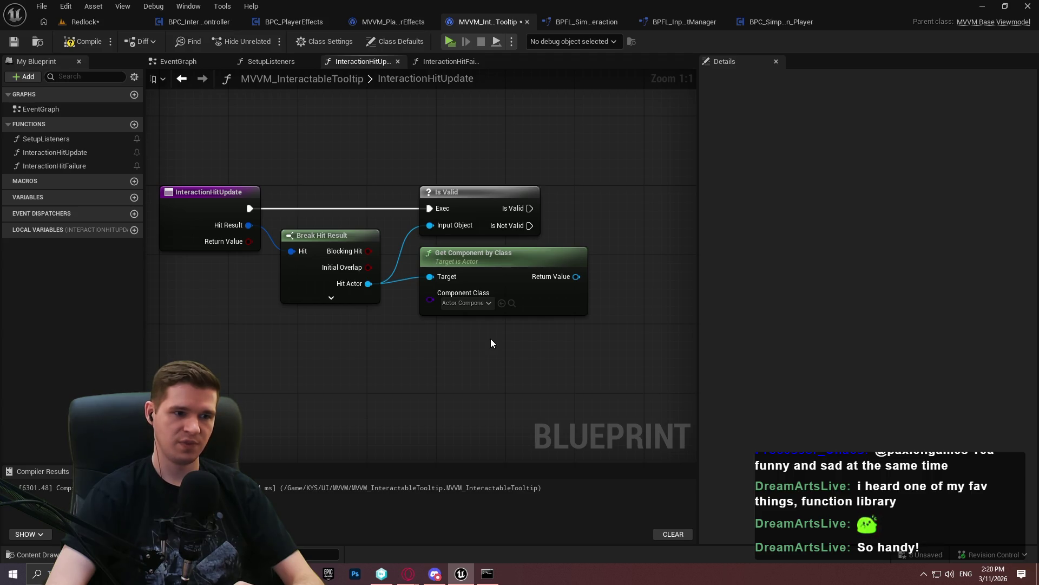
# Remove the Is Valid and Get Component by Class nodes from InteractionHitUpdate
pyautogui.moveTo(522, 155)
pyautogui.mouseDown()
pyautogui.moveTo(417, 238)
pyautogui.moveTo(461, 233)
pyautogui.mouseUp()
pyautogui.press('Delete')
pyautogui.click(470, 250)
pyautogui.click(469, 282)
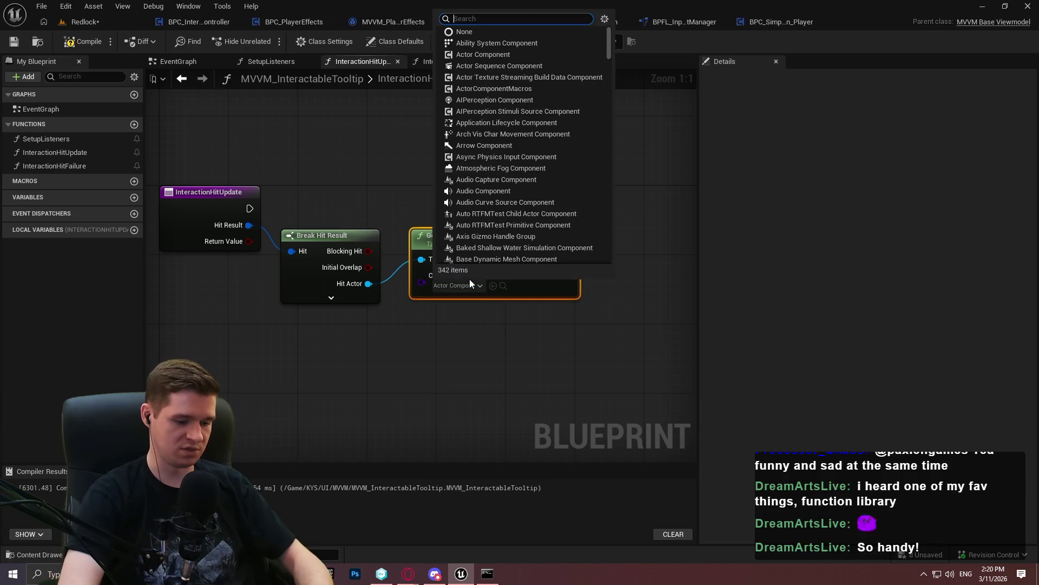
pyautogui.write('simpl')
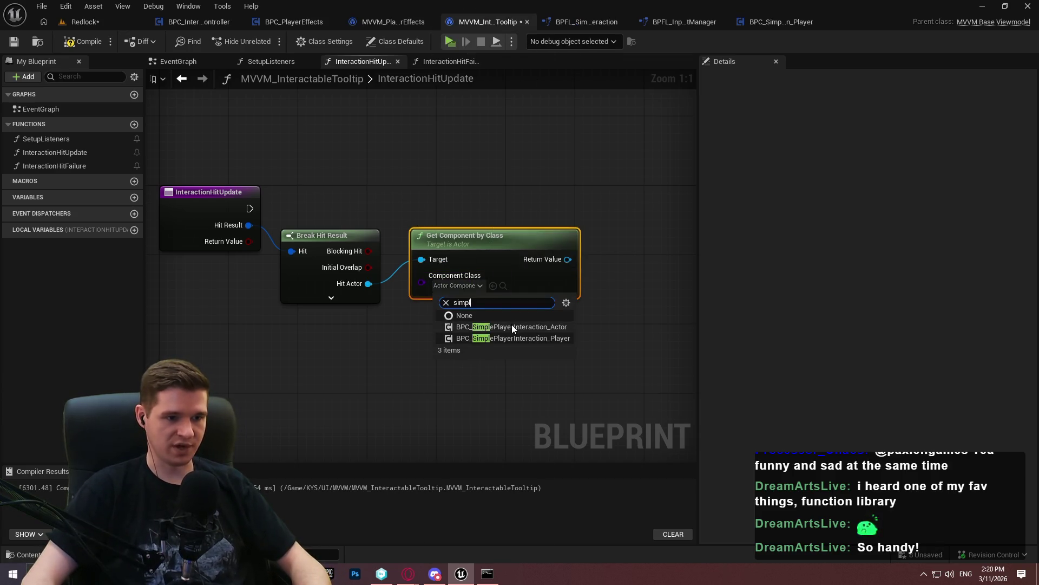
pyautogui.click(511, 326)
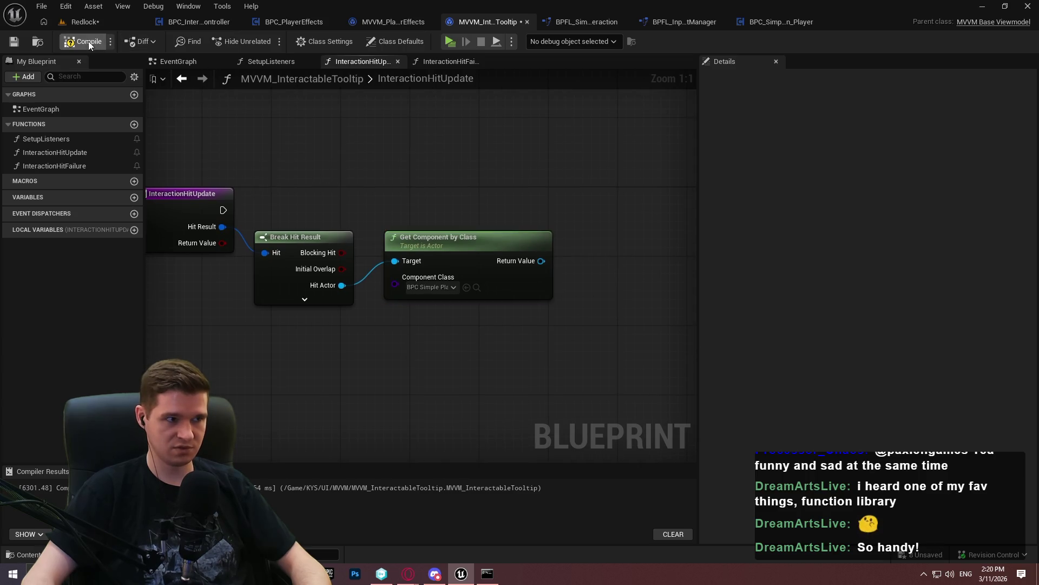
pyautogui.click(18, 44)
pyautogui.moveTo(451, 211); pyautogui.dragTo(468, 349)
pyautogui.press('Delete')
# Add Get Tooltip Info on Break Hit Result's Hit Actor and run it after the entry node
pyautogui.click(325, 277)
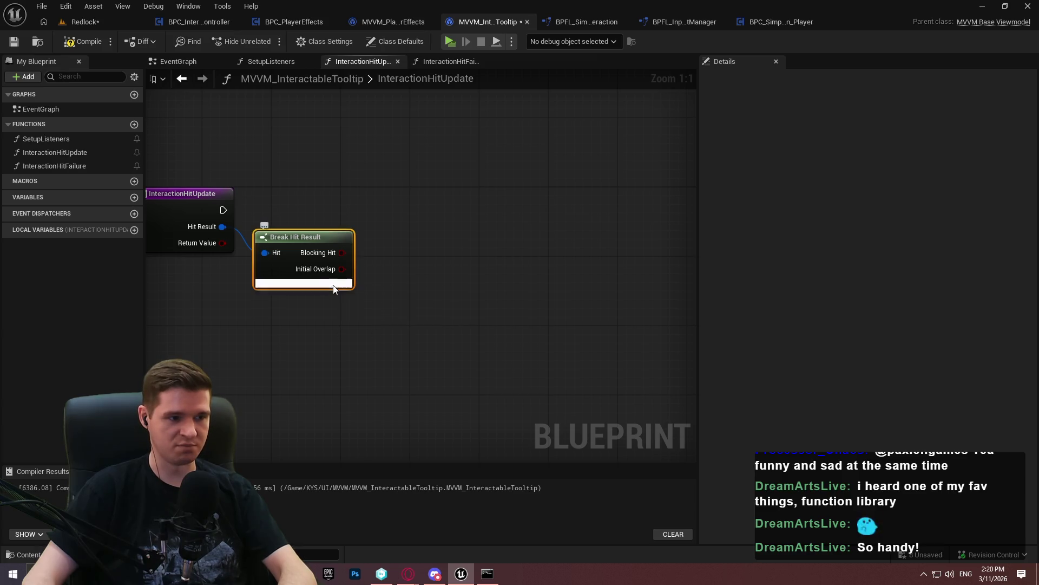
pyautogui.click(304, 298)
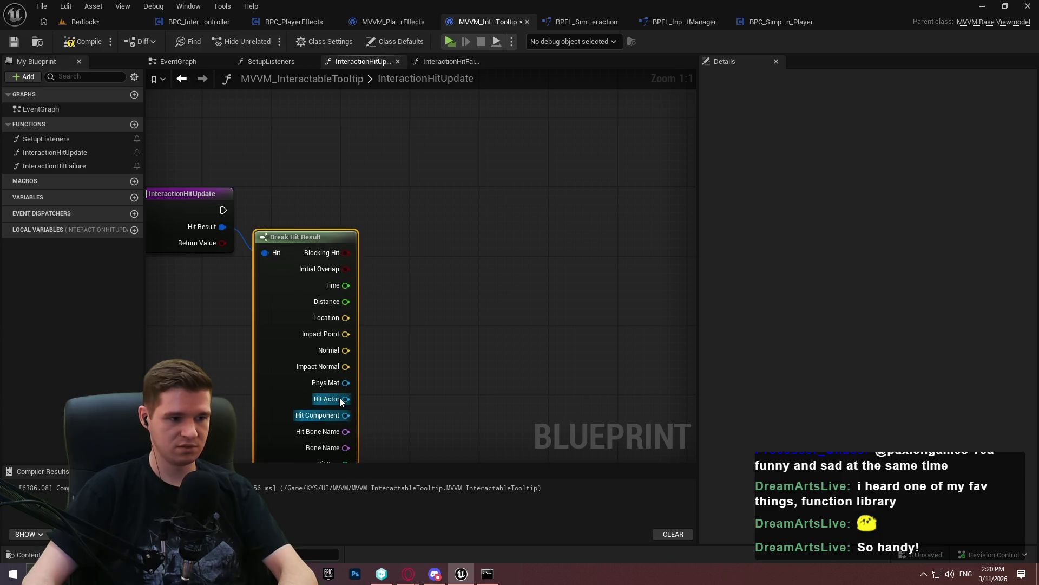
pyautogui.moveTo(345, 399); pyautogui.dragTo(469, 261)
pyautogui.write('toolti')
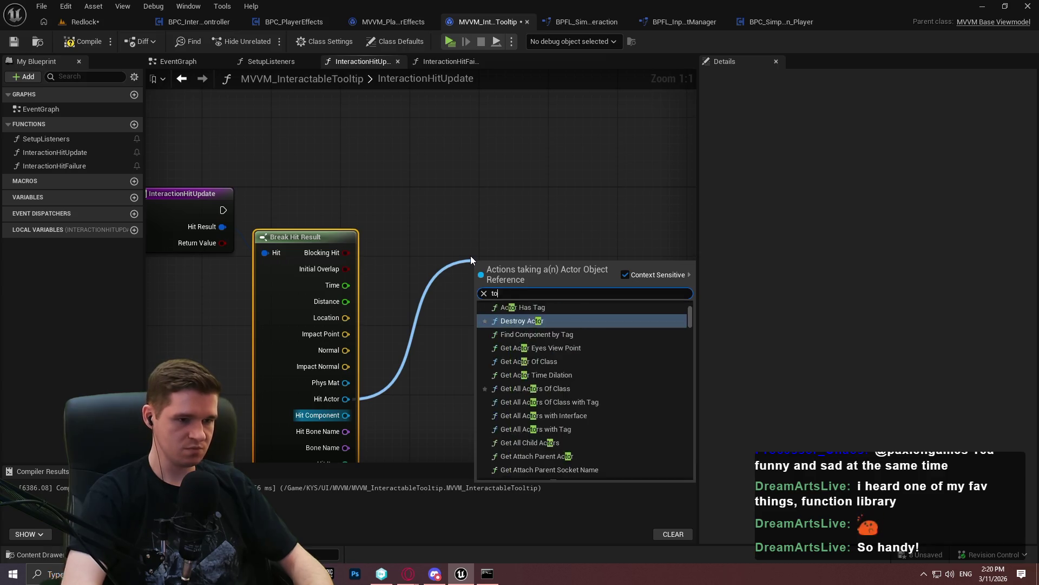
pyautogui.press('Up')
pyautogui.press('Up')
pyautogui.press('Up')
pyautogui.press('Return')
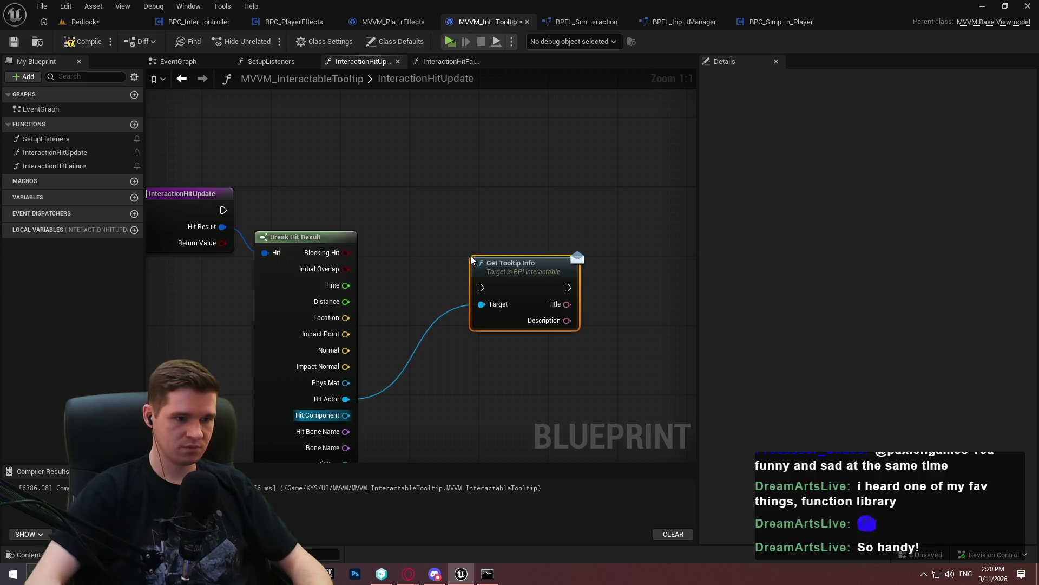
pyautogui.click(300, 458)
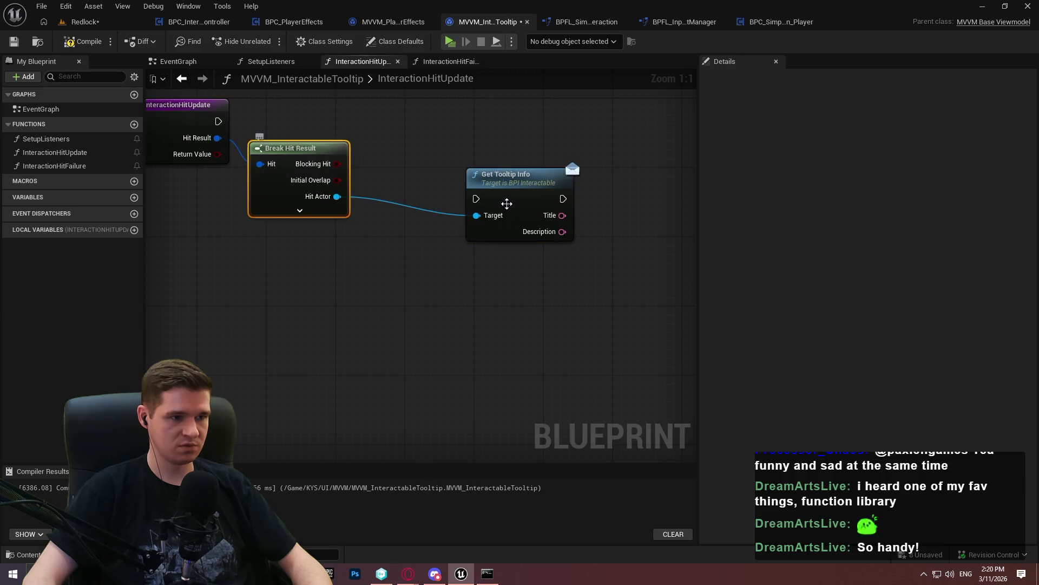
pyautogui.moveTo(477, 199); pyautogui.dragTo(218, 121)
pyautogui.moveTo(506, 189)
pyautogui.mouseDown()
pyautogui.moveTo(453, 117)
pyautogui.moveTo(436, 112)
pyautogui.mouseUp()
pyautogui.click(530, 283)
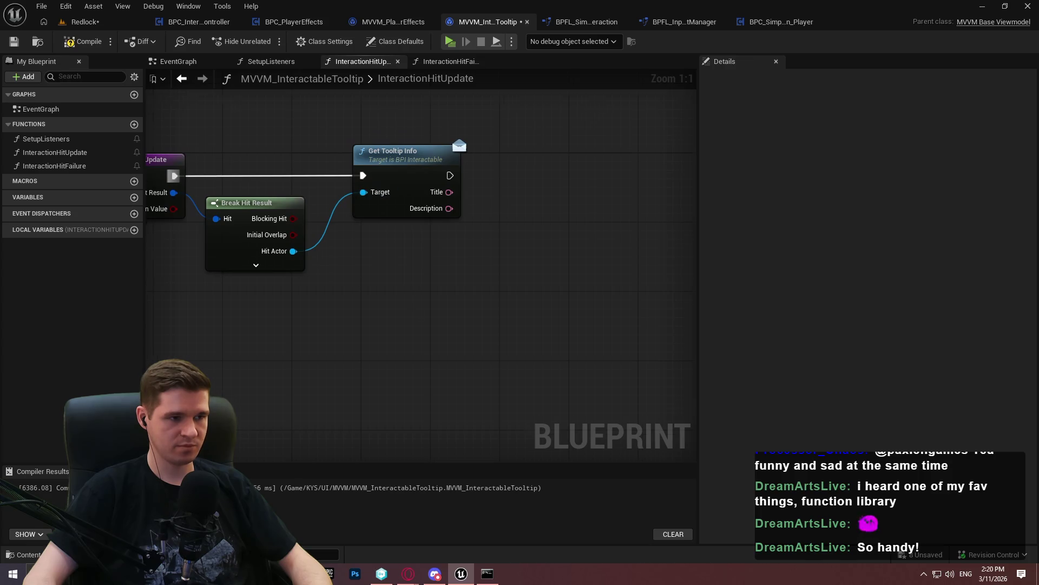
# Insert a Branch after the entry node with True leading to Get Tooltip Info
pyautogui.moveTo(555, 206); pyautogui.dragTo(293, 256)
pyautogui.moveTo(498, 333)
pyautogui.mouseDown()
pyautogui.moveTo(343, 218)
pyautogui.moveTo(244, 243)
pyautogui.moveTo(348, 236)
pyautogui.moveTo(287, 217)
pyautogui.mouseUp()
pyautogui.press('f')
pyautogui.press('b')
pyautogui.click(342, 222)
pyautogui.moveTo(361, 210)
pyautogui.mouseDown()
pyautogui.moveTo(592, 213)
pyautogui.moveTo(573, 210)
pyautogui.mouseUp()
pyautogui.moveTo(420, 198); pyautogui.dragTo(453, 244)
pyautogui.click(639, 321)
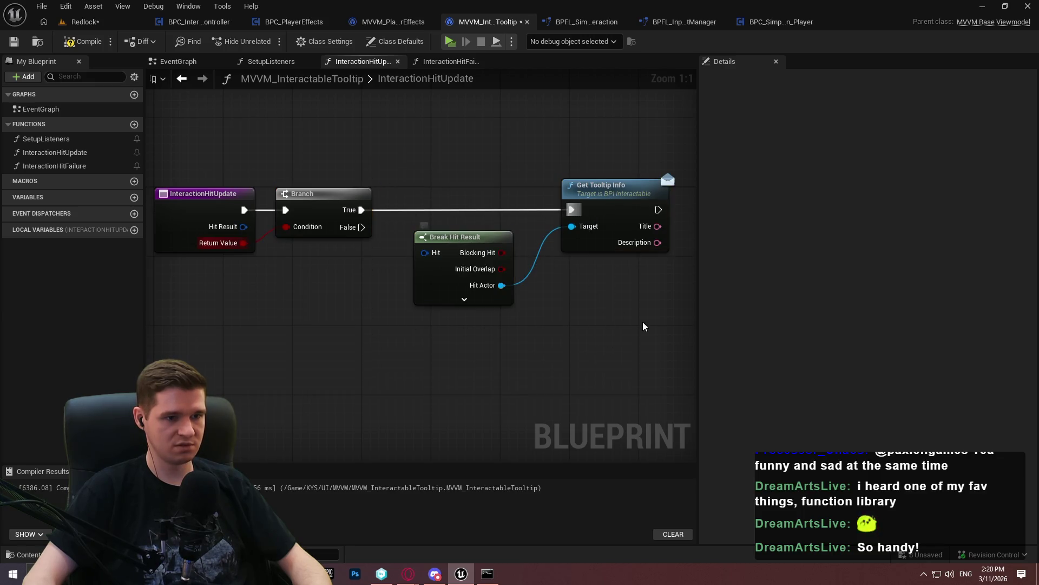
# Feed Break Hit Result's Hit input from a Hit Result variable getter
pyautogui.moveTo(370, 260); pyautogui.dragTo(340, 269)
pyautogui.write('hit res')
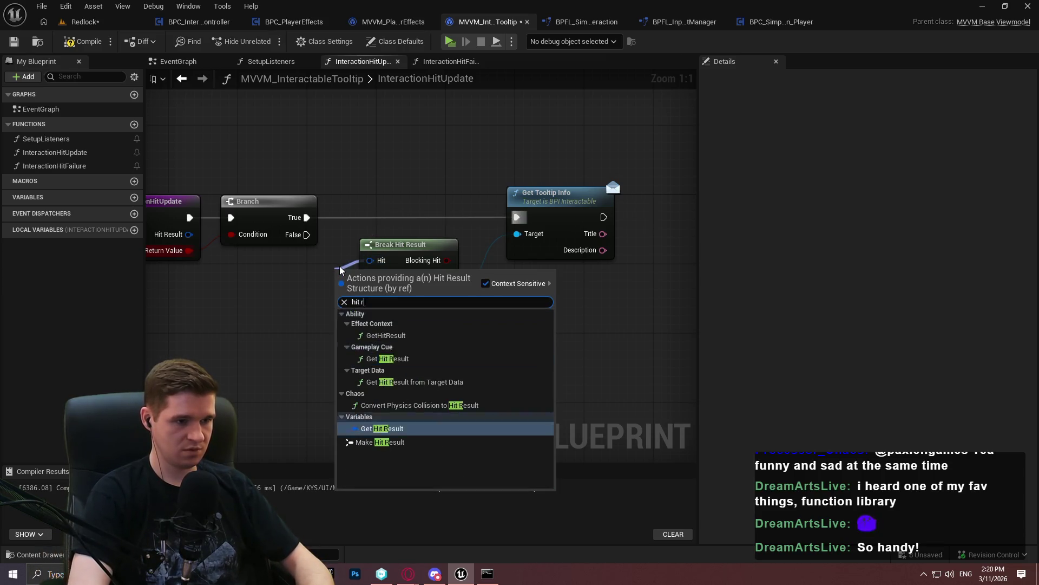
pyautogui.press('Down')
pyautogui.press('Down')
pyautogui.press('Down')
pyautogui.press('Up')
pyautogui.press('Return')
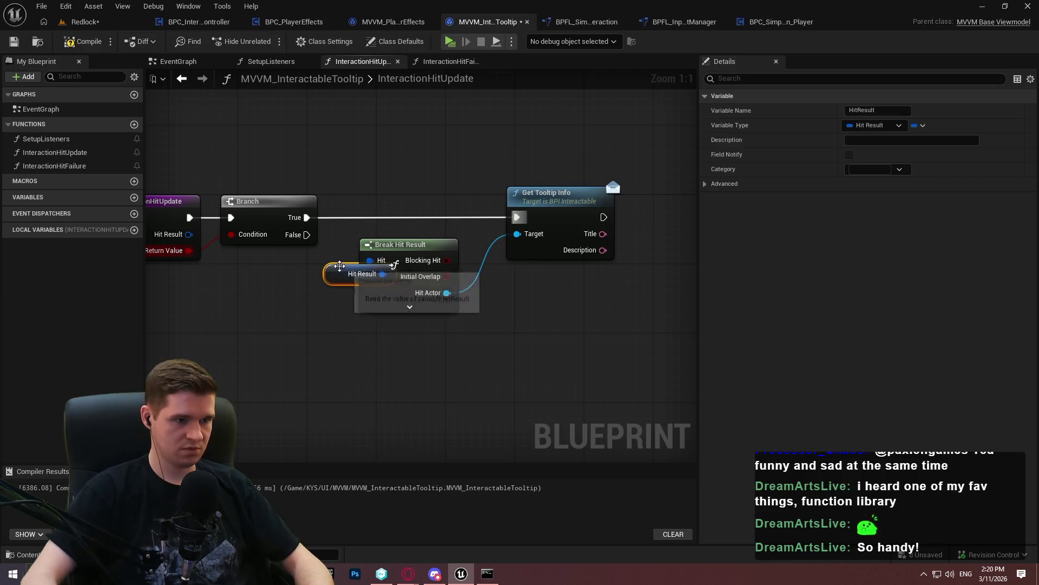
pyautogui.moveTo(613, 330)
pyautogui.mouseDown()
pyautogui.moveTo(436, 242)
pyautogui.moveTo(529, 242)
pyautogui.mouseUp()
pyautogui.click(518, 230)
pyautogui.moveTo(362, 273); pyautogui.dragTo(449, 239)
# Add a Return Node on the Branch's False output
pyautogui.moveTo(307, 235); pyautogui.dragTo(424, 392)
pyautogui.write('return')
pyautogui.press('Return')
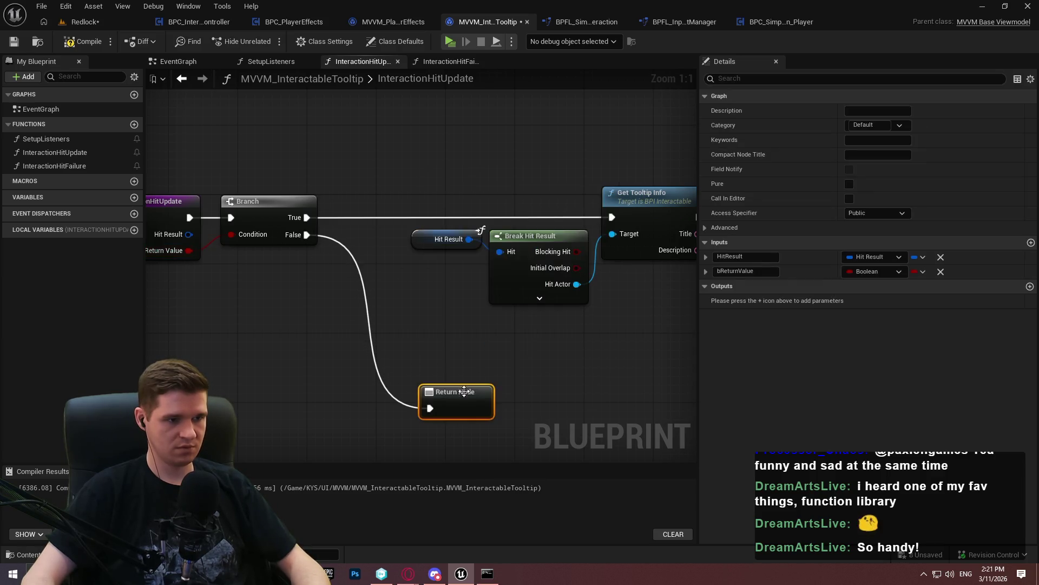
pyautogui.moveTo(519, 362); pyautogui.dragTo(399, 355)
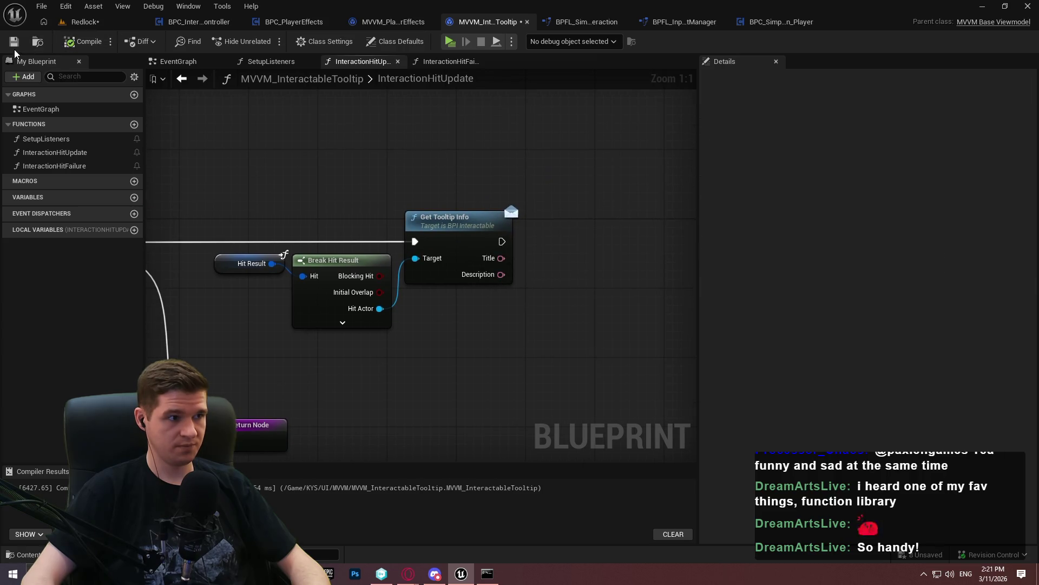
# Promote Get Tooltip Info's Title output to a TooltipTitle variable with a SET w/ Broadcast node
pyautogui.moveTo(511, 258); pyautogui.dragTo(553, 249)
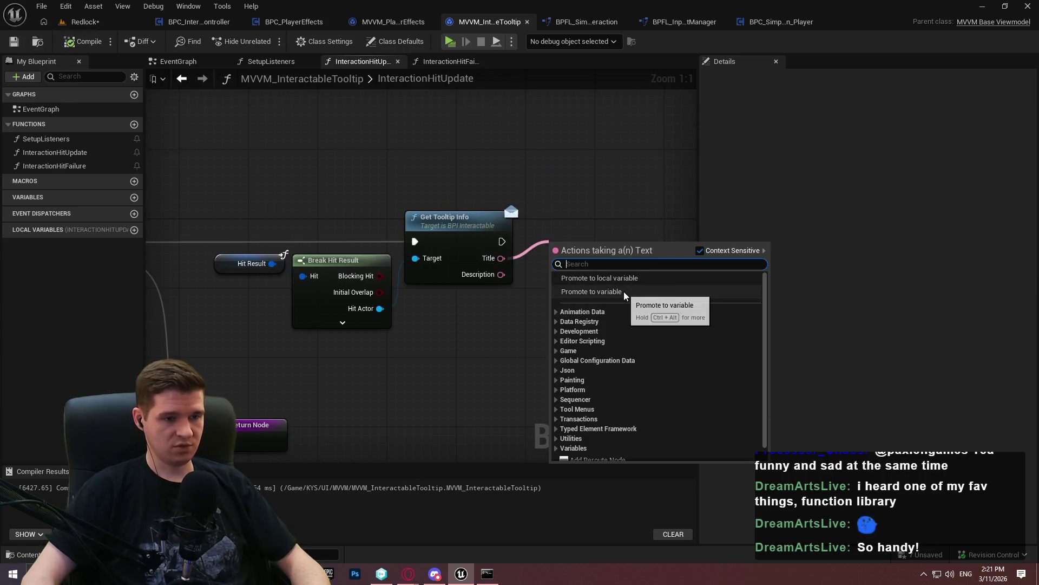
pyautogui.click(626, 295)
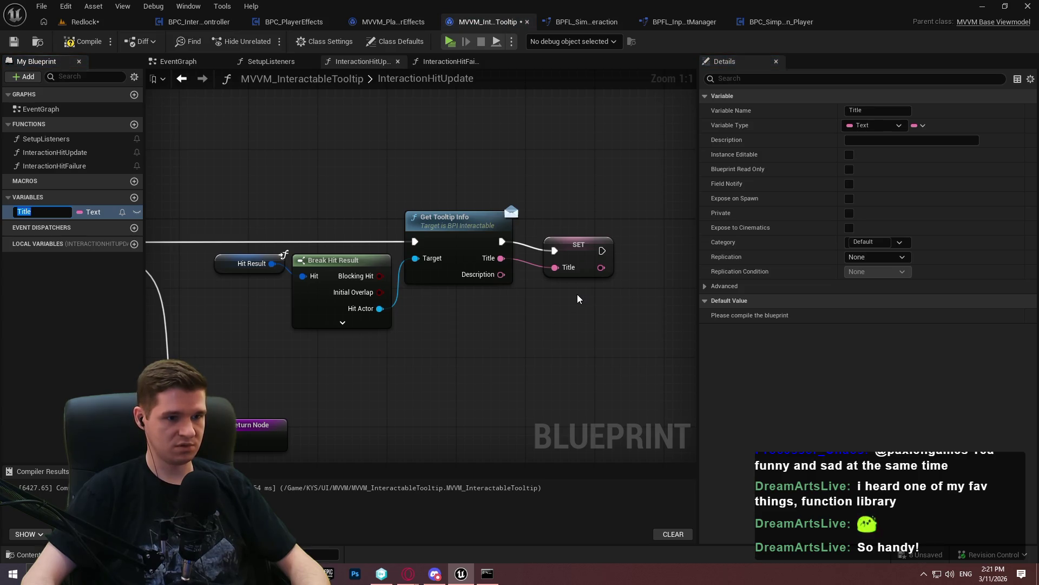
pyautogui.write('TooltipTi')
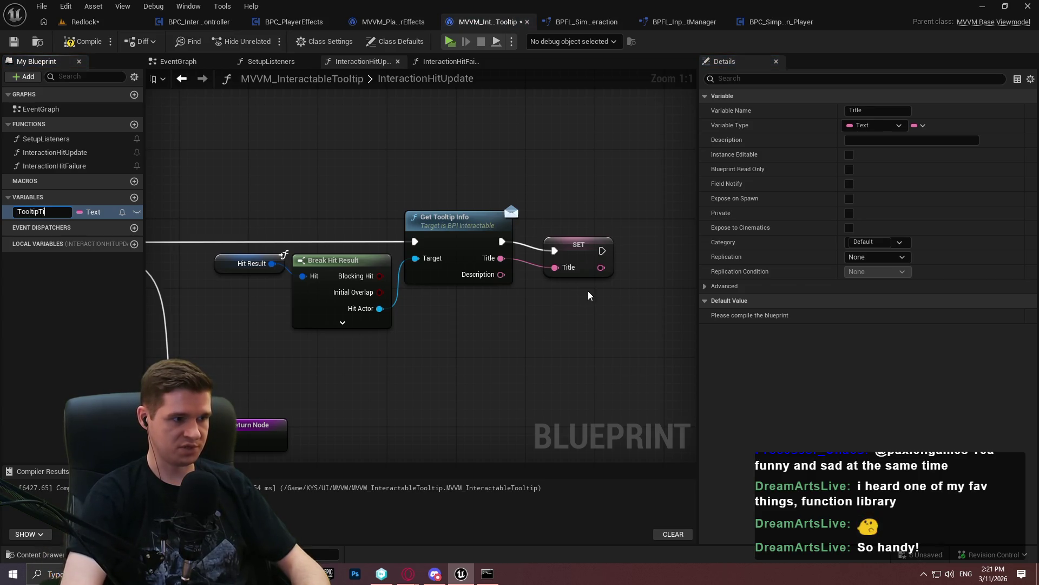
pyautogui.write('tle')
pyautogui.press('Return')
pyautogui.click(577, 248)
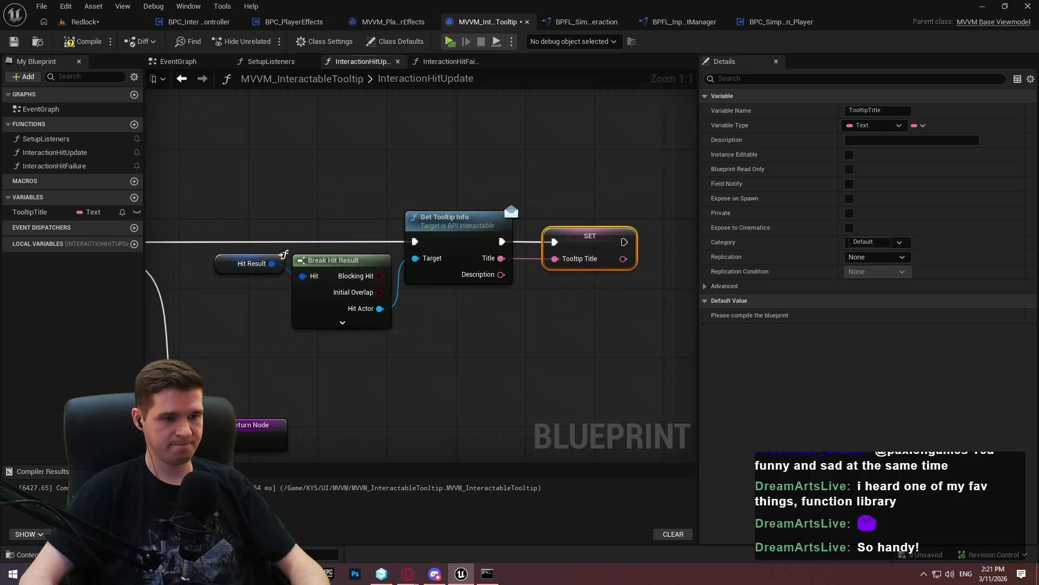
pyautogui.hotkey('ctrl', 'c')
pyautogui.hotkey('ctrl', 'v')
pyautogui.moveTo(569, 233); pyautogui.dragTo(491, 233)
pyautogui.click(636, 294)
pyautogui.click(617, 233)
pyautogui.press('Delete')
# Duplicate the variable as TooltipDescription and chain its setter, fed by Description, after the title setter
pyautogui.rightClick(32, 212)
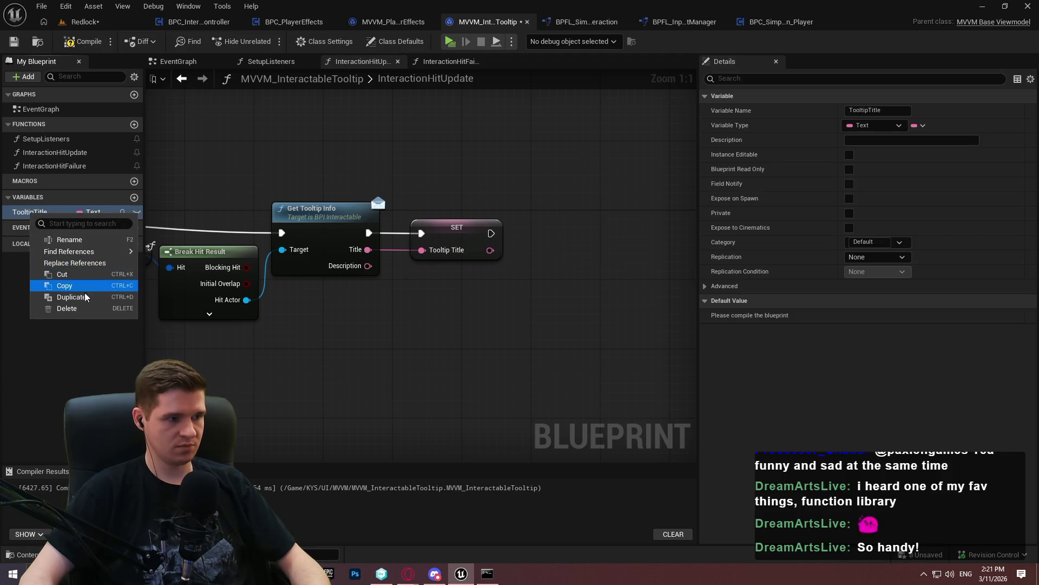
pyautogui.click(71, 297)
pyautogui.write('To')
pyautogui.write('ipDescripti')
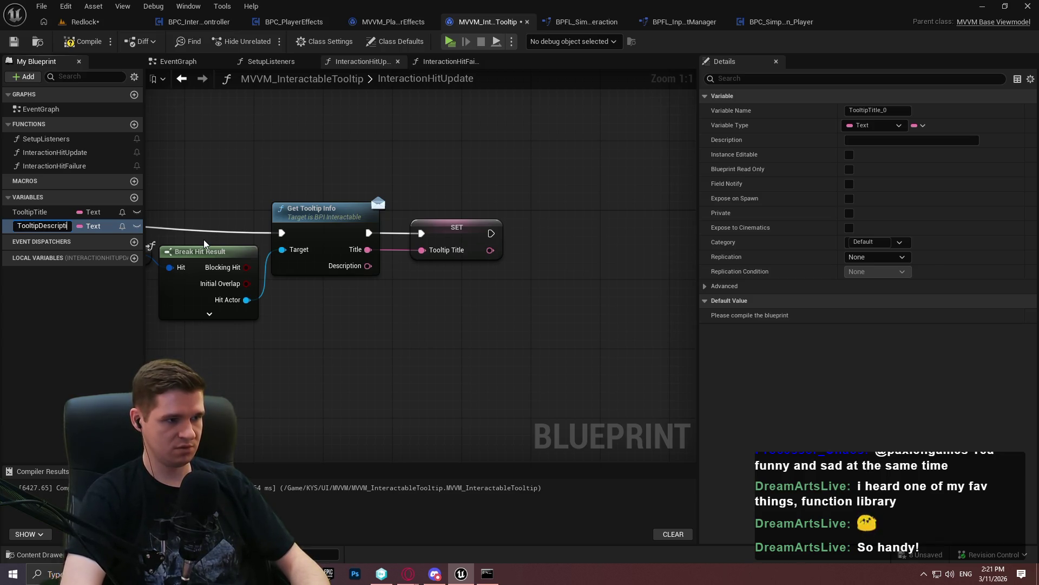
pyautogui.write('on')
pyautogui.press('Return')
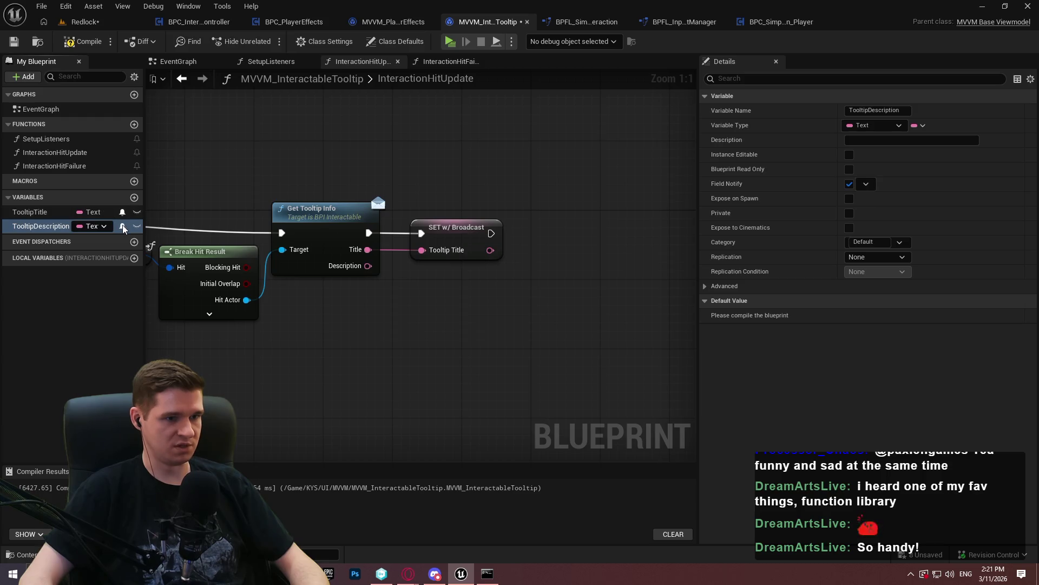
pyautogui.moveTo(75, 226)
pyautogui.mouseDown()
pyautogui.moveTo(598, 224)
pyautogui.moveTo(491, 233)
pyautogui.mouseUp()
pyautogui.click(634, 251)
pyautogui.moveTo(586, 250); pyautogui.dragTo(367, 266)
pyautogui.click(518, 271)
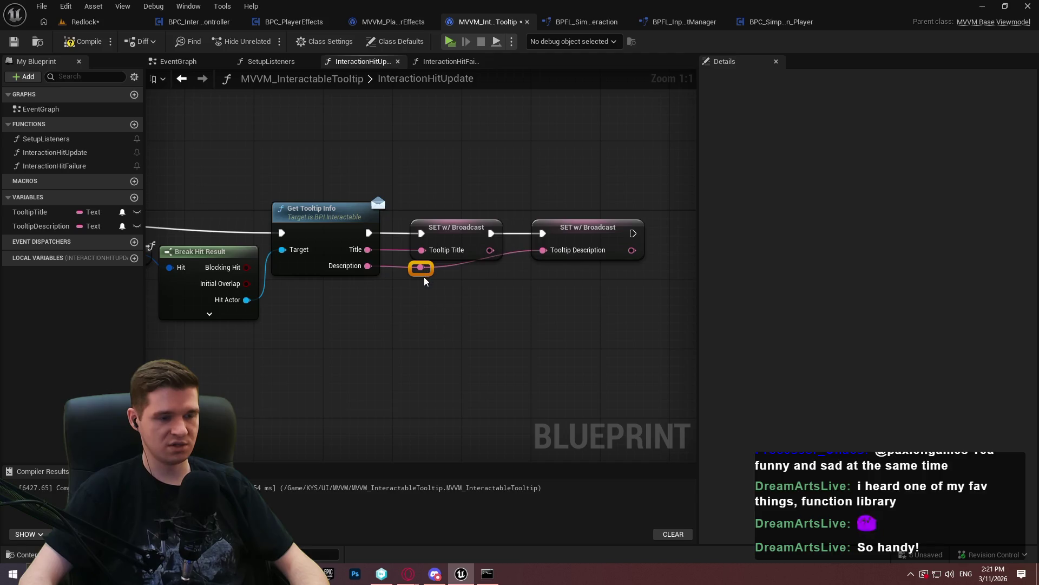
pyautogui.doubleClick(447, 269)
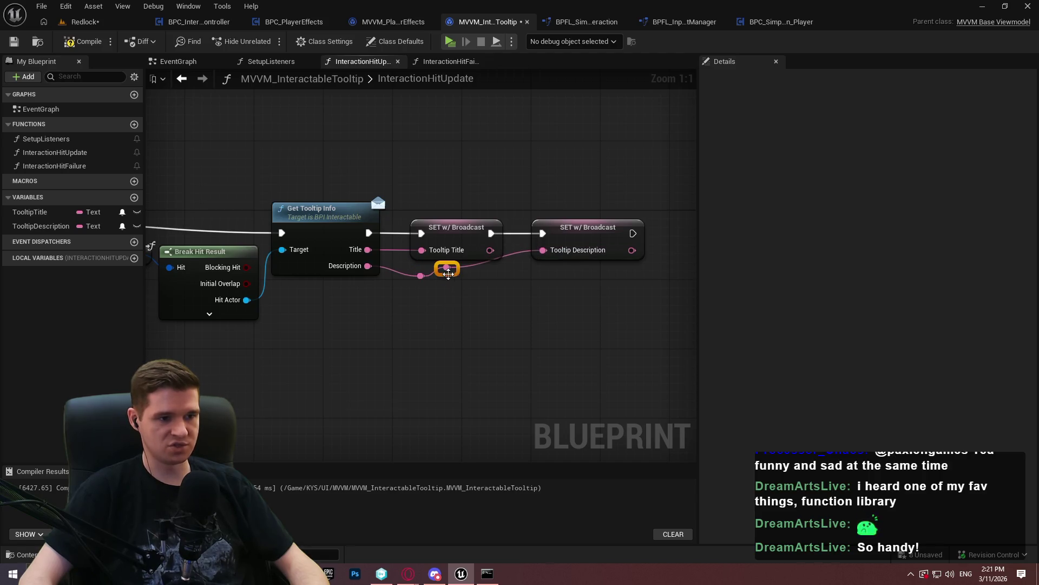
pyautogui.moveTo(565, 240); pyautogui.dragTo(557, 240)
pyautogui.click(603, 304)
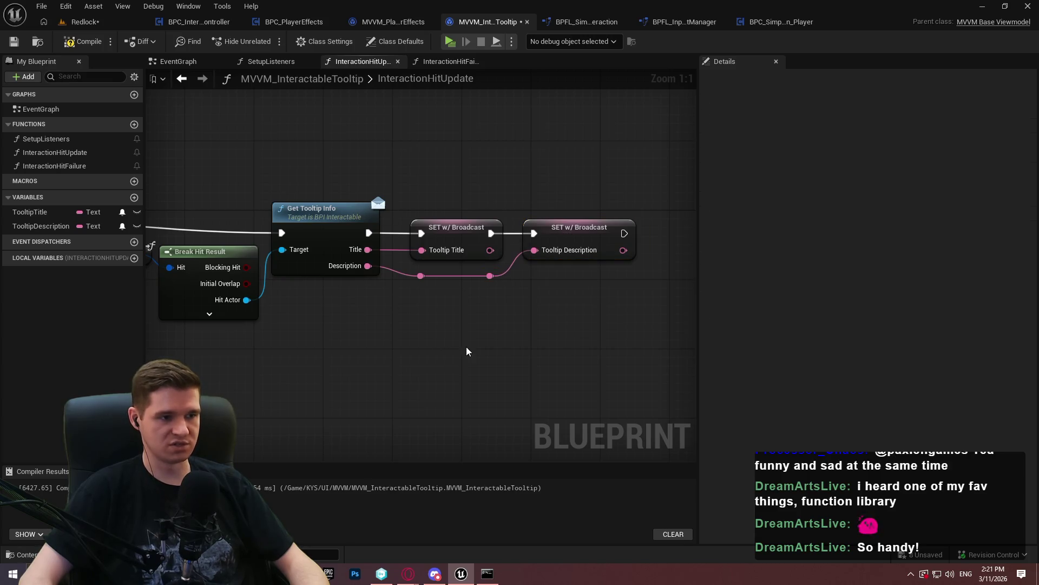
# Compile and save the tooltip viewmodel blueprint
pyautogui.scroll(-2, 465, 341)
pyautogui.click(84, 41)
pyautogui.click(12, 42)
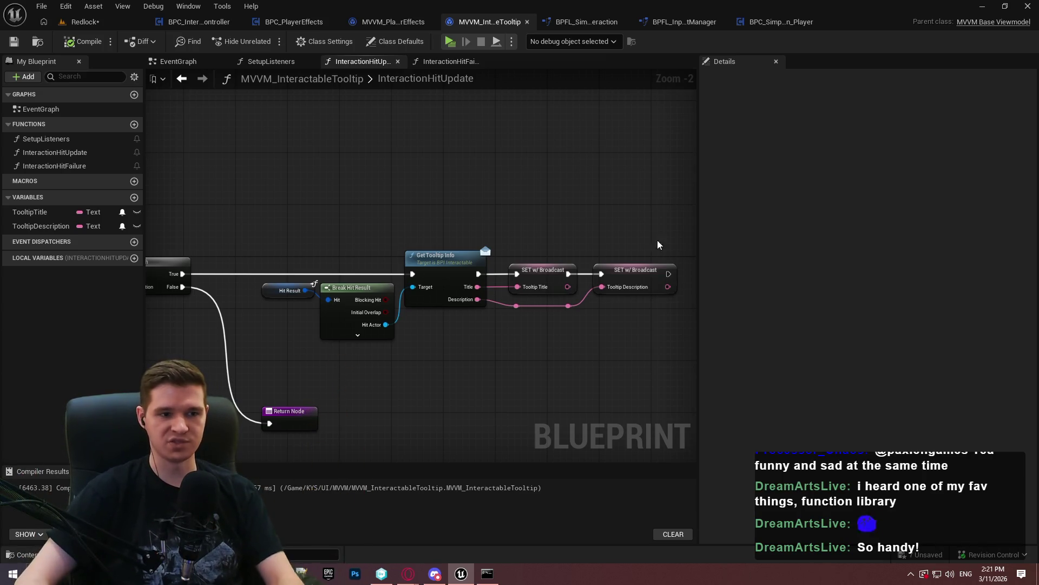
pyautogui.scroll(2, 495, 307)
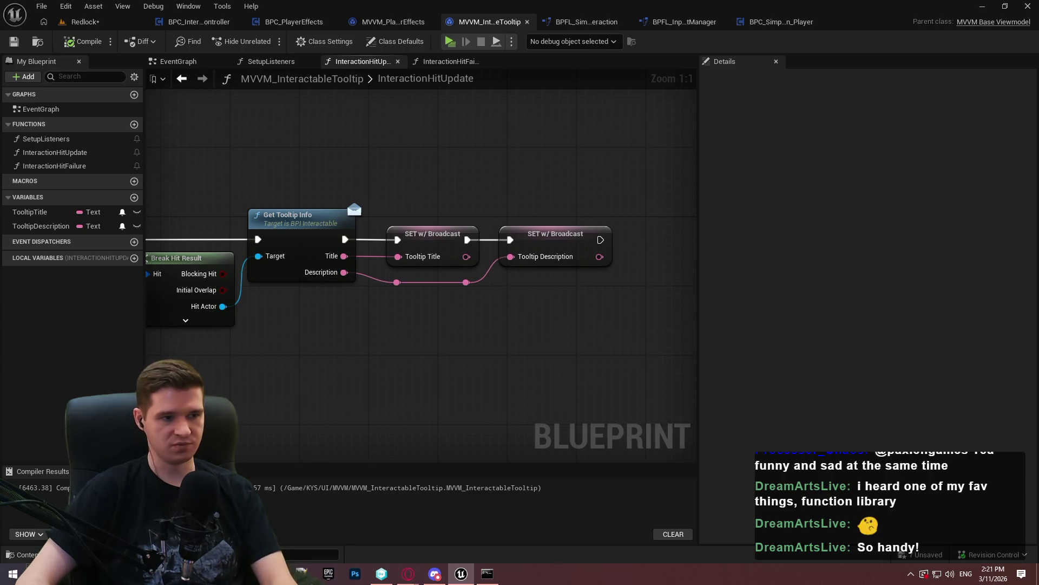
pyautogui.scroll(-2, 606, 291)
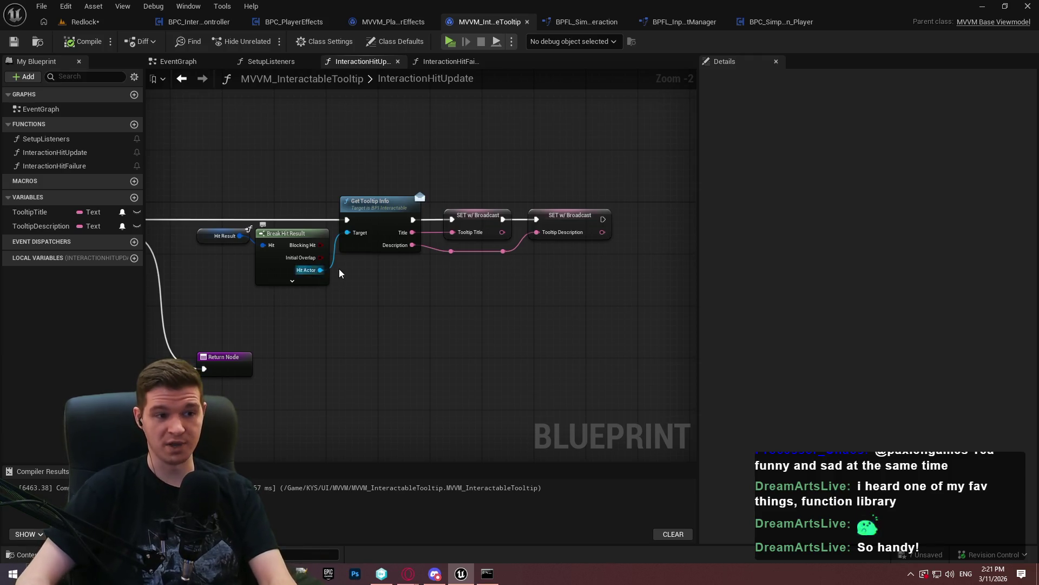
# Create a TooltipWidgetVisibility variable of type Slate Visibility
pyautogui.click(134, 197)
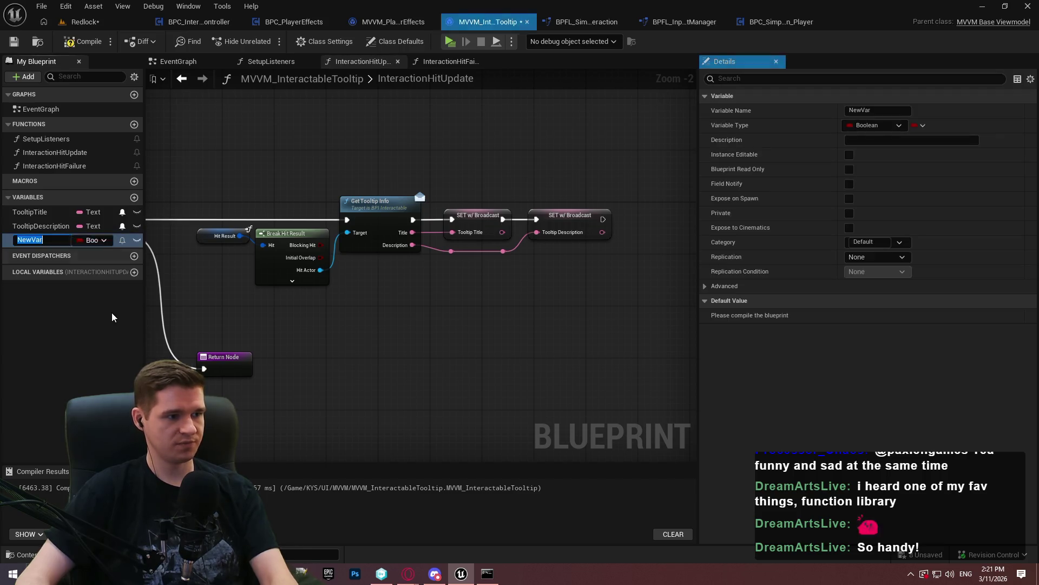
pyautogui.click(94, 240)
pyautogui.write('slate vis')
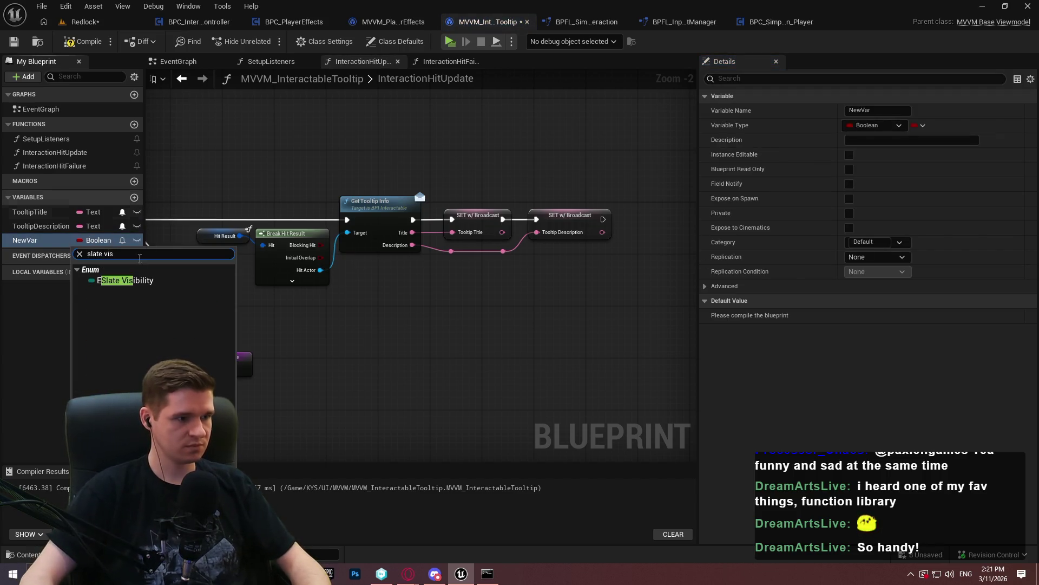
pyautogui.click(119, 281)
pyautogui.click(38, 241)
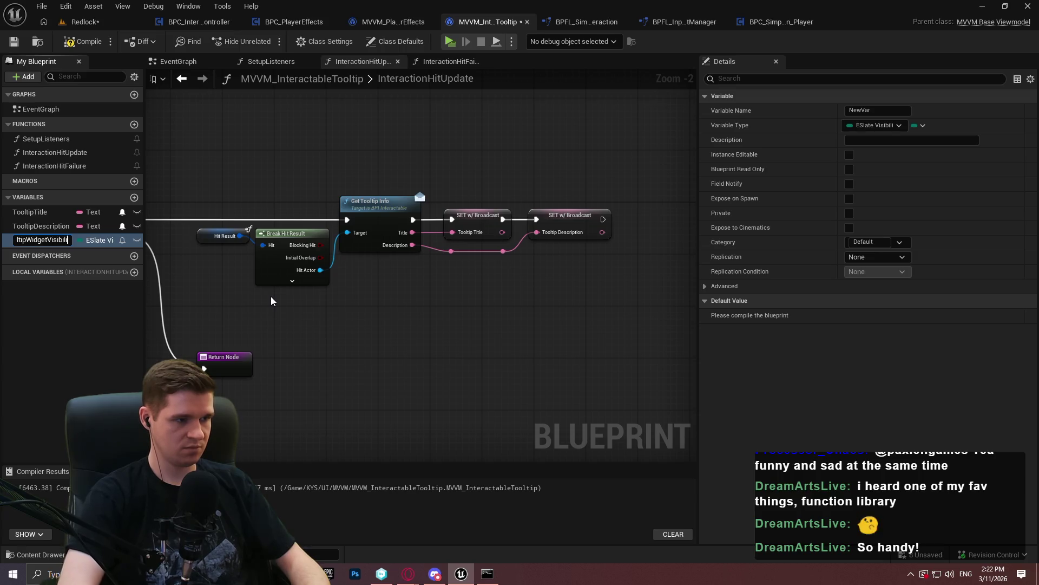
pyautogui.press('Return')
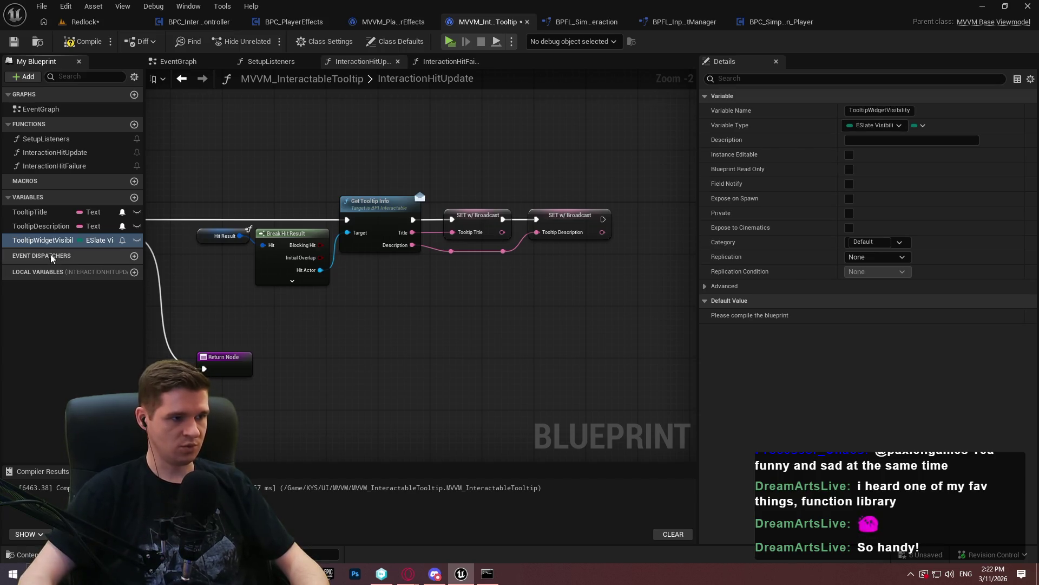
# Place a TooltipWidgetVisibility setter and enable Field Notify on the variable
pyautogui.moveTo(478, 297); pyautogui.dragTo(479, 308)
pyautogui.click(501, 328)
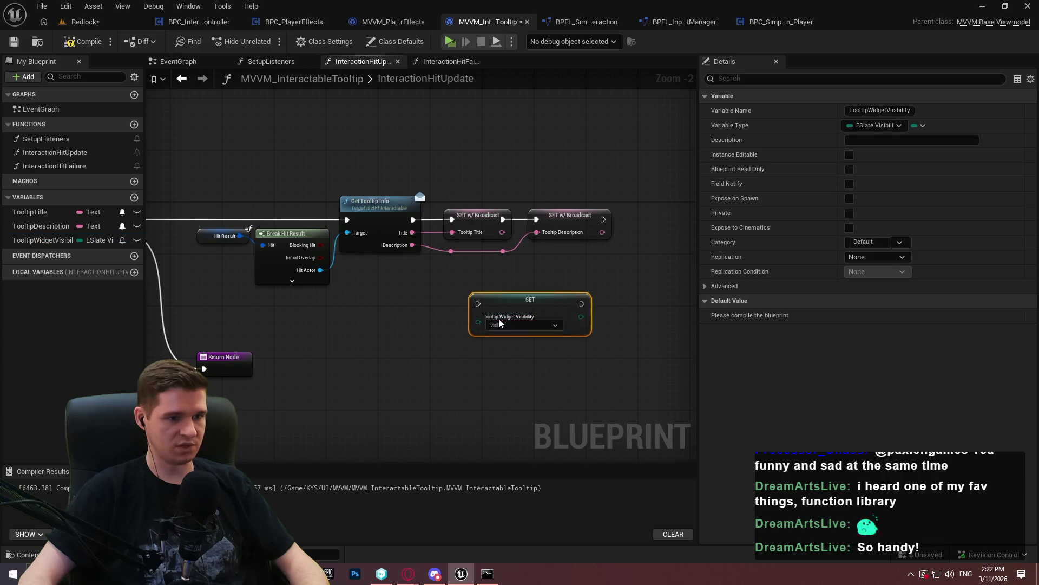
pyautogui.click(501, 323)
pyautogui.scroll(2, 502, 323)
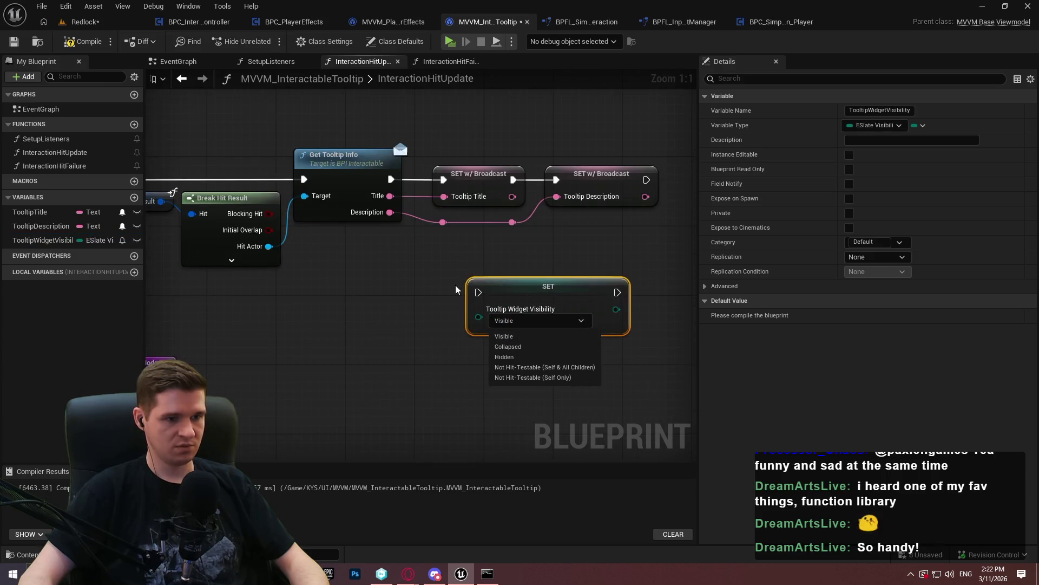
pyautogui.press('Escape')
pyautogui.click(122, 239)
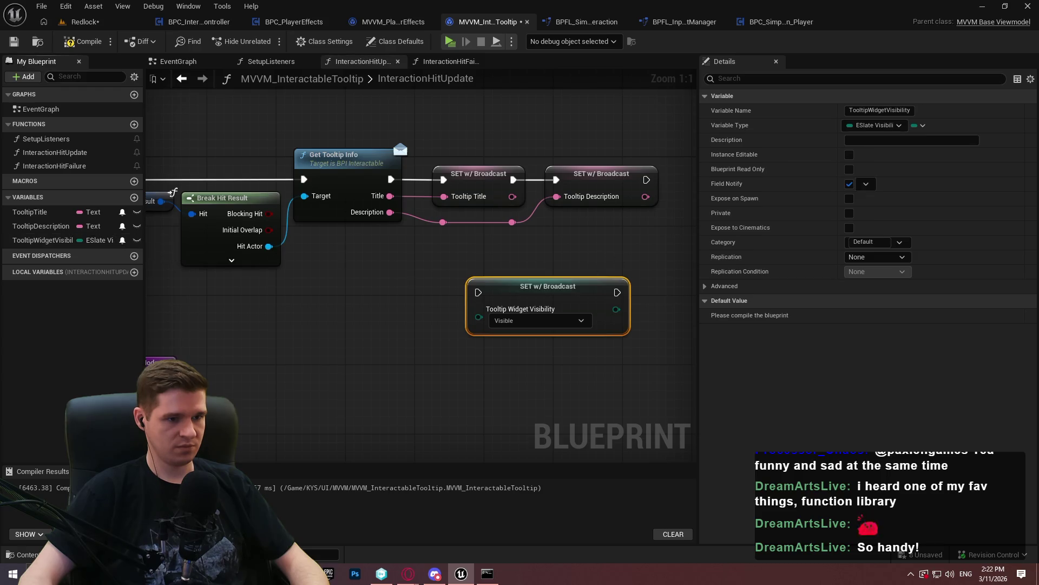
pyautogui.click(419, 333)
pyautogui.click(460, 380)
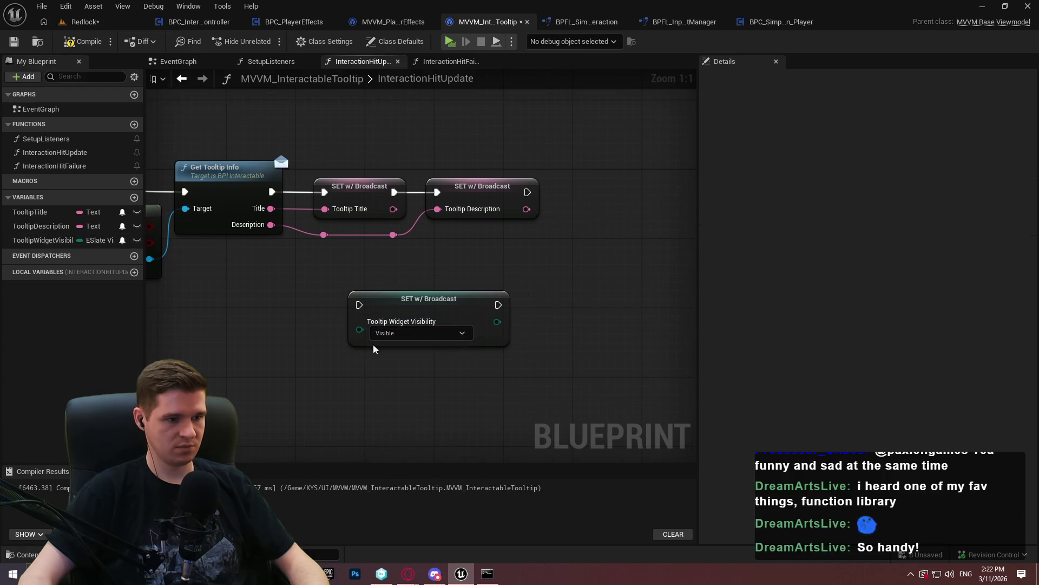
# Position the visibility setter beside the description setter and the Return Node
pyautogui.moveTo(360, 305); pyautogui.dragTo(527, 196)
pyautogui.moveTo(438, 298)
pyautogui.mouseDown()
pyautogui.moveTo(655, 196)
pyautogui.moveTo(477, 181)
pyautogui.moveTo(492, 182)
pyautogui.mouseUp()
pyautogui.click(513, 248)
pyautogui.click(458, 186)
pyautogui.click(453, 323)
pyautogui.moveTo(414, 362); pyautogui.dragTo(520, 302)
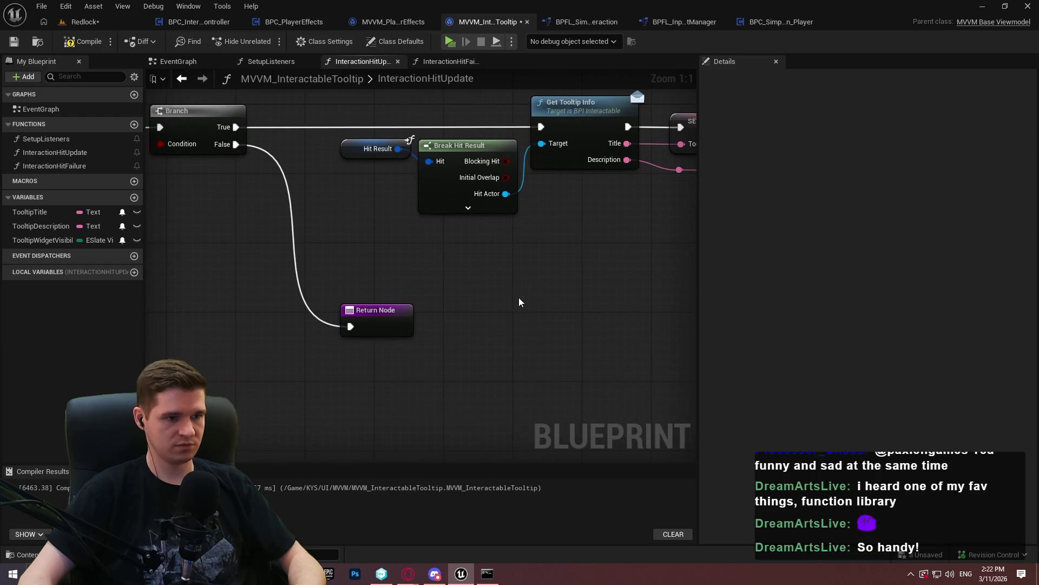
pyautogui.click(414, 409)
pyautogui.click(493, 374)
pyautogui.moveTo(414, 445)
pyautogui.mouseDown()
pyautogui.moveTo(410, 392)
pyautogui.moveTo(514, 287)
pyautogui.moveTo(594, 238)
pyautogui.mouseUp()
pyautogui.moveTo(441, 255)
pyautogui.mouseDown()
pyautogui.moveTo(547, 246)
pyautogui.moveTo(501, 281)
pyautogui.moveTo(540, 251)
pyautogui.mouseUp()
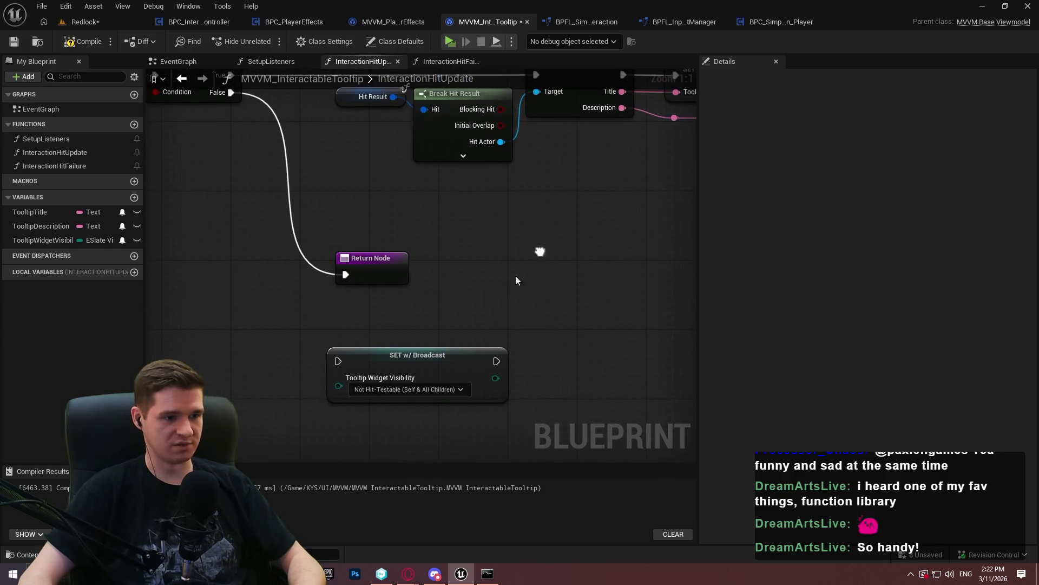
# Set the visibility setter to Collapsed and run it from the Branch's False output
pyautogui.click(379, 390)
pyautogui.click(377, 416)
pyautogui.moveTo(338, 361)
pyautogui.mouseDown()
pyautogui.moveTo(230, 140)
pyautogui.moveTo(228, 301)
pyautogui.mouseUp()
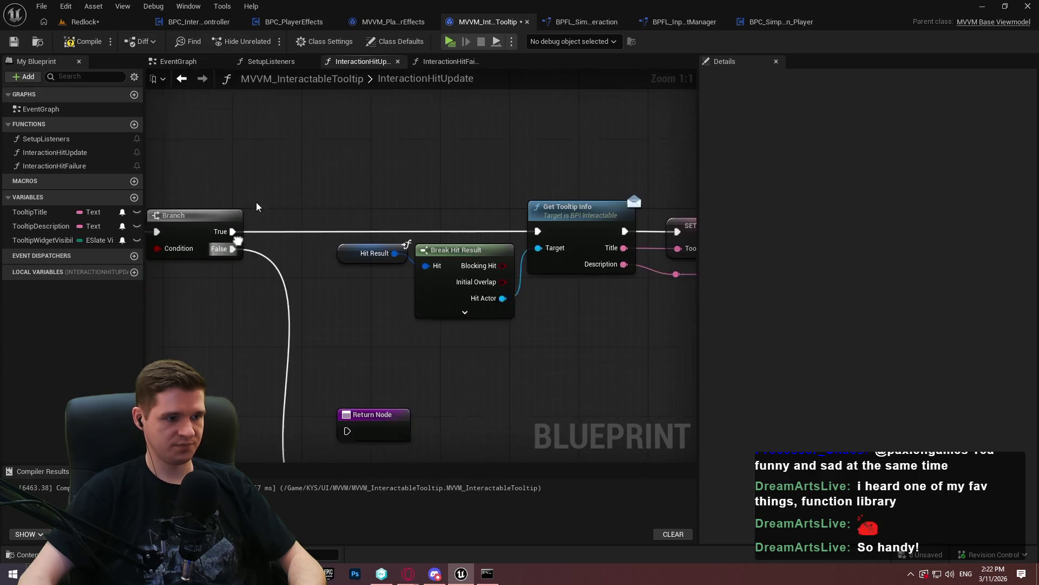
pyautogui.moveTo(360, 374)
pyautogui.mouseDown()
pyautogui.moveTo(533, 361)
pyautogui.moveTo(523, 394)
pyautogui.moveTo(482, 419)
pyautogui.mouseUp()
pyautogui.moveTo(558, 395); pyautogui.dragTo(558, 403)
pyautogui.moveTo(561, 245); pyautogui.dragTo(379, 325)
pyautogui.click(404, 174)
# Cut the Return Node from the False path, cancelling an accidental event dispatcher
pyautogui.scroll(-2, 459, 232)
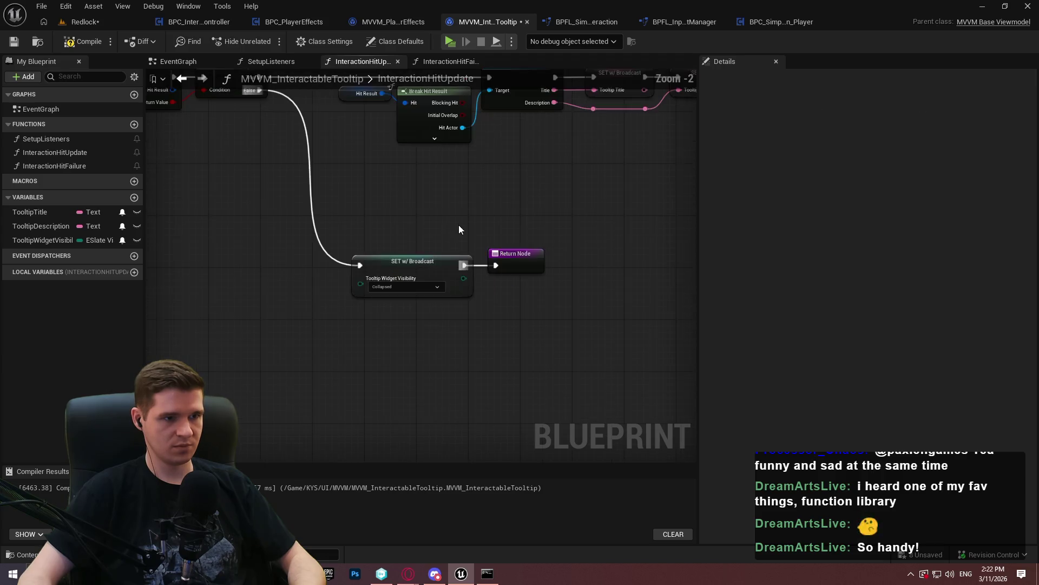
pyautogui.moveTo(567, 292); pyautogui.dragTo(578, 350)
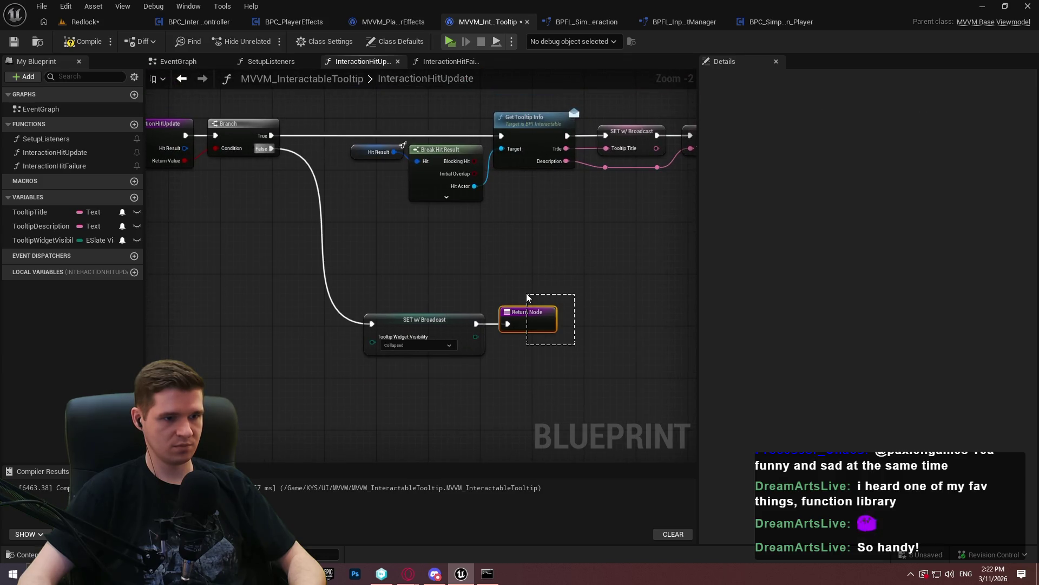
pyautogui.moveTo(527, 294); pyautogui.dragTo(529, 296)
pyautogui.hotkey('ctrl', 'x')
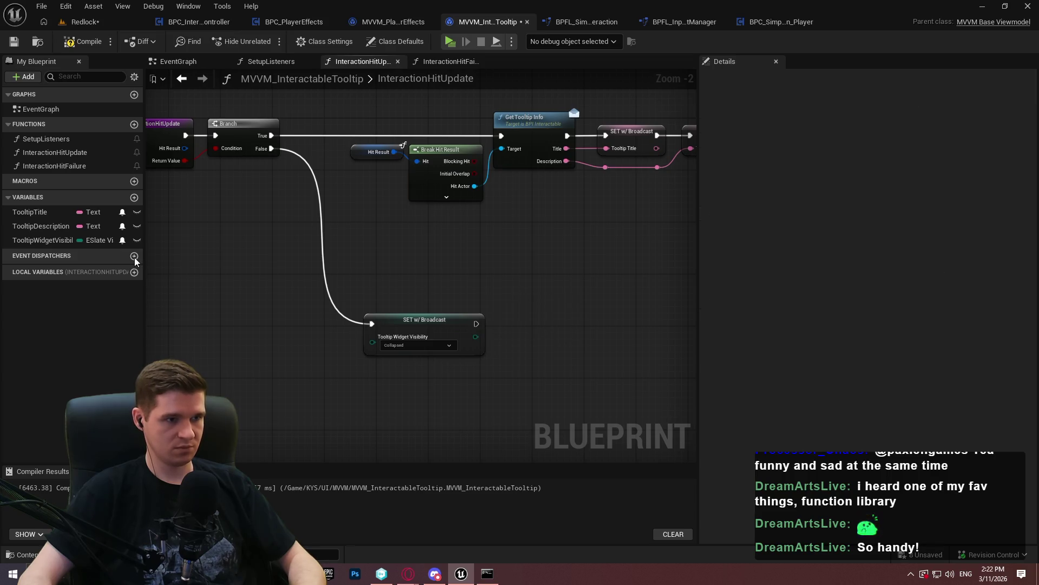
pyautogui.click(134, 256)
pyautogui.hotkey('ctrl', 'v')
pyautogui.press('Escape')
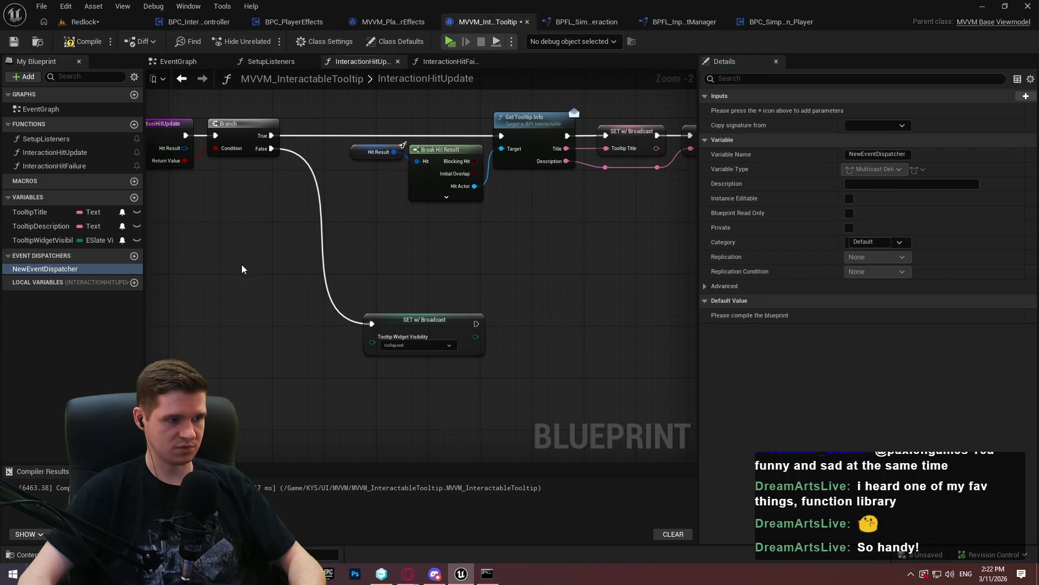
pyautogui.doubleClick(85, 270)
pyautogui.hotkey('ctrl', 'v')
# Delete the unwanted event dispatcher, paste the Return Node back, and add a Return Value getter
pyautogui.press('Escape')
pyautogui.press('Delete')
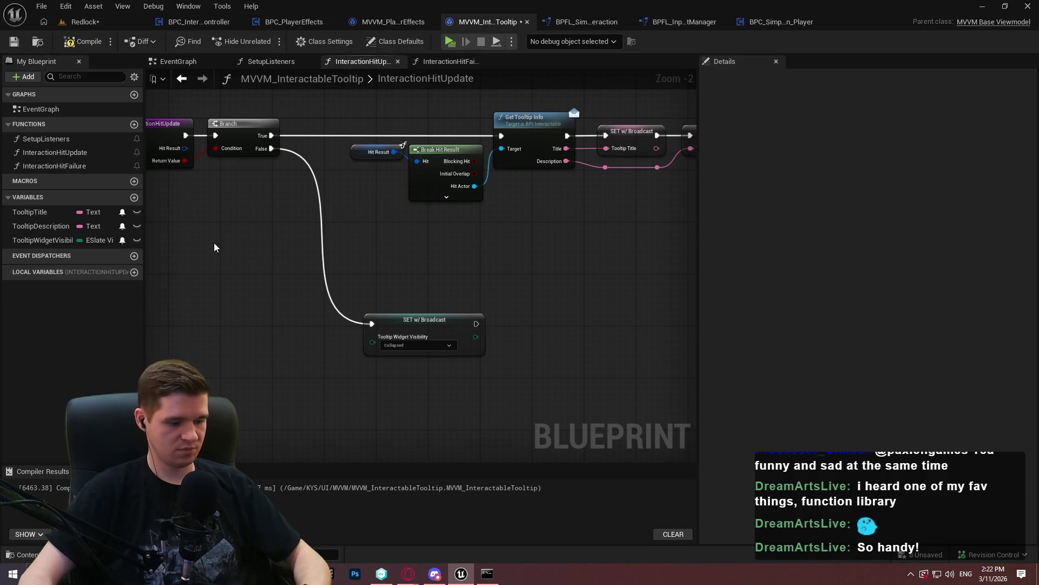
pyautogui.hotkey('ctrl', 'v')
pyautogui.scroll(1, 219, 222)
pyautogui.click(225, 194)
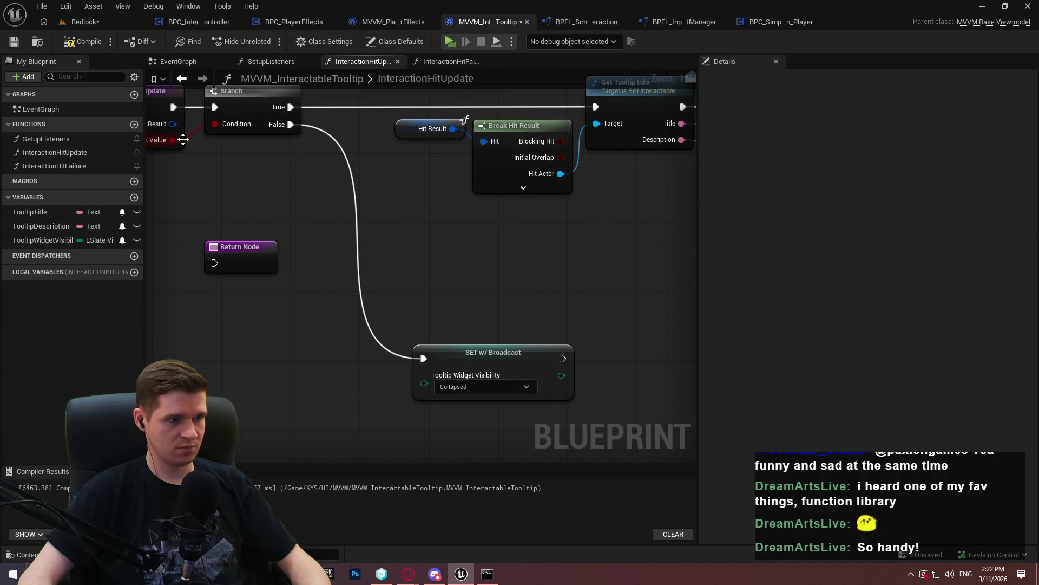
pyautogui.moveTo(174, 141)
pyautogui.mouseDown()
pyautogui.moveTo(227, 133)
pyautogui.moveTo(252, 193)
pyautogui.mouseUp()
pyautogui.write('return')
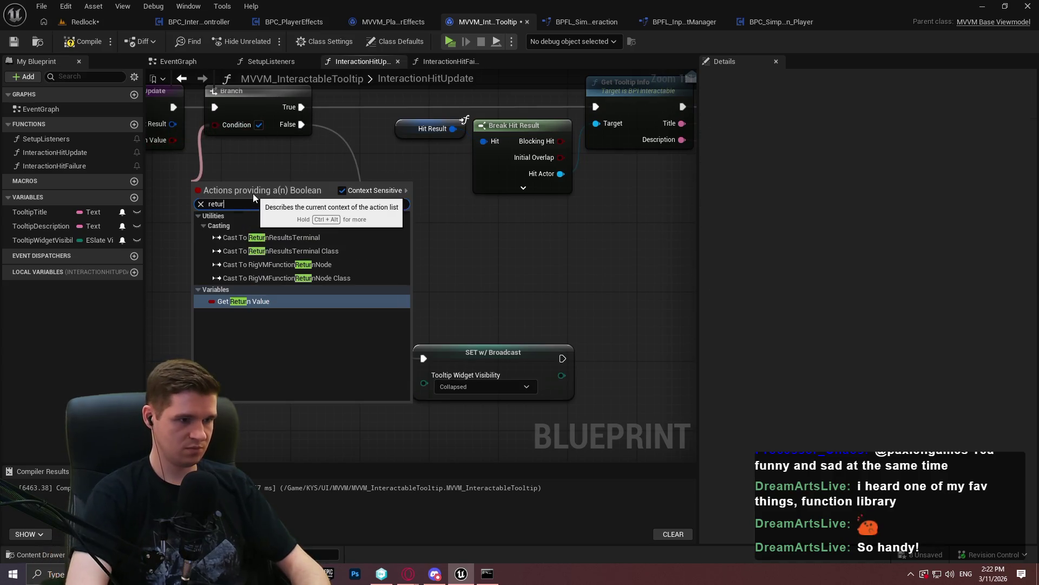
pyautogui.press('Return')
# Put the Return Value getter beside the Branch and insert a Sequence after the entry, Then 1 returning
pyautogui.scroll(-3, 200, 212)
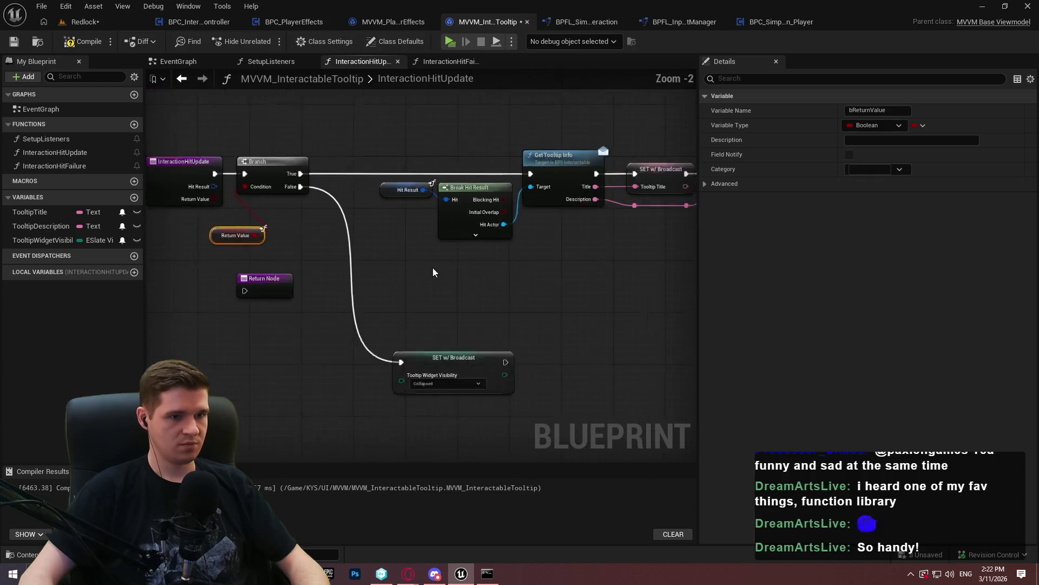
pyautogui.moveTo(695, 366)
pyautogui.mouseDown()
pyautogui.moveTo(208, 156)
pyautogui.moveTo(261, 153)
pyautogui.moveTo(270, 169)
pyautogui.mouseUp()
pyautogui.scroll(3, 322, 164)
pyautogui.click(342, 211)
pyautogui.moveTo(367, 231); pyautogui.dragTo(344, 186)
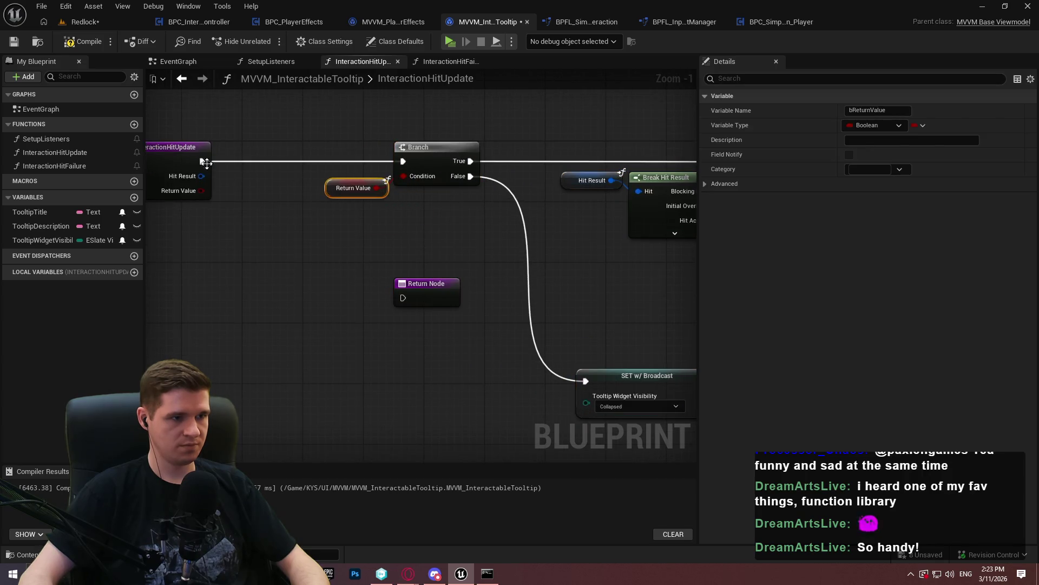
pyautogui.moveTo(200, 163)
pyautogui.mouseDown()
pyautogui.moveTo(216, 174)
pyautogui.moveTo(262, 147)
pyautogui.moveTo(403, 298)
pyautogui.mouseUp()
pyautogui.write('seq')
pyautogui.click(267, 222)
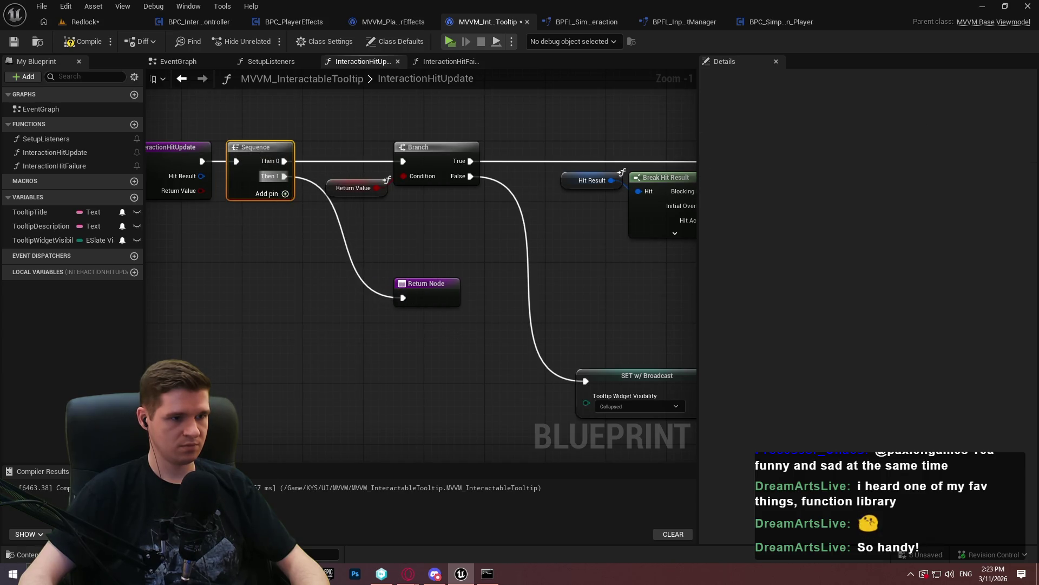
pyautogui.click(435, 274)
# Shift the entry, Sequence and Return nodes left, with the Return Node beside the Sequence
pyautogui.moveTo(441, 348); pyautogui.dragTo(232, 177)
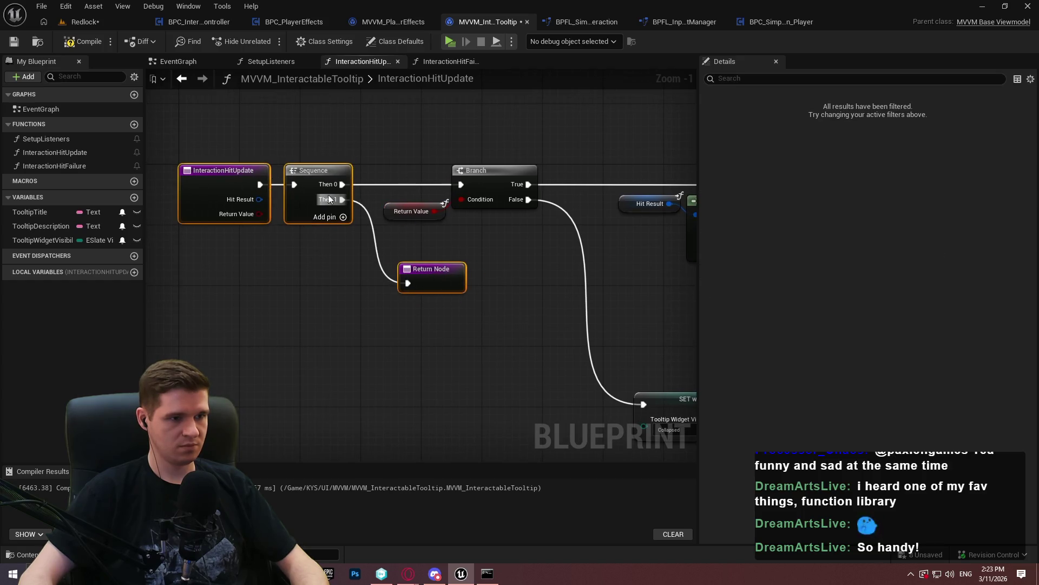
pyautogui.moveTo(299, 172); pyautogui.dragTo(194, 165)
pyautogui.scroll(-4, 377, 214)
pyautogui.click(331, 232)
pyautogui.moveTo(345, 244); pyautogui.dragTo(329, 226)
pyautogui.click(583, 311)
pyautogui.scroll(-1, 583, 311)
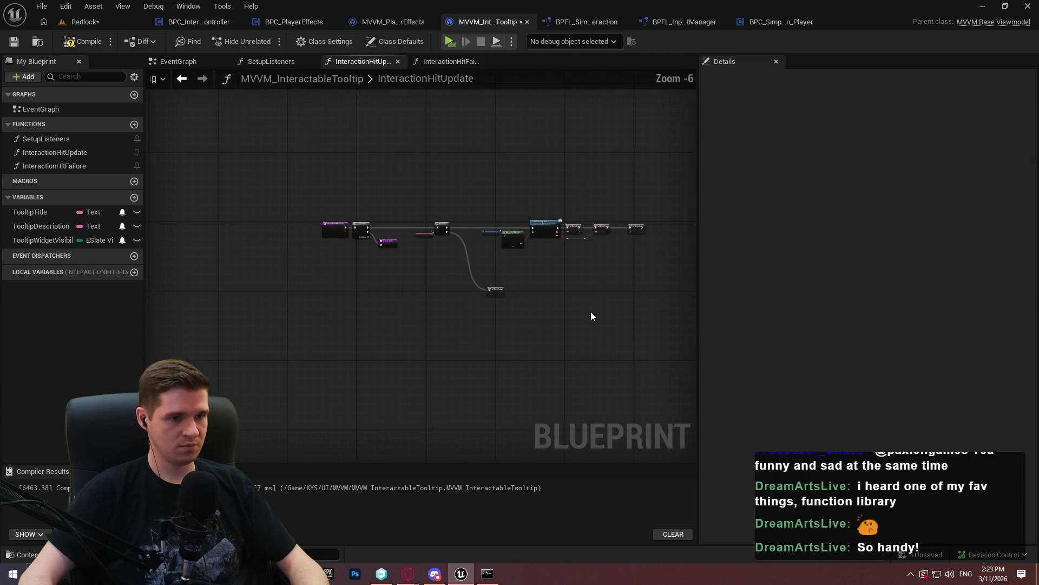
# Shift the Branch, Return Value getter and right-side nodes to the right to tidy the graph
pyautogui.hotkey('ctrl', 'a')
pyautogui.scroll(2, 325, 227)
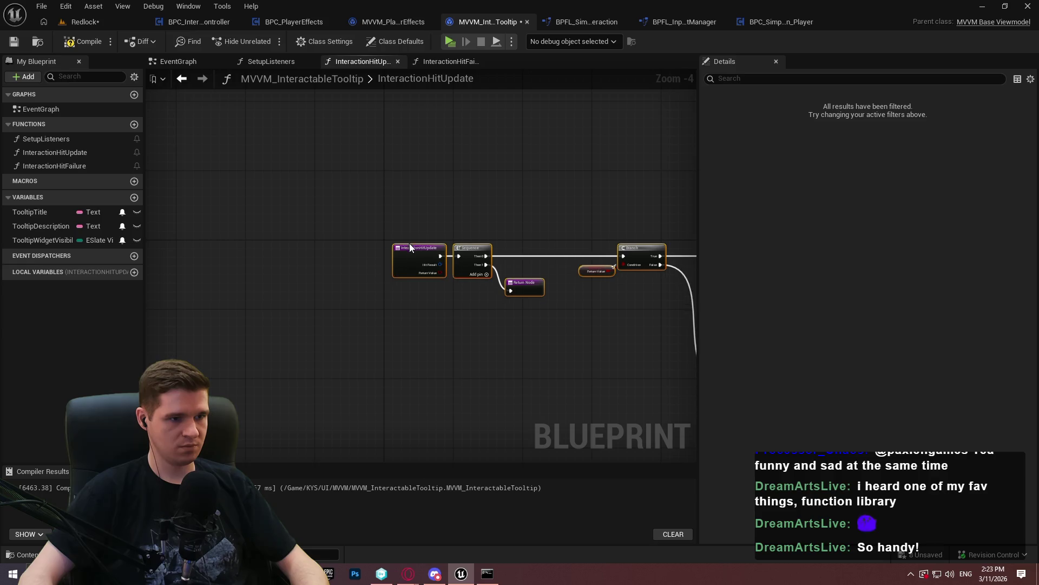
pyautogui.press('Home')
pyautogui.moveTo(671, 374); pyautogui.dragTo(409, 168)
pyautogui.scroll(1, 557, 323)
pyautogui.moveTo(557, 324); pyautogui.dragTo(180, 122)
pyautogui.scroll(2, 192, 148)
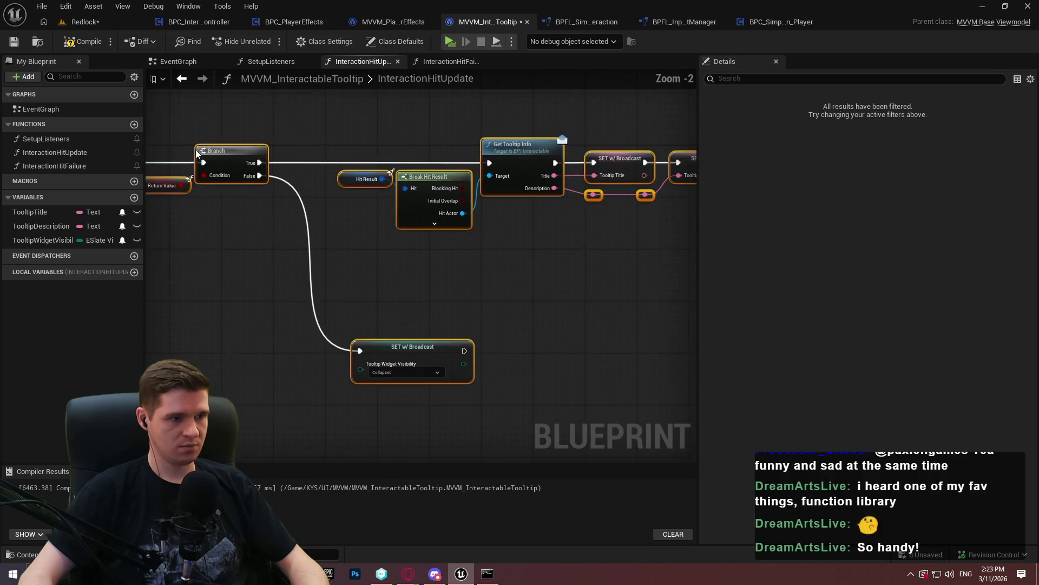
pyautogui.moveTo(321, 162); pyautogui.dragTo(439, 168)
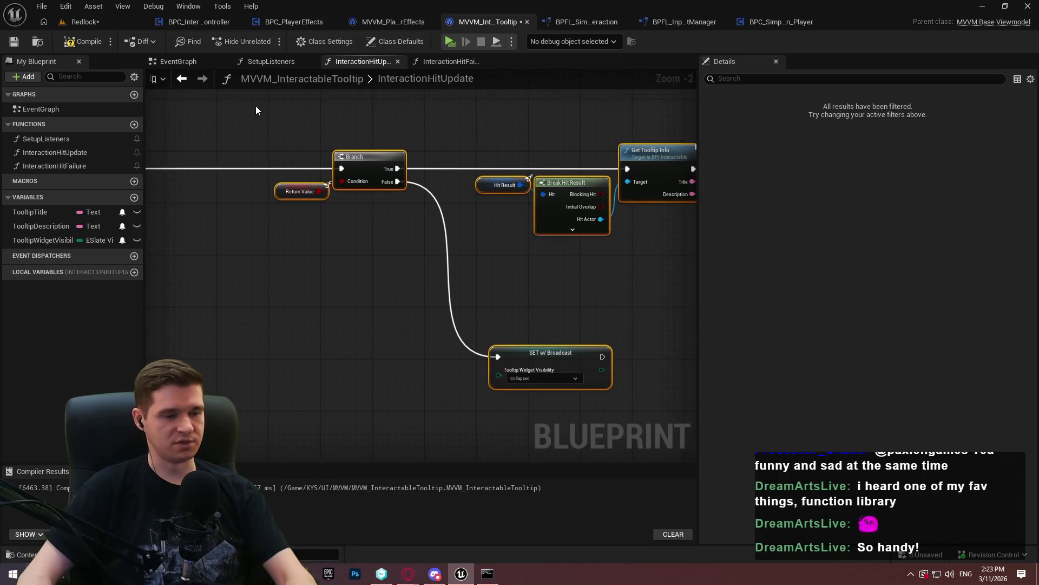
# Compile and save the MVVM_InteractableTooltip viewmodel blueprint
pyautogui.click(84, 42)
pyautogui.moveTo(367, 281)
pyautogui.mouseDown()
pyautogui.moveTo(593, 307)
pyautogui.moveTo(596, 329)
pyautogui.mouseUp()
pyautogui.click(294, 275)
pyautogui.moveTo(356, 293)
pyautogui.mouseDown()
pyautogui.moveTo(223, 198)
pyautogui.moveTo(258, 209)
pyautogui.mouseUp()
pyautogui.click(84, 42)
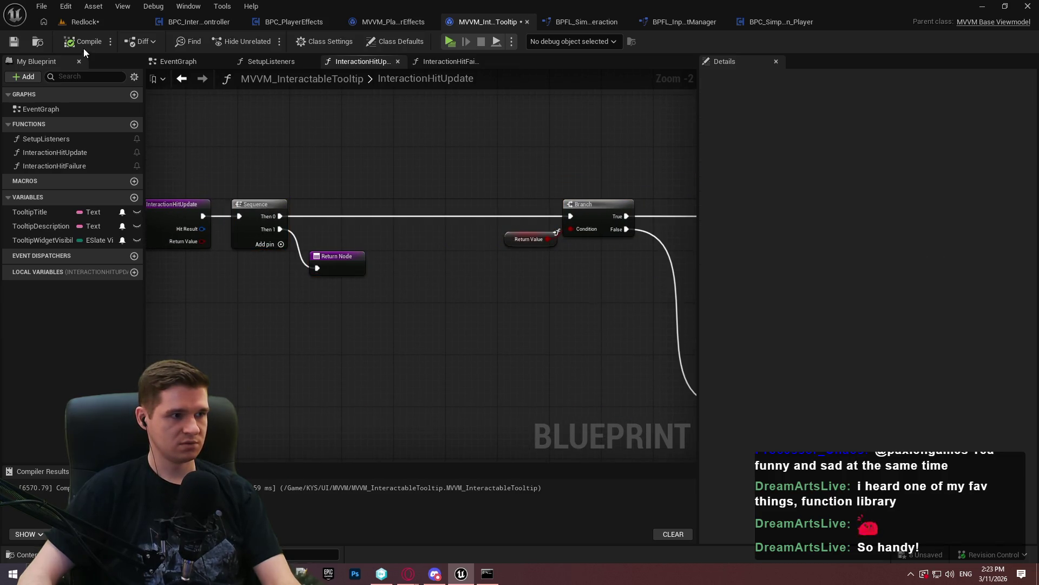
pyautogui.click(14, 41)
# Select the Tooltip Widget Visibility SET node and open the InteractionHitFailure function
pyautogui.moveTo(498, 189); pyautogui.dragTo(44, 183)
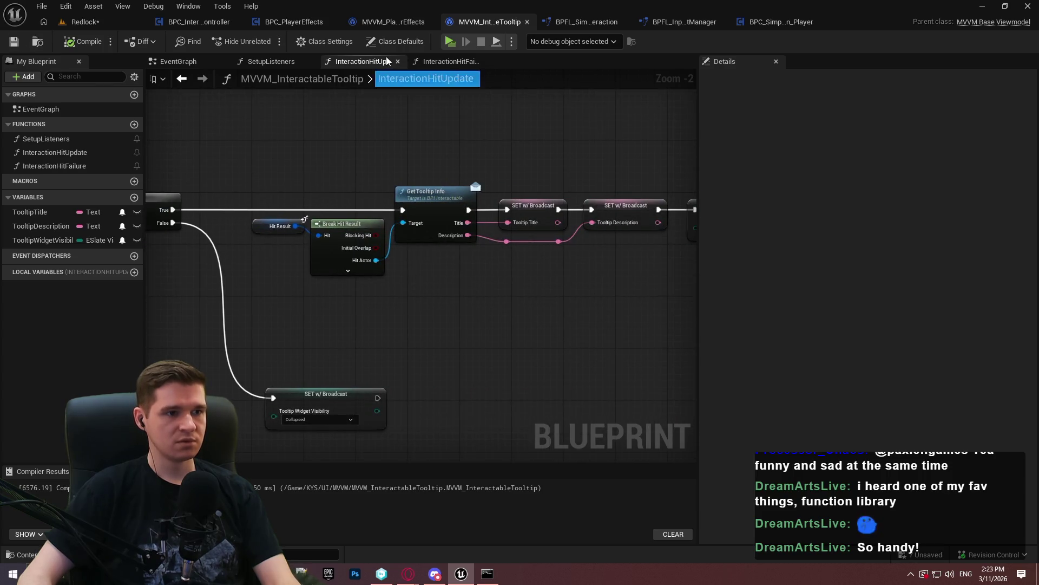
pyautogui.click(365, 396)
pyautogui.click(449, 61)
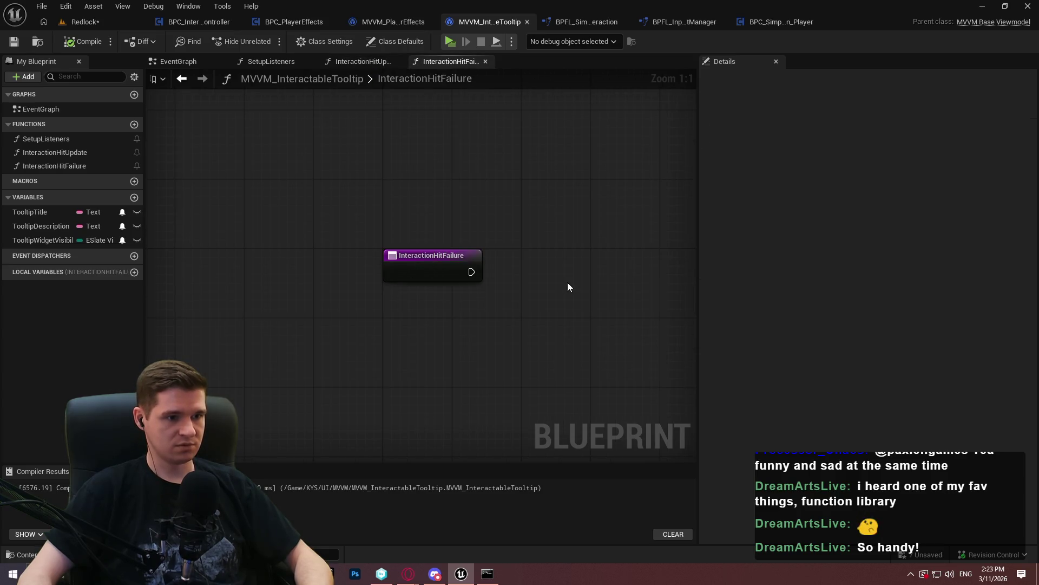
# Wire the pasted Collapsed visibility setter and a Return Node after the entry, compile, and return to Redlock
pyautogui.hotkey('ctrl', 'v')
pyautogui.moveTo(576, 289); pyautogui.dragTo(462, 272)
pyautogui.moveTo(589, 290)
pyautogui.mouseDown()
pyautogui.moveTo(528, 288)
pyautogui.moveTo(548, 272)
pyautogui.mouseUp()
pyautogui.click(450, 364)
pyautogui.write('return')
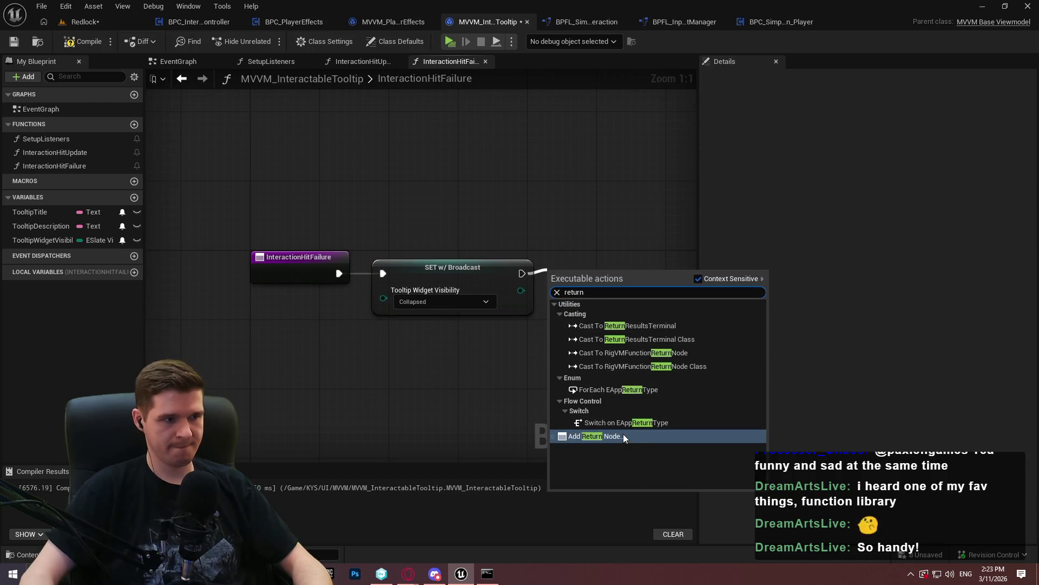
pyautogui.click(623, 434)
pyautogui.click(99, 95)
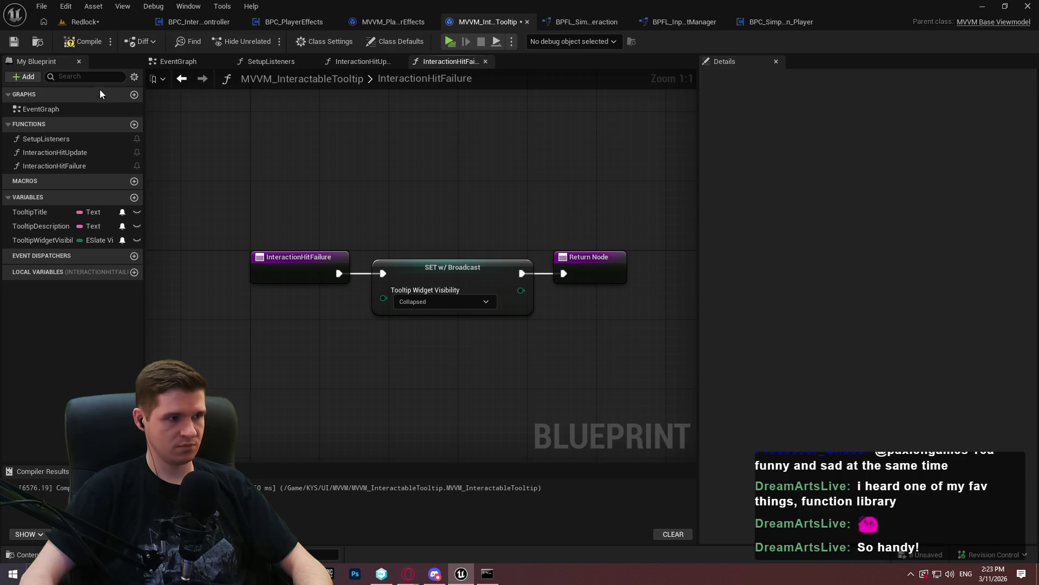
pyautogui.press('F7')
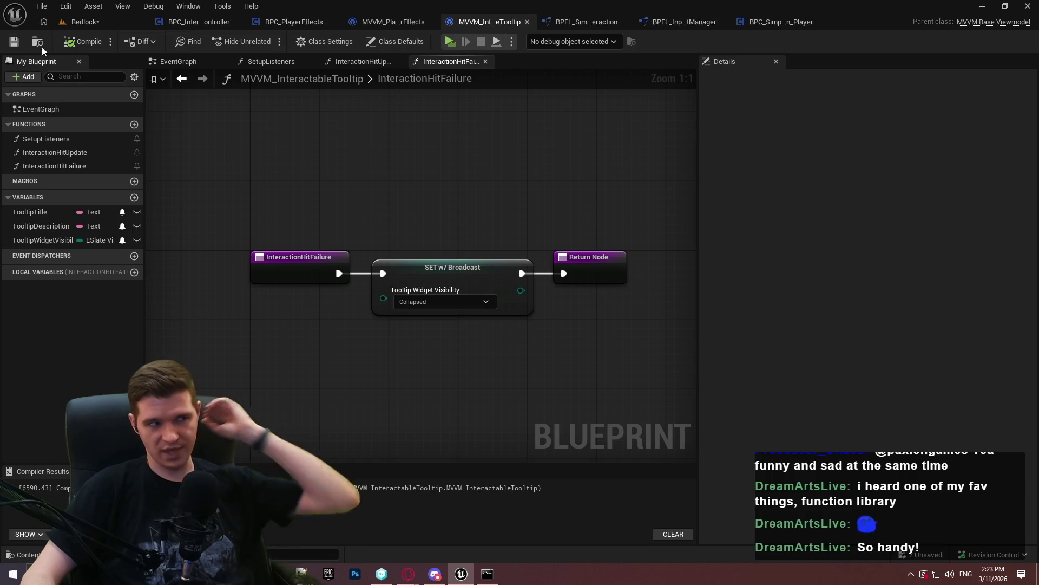
pyautogui.click(94, 21)
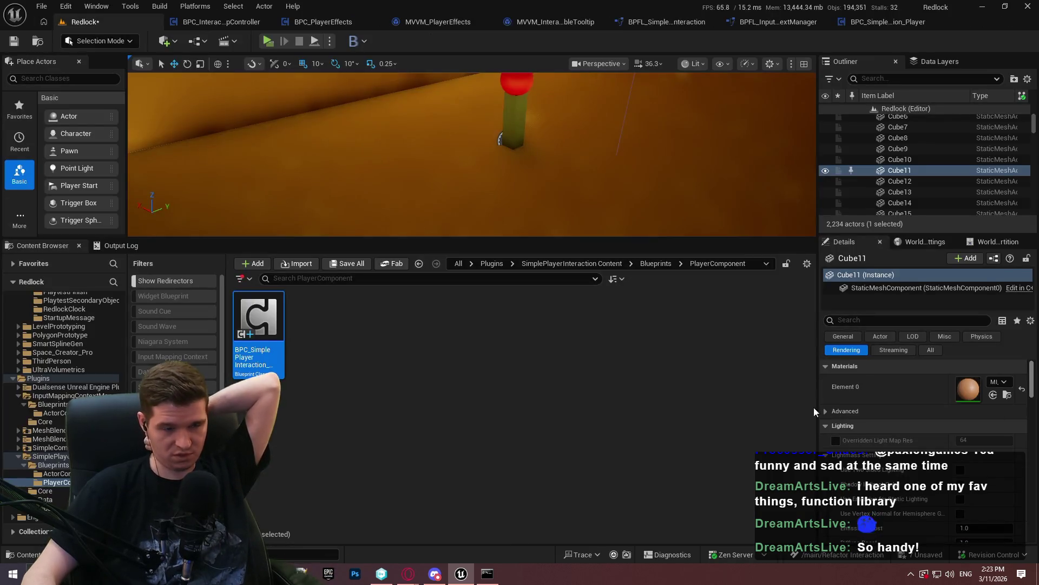
# Open the ALS_AnimMan_CharacterBP blueprint from the CharacterLogic folder
pyautogui.click(573, 262)
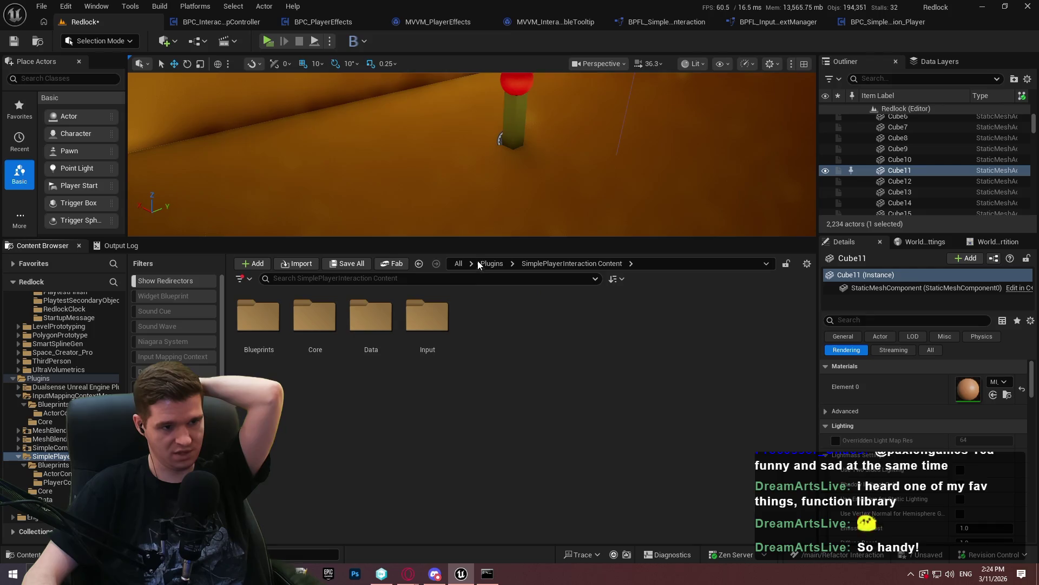
pyautogui.scroll(10, 15, 355)
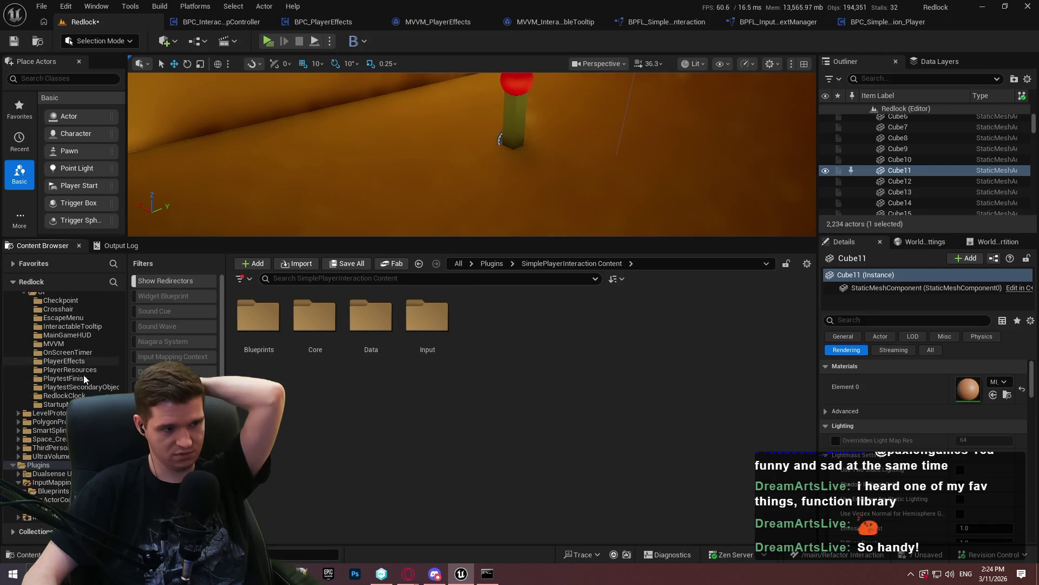
pyautogui.scroll(10, 71, 364)
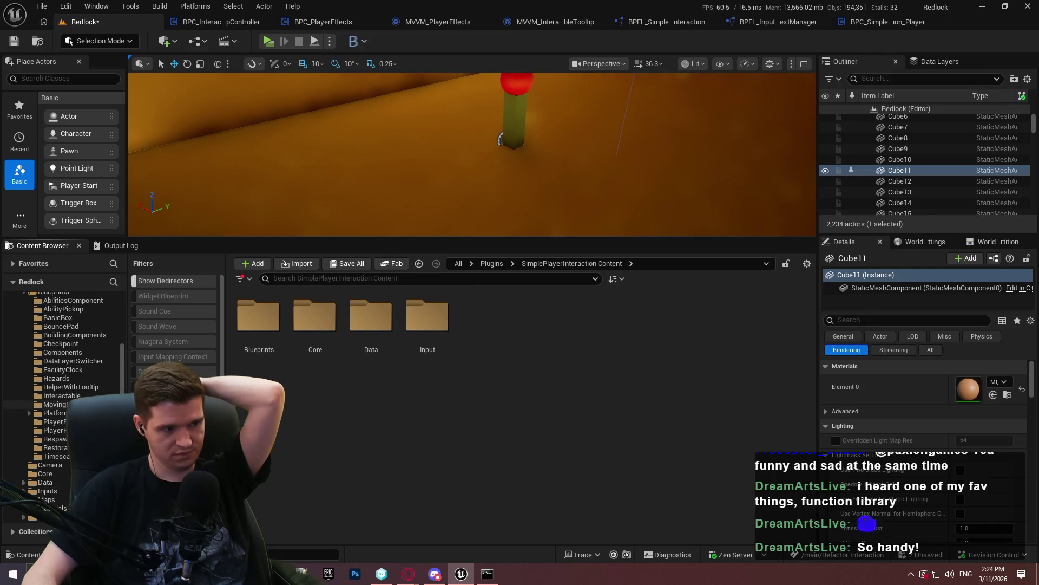
pyautogui.scroll(2, 59, 341)
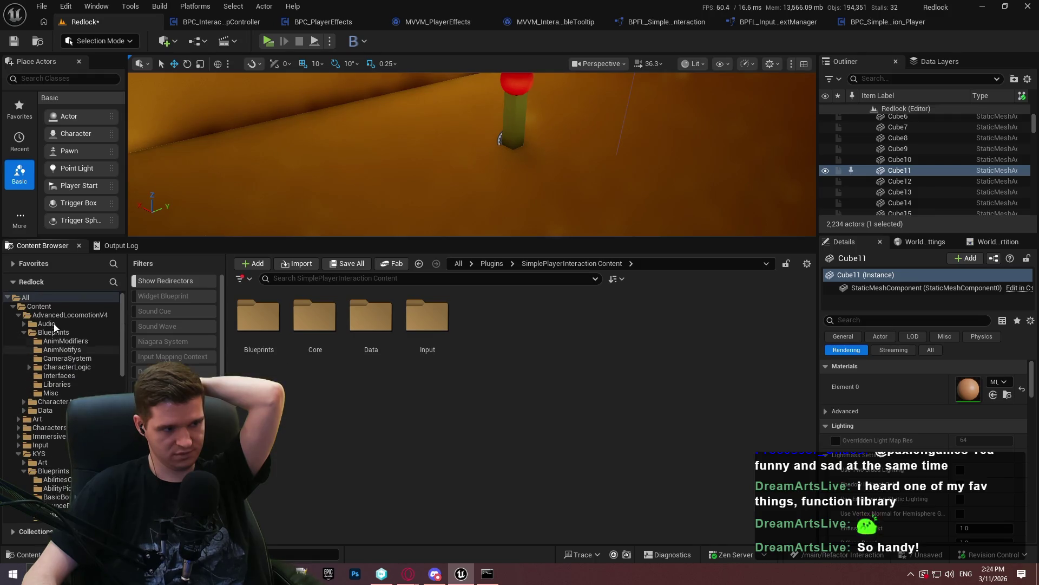
pyautogui.click(60, 367)
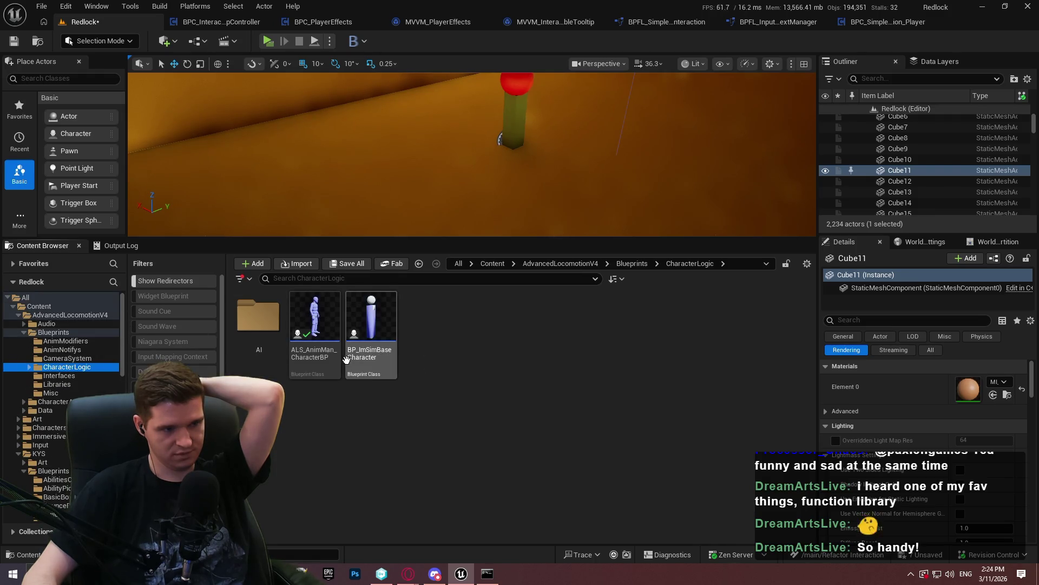
pyautogui.click(303, 354)
pyautogui.doubleClick(304, 359)
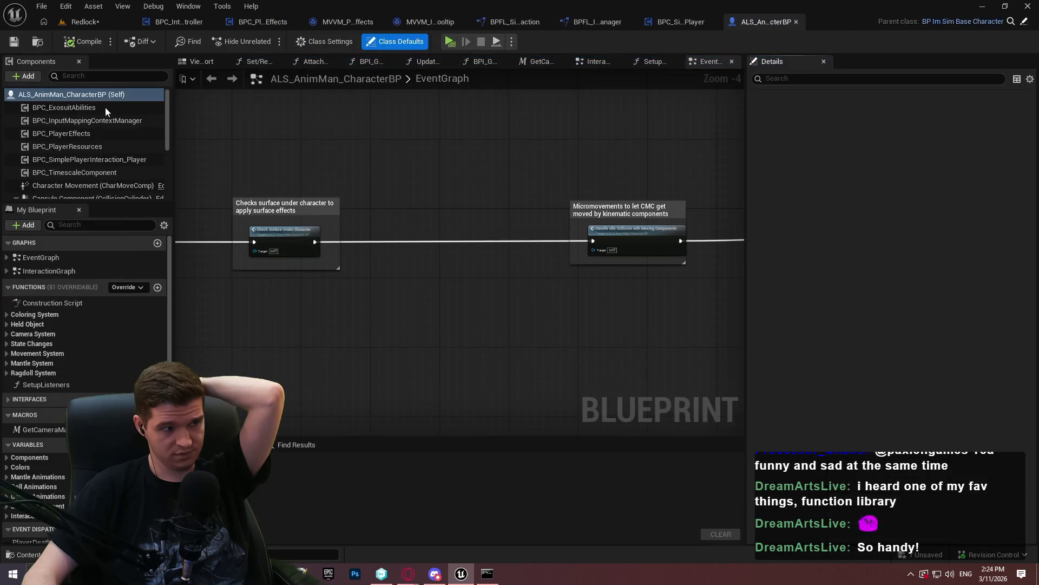
# Add a BPC_InteractableTooltipController component to the character and compile it
pyautogui.scroll(5, 114, 138)
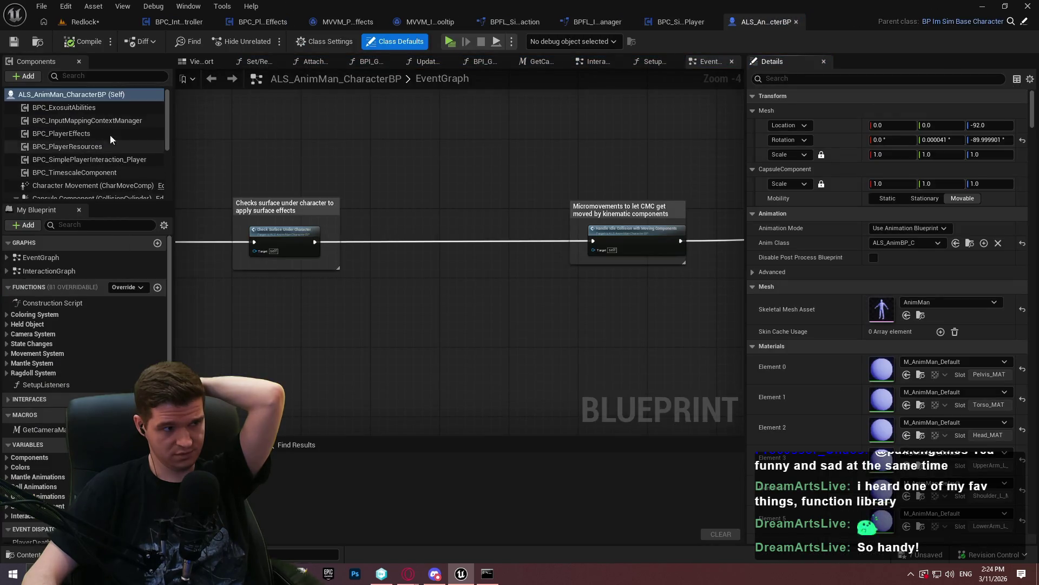
pyautogui.click(28, 80)
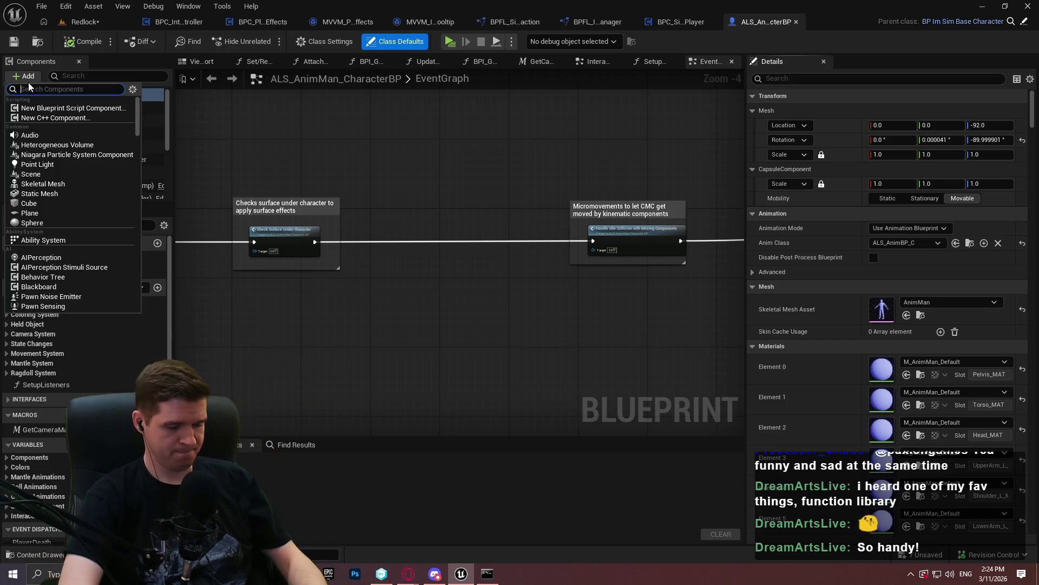
pyautogui.write('too')
pyautogui.press('Return')
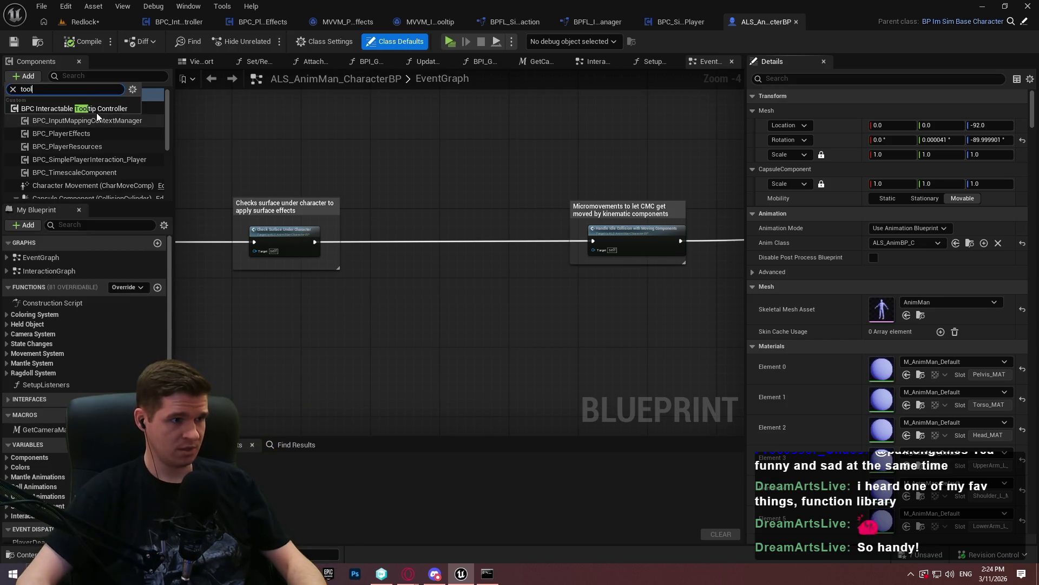
pyautogui.click(84, 42)
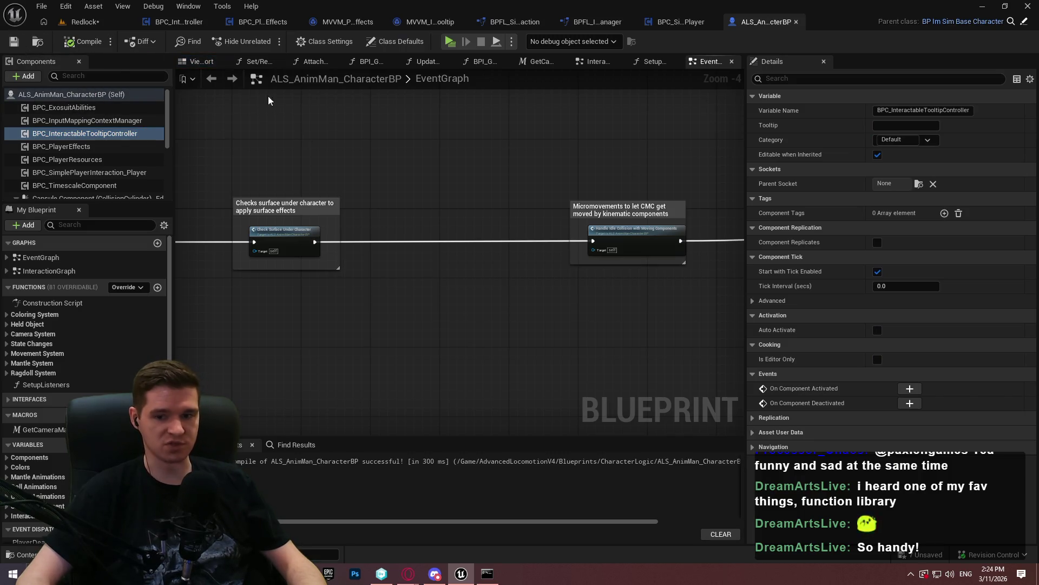
pyautogui.click(189, 25)
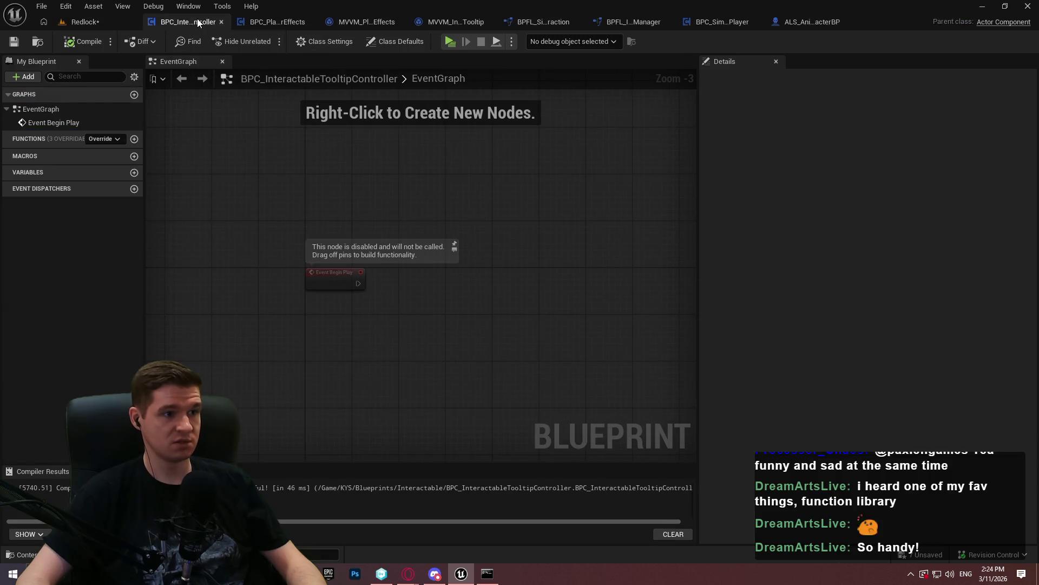
# Select the commented MVVM setup node groups in BPC_PlayerEffects
pyautogui.click(826, 19)
pyautogui.click(171, 24)
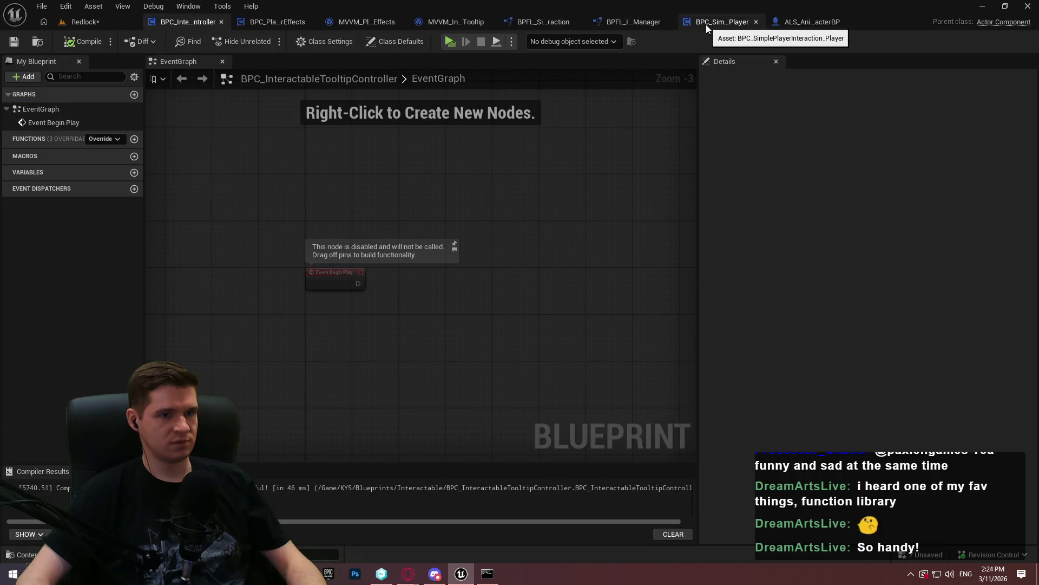
pyautogui.click(292, 24)
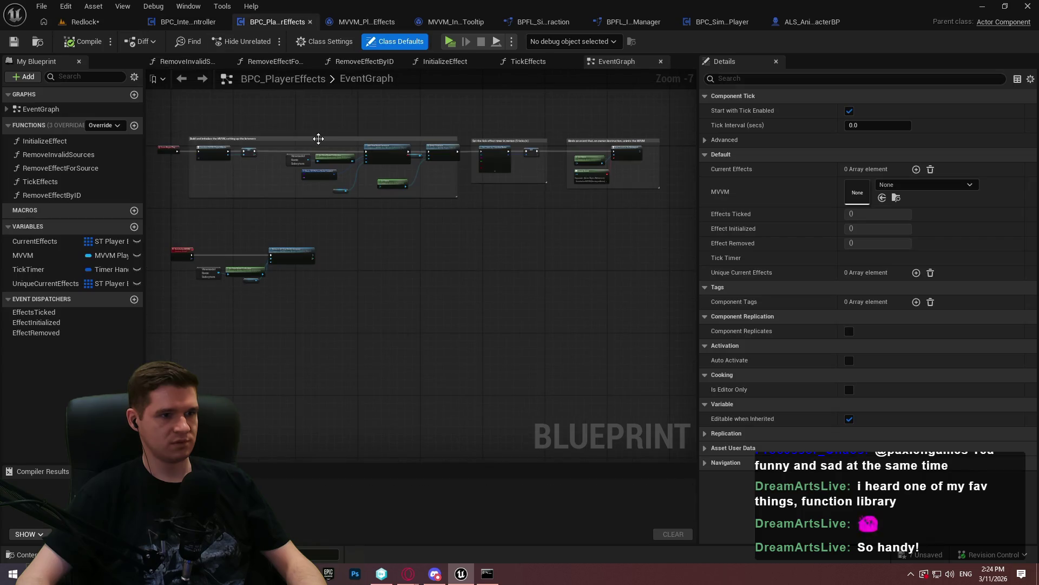
pyautogui.scroll(-2, 529, 209)
pyautogui.moveTo(632, 292)
pyautogui.mouseDown()
pyautogui.moveTo(243, 139)
pyautogui.moveTo(215, 152)
pyautogui.mouseUp()
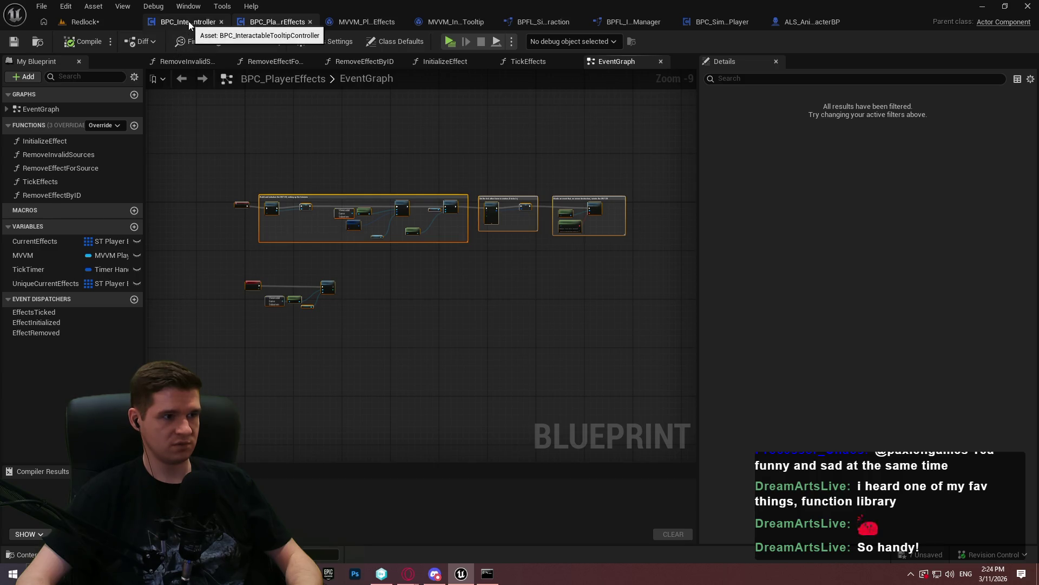
# Delete the disabled Event Begin Play node from the tooltip controller's graph
pyautogui.click(189, 21)
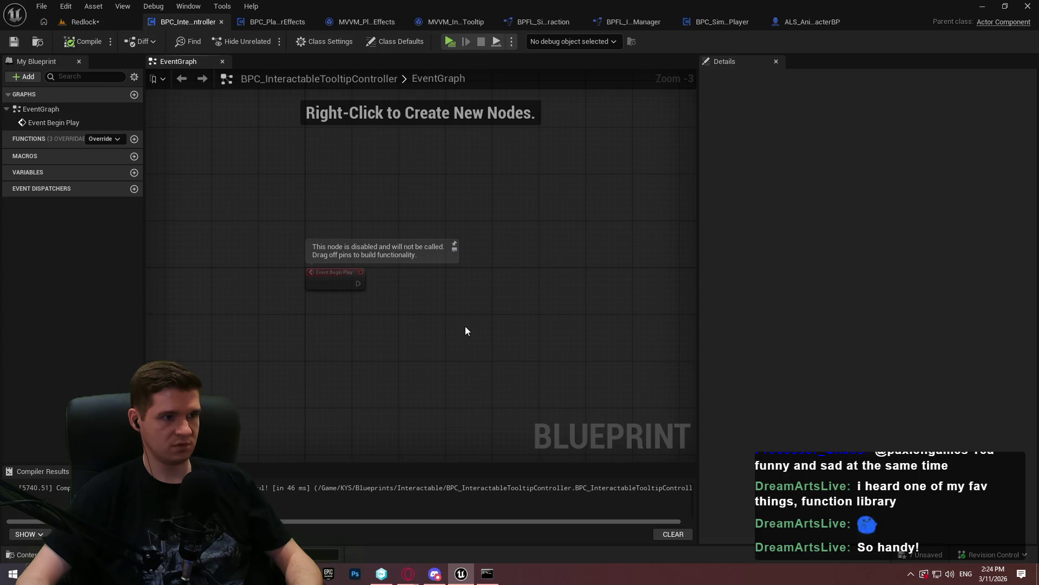
pyautogui.click(273, 22)
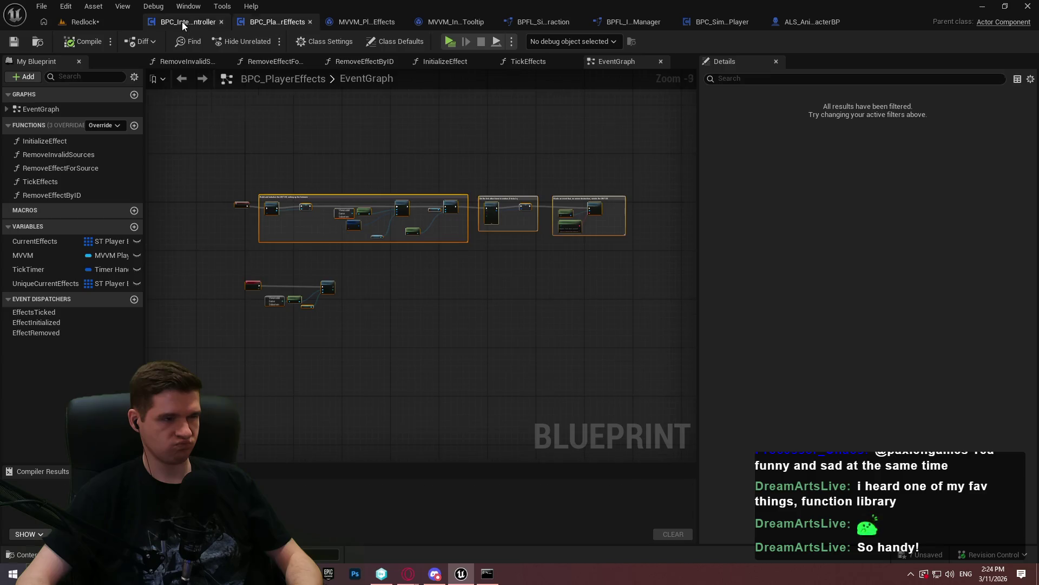
pyautogui.click(182, 22)
pyautogui.moveTo(499, 345); pyautogui.dragTo(196, 242)
pyautogui.press('Delete')
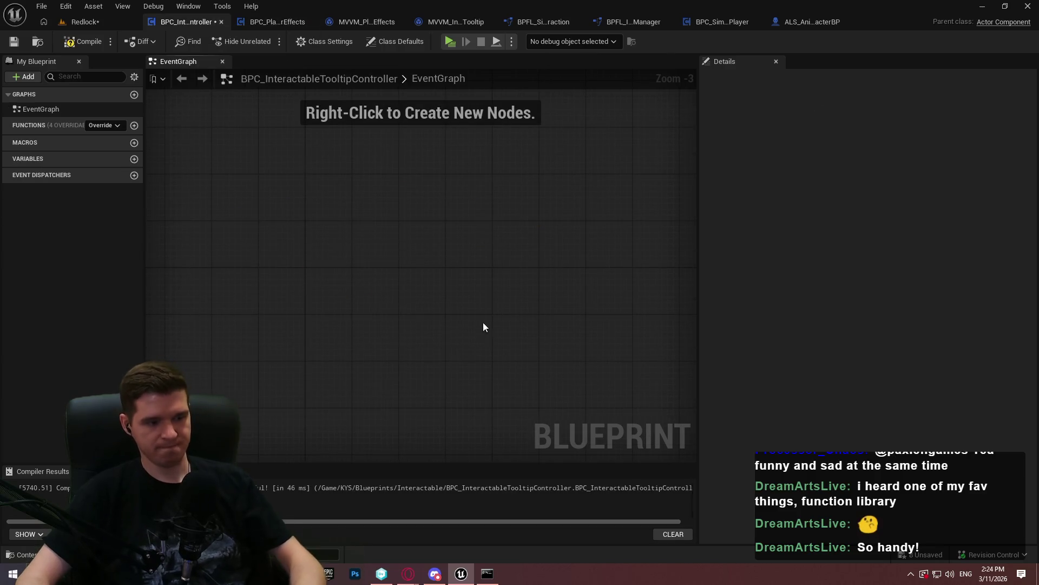
# Paste the copied MVVM setup nodes into the tooltip controller graph and frame them
pyautogui.hotkey('ctrl', 'v')
pyautogui.moveTo(254, 224); pyautogui.dragTo(564, 240)
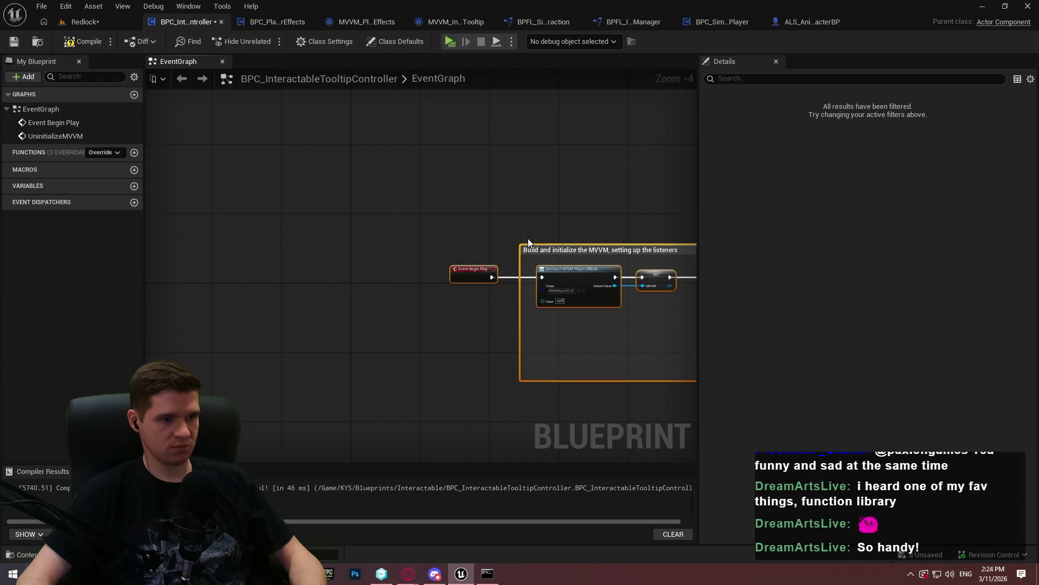
pyautogui.moveTo(470, 265)
pyautogui.mouseDown()
pyautogui.moveTo(381, 297)
pyautogui.moveTo(365, 292)
pyautogui.mouseUp()
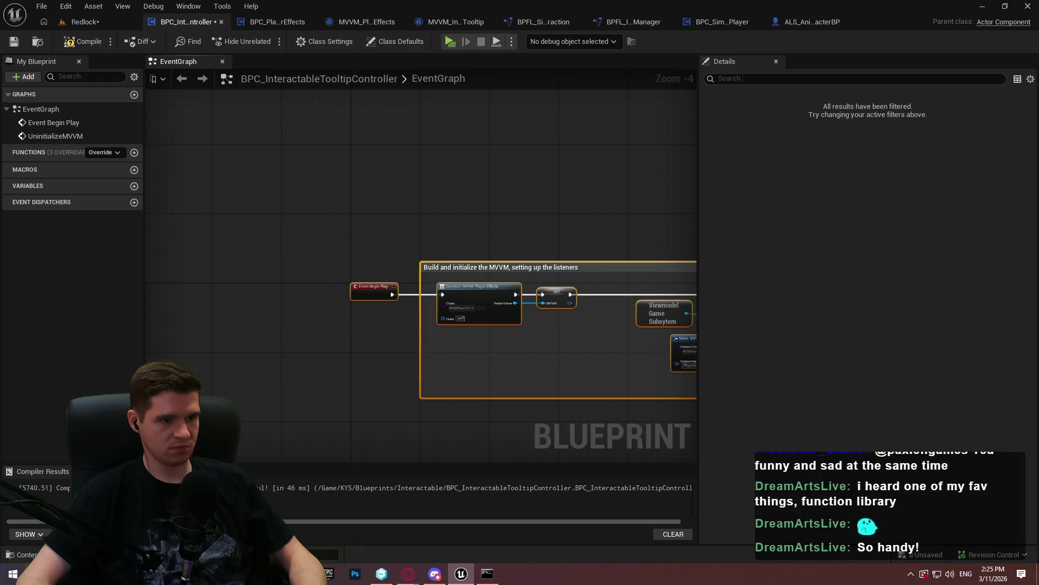
pyautogui.press('Home')
pyautogui.click(457, 338)
pyautogui.scroll(2, 366, 206)
pyautogui.moveTo(366, 207)
pyautogui.mouseDown()
pyautogui.moveTo(437, 146)
pyautogui.moveTo(439, 182)
pyautogui.mouseUp()
pyautogui.scroll(-1, 455, 154)
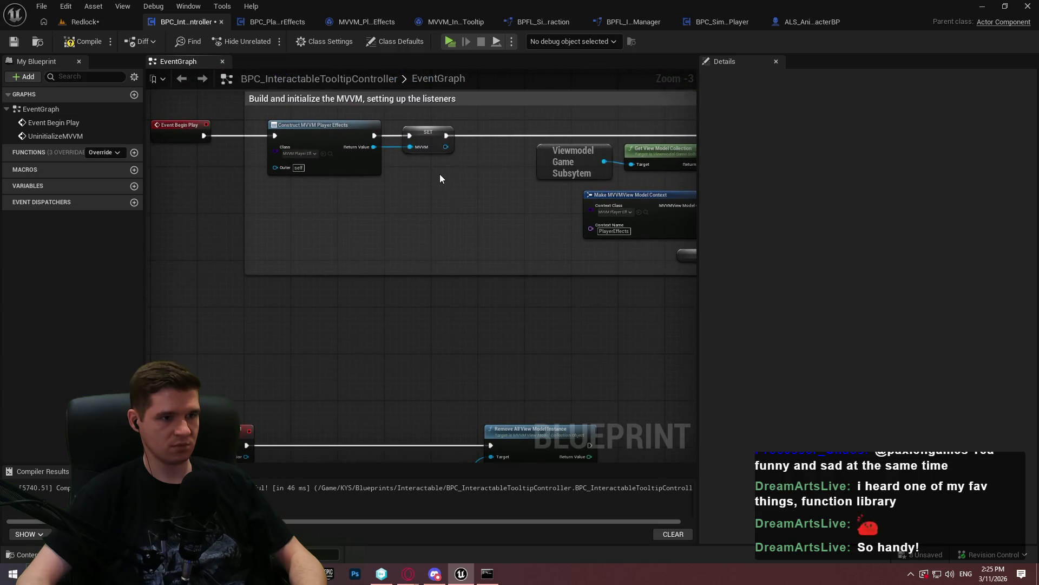
pyautogui.scroll(2, 418, 157)
# Make the construct node build MVVM_InteractableTooltip instead of Player Effects and compile
pyautogui.click(276, 154)
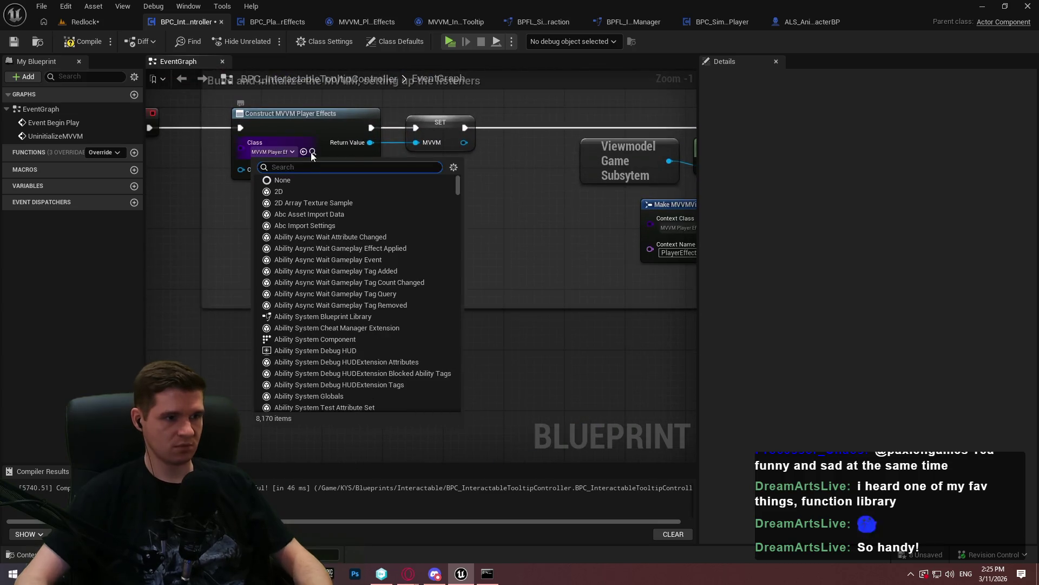
pyautogui.write('mvvm')
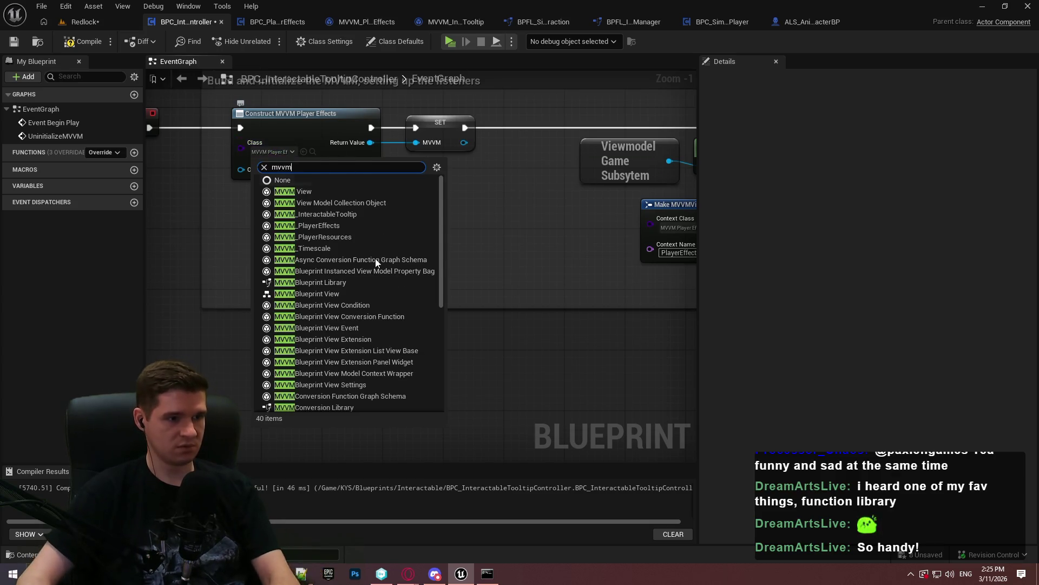
pyautogui.click(342, 215)
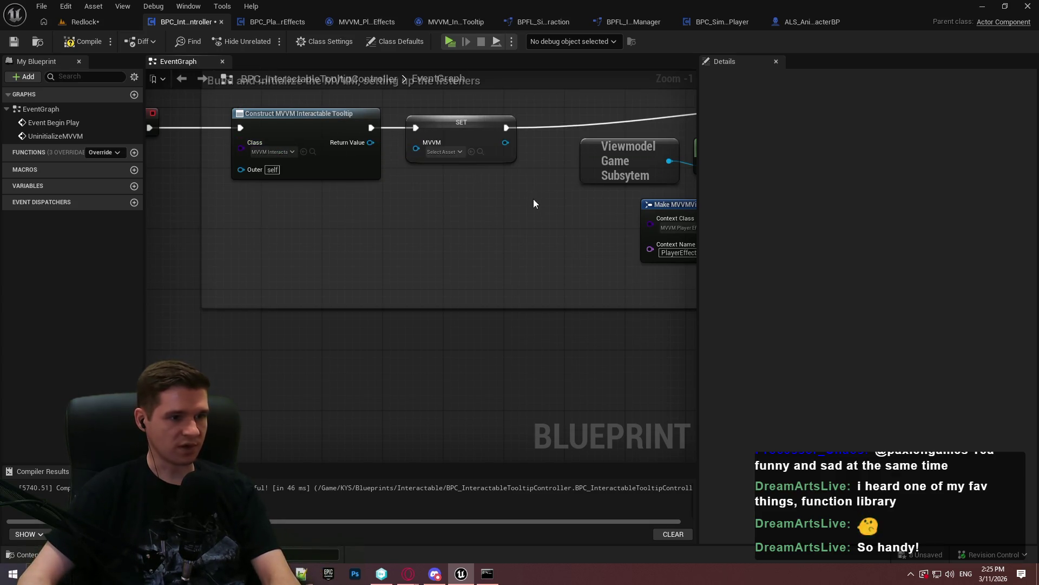
pyautogui.click(66, 46)
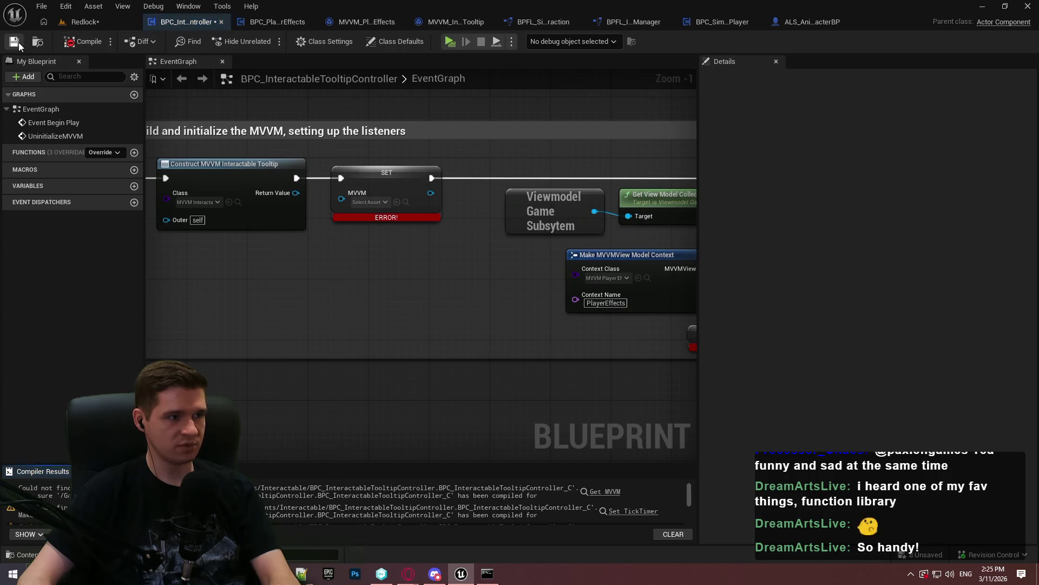
# Create the missing MVVM variable as an MVVM_InteractableTooltip reference, set it from the constructed viewmodel, and compile
pyautogui.click(362, 173)
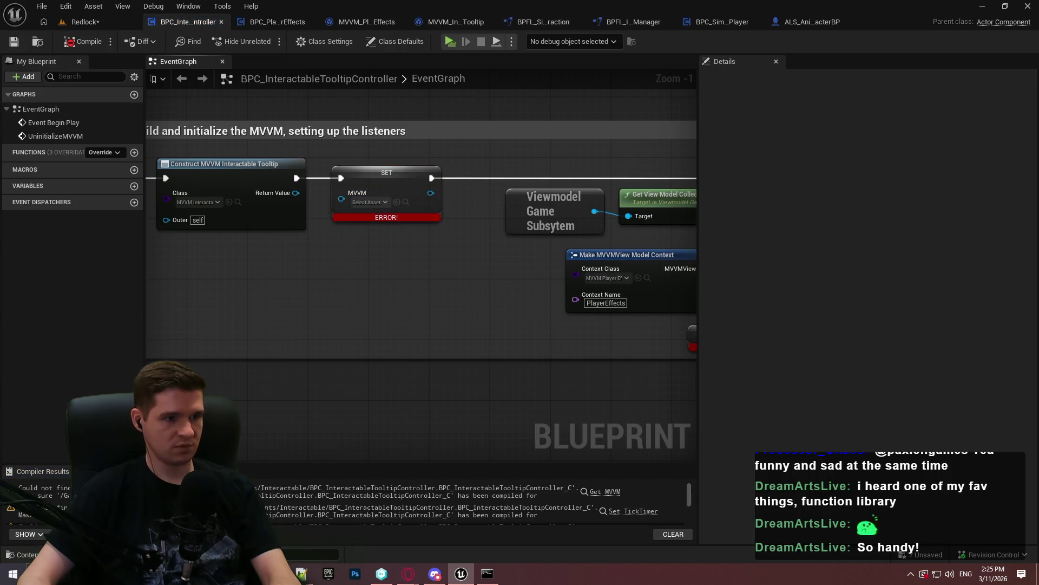
pyautogui.rightClick(417, 184)
pyautogui.click(460, 205)
pyautogui.click(871, 127)
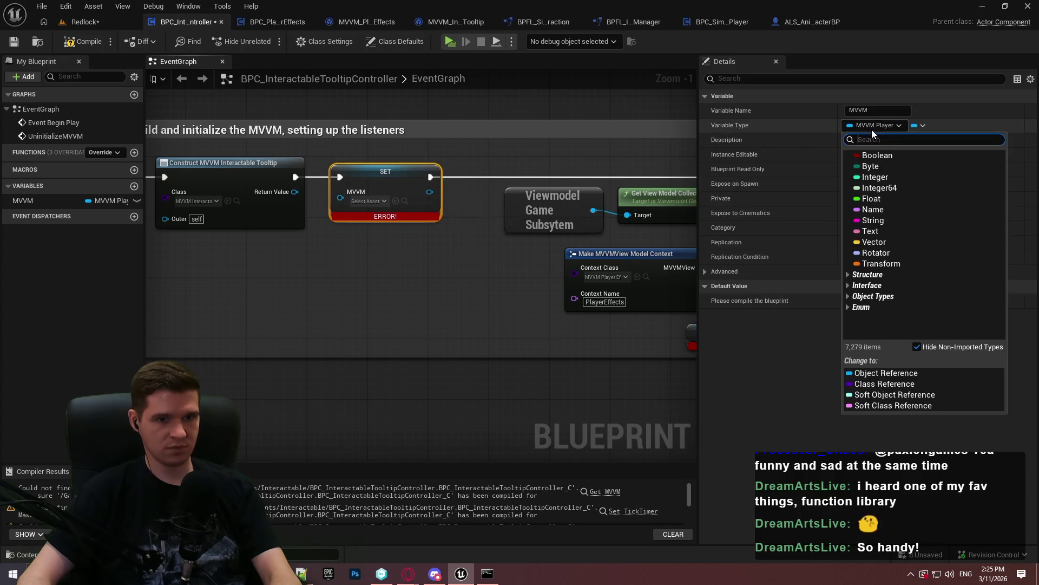
pyautogui.write('toolt')
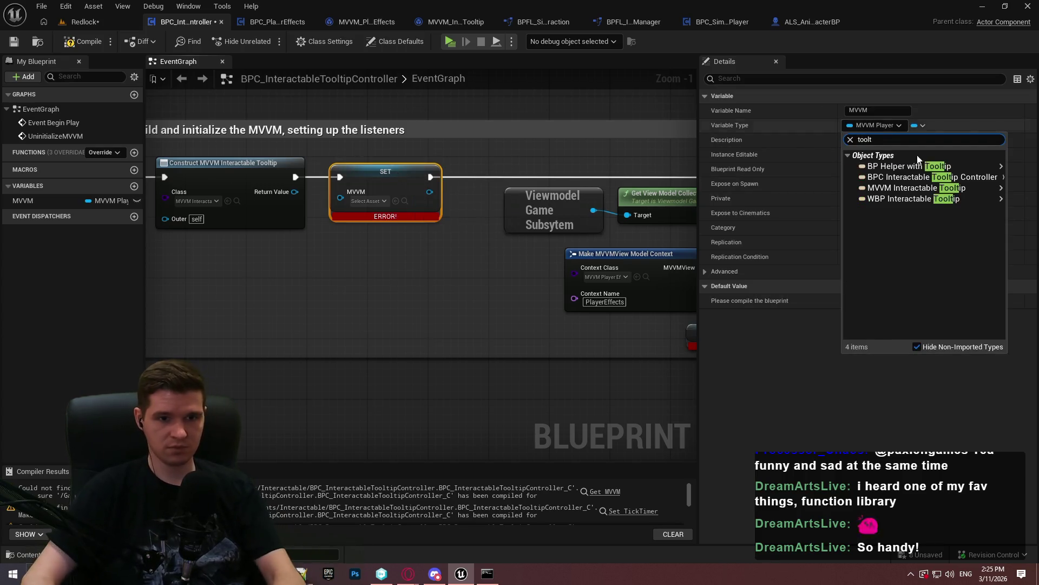
pyautogui.moveTo(915, 189)
pyautogui.click(786, 200)
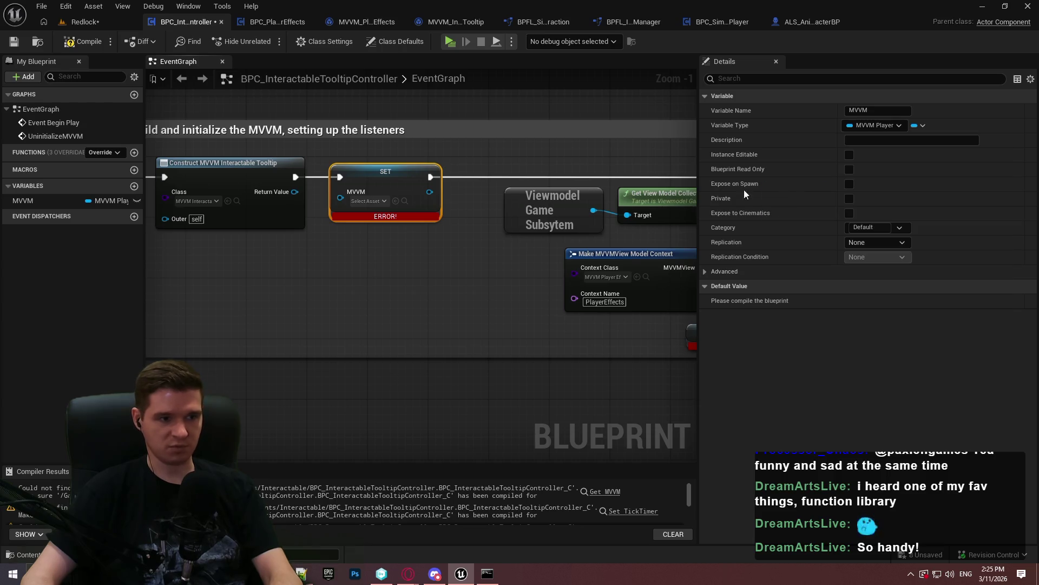
pyautogui.click(542, 309)
pyautogui.moveTo(341, 198); pyautogui.dragTo(276, 194)
pyautogui.click(81, 47)
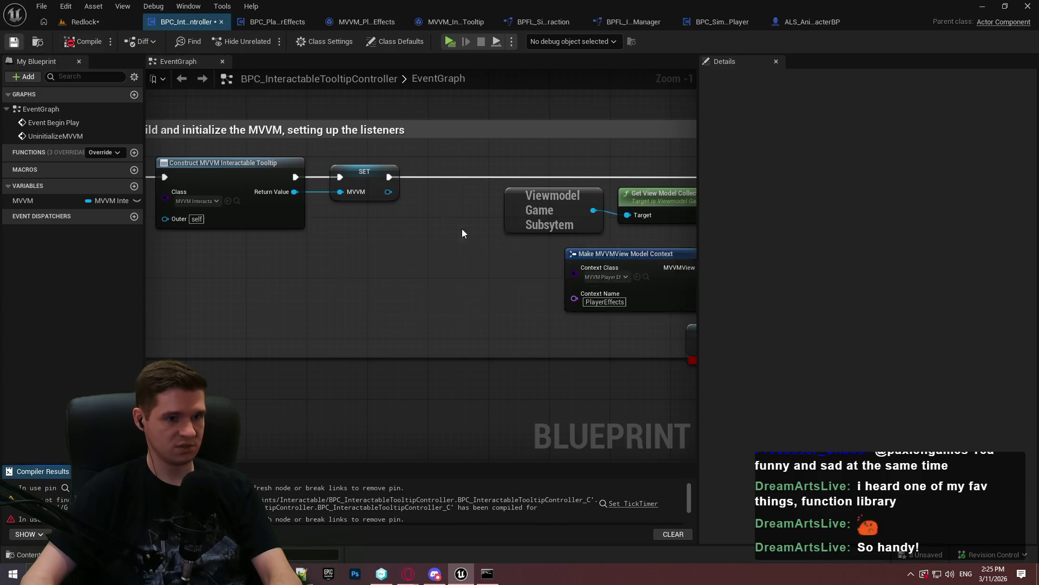
# Set the Context Class to MVVM_InteractableTooltip and the Context Name to InteractableTooltip
pyautogui.click(381, 258)
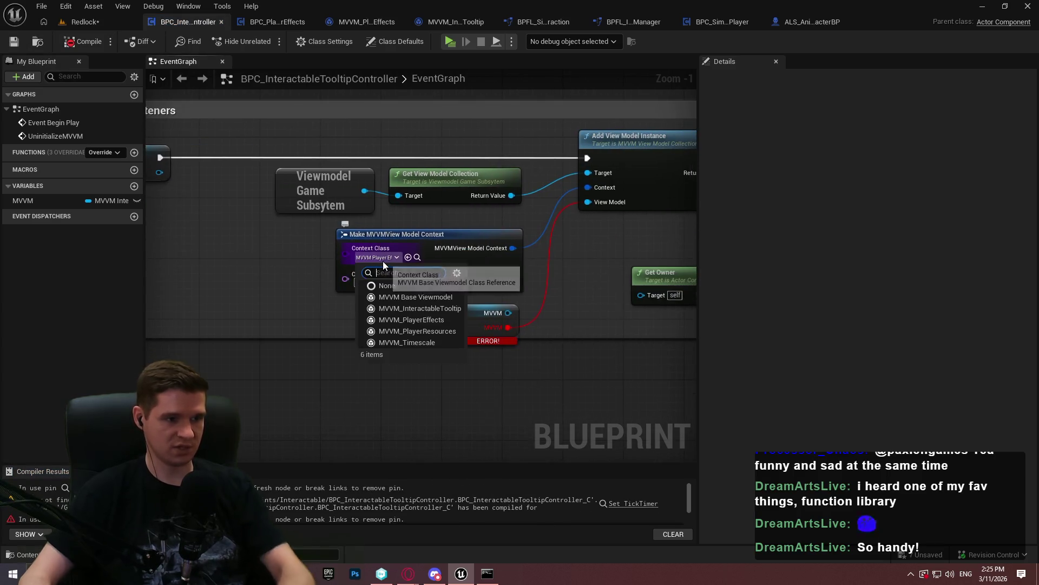
pyautogui.click(420, 308)
pyautogui.click(394, 284)
pyautogui.write('InteractableTooltip')
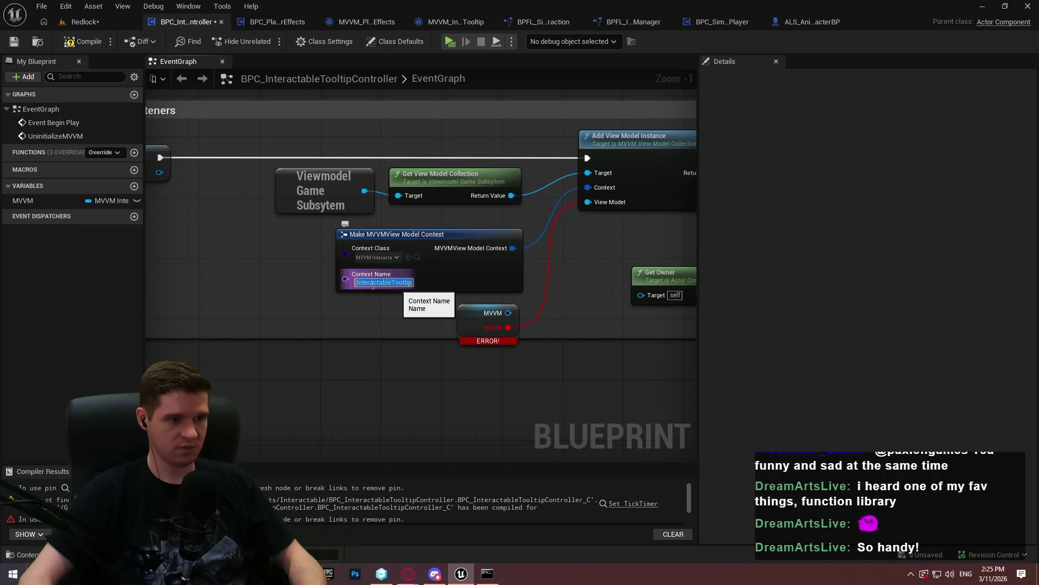
pyautogui.press('Return')
# Replace Player Effects Setup Listeners with the tooltip's, fed Get Owner, running after Add View Model Instance
pyautogui.moveTo(511, 324)
pyautogui.mouseDown()
pyautogui.moveTo(550, 162)
pyautogui.moveTo(356, 173)
pyautogui.moveTo(401, 262)
pyautogui.mouseUp()
pyautogui.keyDown('alt'); pyautogui.click(357, 167); pyautogui.keyUp('alt')
pyautogui.write('setup')
pyautogui.click(416, 324)
pyautogui.moveTo(411, 316); pyautogui.dragTo(282, 276)
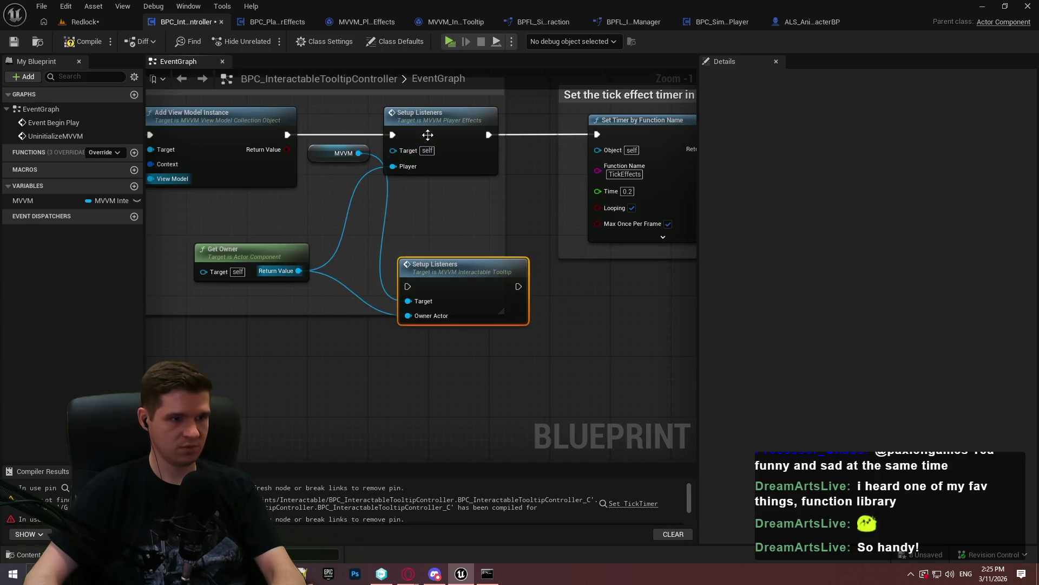
pyautogui.click(438, 137)
pyautogui.press('Delete')
pyautogui.moveTo(451, 260)
pyautogui.mouseDown()
pyautogui.moveTo(435, 228)
pyautogui.moveTo(436, 101)
pyautogui.mouseUp()
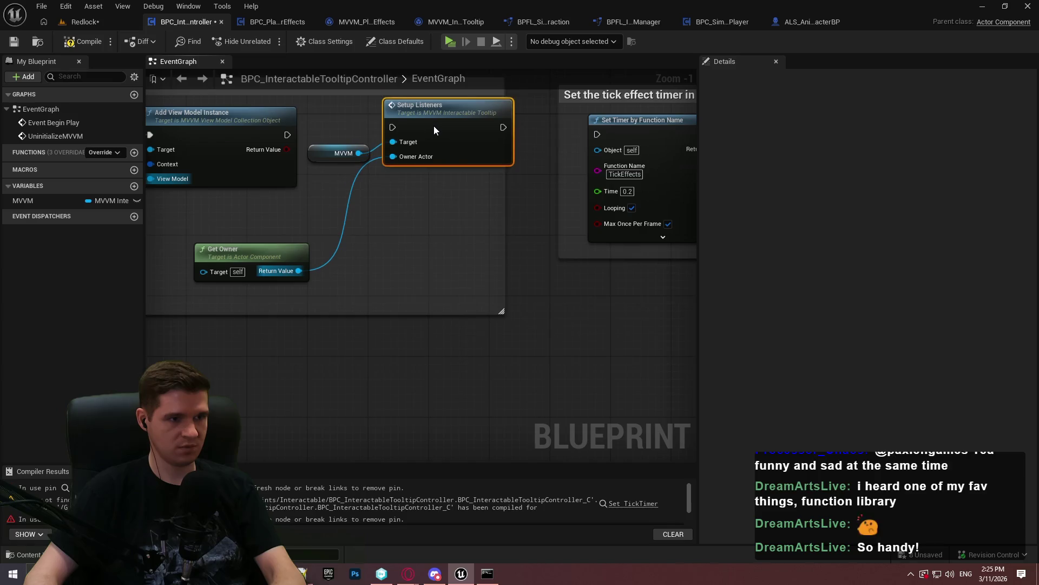
pyautogui.moveTo(278, 134)
pyautogui.mouseDown()
pyautogui.moveTo(392, 134)
pyautogui.moveTo(428, 118)
pyautogui.mouseUp()
pyautogui.moveTo(504, 135); pyautogui.dragTo(597, 134)
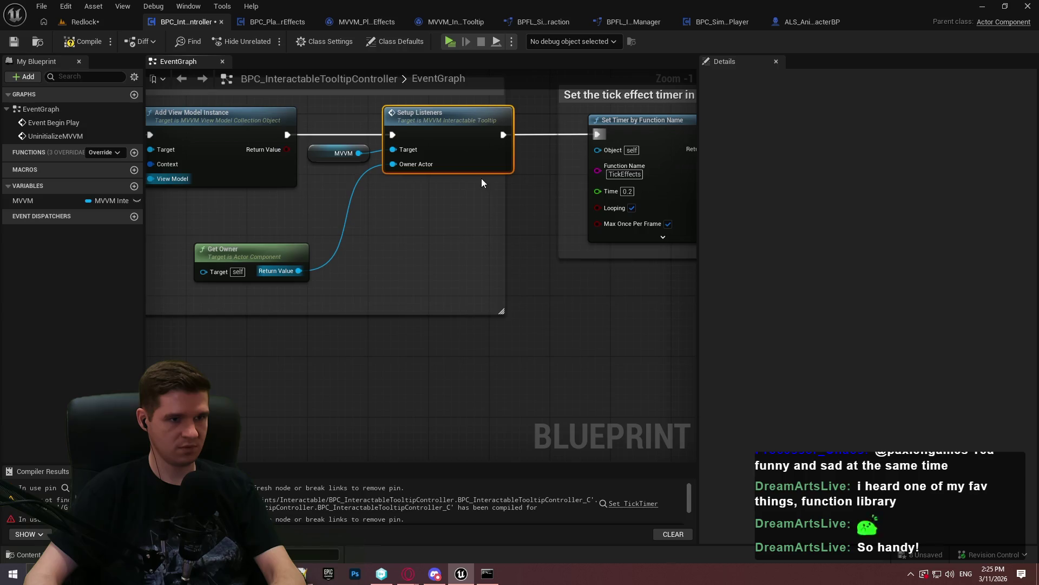
# Delete the tick effect timer section and run the owner-destruction binding after Setup Listeners
pyautogui.moveTo(503, 180); pyautogui.dragTo(530, 179)
pyautogui.scroll(-2, 436, 341)
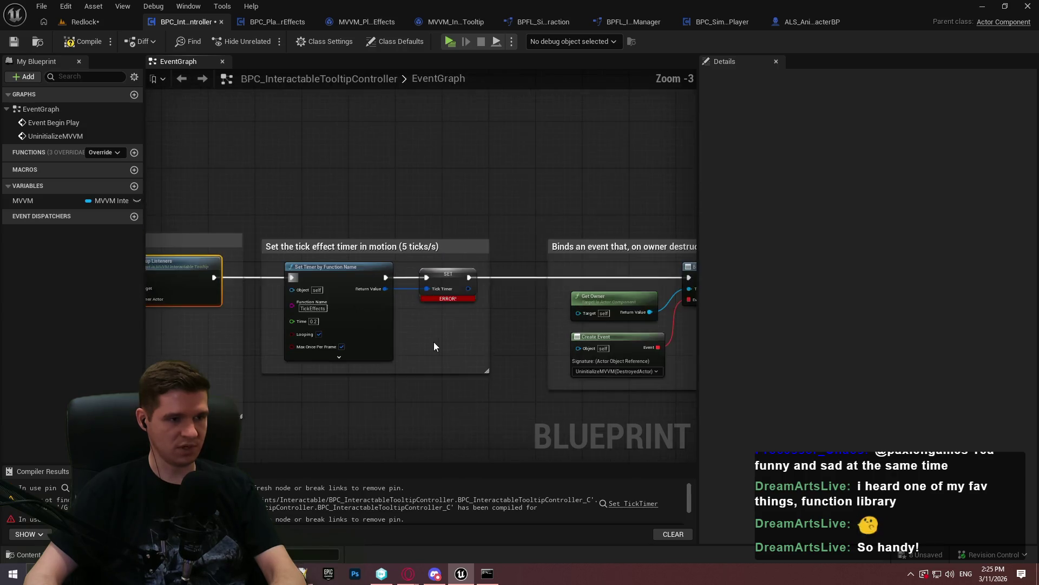
pyautogui.moveTo(543, 376); pyautogui.dragTo(312, 166)
pyautogui.press('Delete')
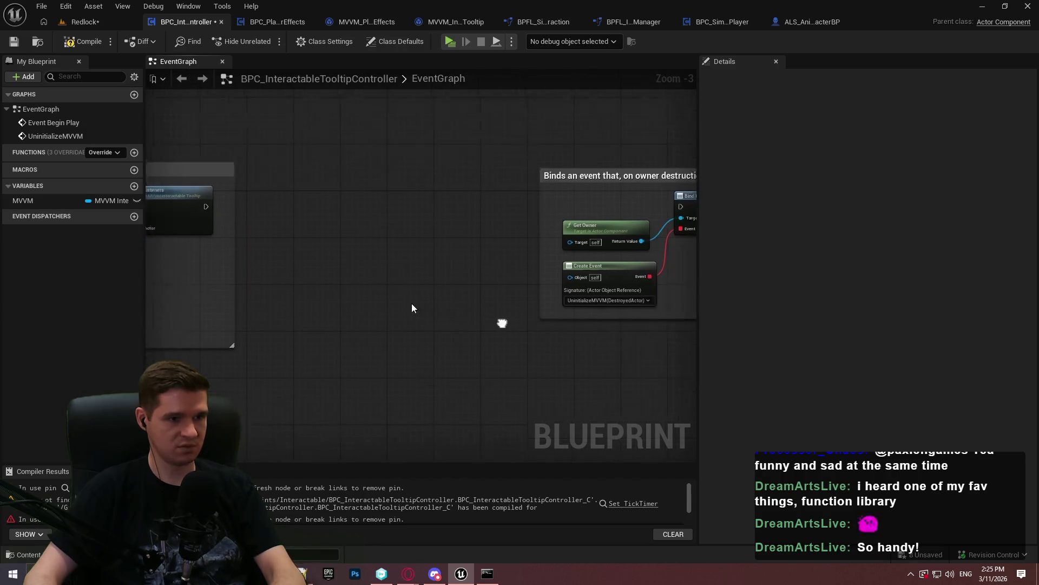
pyautogui.moveTo(601, 188); pyautogui.dragTo(267, 190)
pyautogui.moveTo(460, 174); pyautogui.dragTo(279, 168)
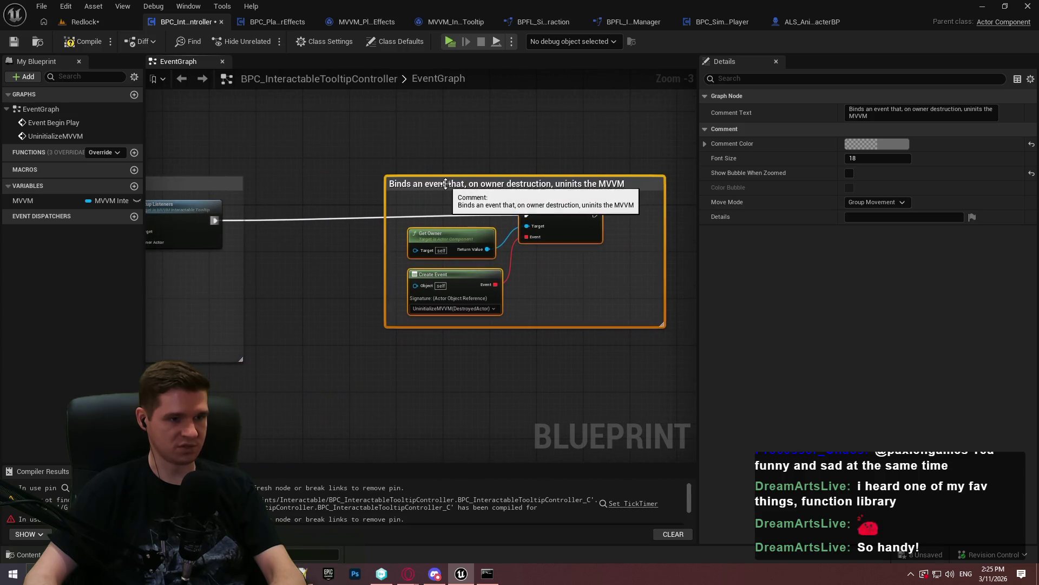
pyautogui.moveTo(448, 184); pyautogui.dragTo(395, 183)
# Feed MVVM into Remove All View Model Instance, then compile and save the controller
pyautogui.scroll(3, 433, 309)
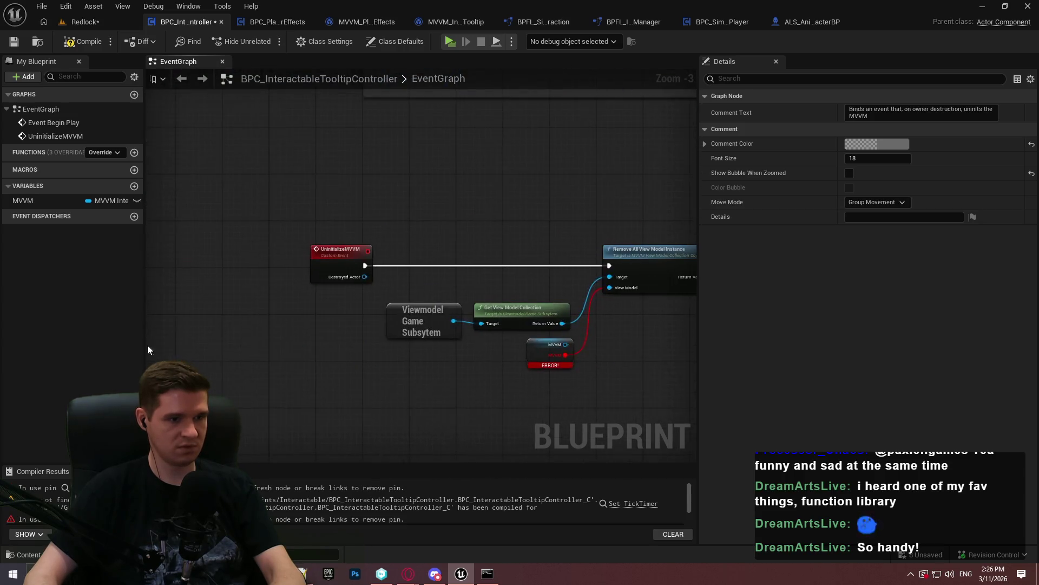
pyautogui.keyDown('alt'); pyautogui.click(452, 307); pyautogui.keyUp('alt')
pyautogui.moveTo(453, 291)
pyautogui.mouseDown()
pyautogui.moveTo(490, 224)
pyautogui.moveTo(518, 207)
pyautogui.mouseUp()
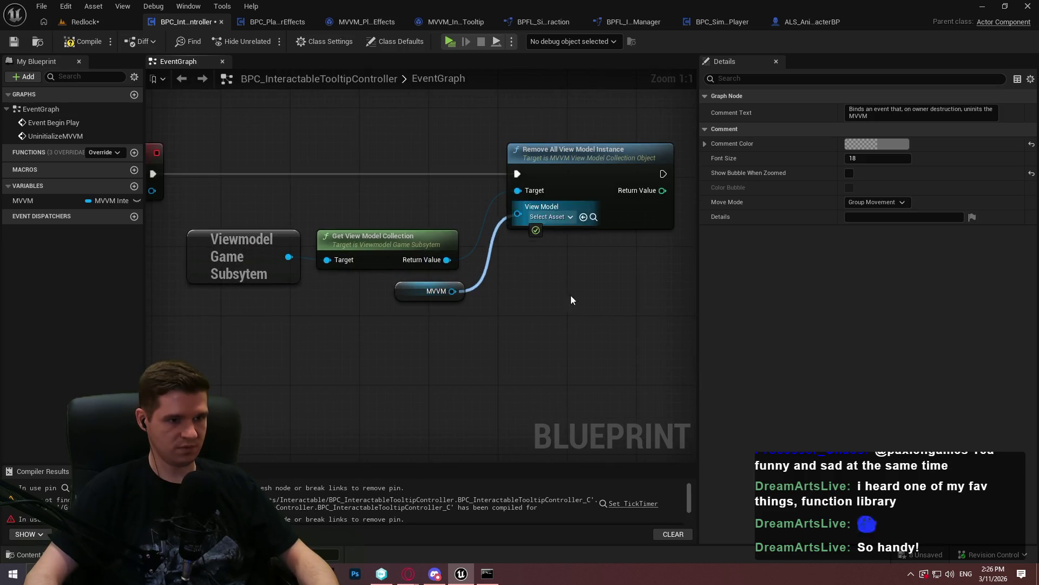
pyautogui.click(76, 42)
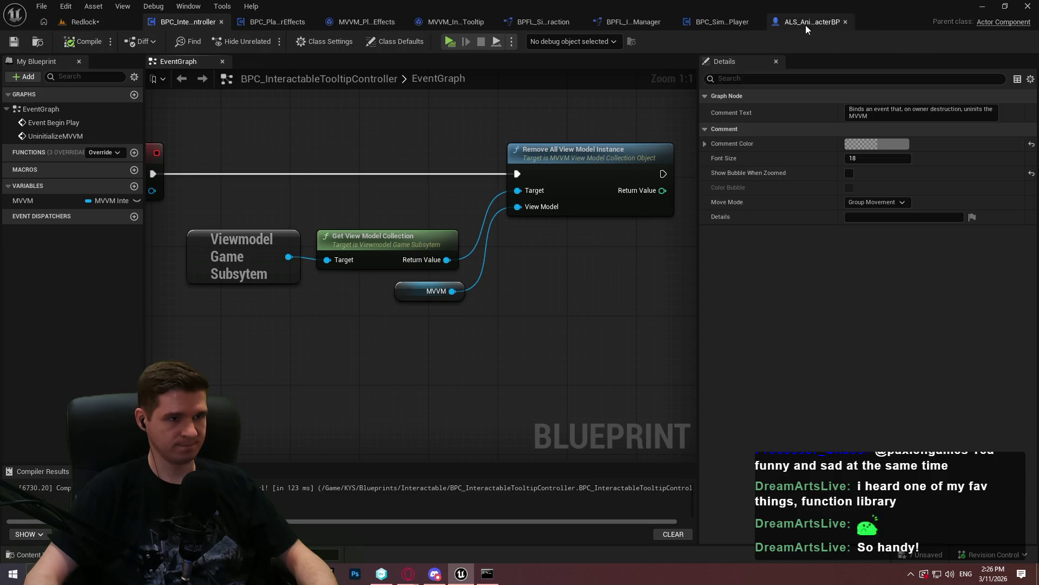
# Open WBP_InteractableTooltip from the Content/KYS/UI/InteractableTooltip folder
pyautogui.click(81, 21)
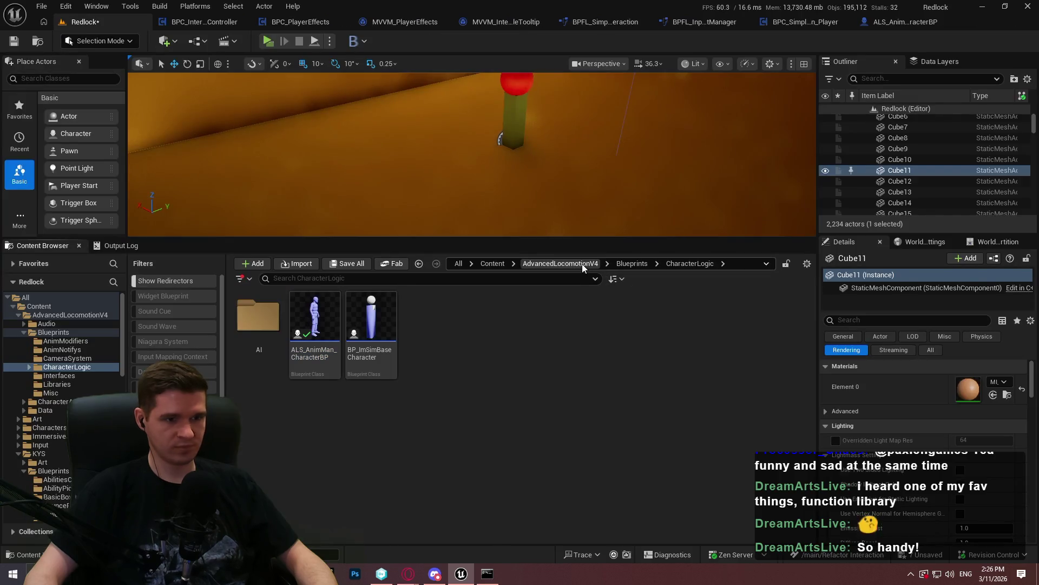
pyautogui.click(560, 263)
pyautogui.click(493, 263)
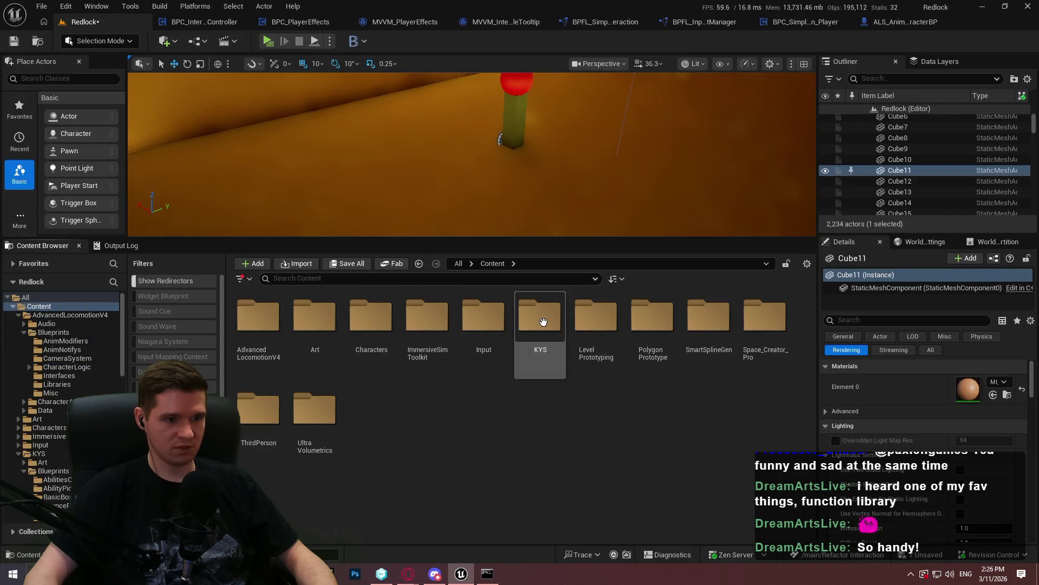
pyautogui.doubleClick(541, 320)
pyautogui.doubleClick(260, 415)
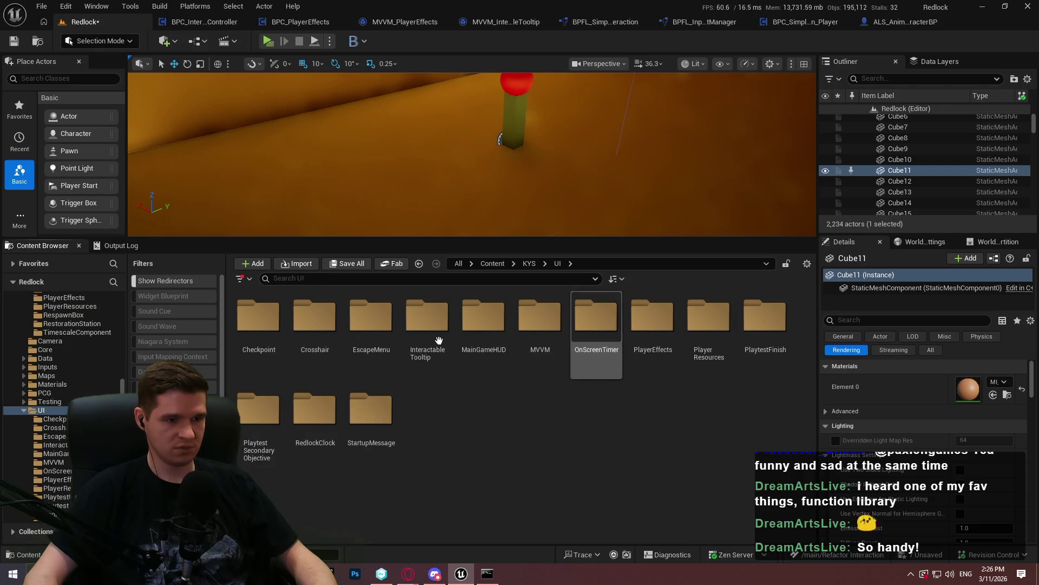
pyautogui.doubleClick(427, 327)
pyautogui.doubleClick(236, 351)
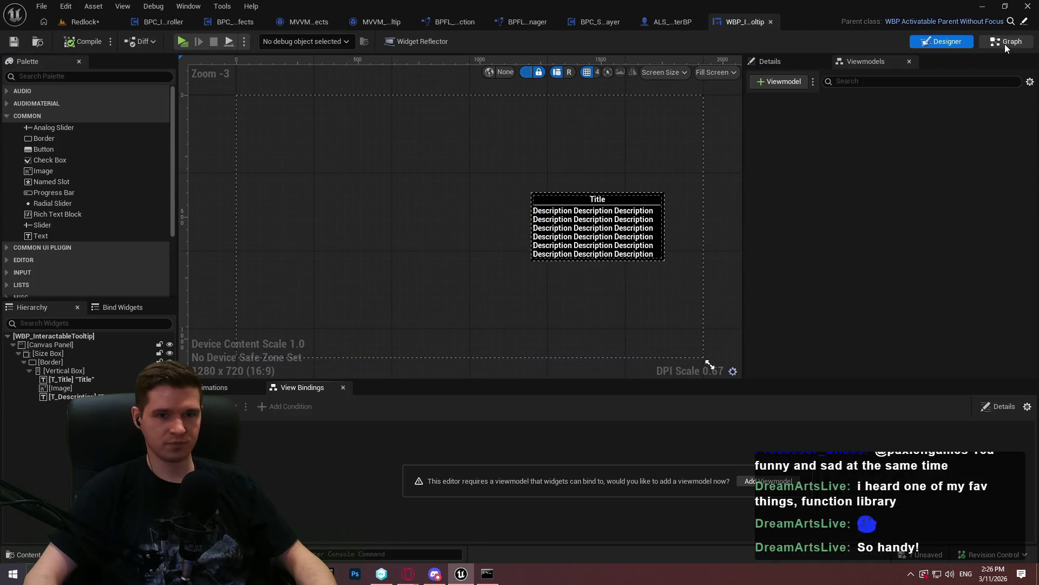
# Break SetupWidget's entry link to the Branch, then compile, check out and save the widget
pyautogui.click(1005, 42)
pyautogui.click(250, 62)
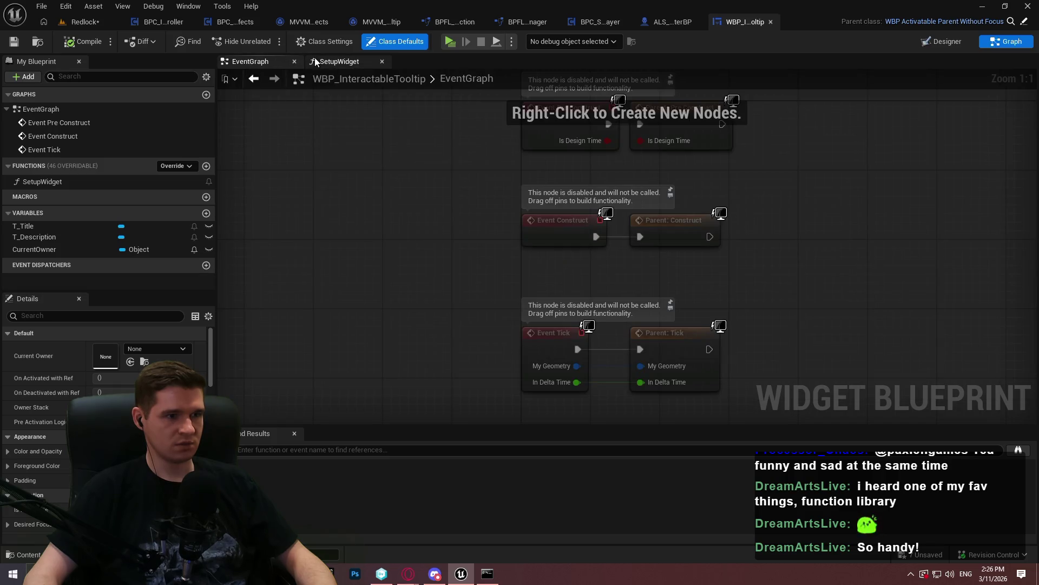
pyautogui.click(319, 62)
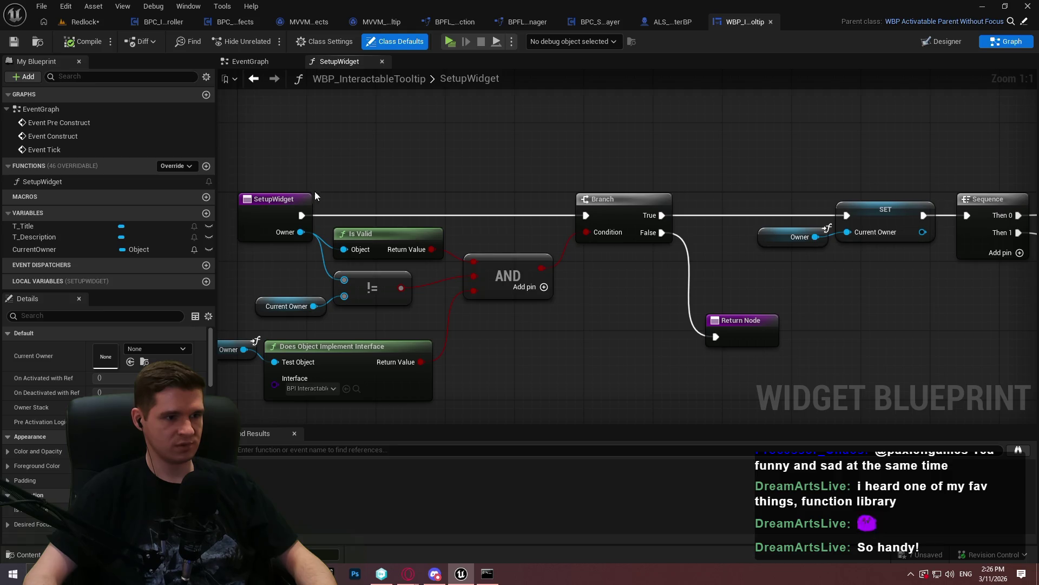
pyautogui.keyDown('alt'); pyautogui.click(301, 215); pyautogui.keyUp('alt')
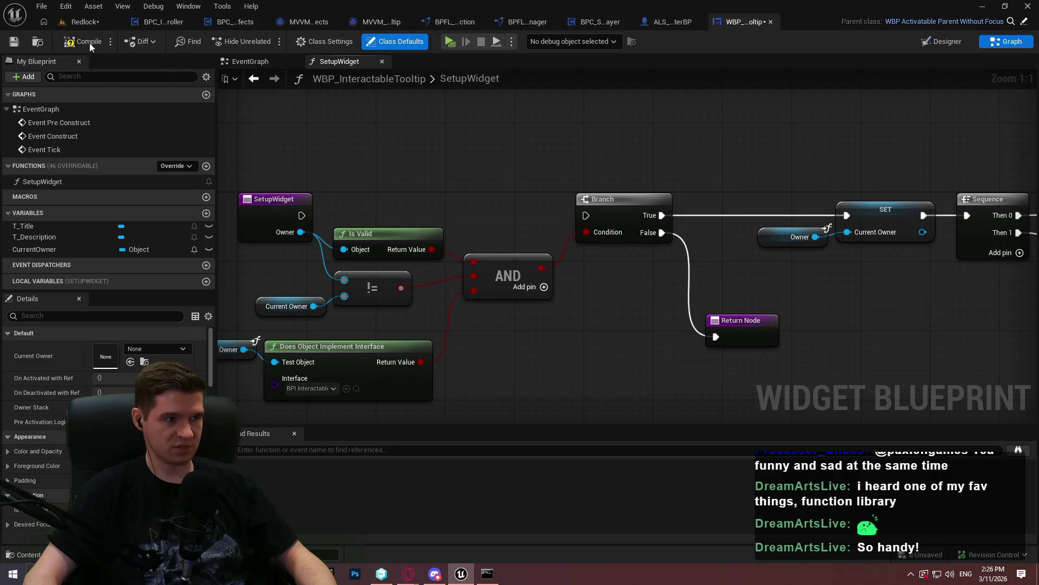
pyautogui.click(15, 42)
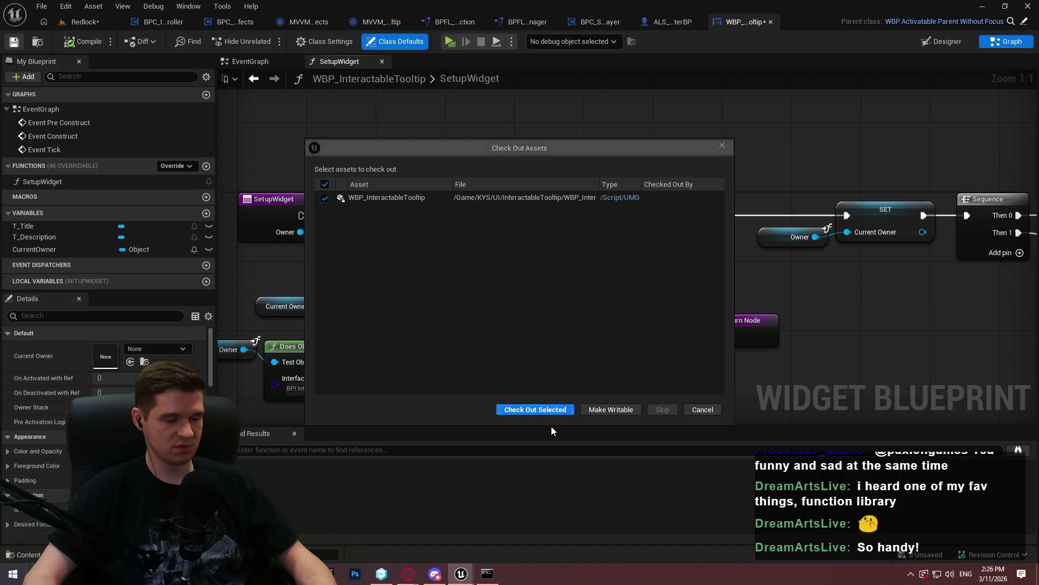
pyautogui.click(546, 410)
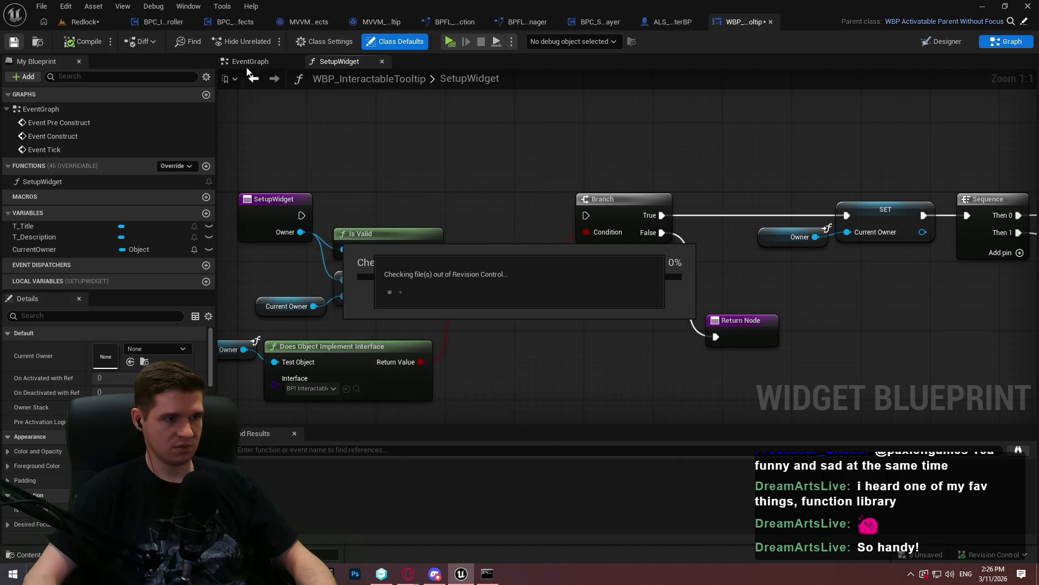
pyautogui.click(252, 63)
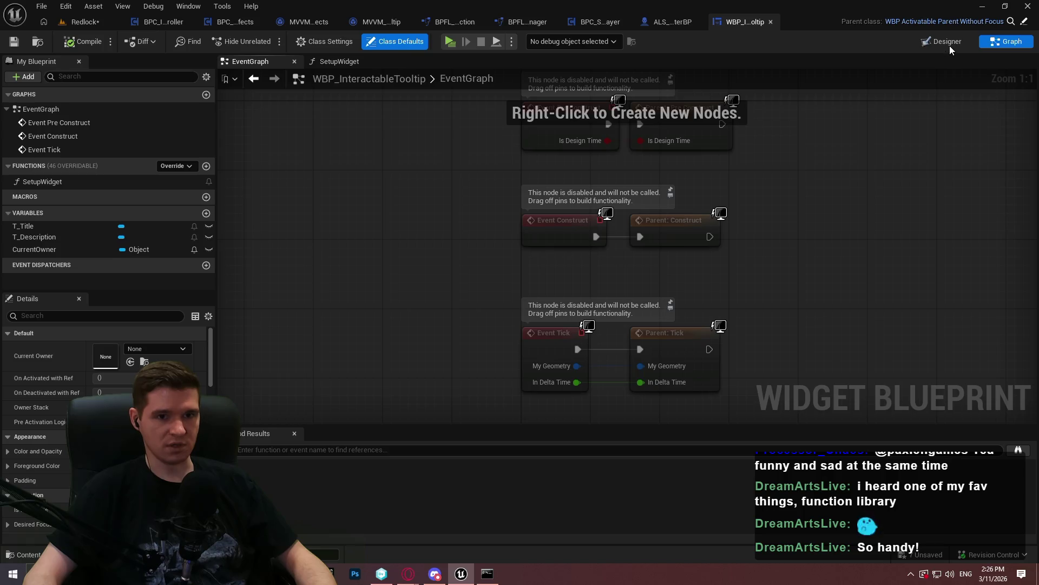
pyautogui.click(947, 43)
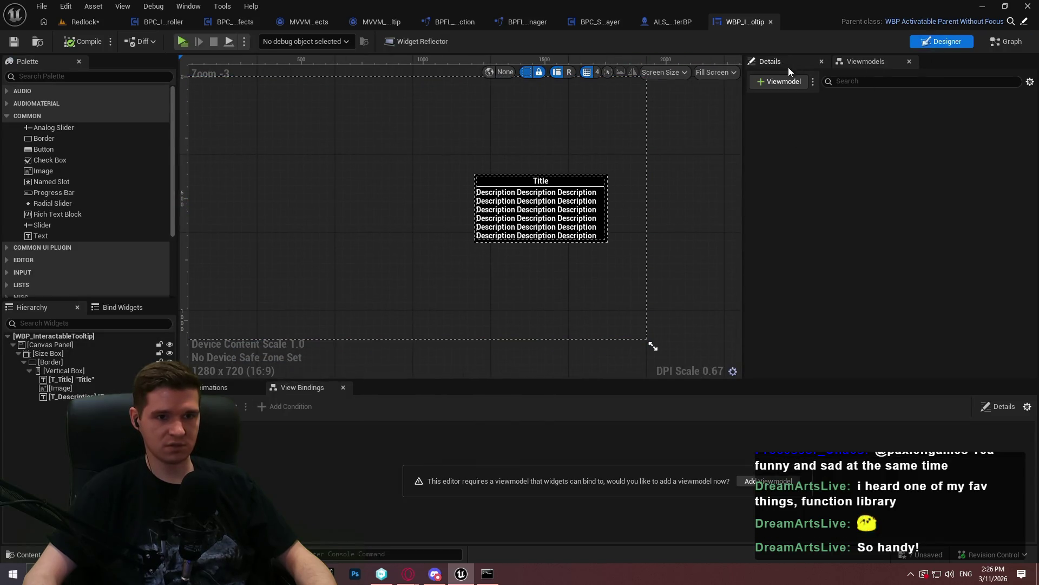
# Add MVVM_InteractableTooltip to the widget's viewmodels and select it
pyautogui.click(779, 81)
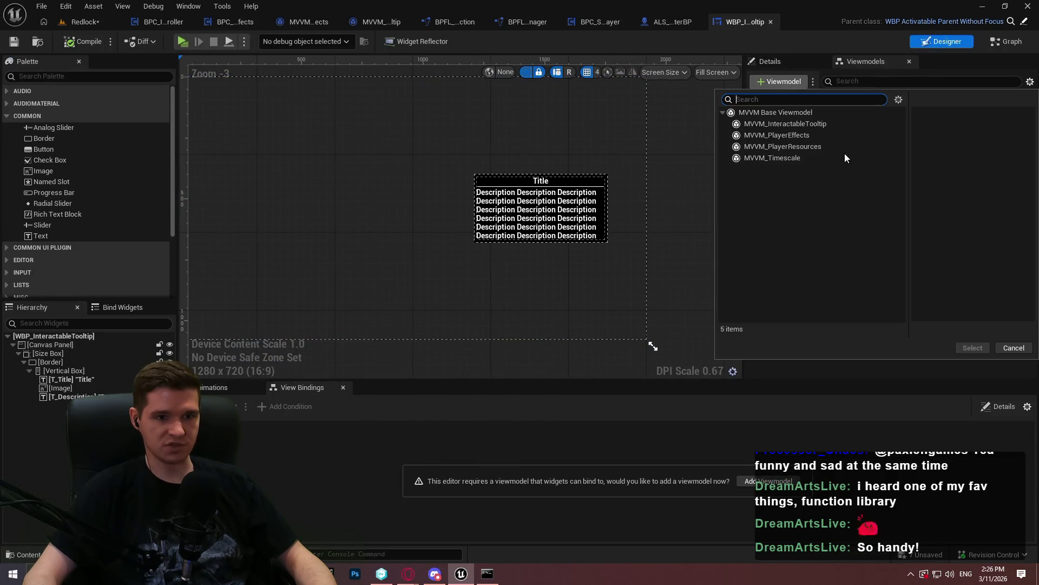
pyautogui.click(803, 126)
pyautogui.click(973, 348)
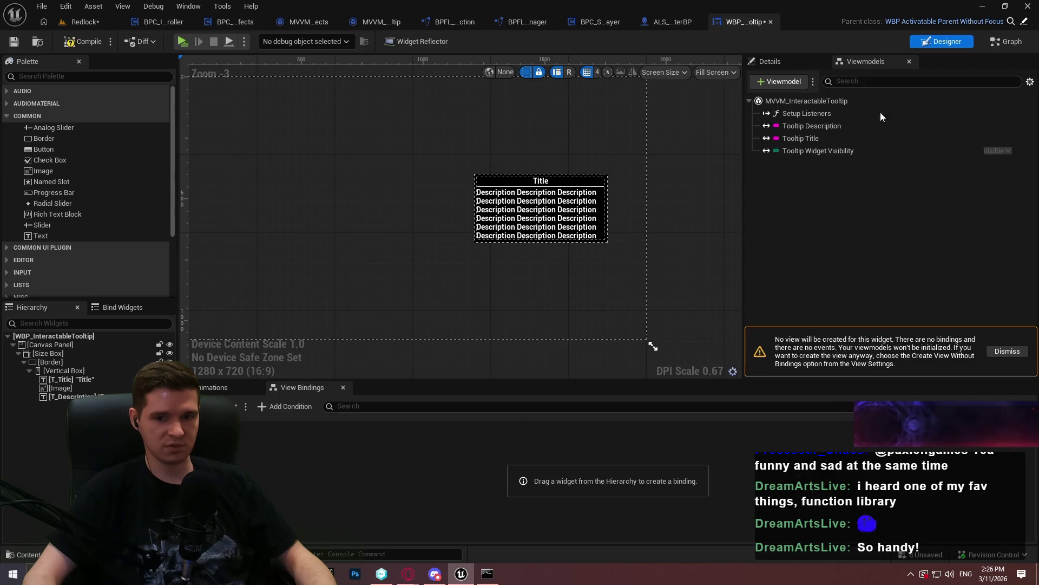
pyautogui.click(787, 62)
pyautogui.click(857, 62)
pyautogui.click(799, 98)
# Set its Creation Type to Global View Model Collection with identifier InteractableTooltip, then save
pyautogui.click(792, 61)
pyautogui.click(898, 140)
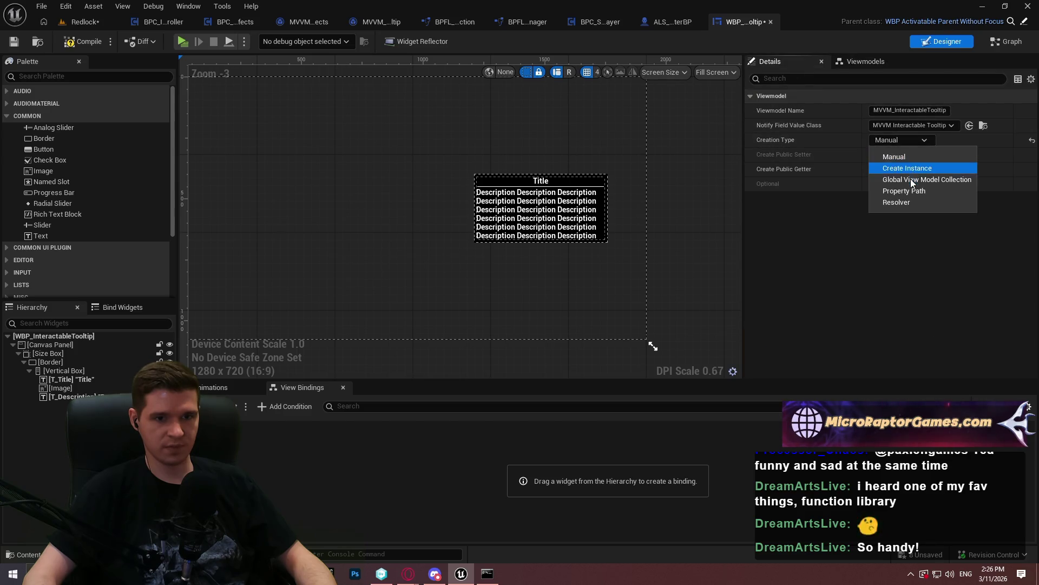
pyautogui.click(911, 178)
pyautogui.write('InteractableTooltip')
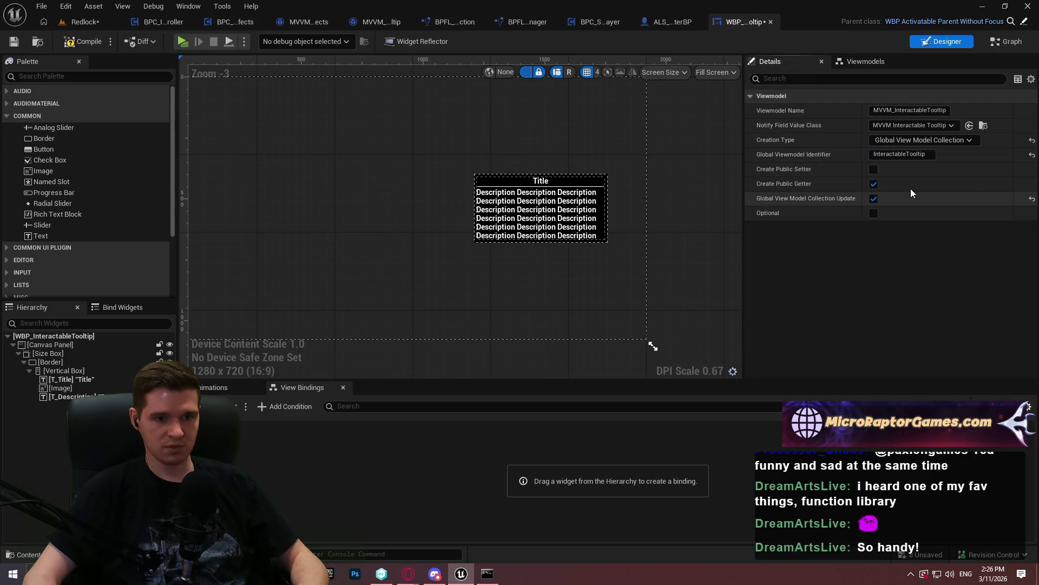
pyautogui.hotkey('ctrl', 's')
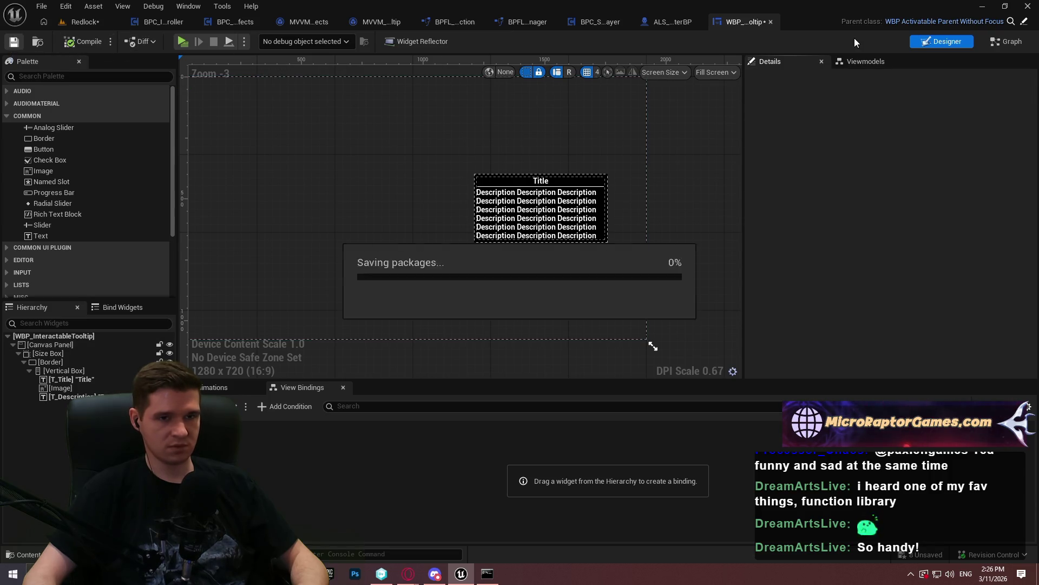
# Bind the root tooltip widget's Visibility to the viewmodel's Tooltip Widget Visibility
pyautogui.click(861, 61)
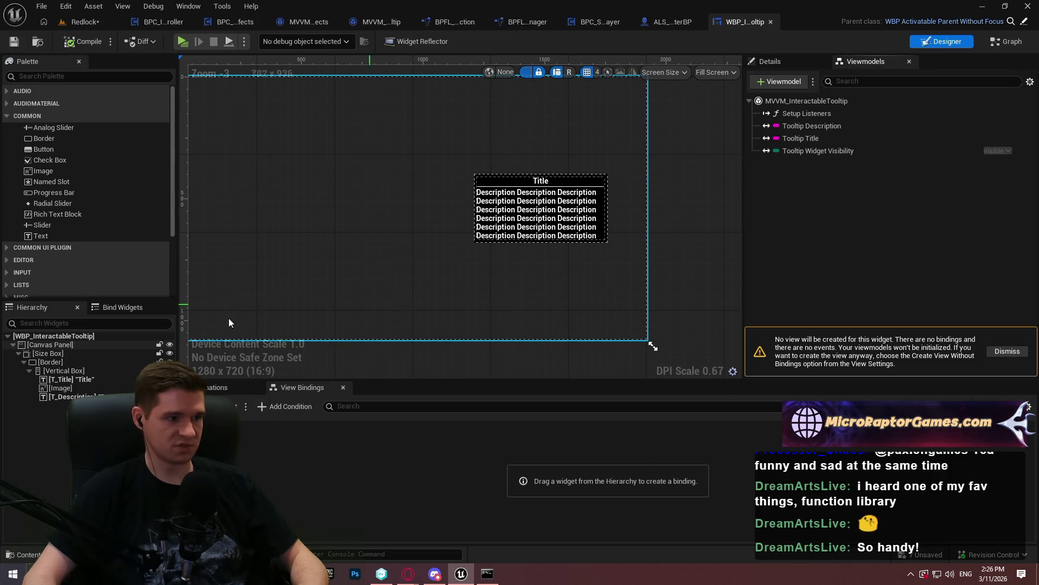
pyautogui.click(331, 267)
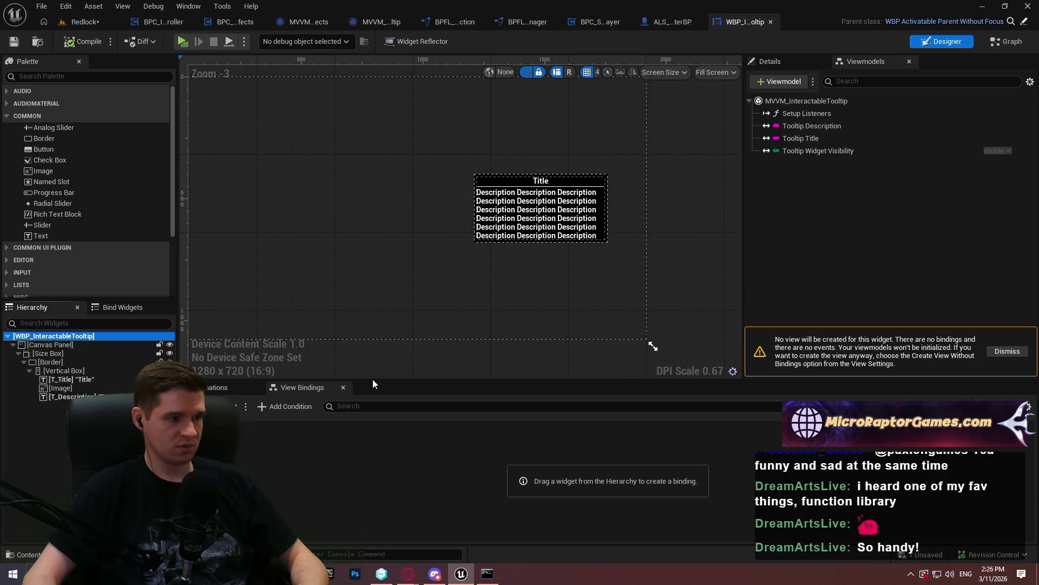
pyautogui.click(238, 406)
pyautogui.click(255, 428)
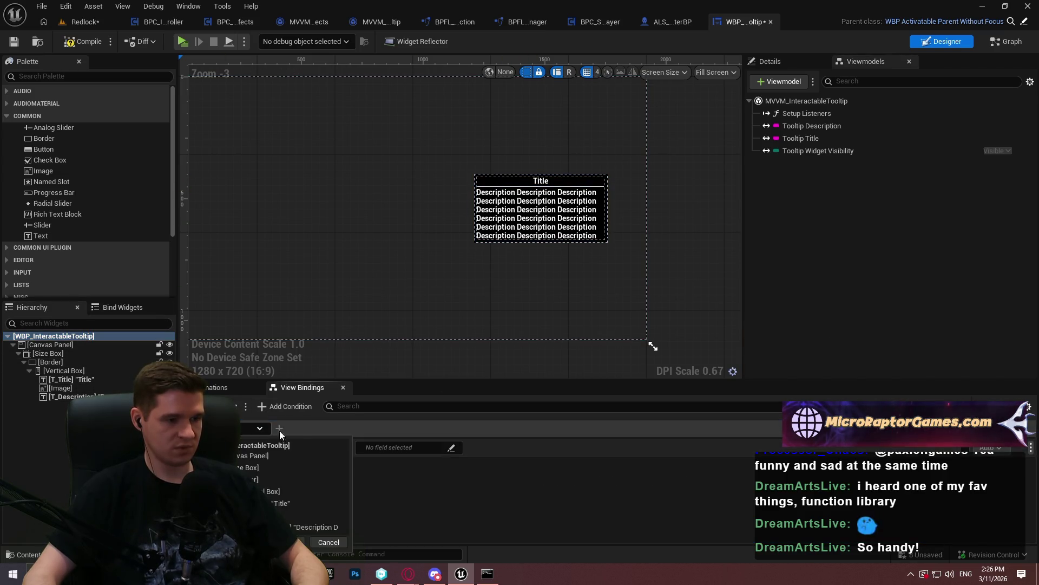
pyautogui.click(281, 445)
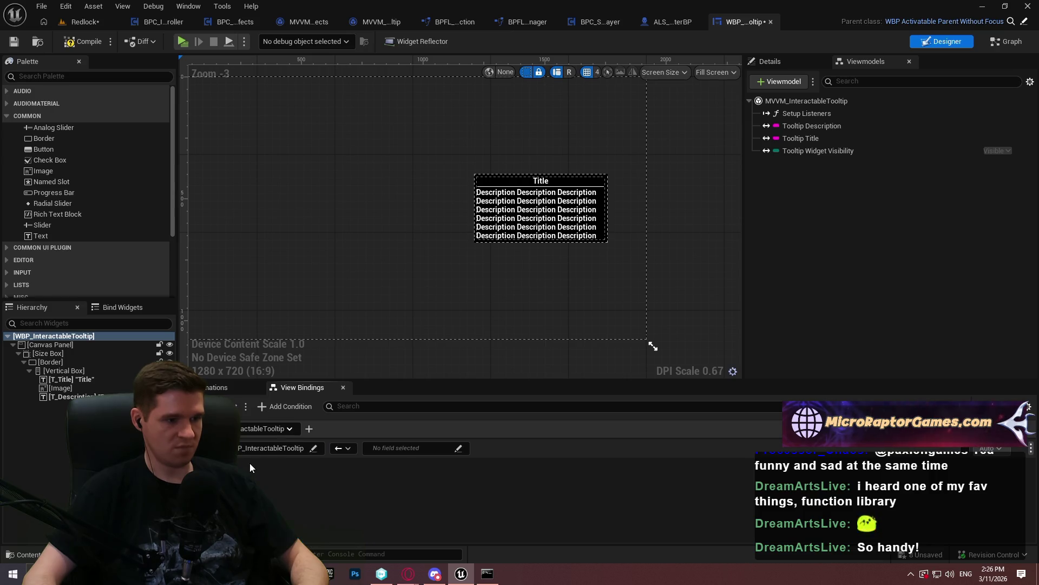
pyautogui.click(406, 447)
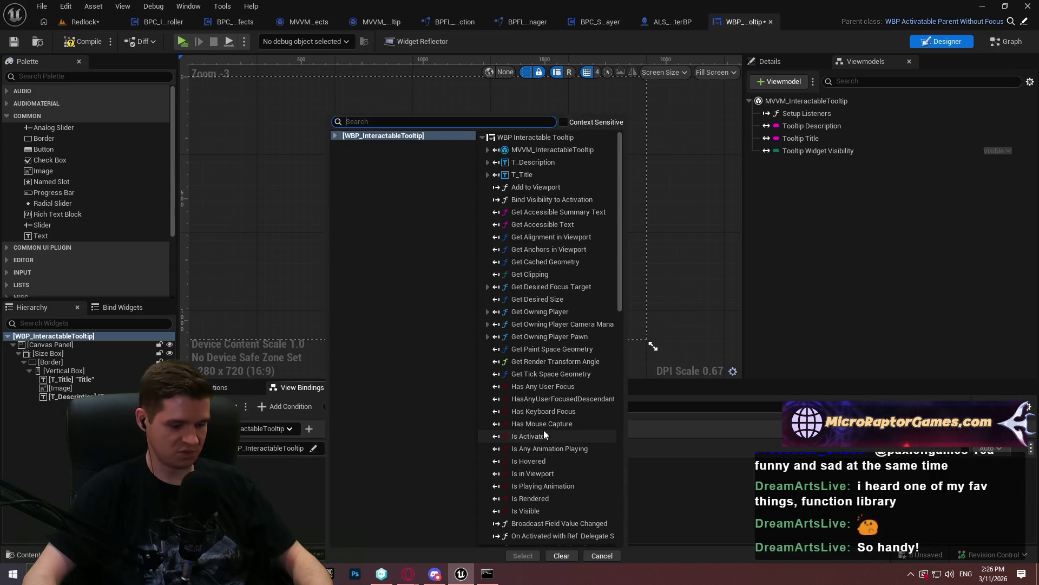
pyautogui.write('vis')
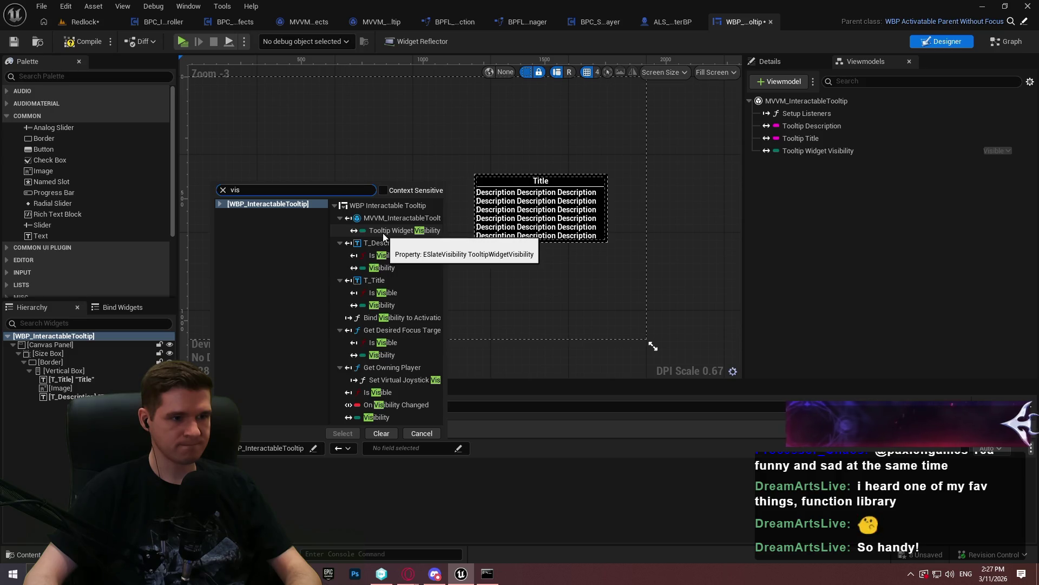
pyautogui.click(385, 418)
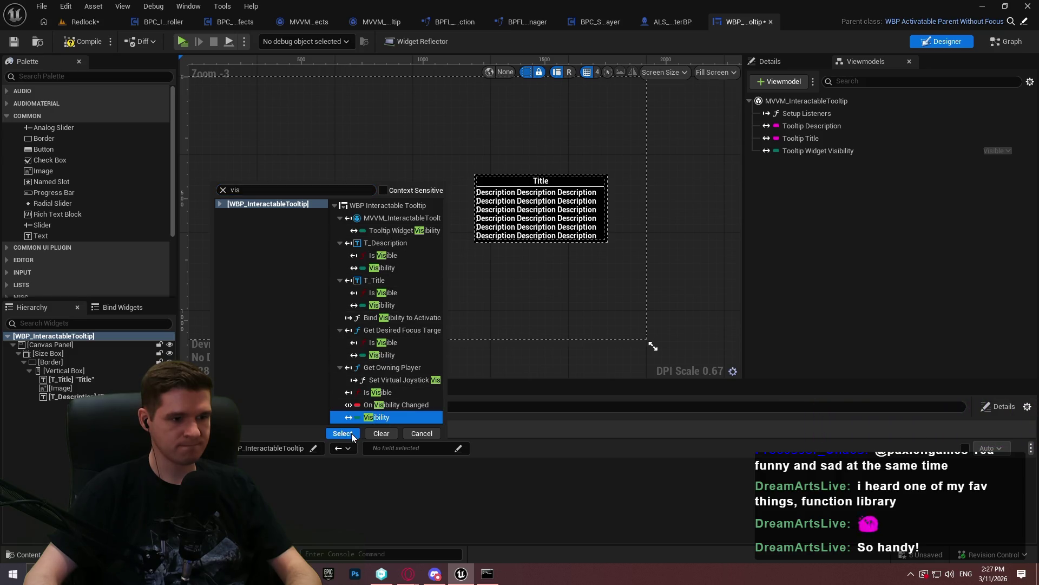
pyautogui.click(352, 433)
pyautogui.click(455, 449)
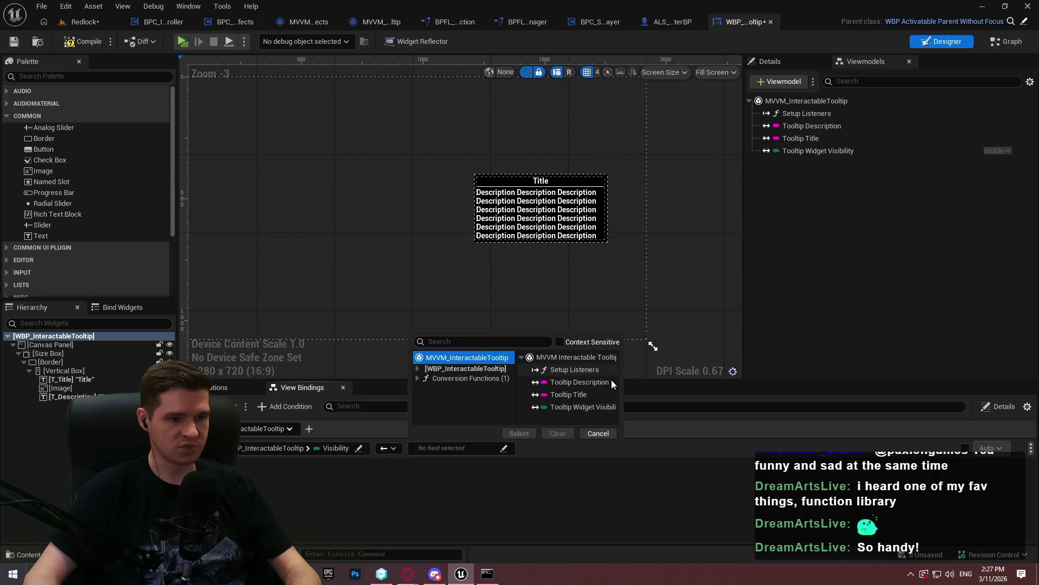
pyautogui.click(568, 408)
pyautogui.click(520, 434)
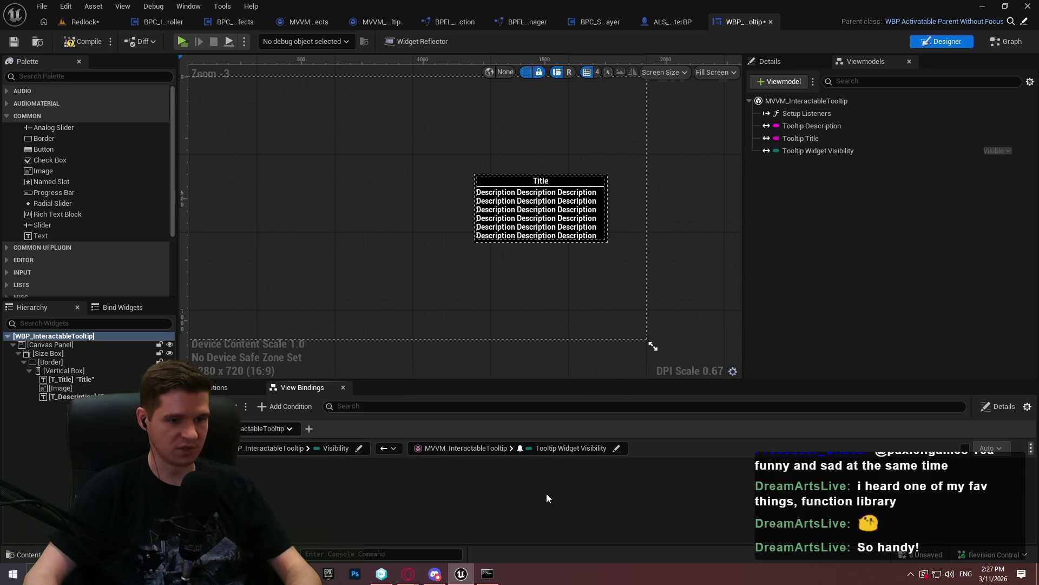
# Start a second view binding targeting T_Title's Text property
pyautogui.click(236, 406)
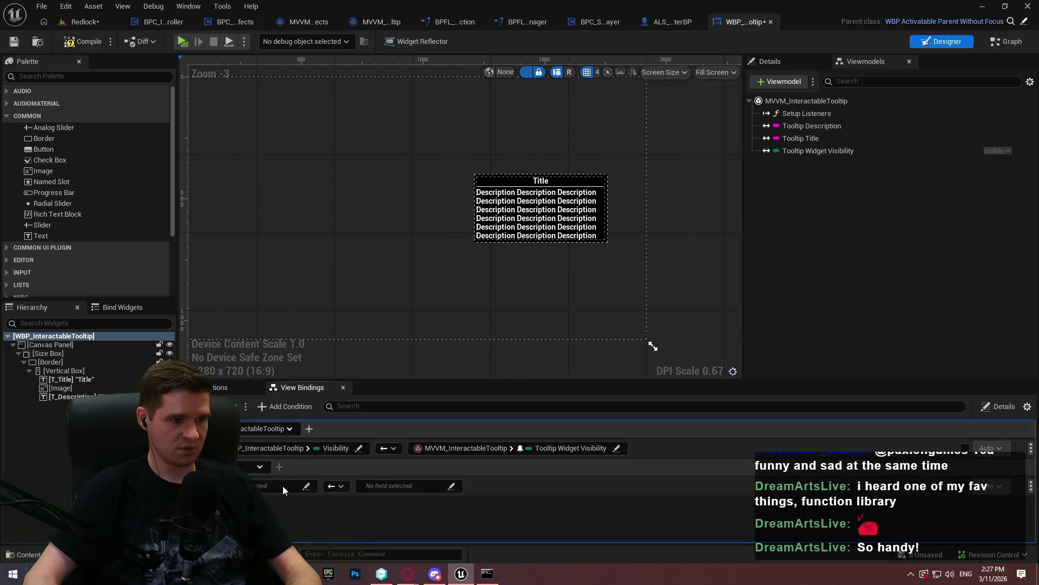
pyautogui.click(255, 466)
pyautogui.click(275, 410)
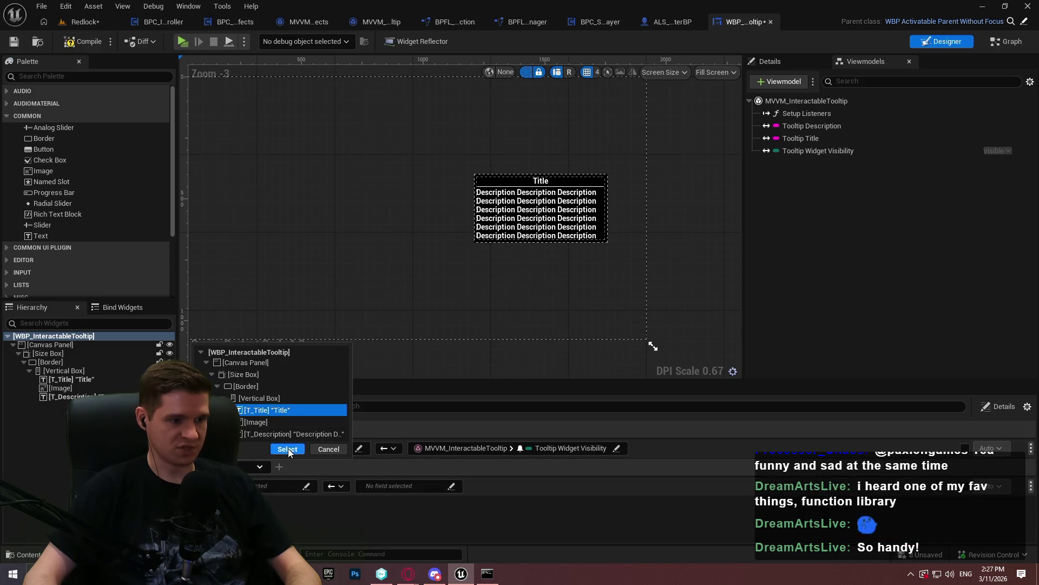
pyautogui.click(287, 449)
pyautogui.click(288, 485)
pyautogui.write('text')
pyautogui.click(366, 407)
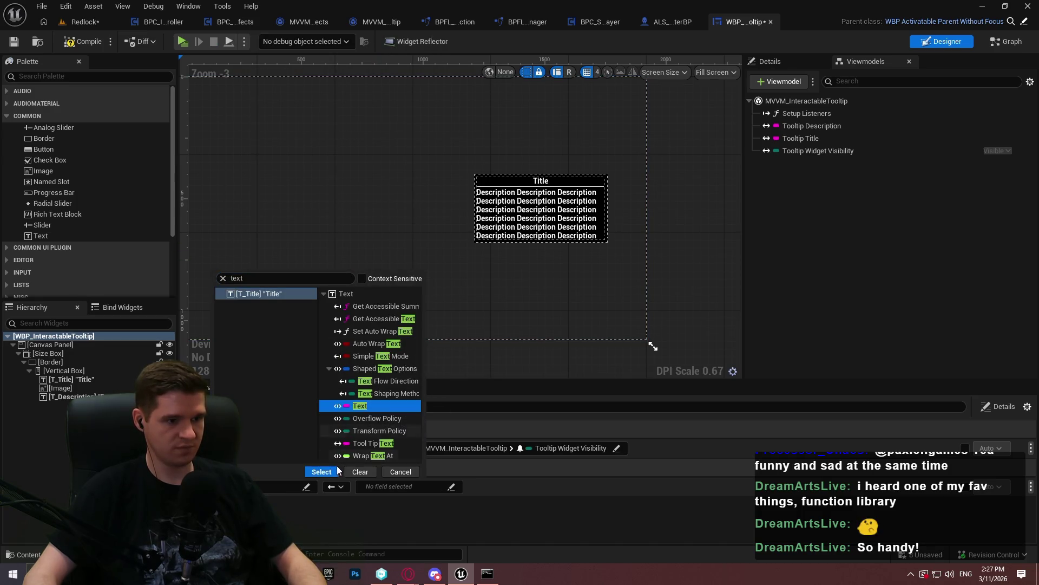